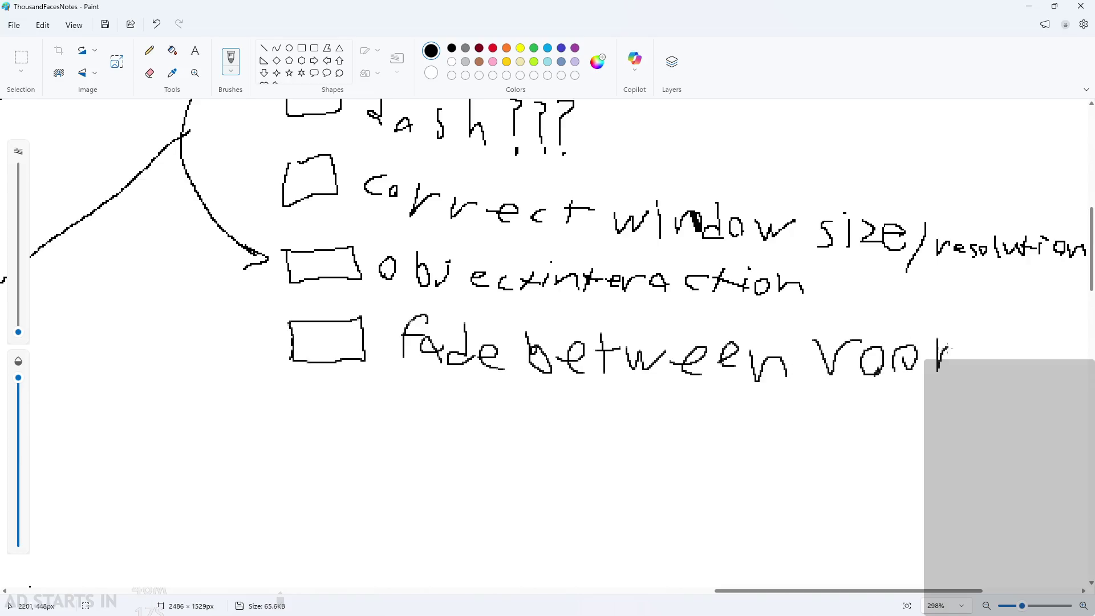
Try underline and loop strokes on the fade and dialogue box items, undoing each one.
scroll(910, 447, "down", 2, "ctrl")
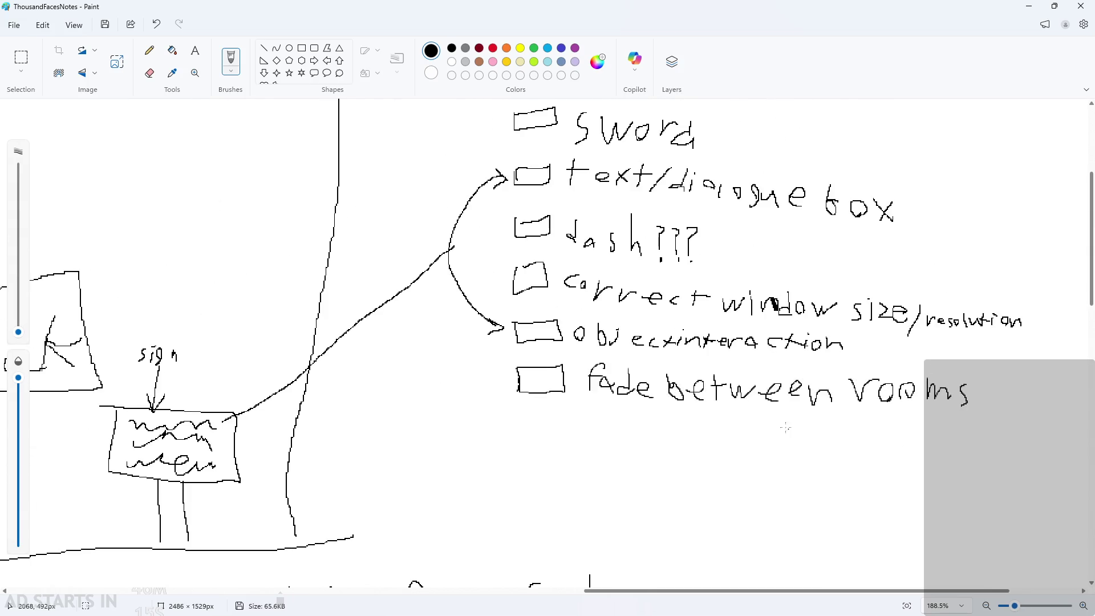
mouse_move(504, 393)
left_mouse_down()
mouse_move(908, 399)
mouse_move(604, 427)
left_mouse_up()
key("ctrl+z")
scroll(593, 336, "up", 2)
scroll(593, 335, "down", 2)
left_click_drag(509, 208, 911, 215)
key("ctrl+z")
mouse_move(621, 211)
left_mouse_down()
mouse_move(502, 210)
mouse_move(639, 146)
mouse_move(906, 205)
mouse_move(617, 213)
left_mouse_up()
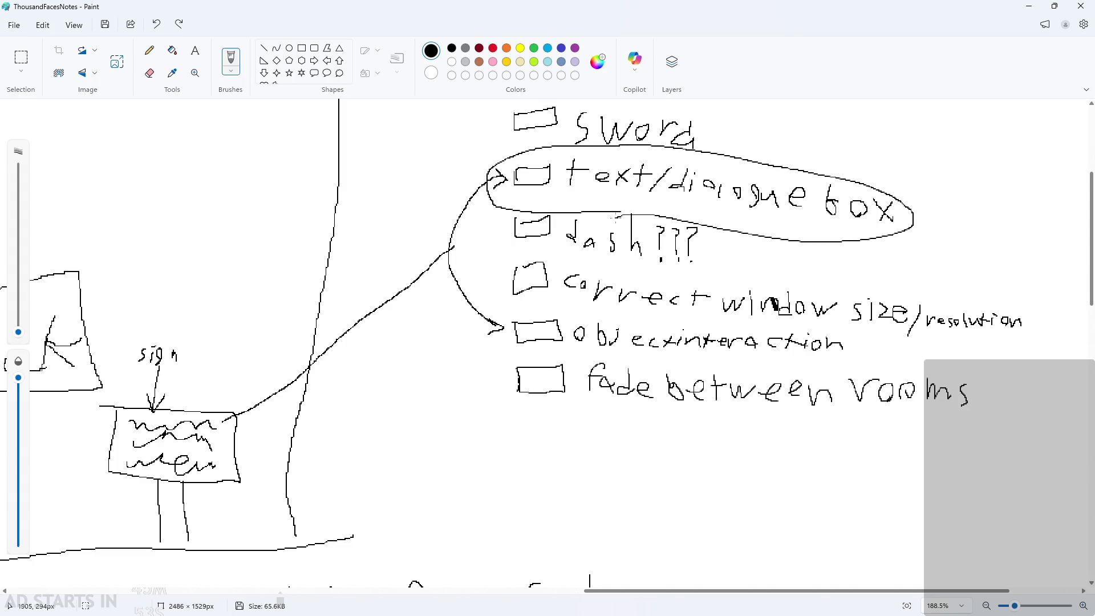
key("ctrl+z")
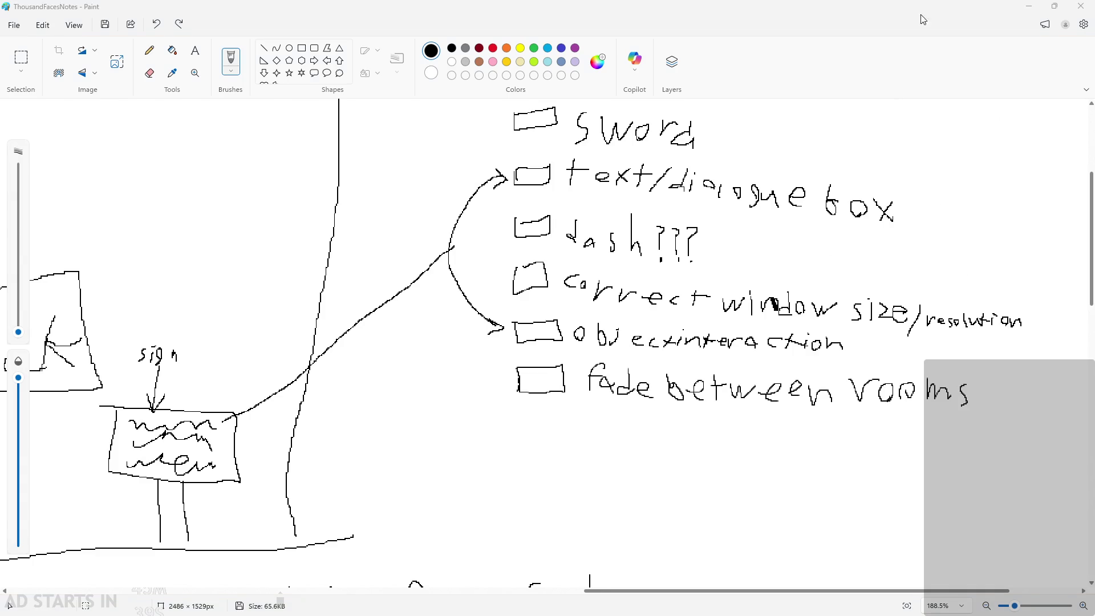
Hide the notes and playtest the game, jumping the hero across the platforms and pillars.
left_click(1035, 14)
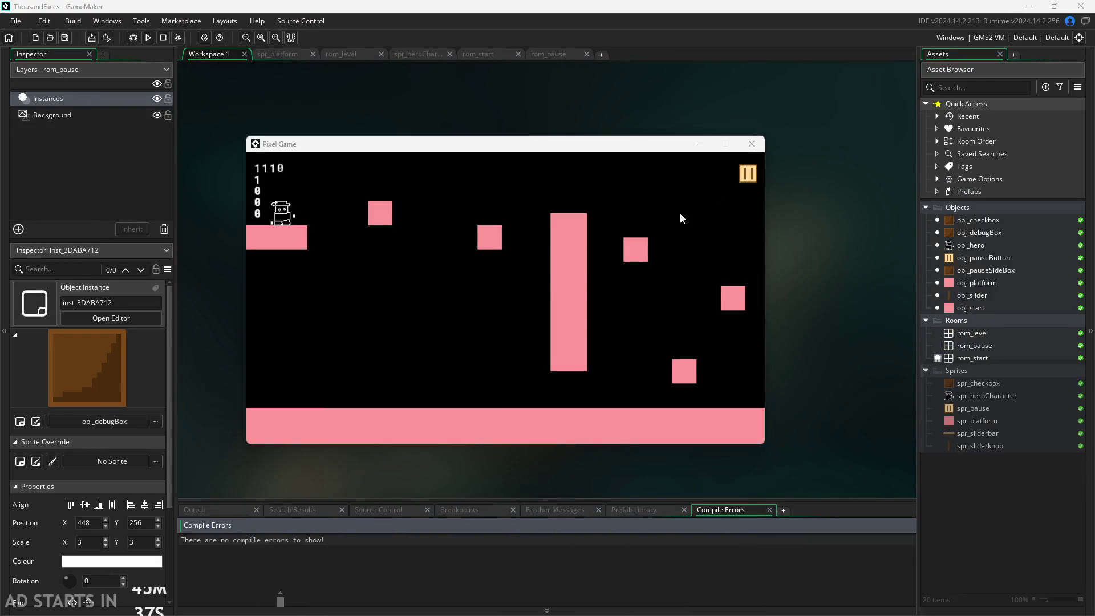
key("space")
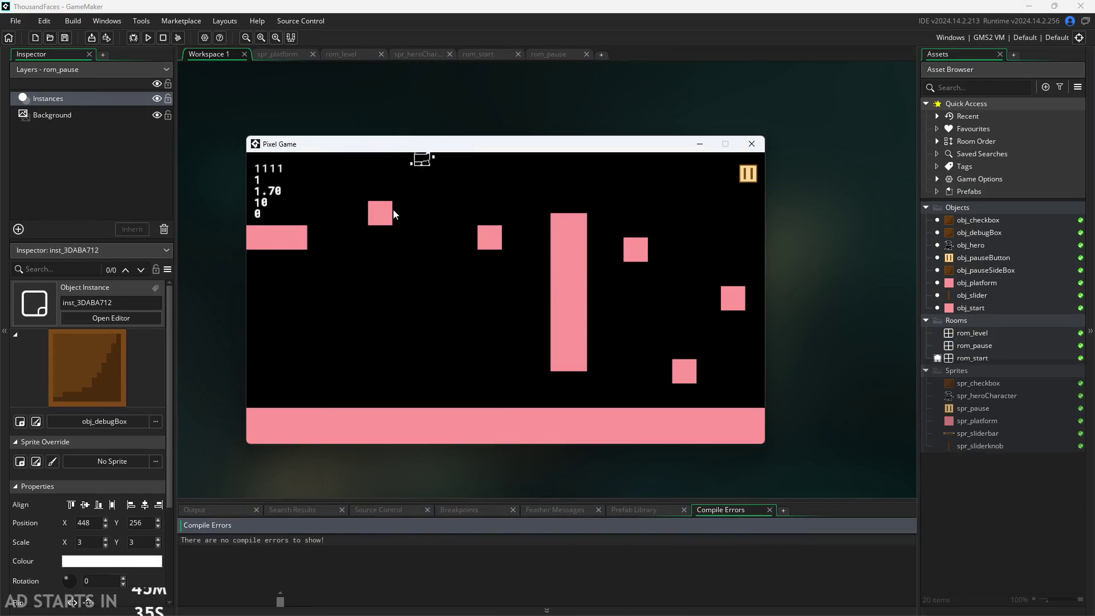
key("Left")
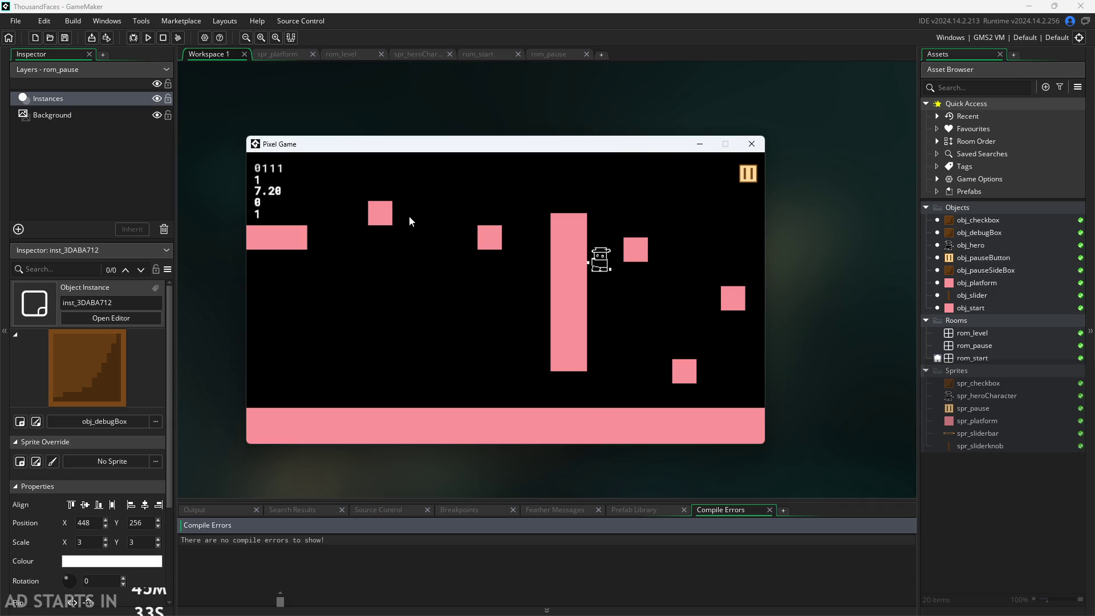
key("space")
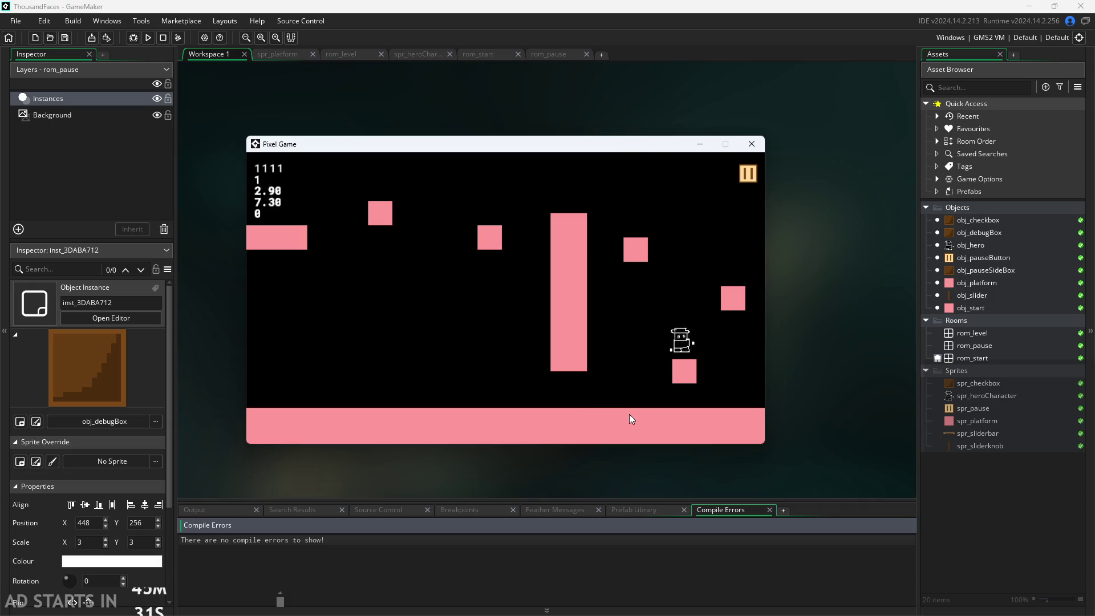
key("Left")
key("space")
key("space")
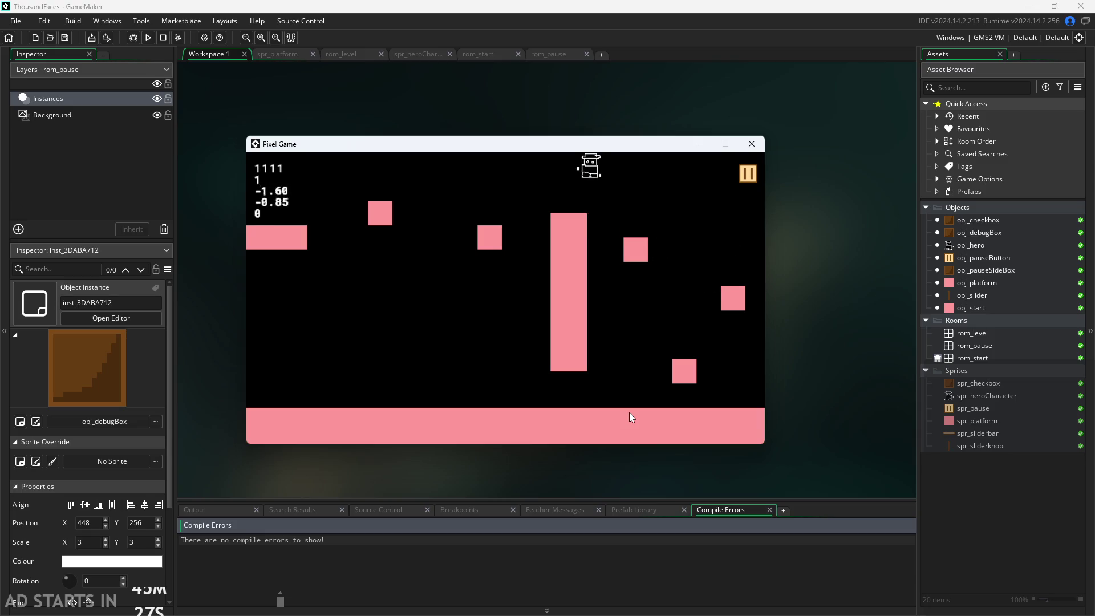
key("Left")
key("space")
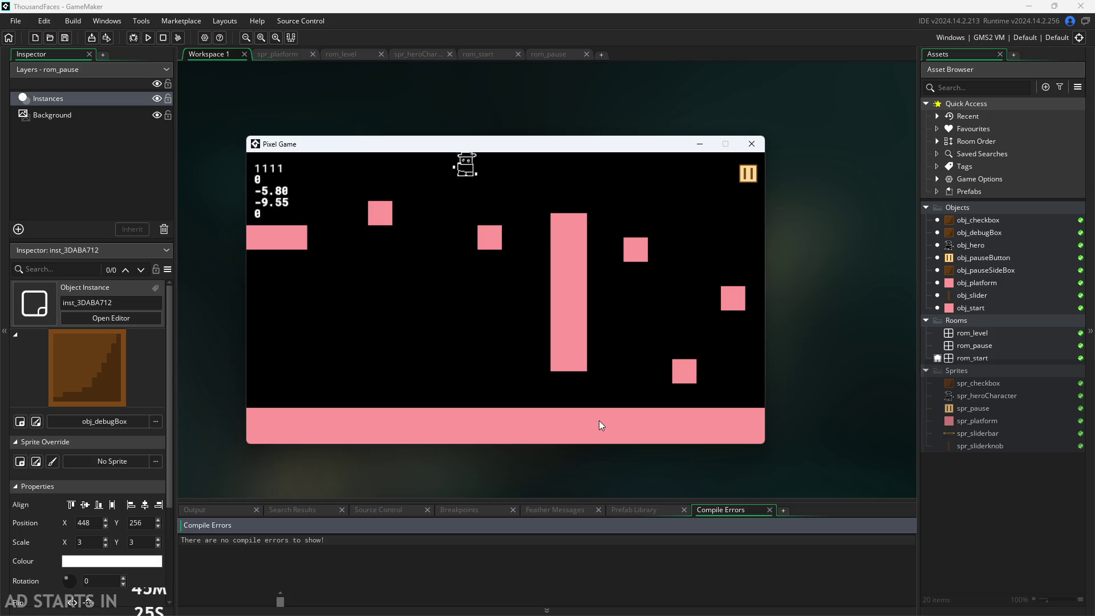
key("Right")
key("space")
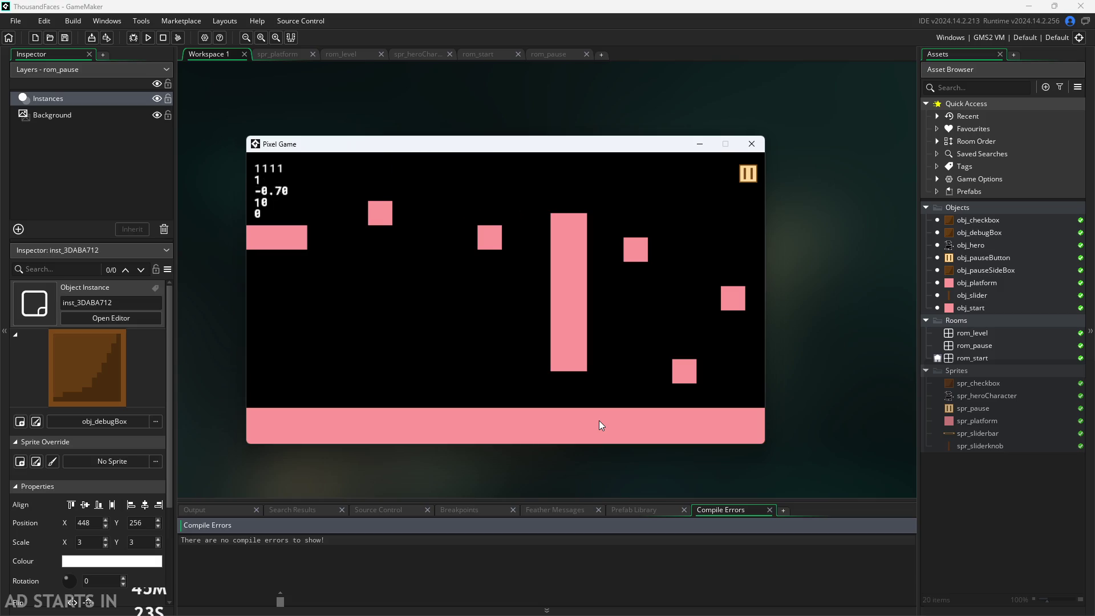
key("Left")
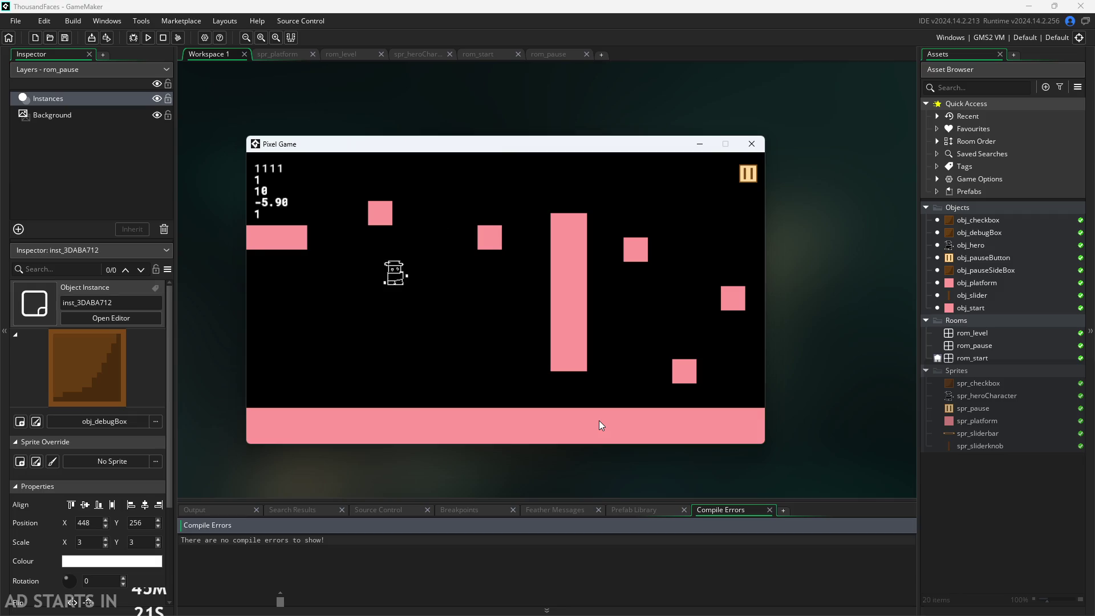
key("space")
key("Right")
key("space")
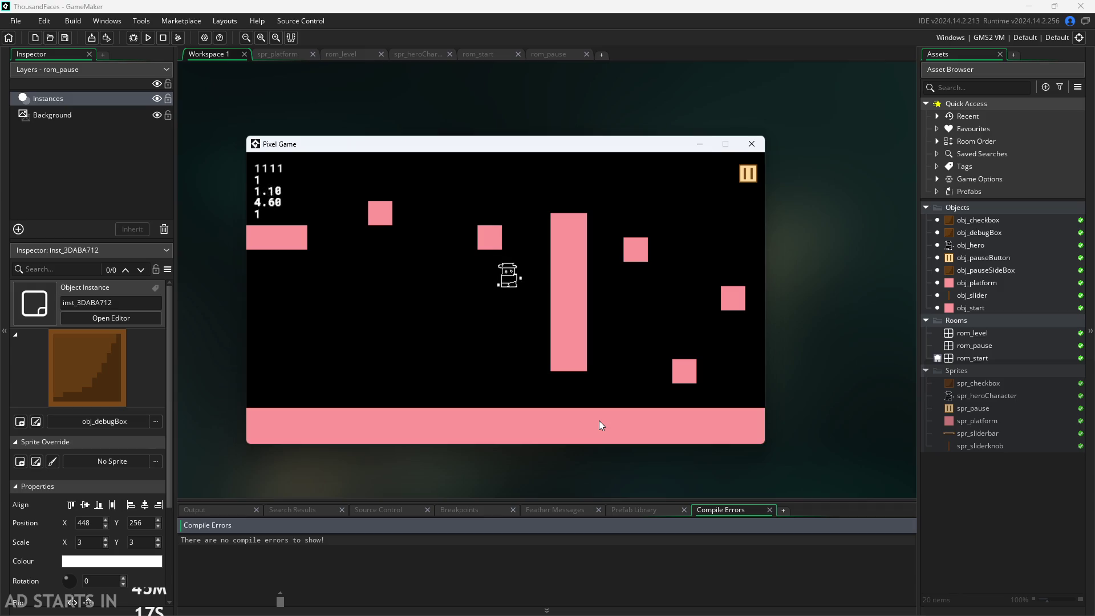
key("space")
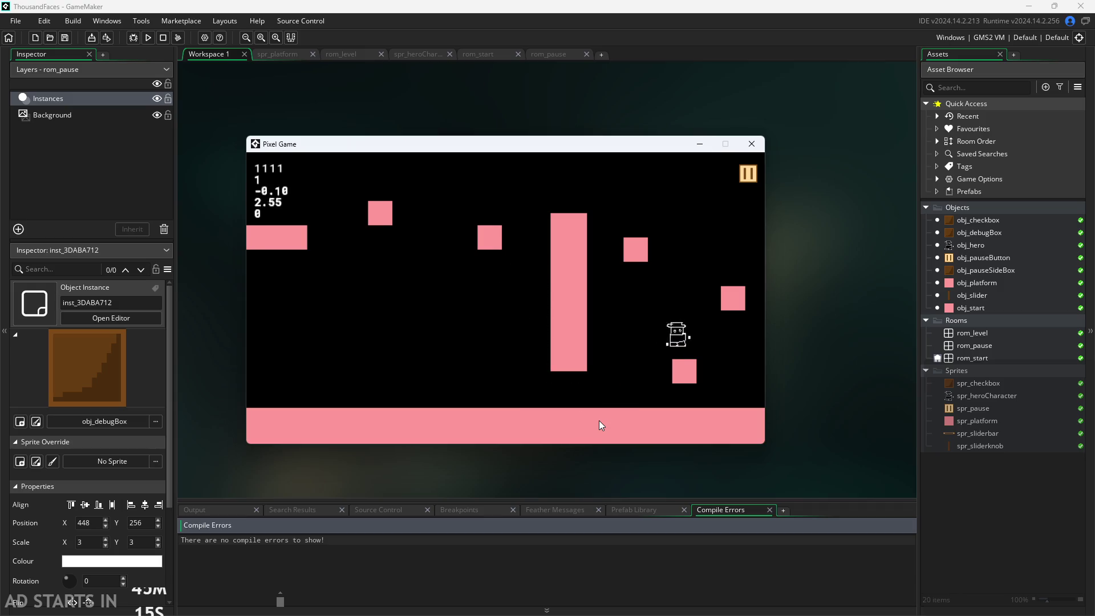
key("Left")
key("space")
key("Right")
key("space")
key("Left")
key("space")
key("Left")
key("space")
key("space")
key("space")
key("Right")
key("space")
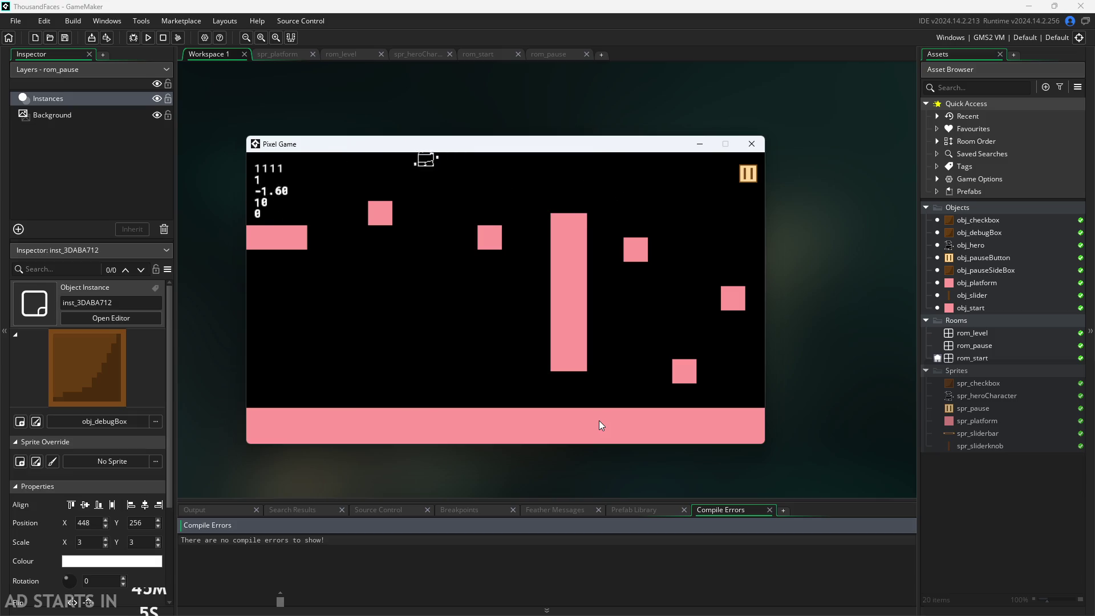
key("Left")
key("space")
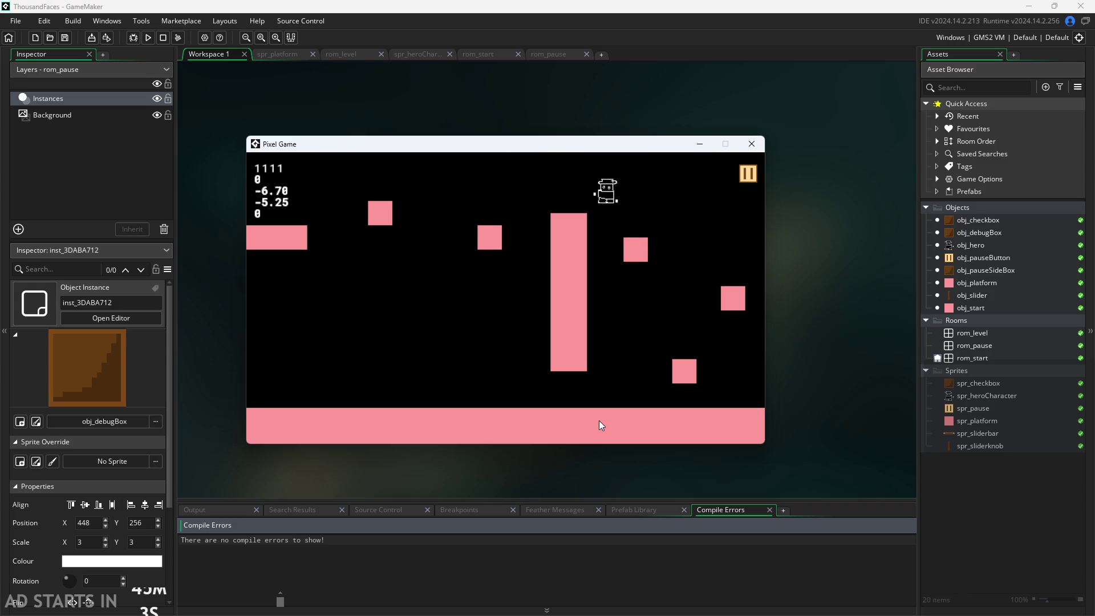
key("Left")
key("space")
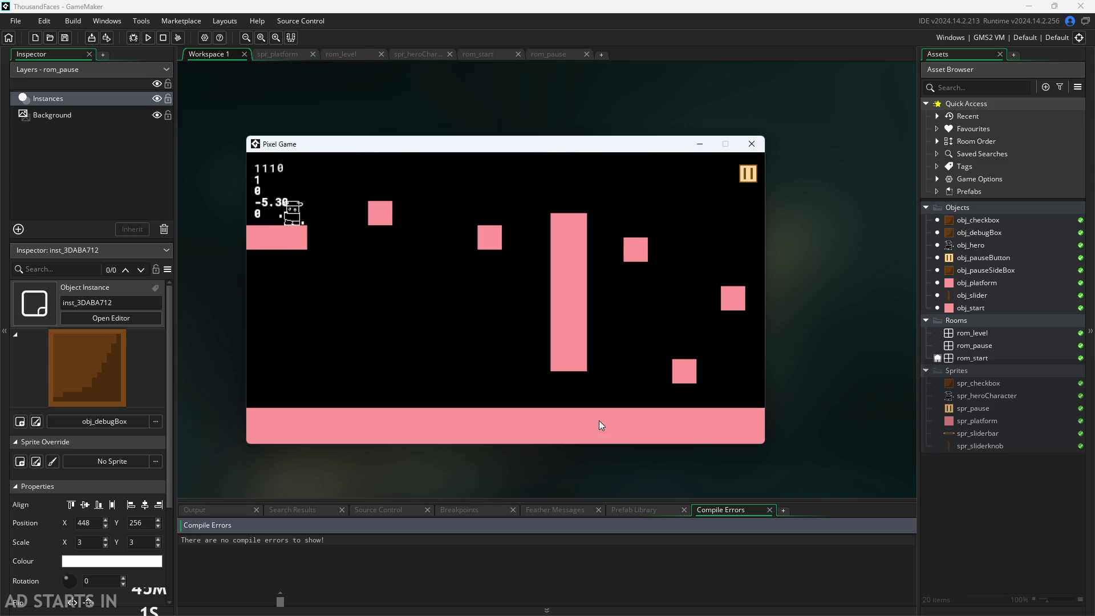
key("Right")
key("Left")
key("Right")
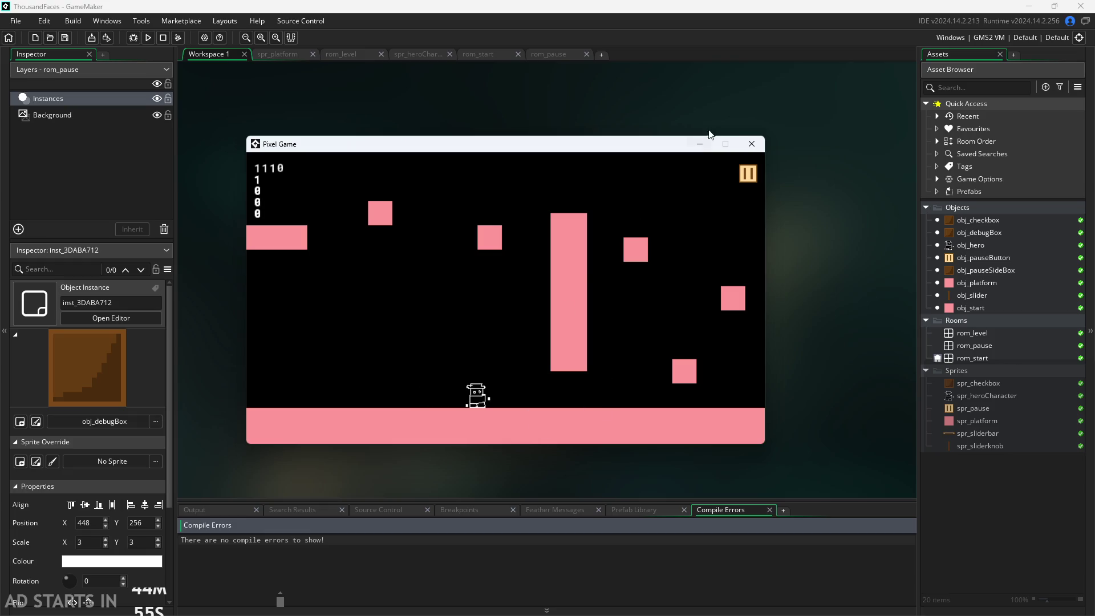
mouse_move(670, 141)
left_mouse_down()
mouse_move(675, 82)
mouse_move(672, 120)
left_mouse_up()
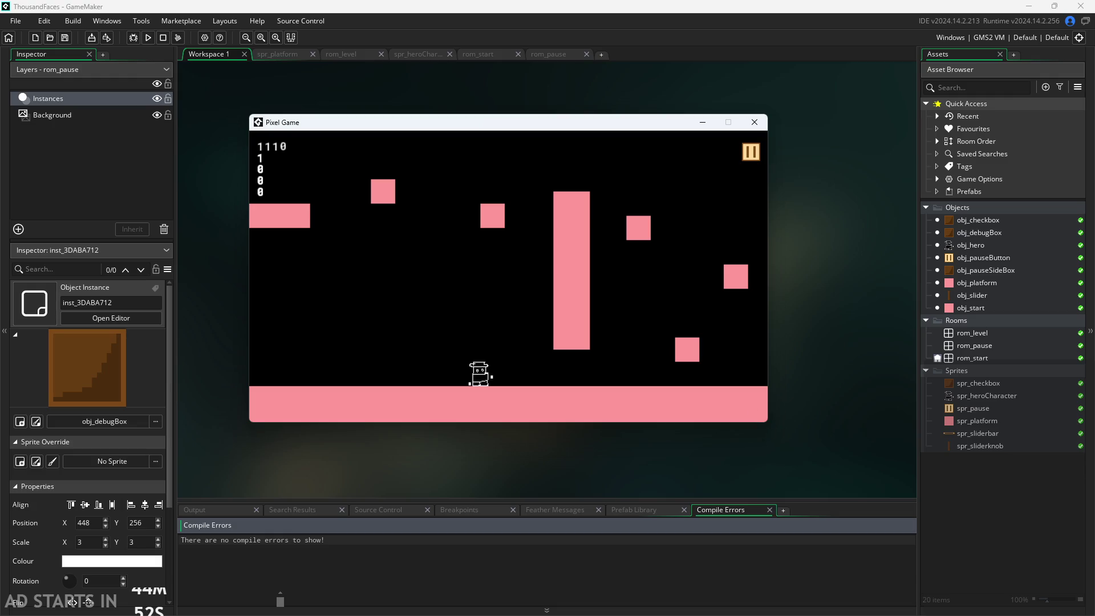
Return to the Paint notes and box in the 'fade between rooms' item.
key("alt+Tab")
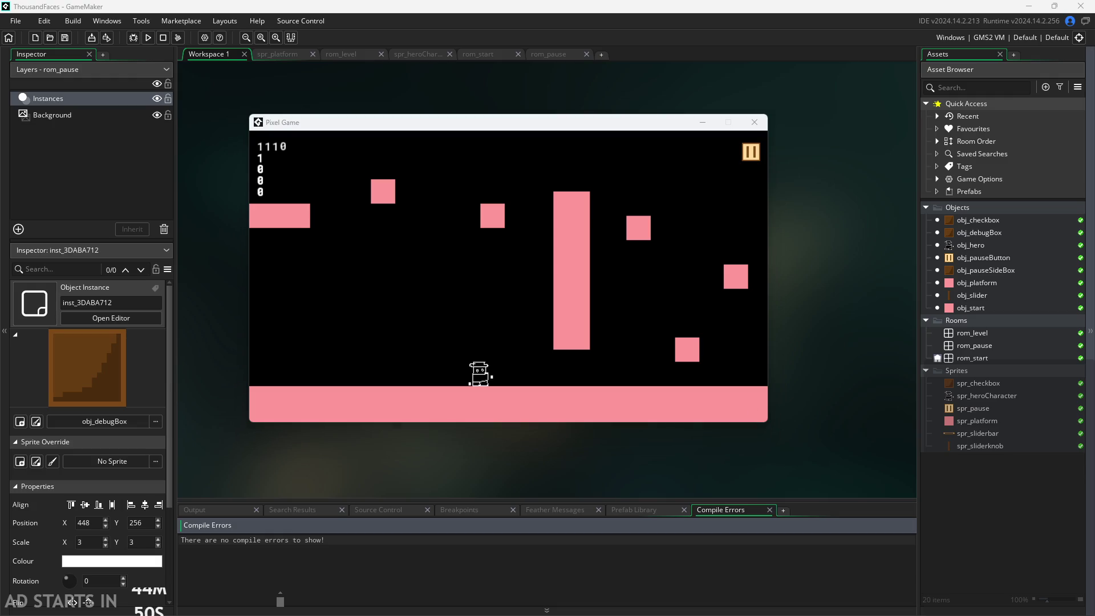
key("alt+Tab")
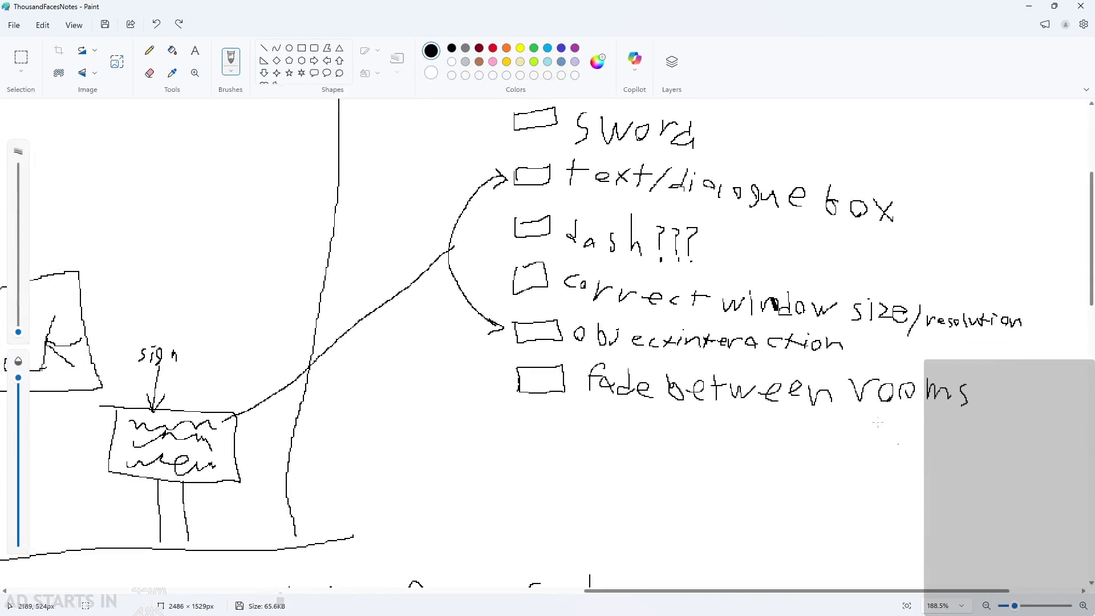
scroll(943, 328, "up", 2)
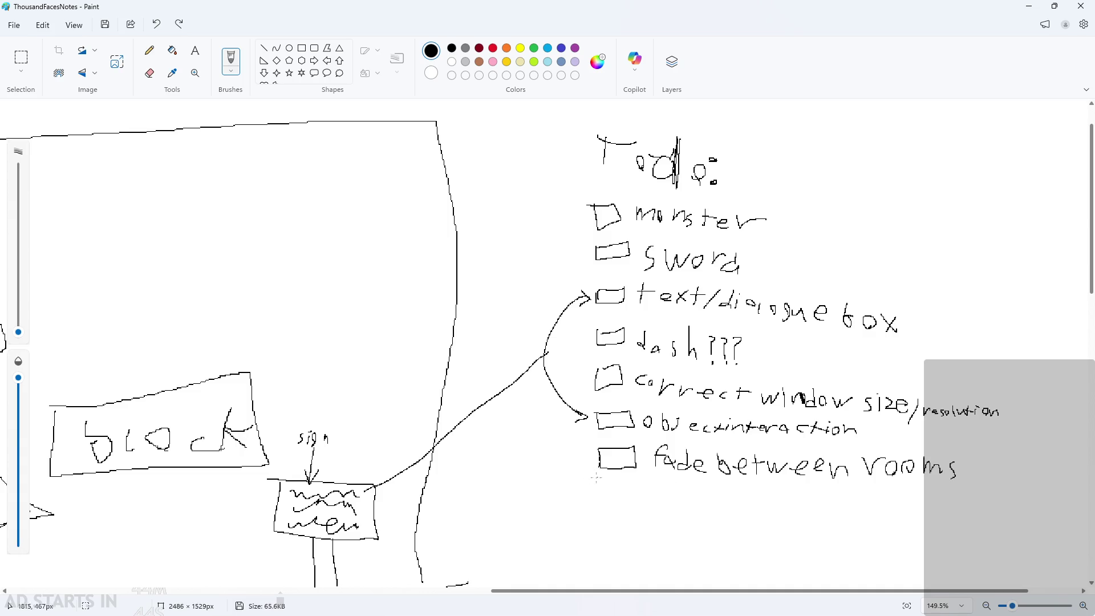
left_click_drag(579, 441, 576, 470)
key("ctrl+z")
scroll(999, 502, "up", 2)
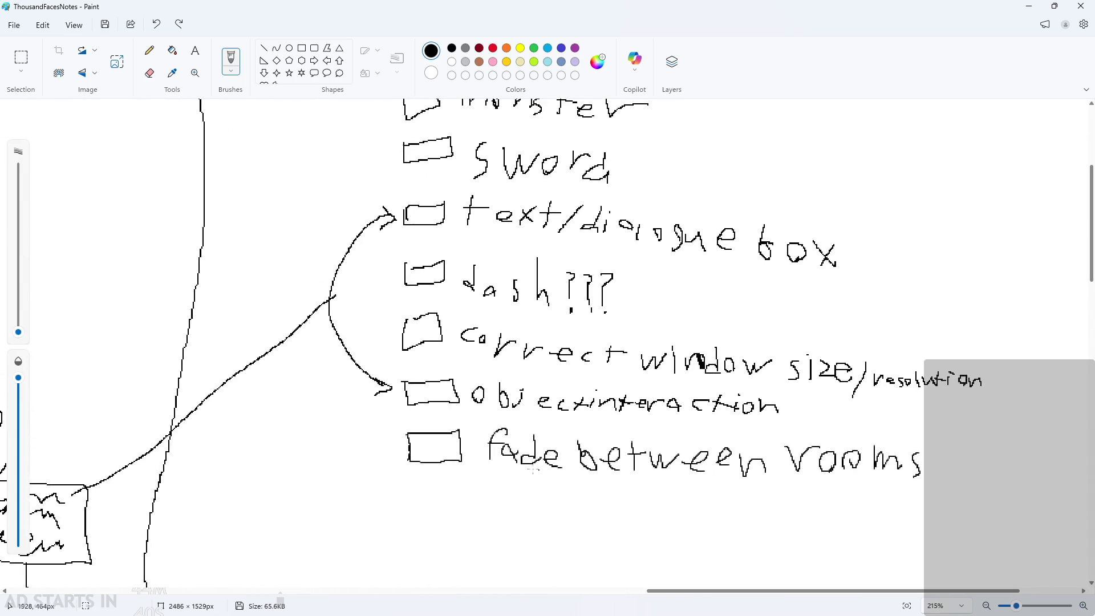
left_click_drag(481, 480, 916, 482)
mouse_move(511, 421)
left_mouse_down()
mouse_move(914, 426)
mouse_move(908, 492)
mouse_move(850, 498)
left_mouse_up()
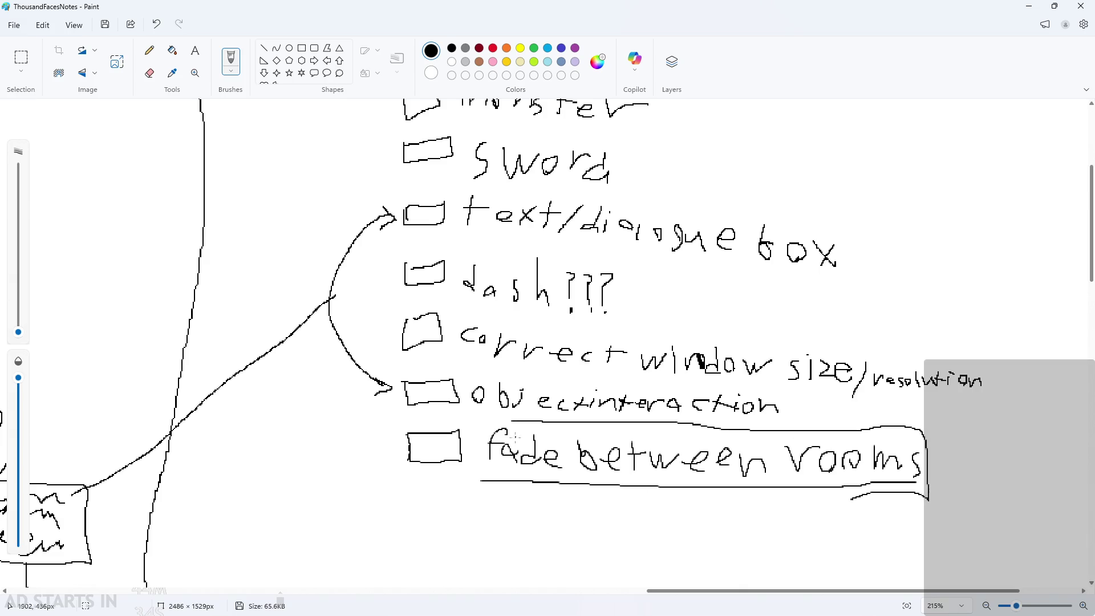
left_click_drag(505, 420, 482, 502)
Loop the object interaction, window size/resolution and text/dialogue box items.
mouse_move(471, 421)
left_mouse_down()
mouse_move(466, 376)
mouse_move(782, 383)
mouse_move(770, 433)
left_mouse_up()
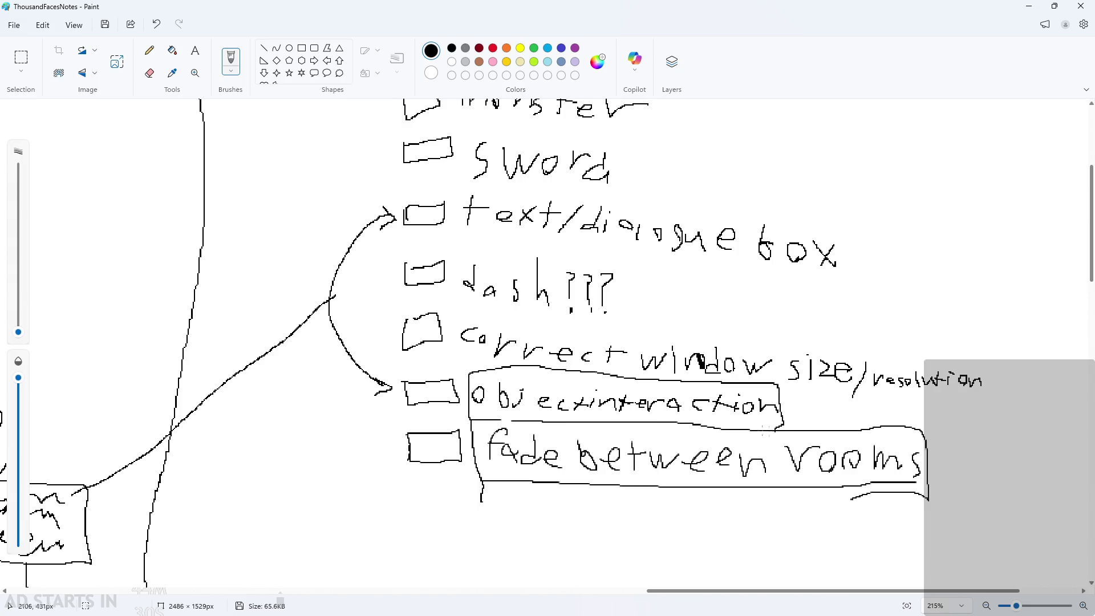
mouse_move(471, 366)
left_mouse_down()
mouse_move(453, 350)
mouse_move(610, 324)
mouse_move(1000, 342)
mouse_move(884, 404)
mouse_move(763, 398)
left_mouse_up()
mouse_move(449, 248)
left_mouse_down()
mouse_move(450, 193)
mouse_move(725, 222)
mouse_move(867, 260)
mouse_move(648, 281)
mouse_move(451, 242)
left_mouse_up()
scroll(648, 288, "down", 2, "ctrl")
scroll(804, 458, "up", 1)
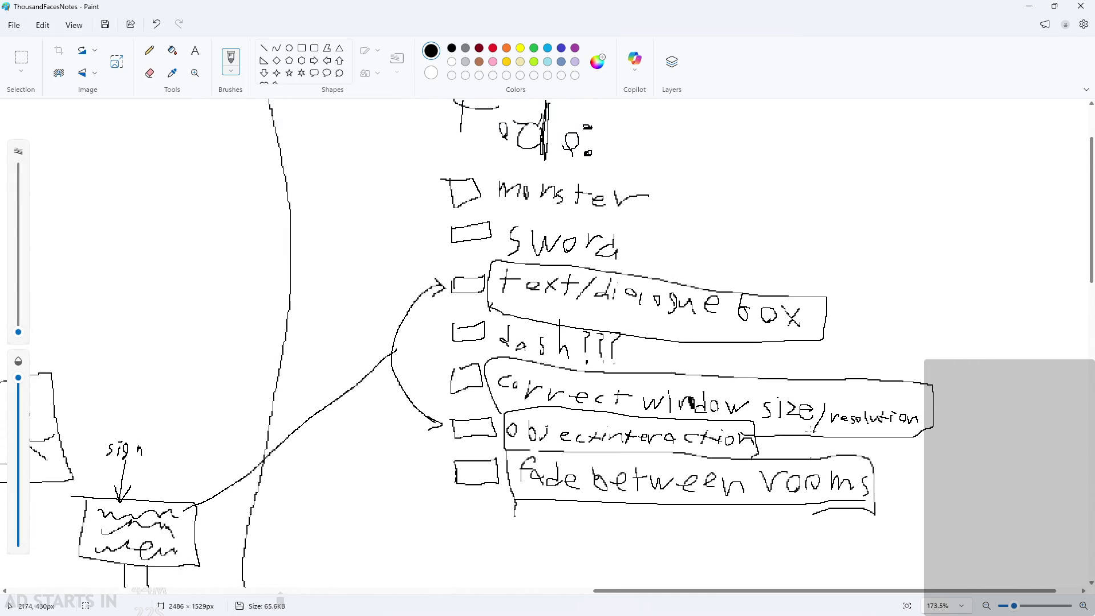
scroll(755, 438, "down", 1, "ctrl")
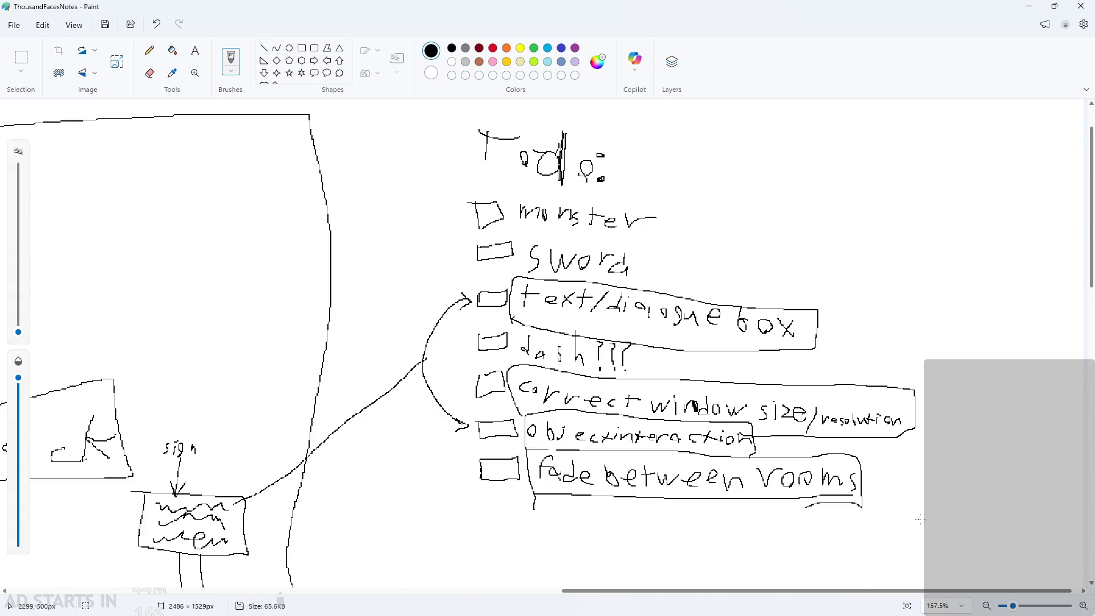
Number the items: fade between rooms 1, window size 2, object interaction 3, dialogue box 4.
mouse_move(891, 481)
left_mouse_down()
mouse_move(892, 500)
mouse_move(879, 503)
left_mouse_up()
mouse_move(768, 439)
left_mouse_down()
mouse_move(784, 447)
mouse_move(758, 454)
left_mouse_up()
key("ctrl+z")
left_click_drag(924, 400, 952, 423)
left_click_drag(774, 439, 777, 459)
mouse_move(835, 313)
left_mouse_down()
mouse_move(833, 328)
mouse_move(860, 326)
left_mouse_up()
left_click_drag(849, 313, 853, 356)
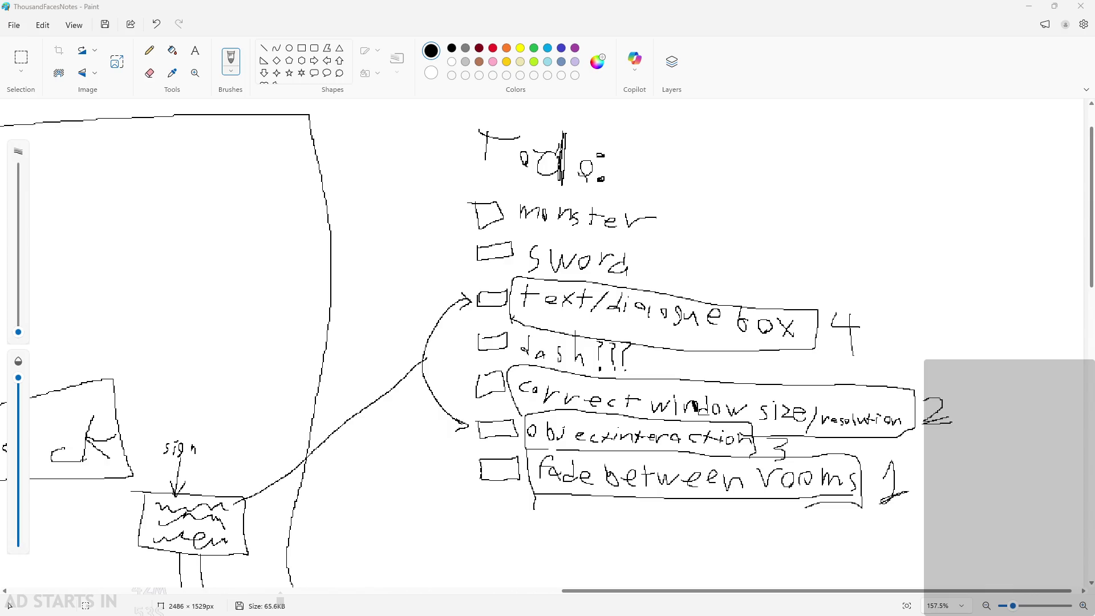
key("alt+Tab")
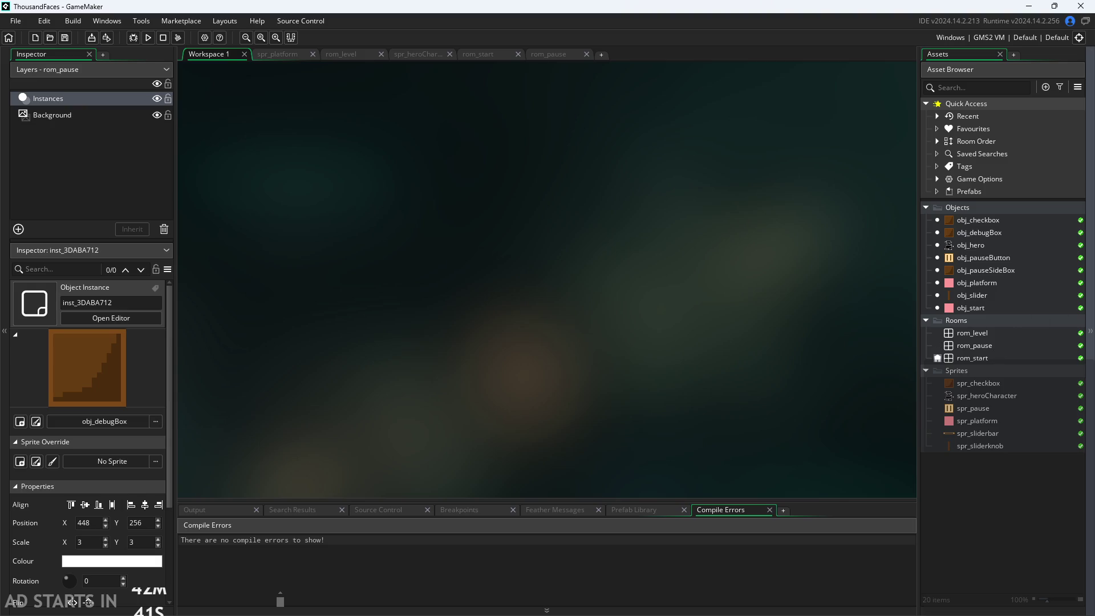
key("alt+Tab")
Sketch two boxes joined by an arrow, with a rectangle above them, in the lower-left diagram.
scroll(727, 334, "down", 6, "ctrl")
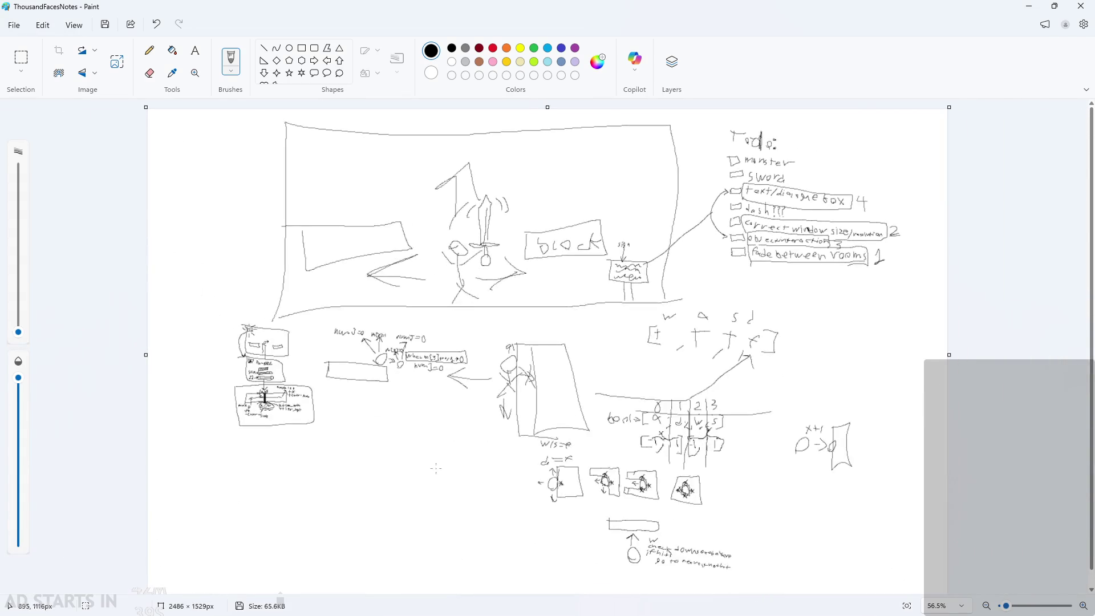
scroll(274, 538, "up", 5, "ctrl")
scroll(275, 537, "up", 4, "ctrl")
mouse_move(336, 296)
left_mouse_down()
mouse_move(313, 420)
mouse_move(513, 303)
mouse_move(290, 309)
left_mouse_up()
left_click_drag(611, 367, 684, 360)
left_click_drag(638, 329, 653, 404)
mouse_move(739, 308)
left_mouse_down()
mouse_move(920, 354)
mouse_move(684, 319)
left_mouse_up()
mouse_move(448, 193)
left_mouse_down()
mouse_move(445, 255)
mouse_move(598, 200)
mouse_move(445, 190)
mouse_move(616, 208)
mouse_move(621, 230)
mouse_move(433, 260)
mouse_move(586, 253)
mouse_move(468, 234)
mouse_move(456, 182)
mouse_move(489, 219)
mouse_move(465, 247)
mouse_move(598, 224)
mouse_move(542, 259)
mouse_move(573, 217)
mouse_move(593, 228)
mouse_move(590, 263)
mouse_move(592, 214)
left_mouse_up()
Select the scribbled block and drag it up and to the right, then commit the move.
scroll(634, 234, "up", 2)
scroll(634, 234, "down", 2)
scroll(467, 215, "up", 4)
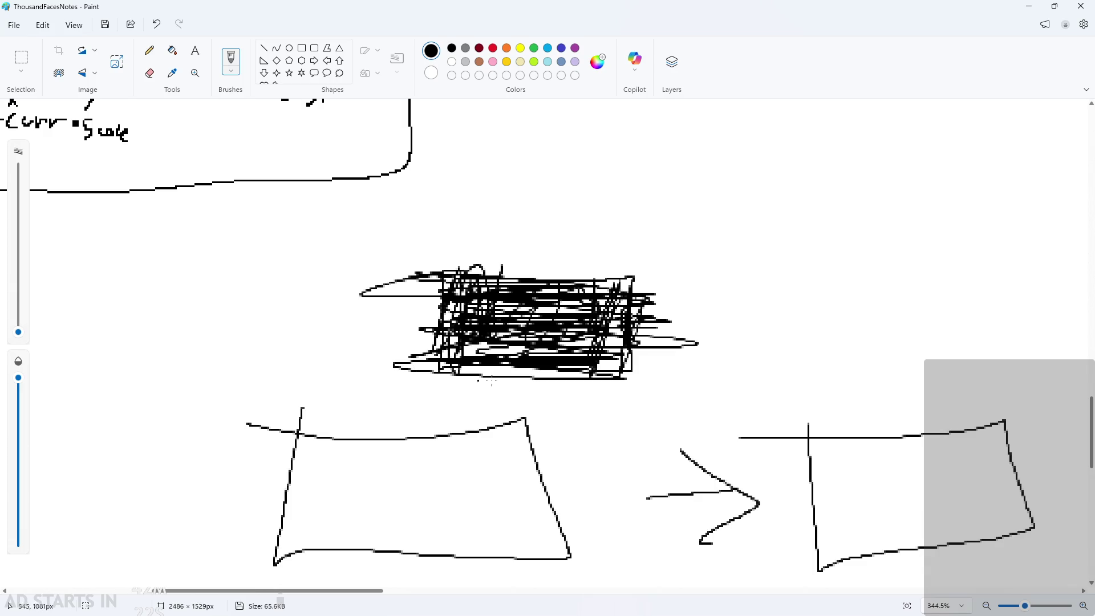
scroll(446, 381, "down", 2)
left_click(20, 57)
mouse_move(344, 237)
left_mouse_down()
mouse_move(683, 353)
mouse_move(701, 383)
left_mouse_up()
mouse_move(442, 281)
left_mouse_down()
mouse_move(473, 239)
mouse_move(503, 247)
mouse_move(648, 301)
mouse_move(675, 339)
mouse_move(666, 333)
mouse_move(660, 228)
left_mouse_up()
key("Escape")
left_click(591, 378)
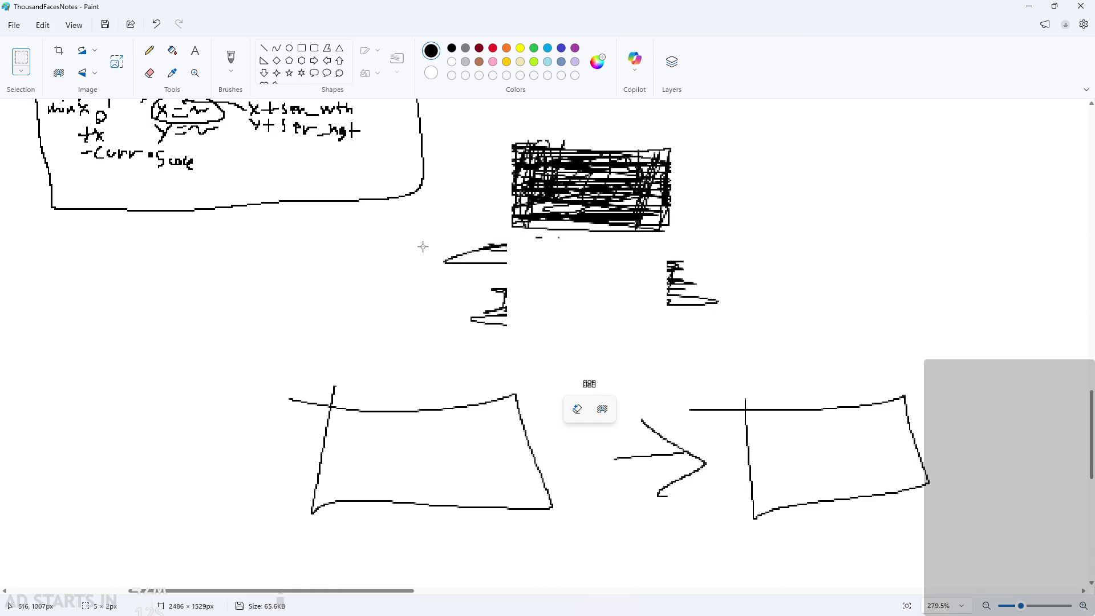
Select and delete the leftover ragged strokes beneath the scribbled block.
mouse_move(420, 228)
left_mouse_down()
mouse_move(511, 290)
mouse_move(507, 317)
left_mouse_up()
left_click_drag(344, 335, 354, 355)
mouse_move(421, 242)
left_mouse_down()
mouse_move(697, 356)
mouse_move(747, 335)
left_mouse_up()
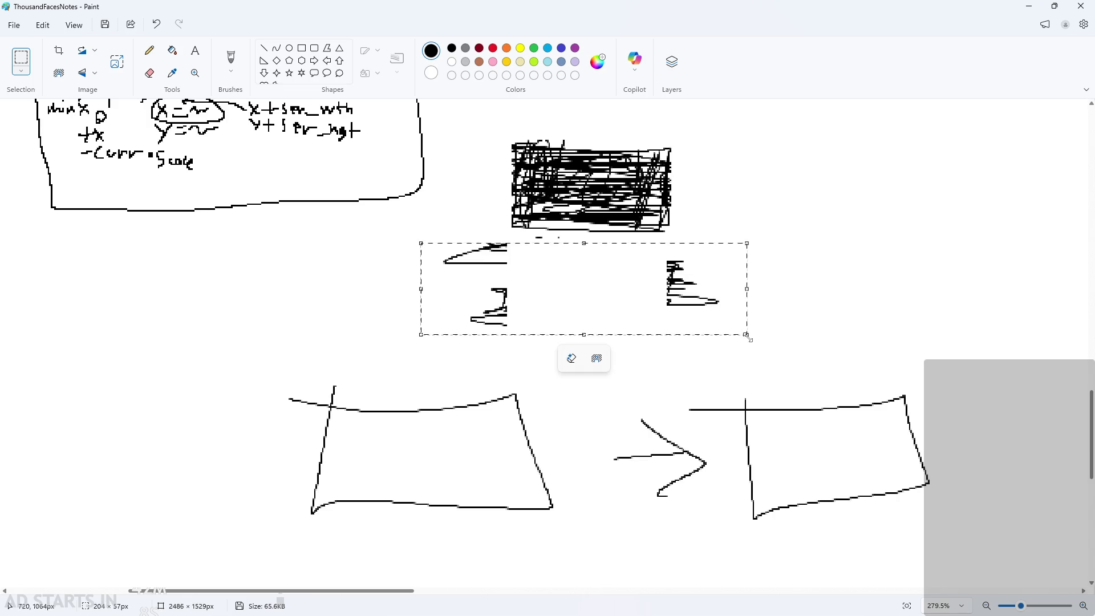
key("Delete")
Reselect the whole scribbled block and move it down to sit just above the two boxes.
left_click_drag(519, 232, 575, 249)
left_click(572, 247)
left_click_drag(480, 119, 708, 252)
mouse_move(583, 179)
left_mouse_down()
mouse_move(595, 279)
mouse_move(594, 247)
left_mouse_up()
left_click(576, 464)
left_click(150, 50)
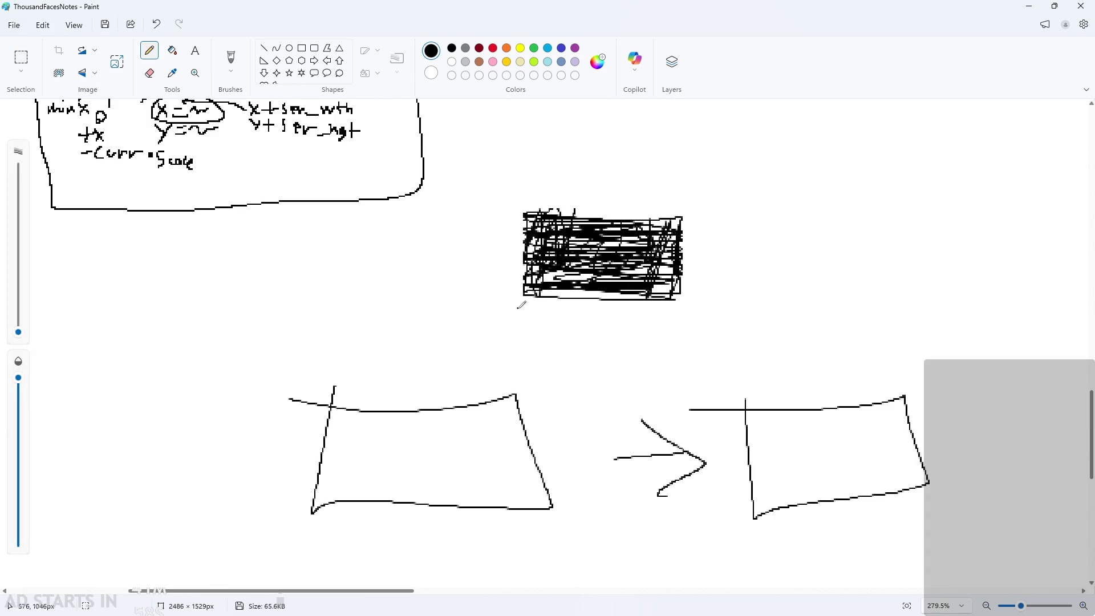
Handwrite a check mark and 'not existing' to the left of the scribbled block.
mouse_move(504, 293)
left_mouse_down()
mouse_move(446, 308)
mouse_move(497, 323)
left_mouse_up()
mouse_move(354, 270)
left_mouse_down()
mouse_move(388, 295)
mouse_move(415, 260)
left_mouse_up()
left_click_drag(401, 269, 440, 274)
left_click_drag(307, 315, 359, 324)
mouse_move(354, 312)
left_mouse_down()
mouse_move(340, 329)
mouse_move(399, 327)
left_mouse_up()
mouse_move(407, 299)
left_mouse_down()
mouse_move(389, 310)
mouse_move(426, 308)
mouse_move(430, 328)
left_mouse_up()
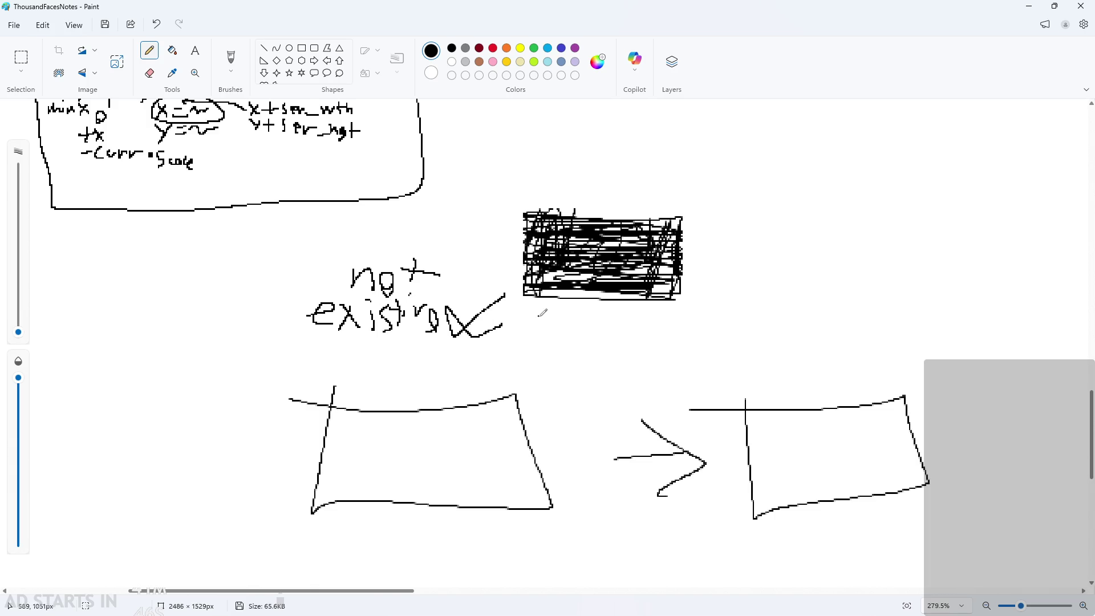
Draw a down arrow labelled 'creates' beneath the block, removing a stray stroke.
mouse_move(565, 308)
left_mouse_down()
mouse_move(575, 345)
mouse_move(510, 360)
mouse_move(533, 349)
mouse_move(562, 365)
mouse_move(595, 360)
mouse_move(601, 373)
left_mouse_up()
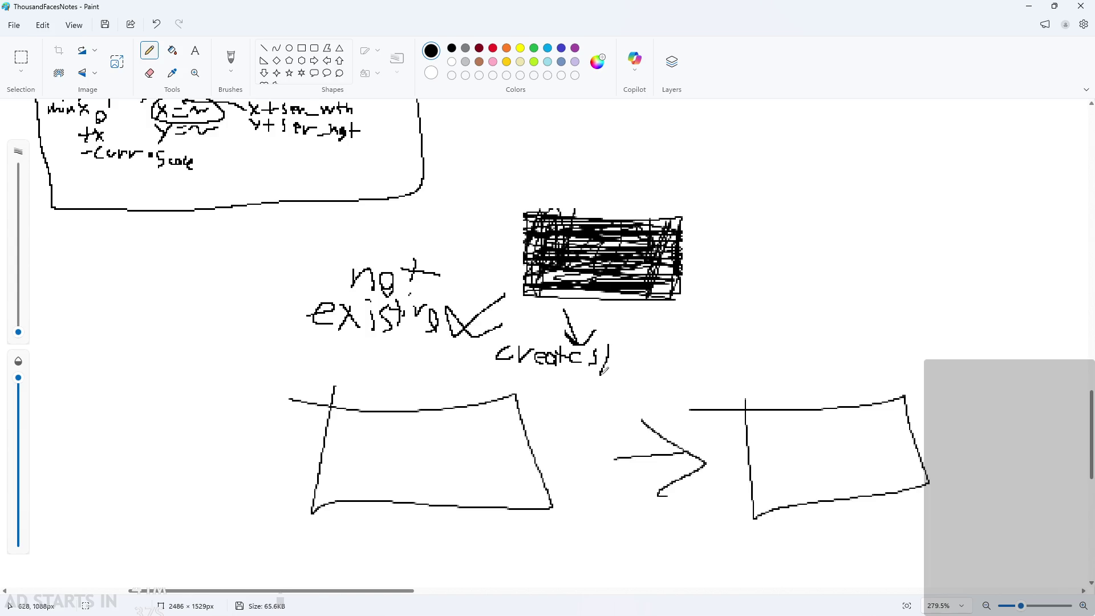
key("ctrl+z")
scroll(747, 463, "up", 3, "ctrl")
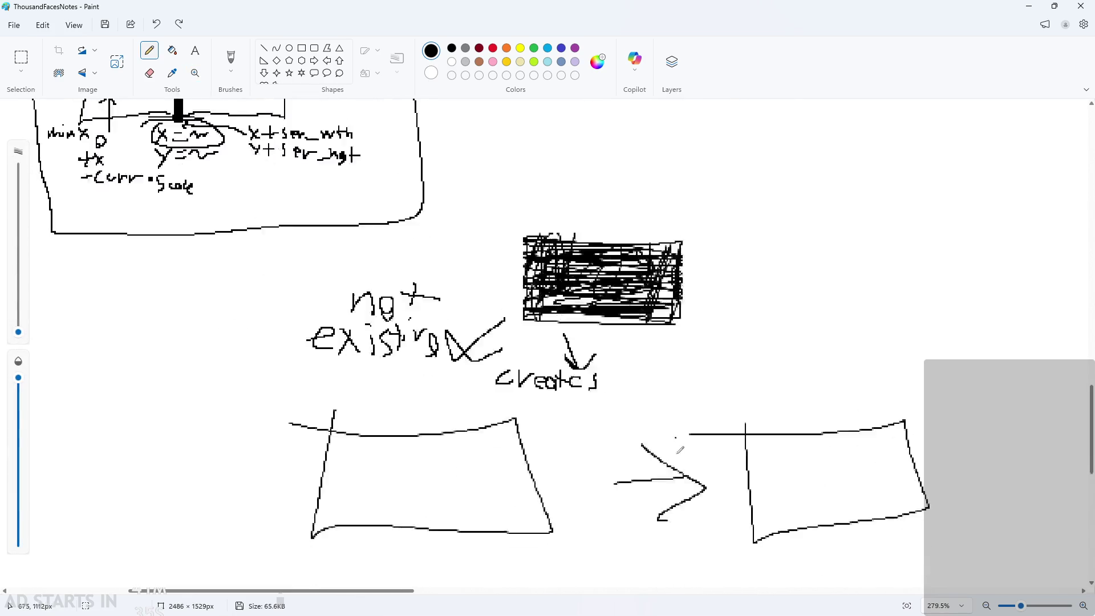
Handwrite 'opacity 0% → 100% → 0%' under the 'creates' label.
mouse_move(346, 206)
left_mouse_down()
mouse_move(337, 208)
mouse_move(348, 206)
left_mouse_up()
mouse_move(374, 216)
left_mouse_down()
mouse_move(379, 196)
mouse_move(380, 217)
mouse_move(435, 206)
mouse_move(436, 195)
mouse_move(439, 215)
left_mouse_up()
mouse_move(433, 203)
left_mouse_down()
mouse_move(489, 217)
mouse_move(459, 232)
left_mouse_up()
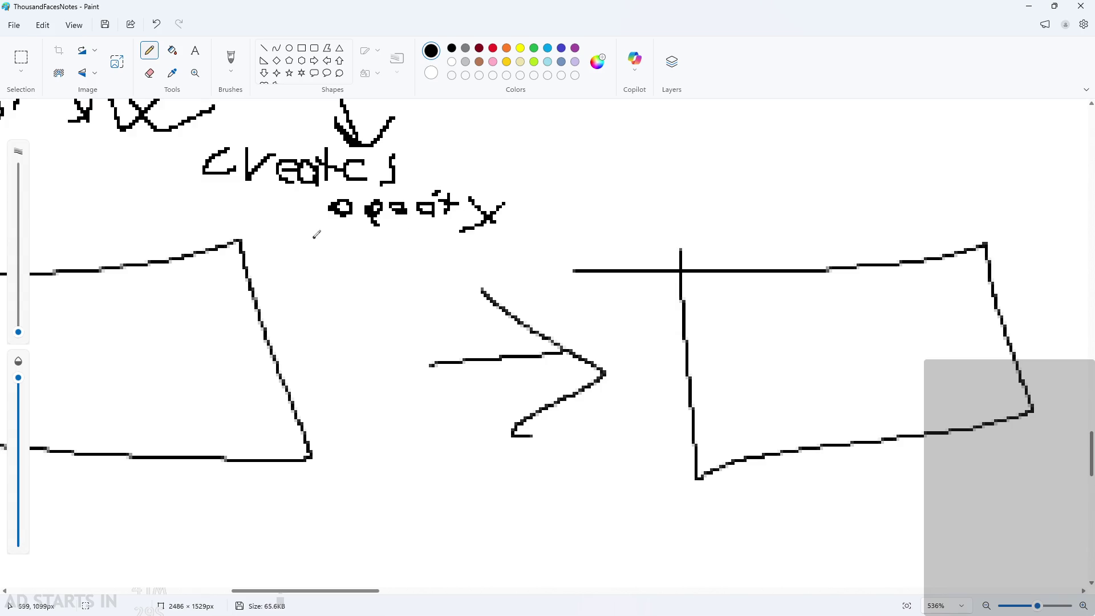
mouse_move(325, 258)
left_mouse_down()
mouse_move(349, 261)
mouse_move(365, 232)
mouse_move(359, 259)
mouse_move(423, 251)
left_mouse_up()
key("ctrl+z")
key("ctrl+z")
left_click(372, 258)
mouse_move(433, 233)
left_mouse_down()
mouse_move(469, 254)
mouse_move(490, 244)
left_mouse_up()
left_click(506, 249)
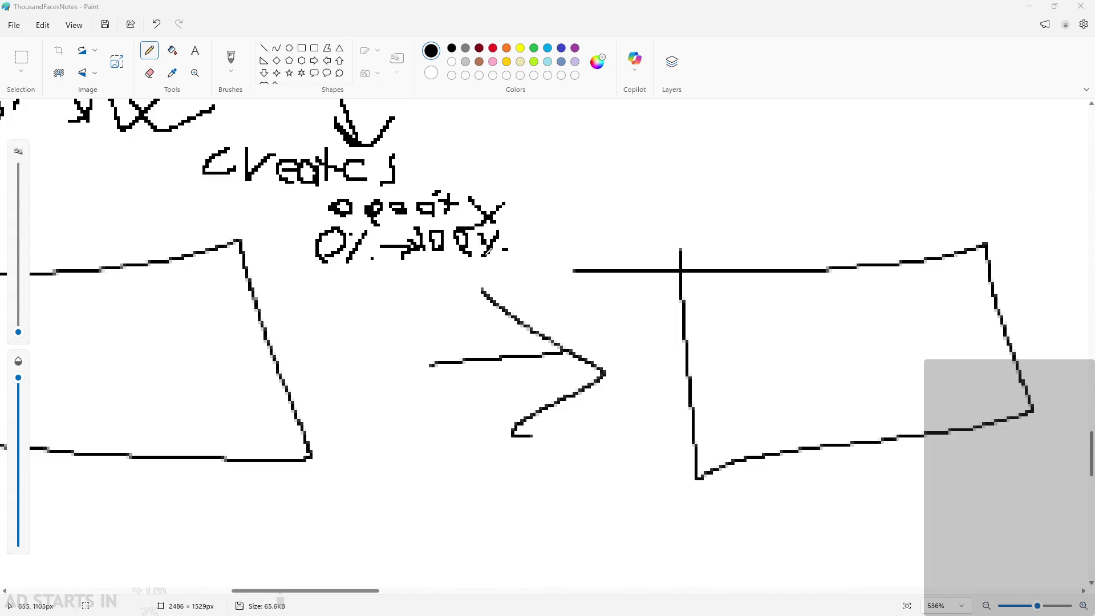
left_click_drag(503, 244, 548, 244)
left_click_drag(530, 224, 535, 254)
mouse_move(587, 227)
left_mouse_down()
mouse_move(570, 249)
mouse_move(590, 225)
mouse_move(603, 255)
left_mouse_up()
left_click(596, 229)
left_click(619, 242)
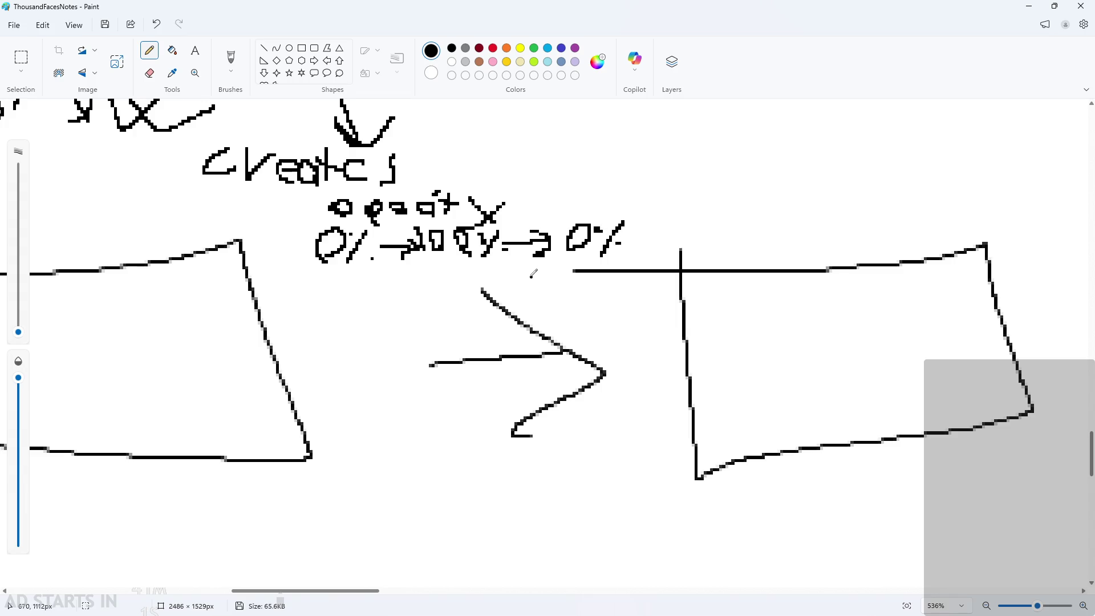
Draw a diagonal arrow labelled 'deletes', then switch back to GameMaker.
scroll(642, 237, "down", 2)
scroll(623, 240, "up", 1)
scroll(621, 240, "down", 2)
scroll(697, 203, "up", 2)
scroll(696, 203, "up", 1)
mouse_move(553, 216)
left_mouse_down()
mouse_move(605, 301)
mouse_move(707, 313)
mouse_move(715, 295)
mouse_move(740, 294)
mouse_move(748, 315)
left_mouse_up()
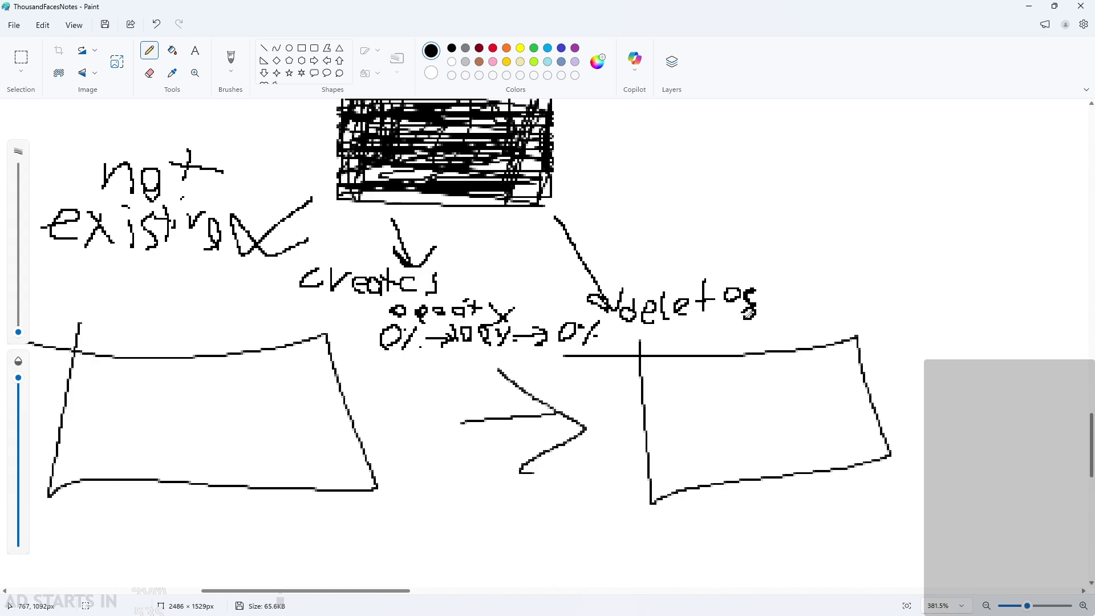
scroll(553, 261, "down", 3, "ctrl")
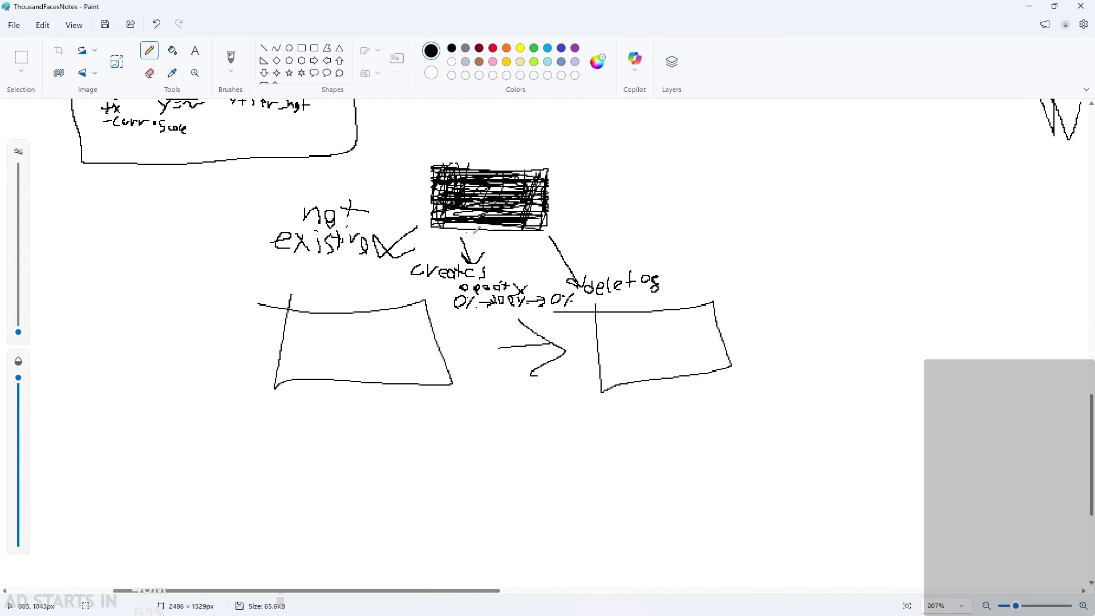
scroll(552, 261, "up", 1, "ctrl")
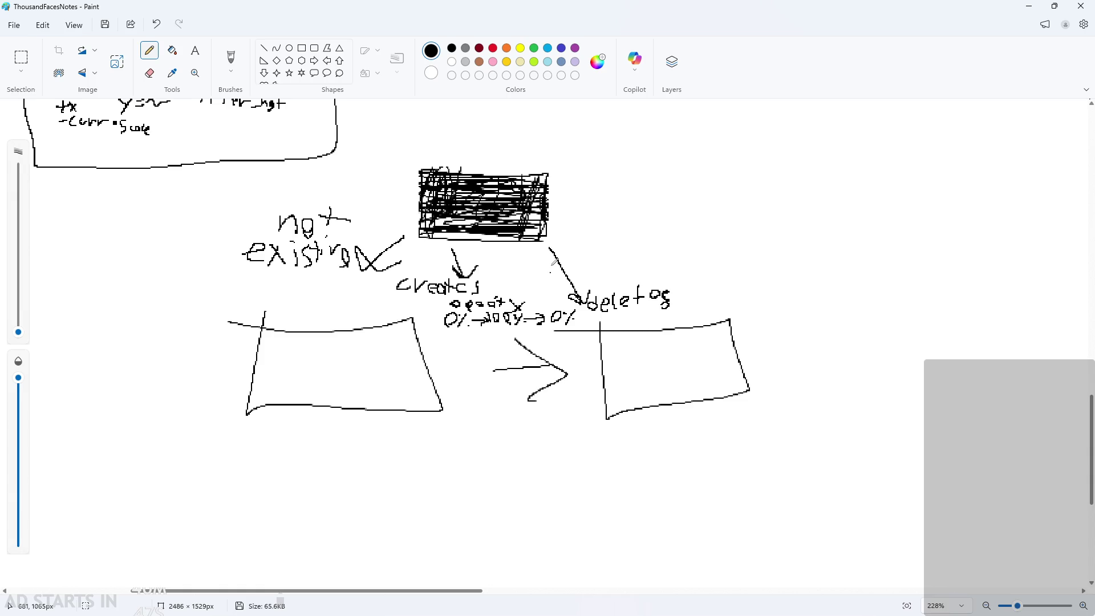
key("alt+Tab")
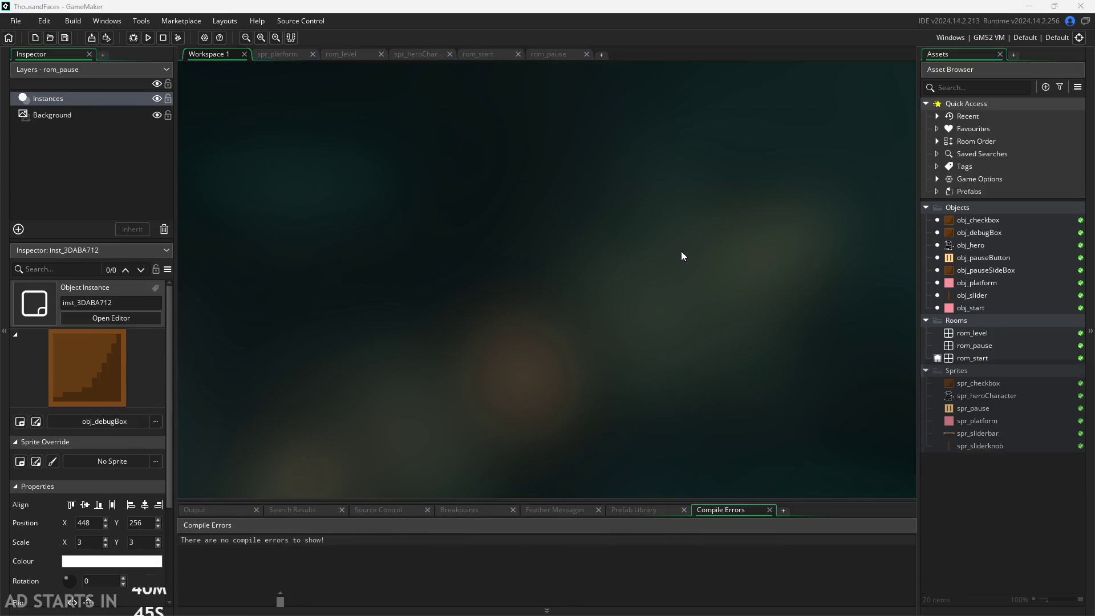
Create a new sprite in the Sprites group and name it spr_fade.
right_click(1006, 372)
mouse_move(962, 378)
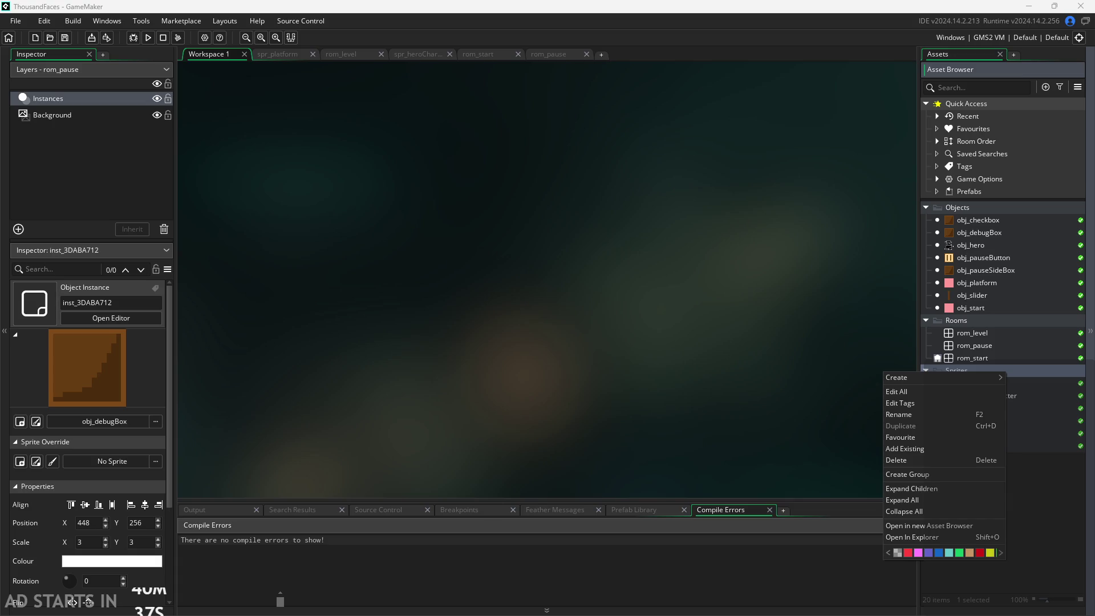
mouse_move(915, 376)
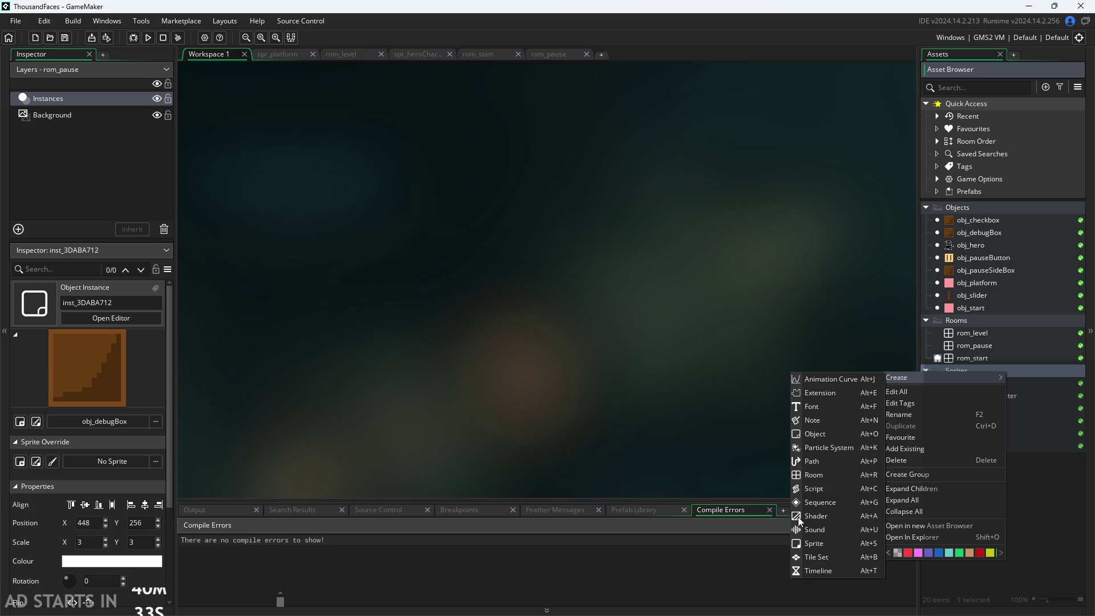
left_click(814, 543)
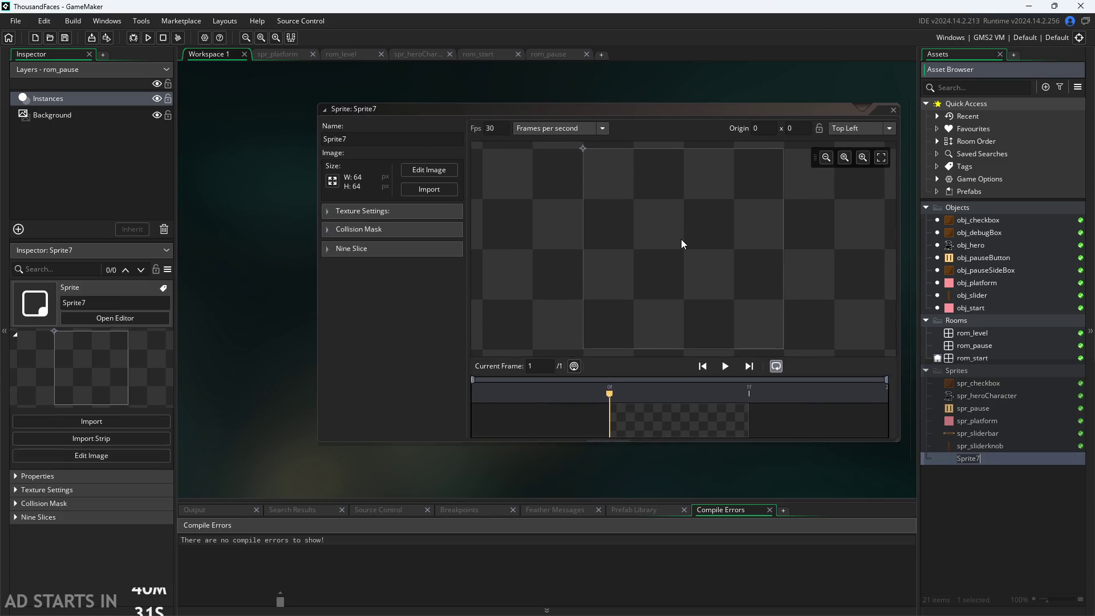
key("BackSpace")
type("F")
type("e")
type("pr")
type("pr_")
key("Return")
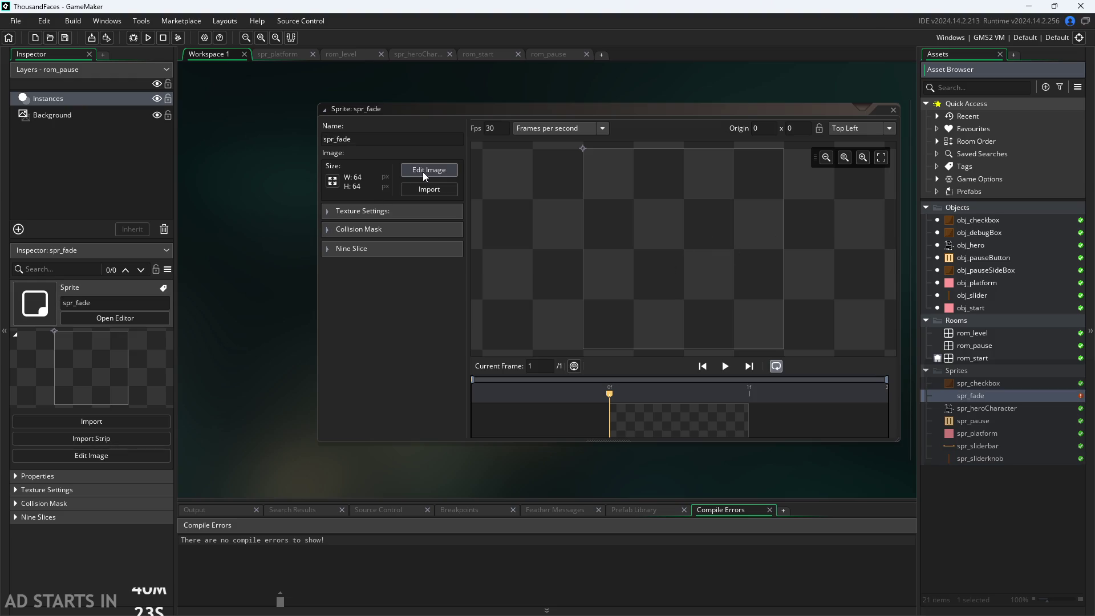
Resize the spr_fade sprite to 1×1 pixel.
left_click(333, 181)
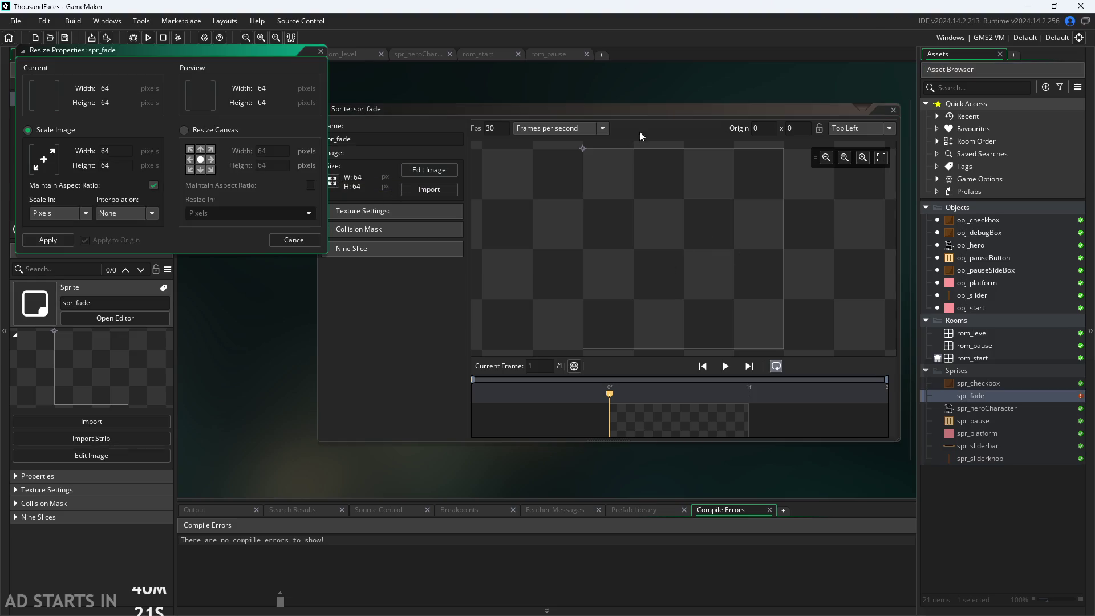
left_click(318, 52)
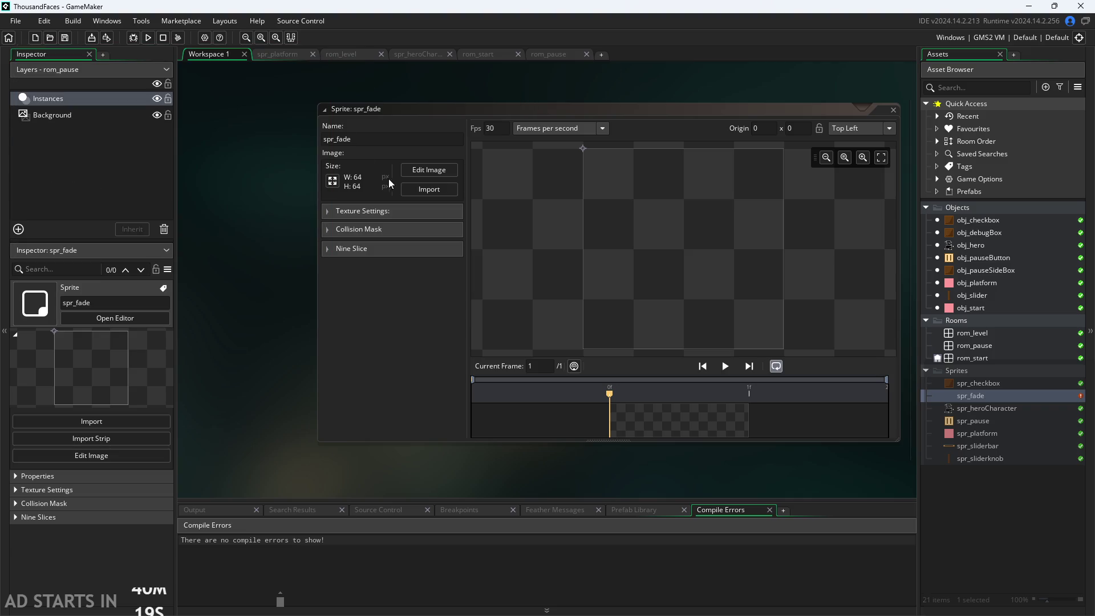
left_click(332, 181)
type("1")
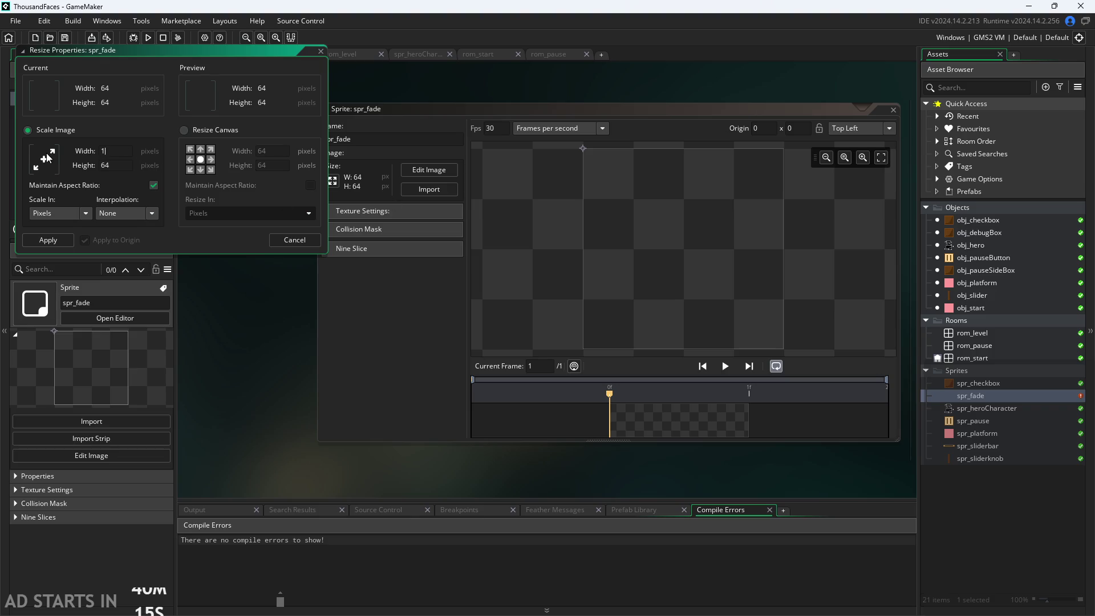
left_click(118, 166)
left_click(60, 243)
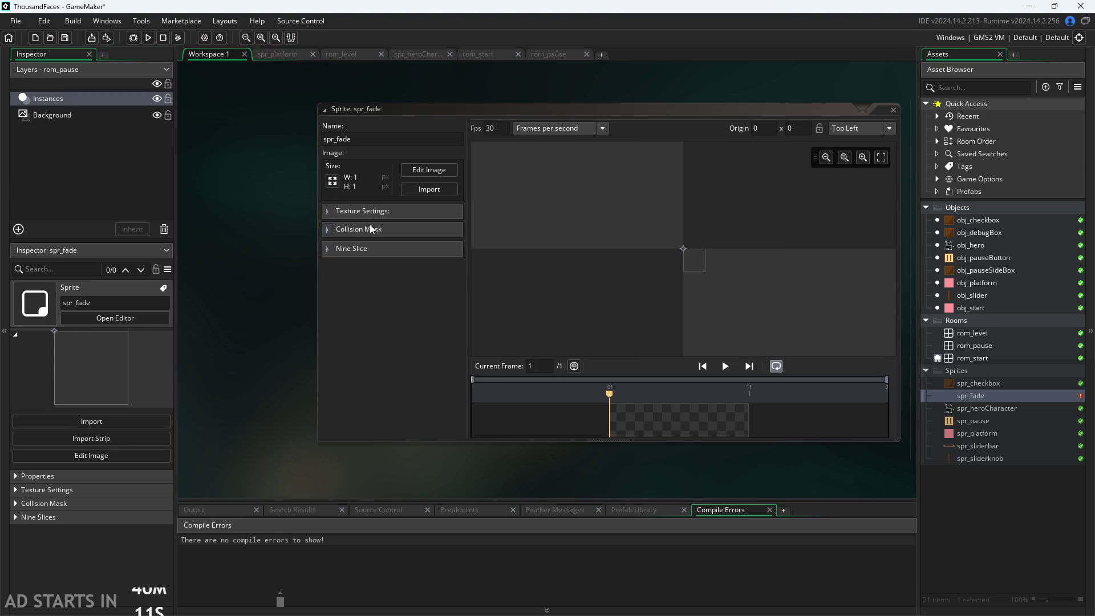
Open spr_fade's image and paint its single pixel black.
left_click(421, 165)
left_click(485, 322)
right_click(484, 322)
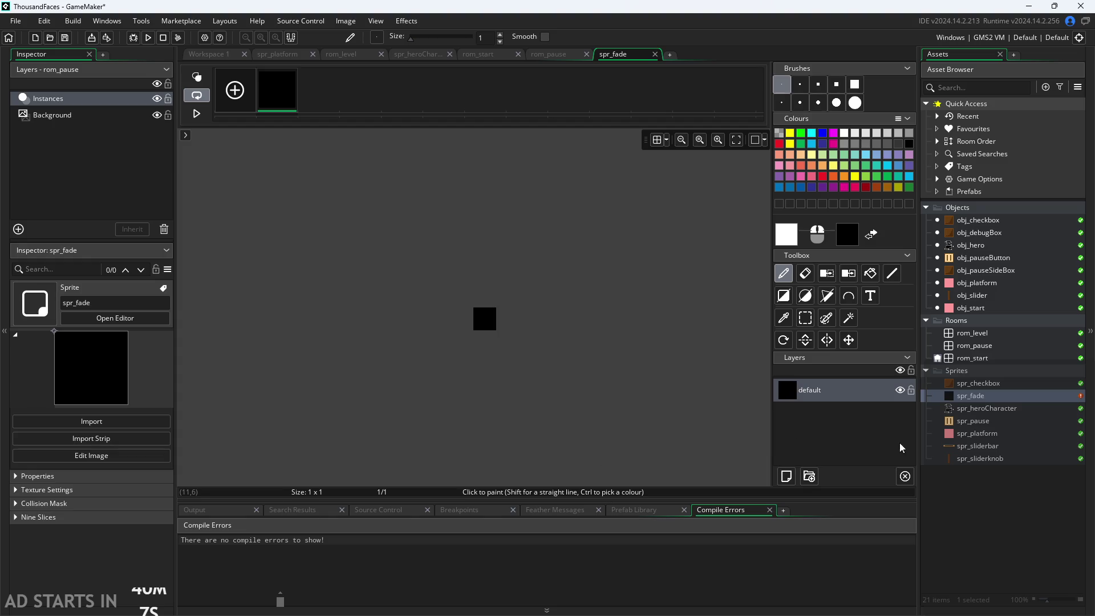
Create a new object named obj_fade in the Objects group.
double_click(963, 208)
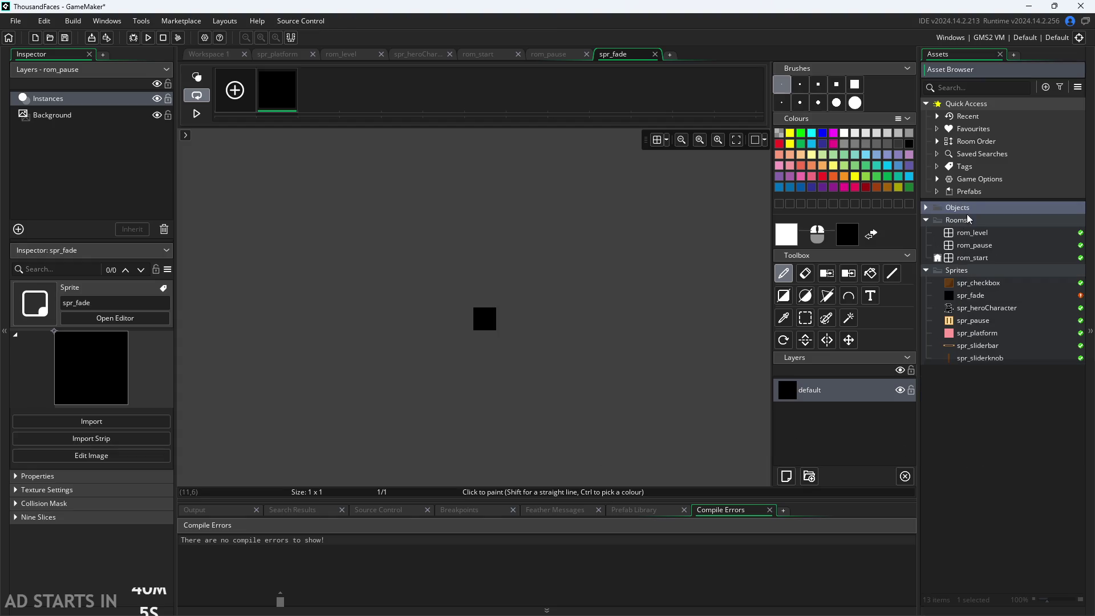
left_click(925, 208)
right_click(969, 205)
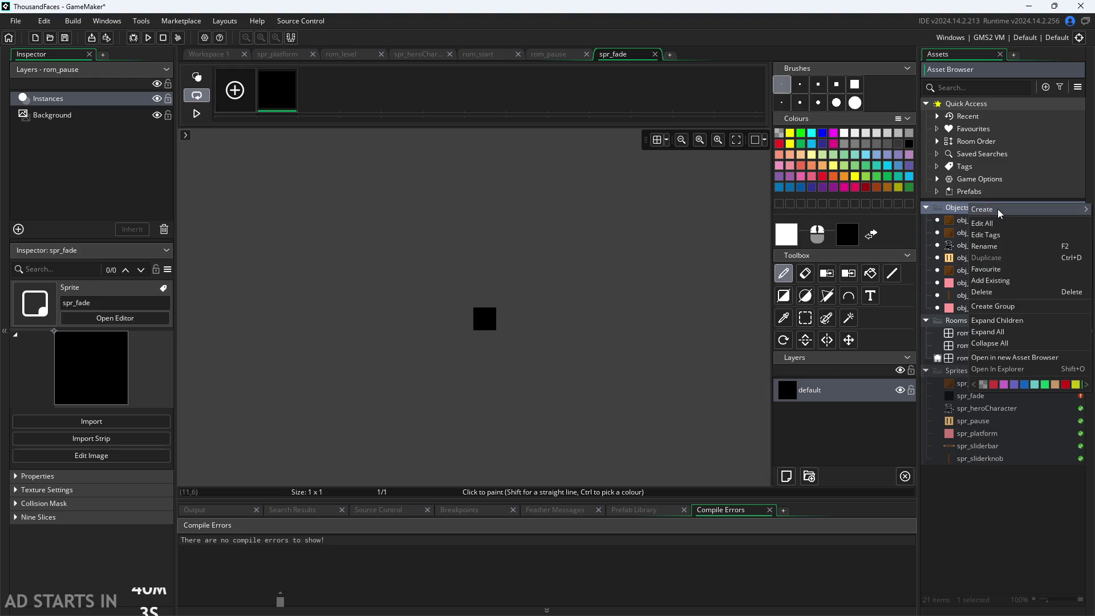
mouse_move(999, 213)
left_click(910, 264)
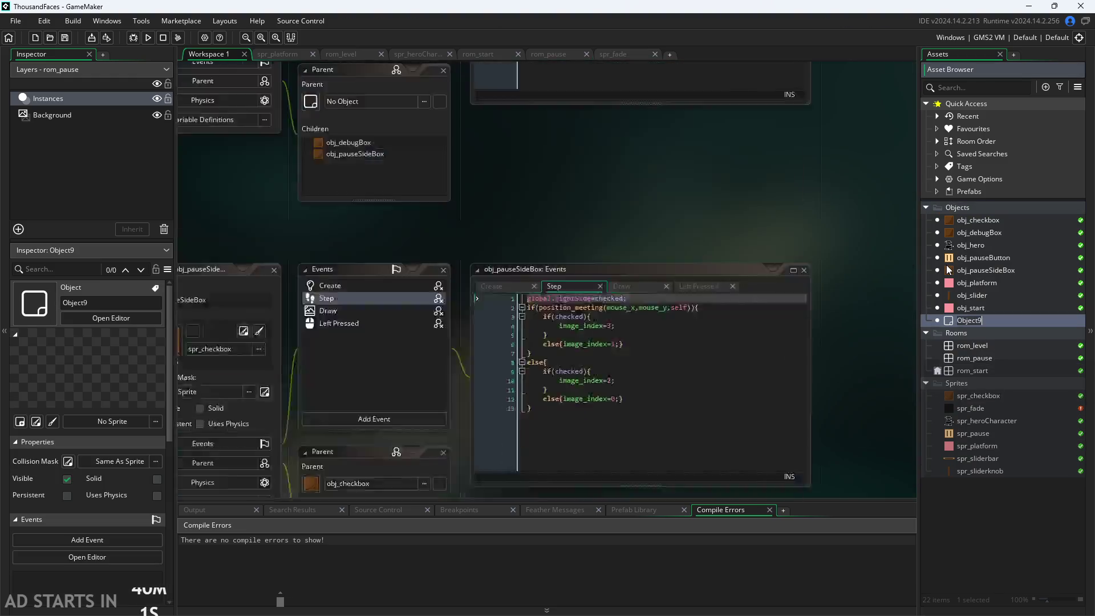
type("obj_")
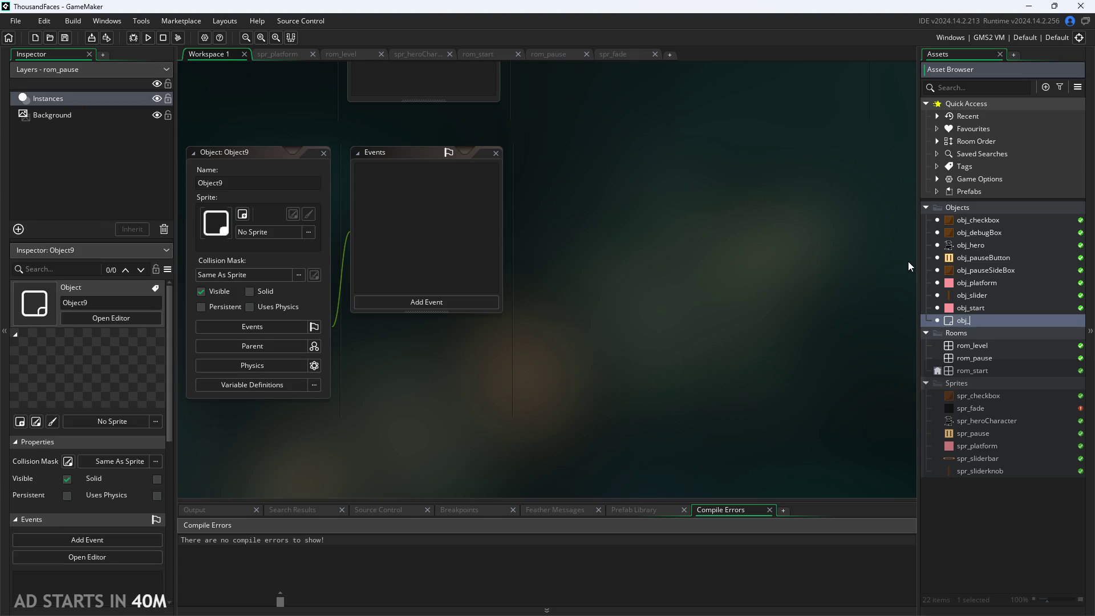
type("fade")
key("Return")
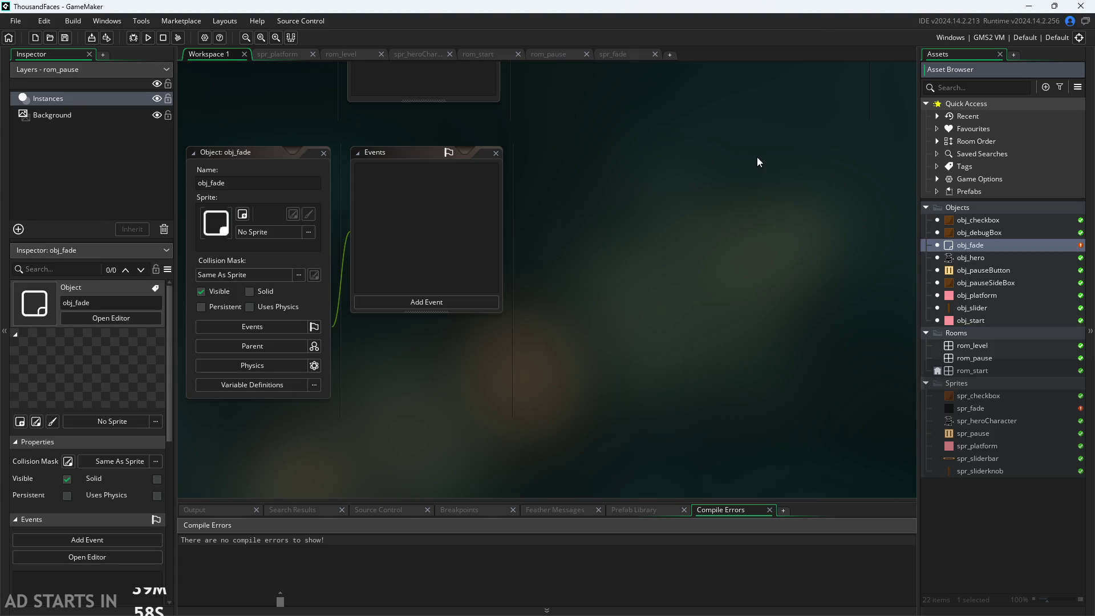
Assign spr_fade as obj_fade's sprite.
left_click(273, 229)
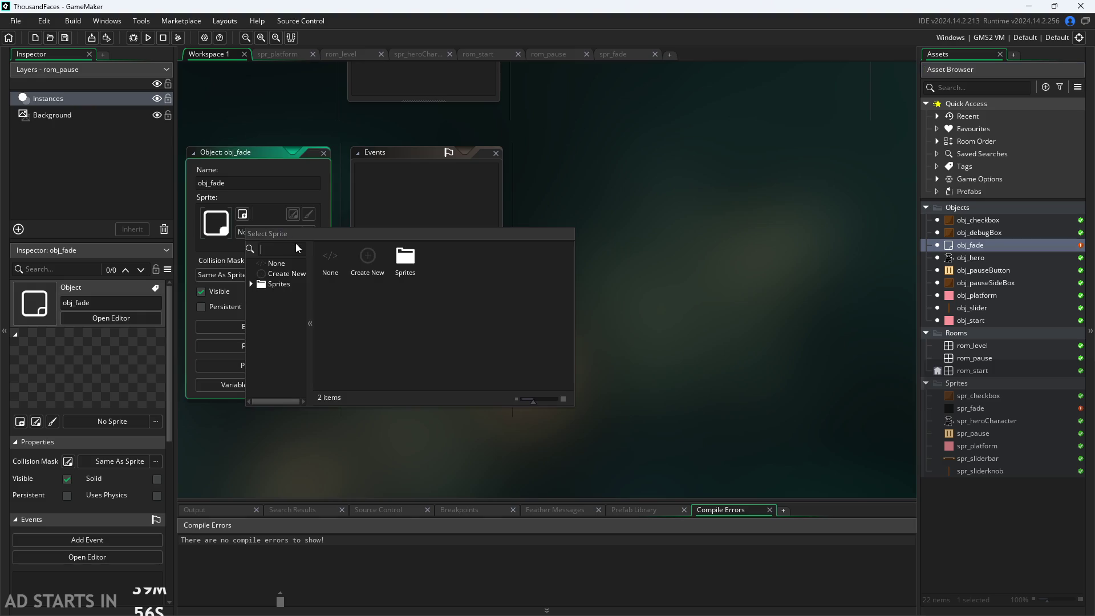
left_click(276, 285)
left_click(286, 306)
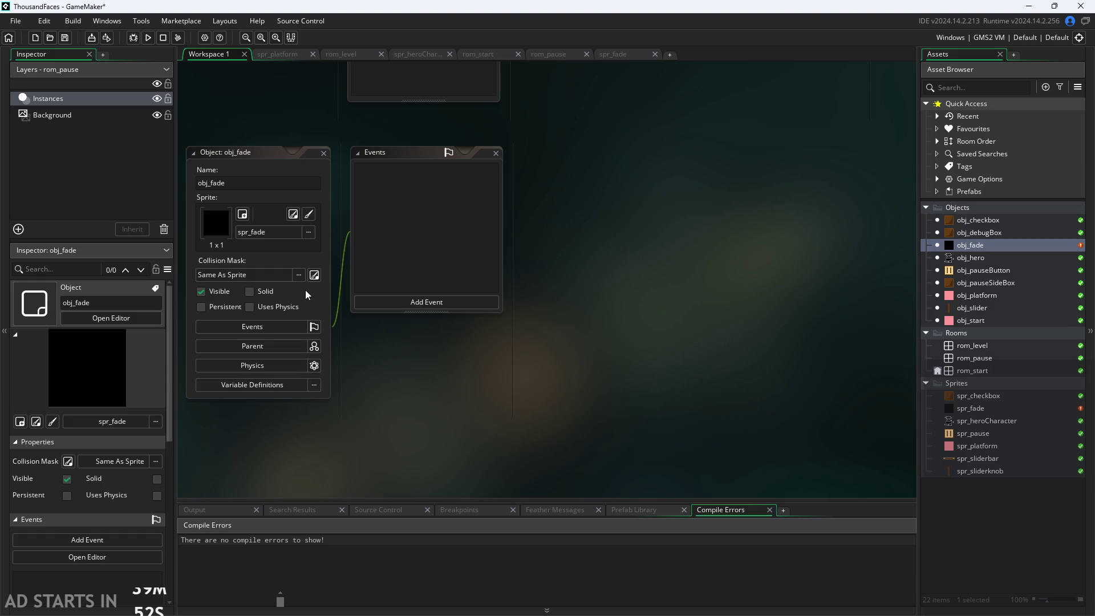
left_click(430, 301)
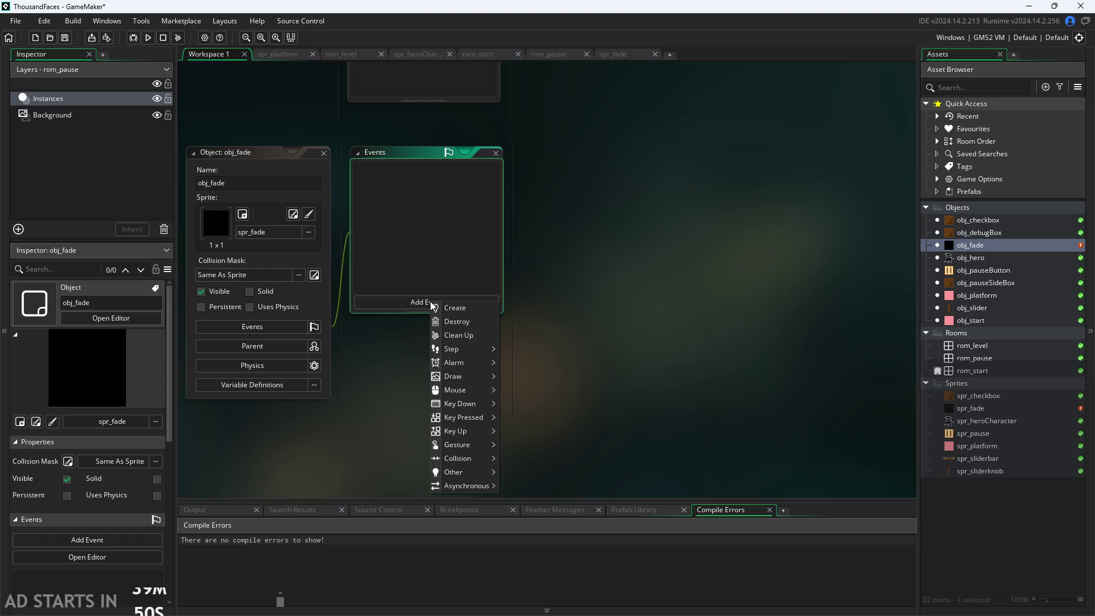
Add a Create event to obj_fade and delete its default comment code.
left_click(457, 308)
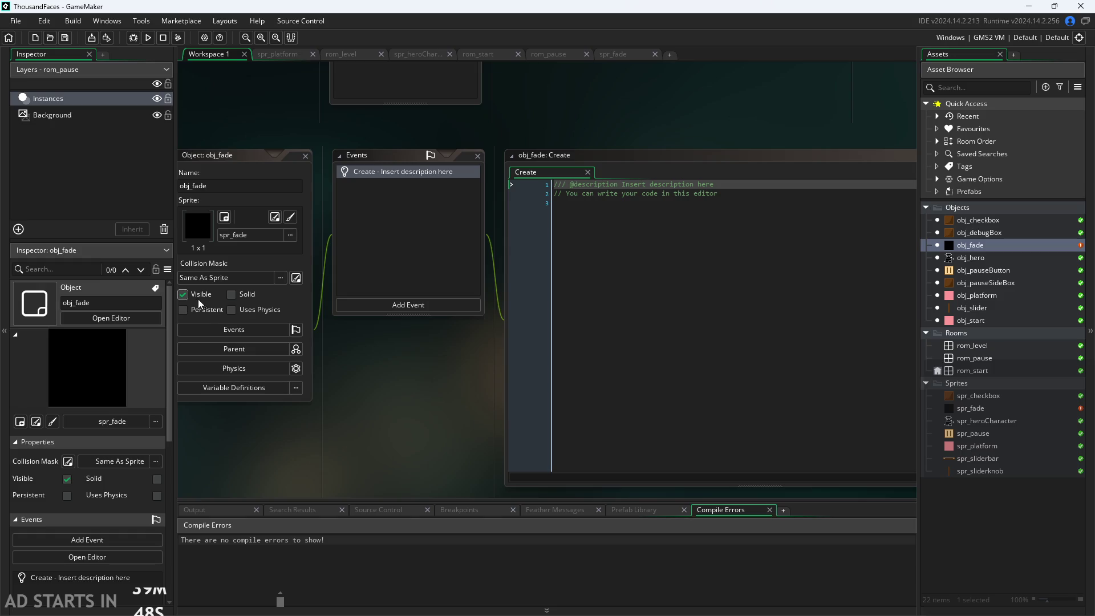
left_click(184, 294)
left_click(496, 180)
key("ctrl+a")
key("BackSpace")
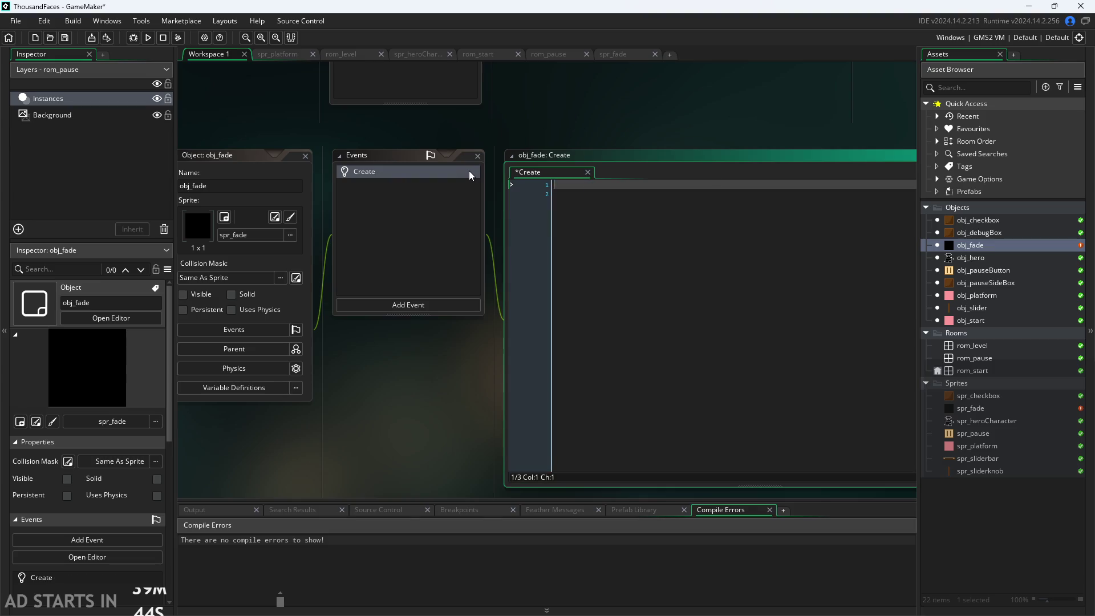
left_click(183, 294)
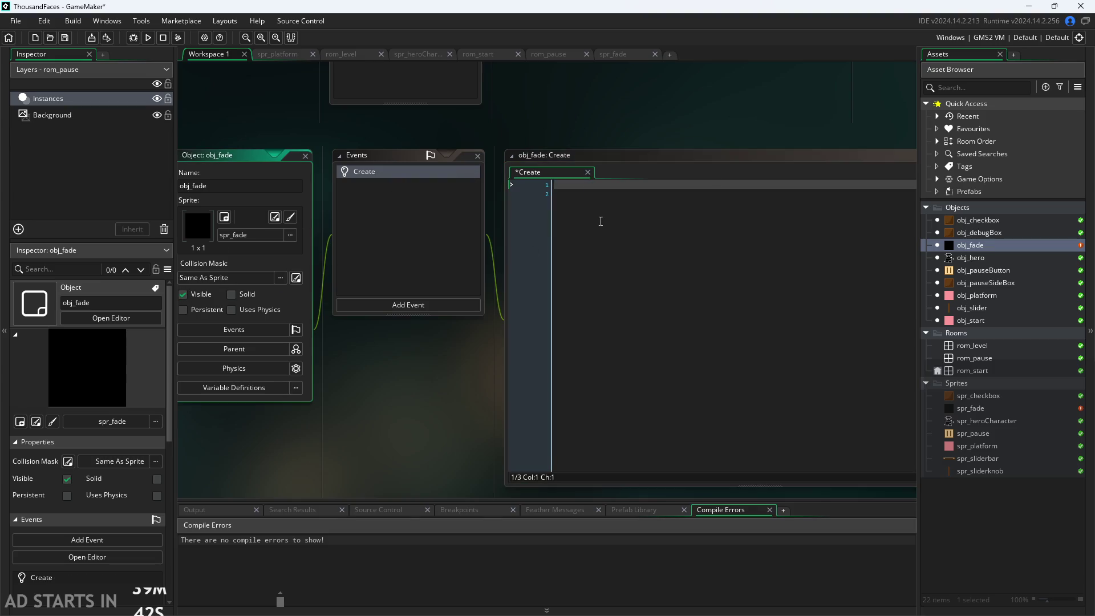
Write image_alpha=0; as the Create event code.
left_click(593, 183)
type("ge")
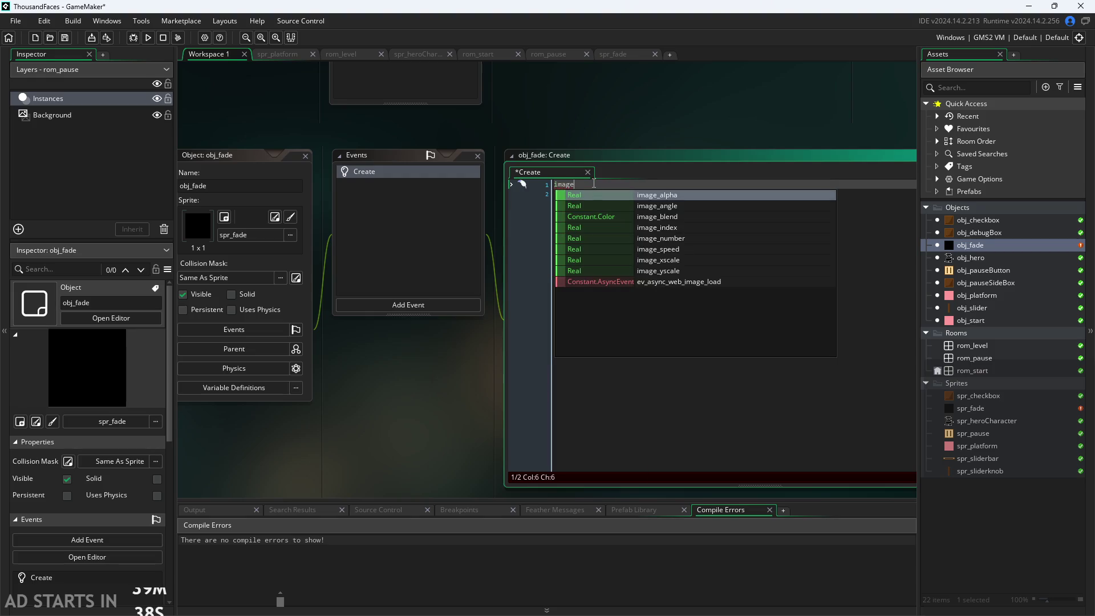
key("Return")
type("=0")
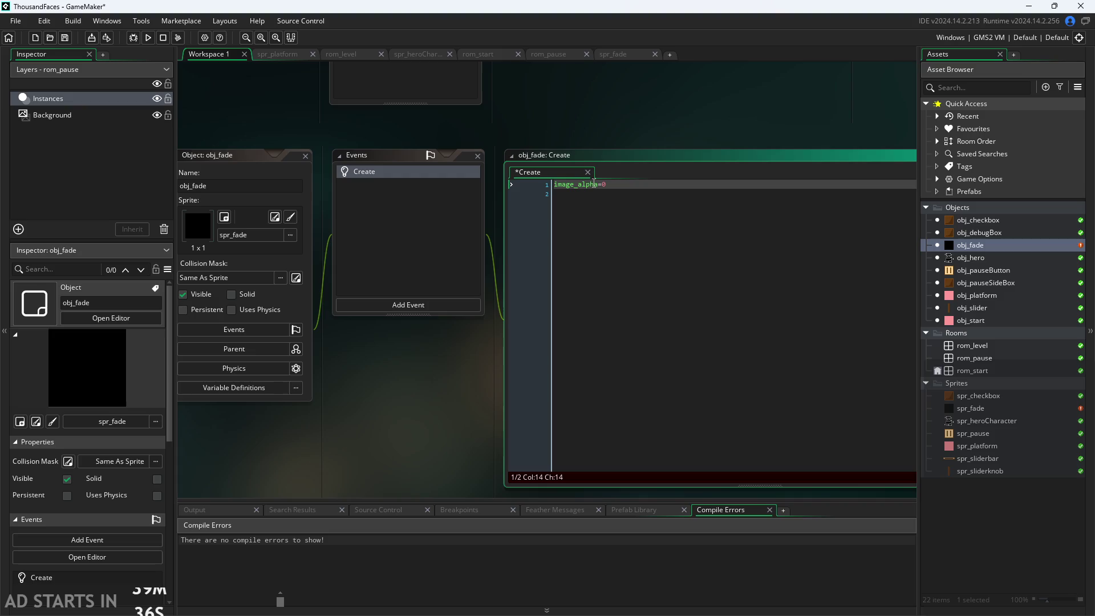
mouse_move(577, 185)
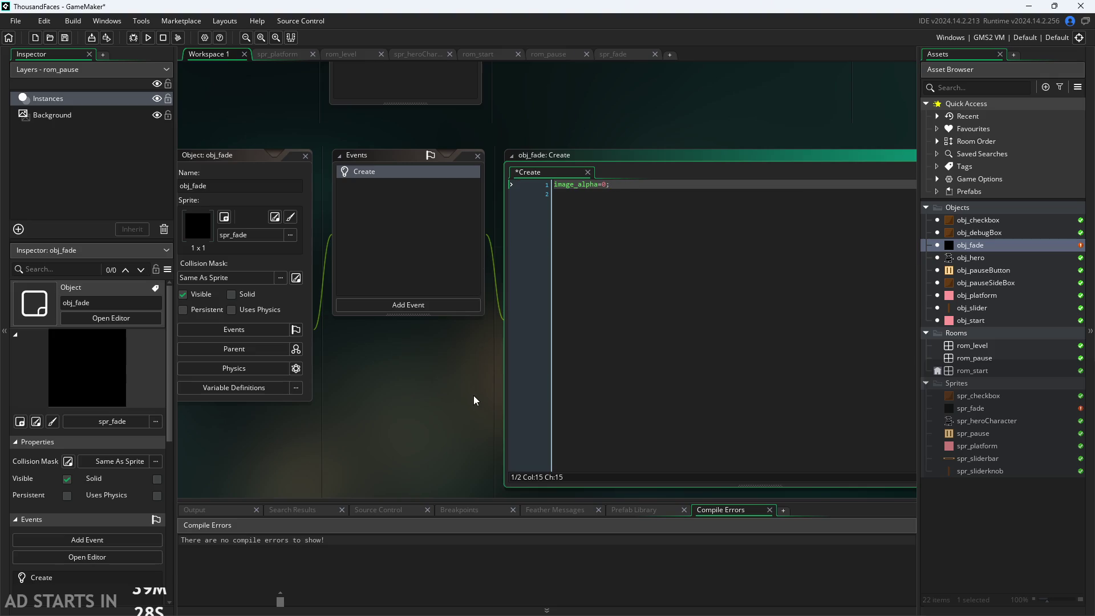
left_click(440, 342)
left_click(423, 310)
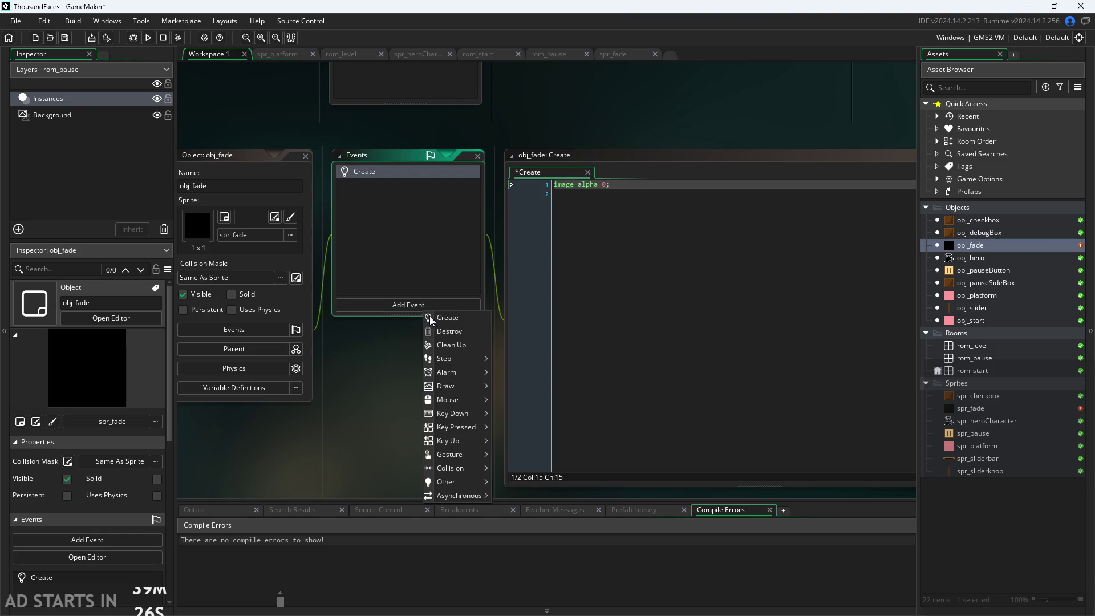
Add a Step event to obj_fade whose code is image_alpha+=0.05.
mouse_move(446, 378)
mouse_move(458, 359)
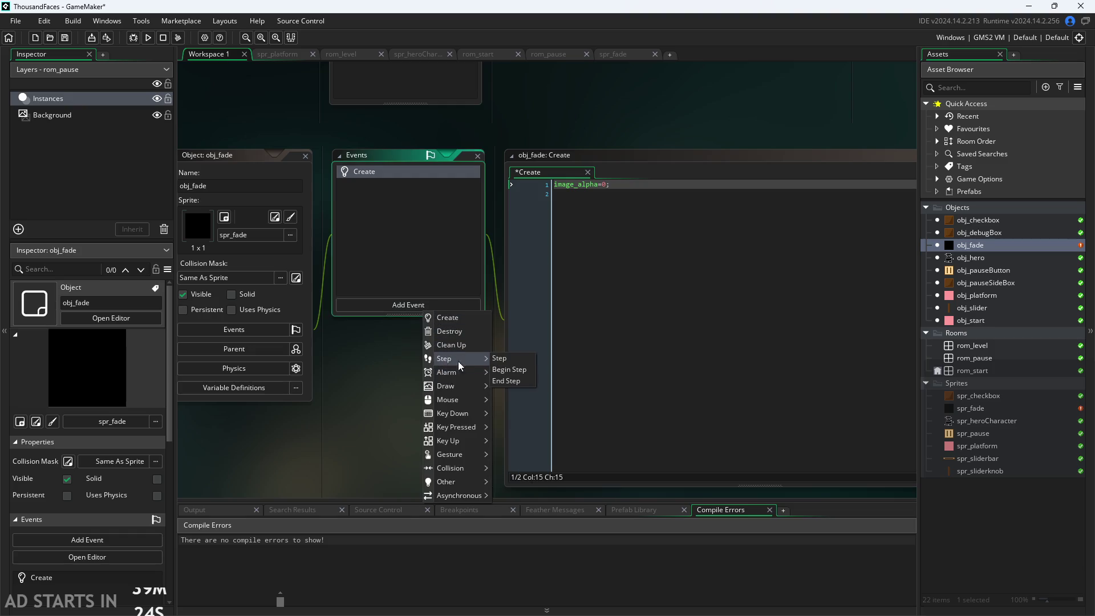
left_click(506, 358)
key("ctrl+a")
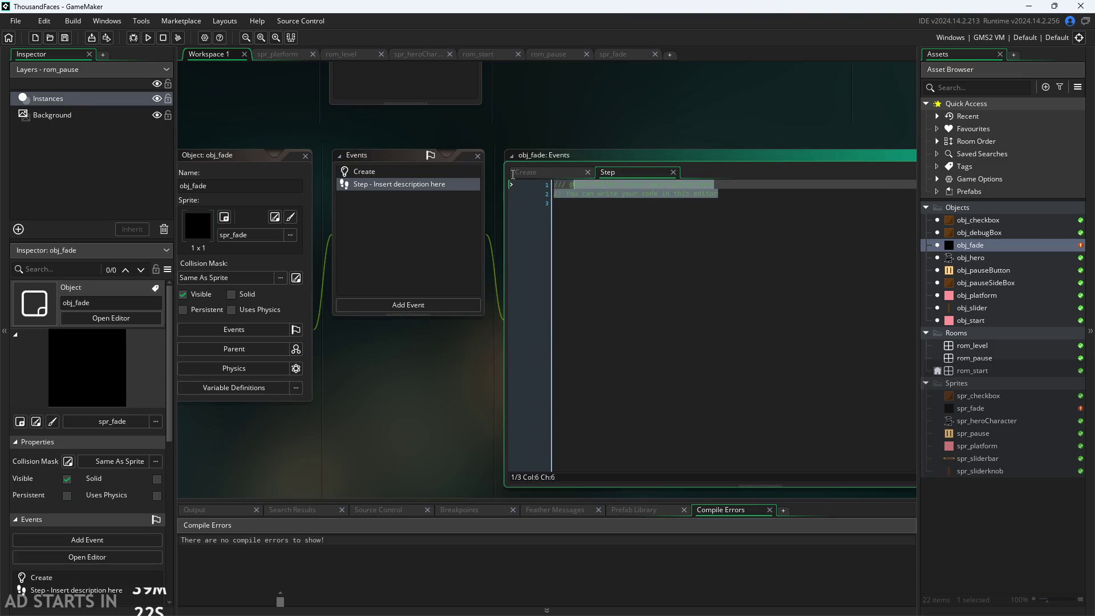
type("image")
key("Return")
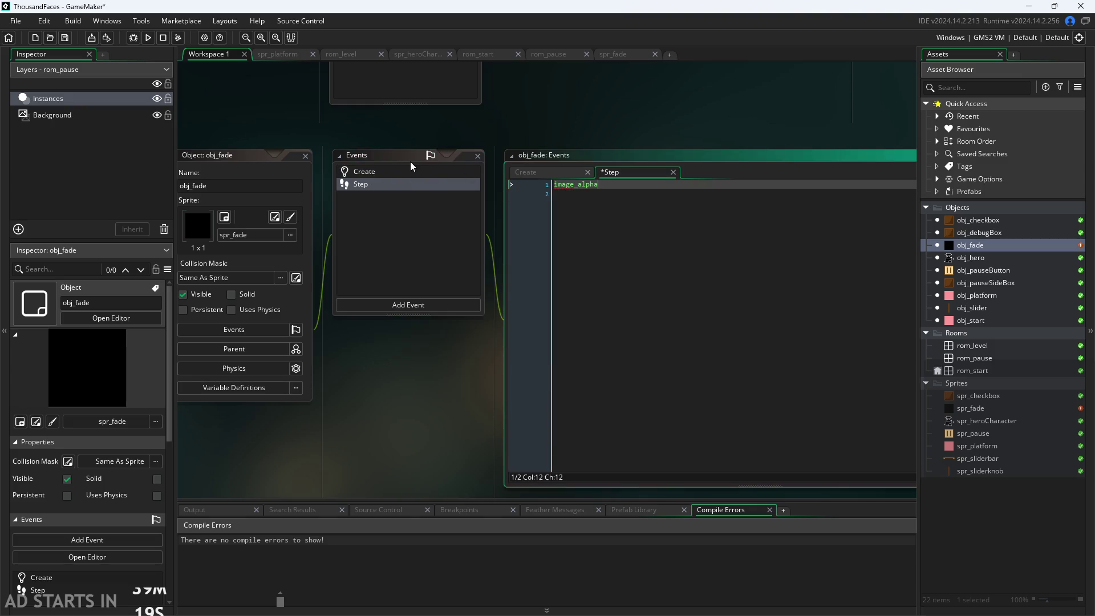
type("++")
type("=")
type(".01;")
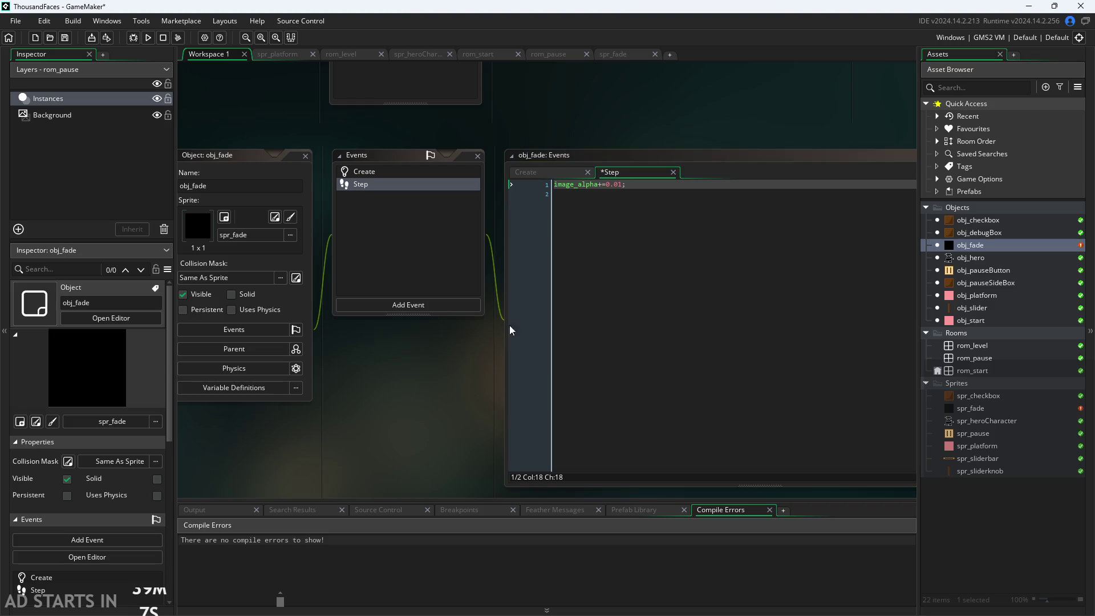
left_click(632, 184)
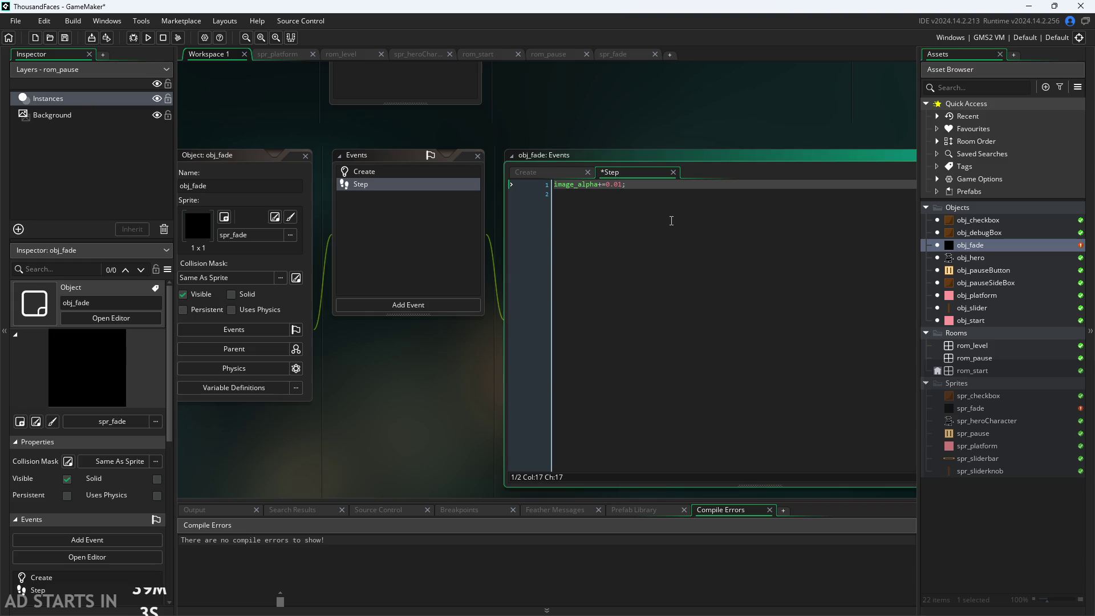
type("5")
Indent the fade-in line under a new first line beginning with 'if', and tick Persistent.
left_click(639, 183)
left_click(578, 202)
key("Up")
key("Return")
key("Tab")
key("Up")
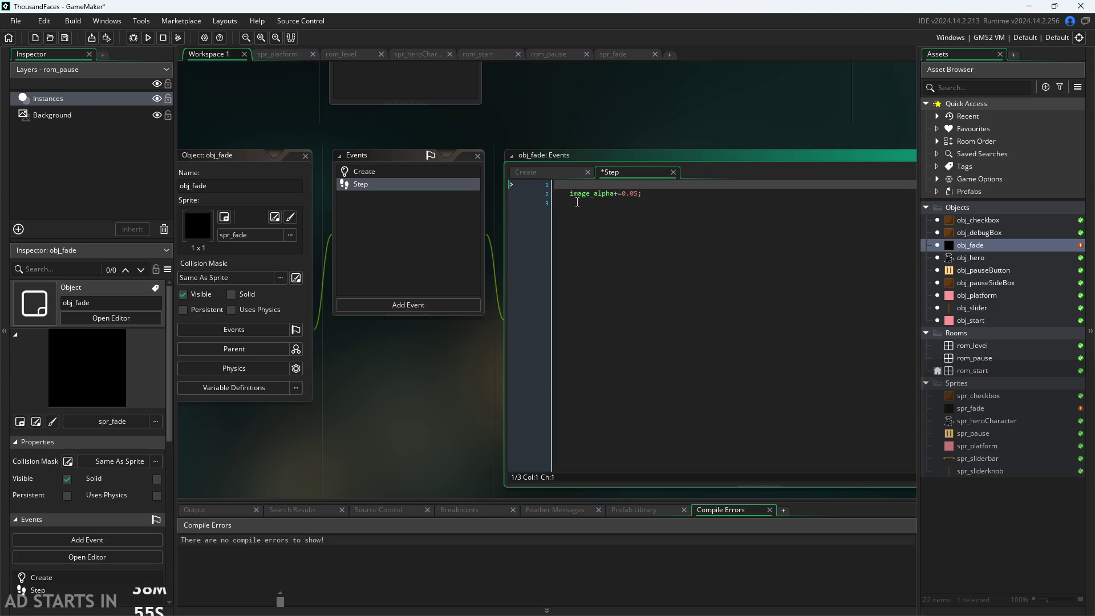
type("if")
left_click(183, 309)
Complete line 1 as if(image_alpha<1){ and close the block with } on line 3.
left_click(437, 388)
left_click(565, 187)
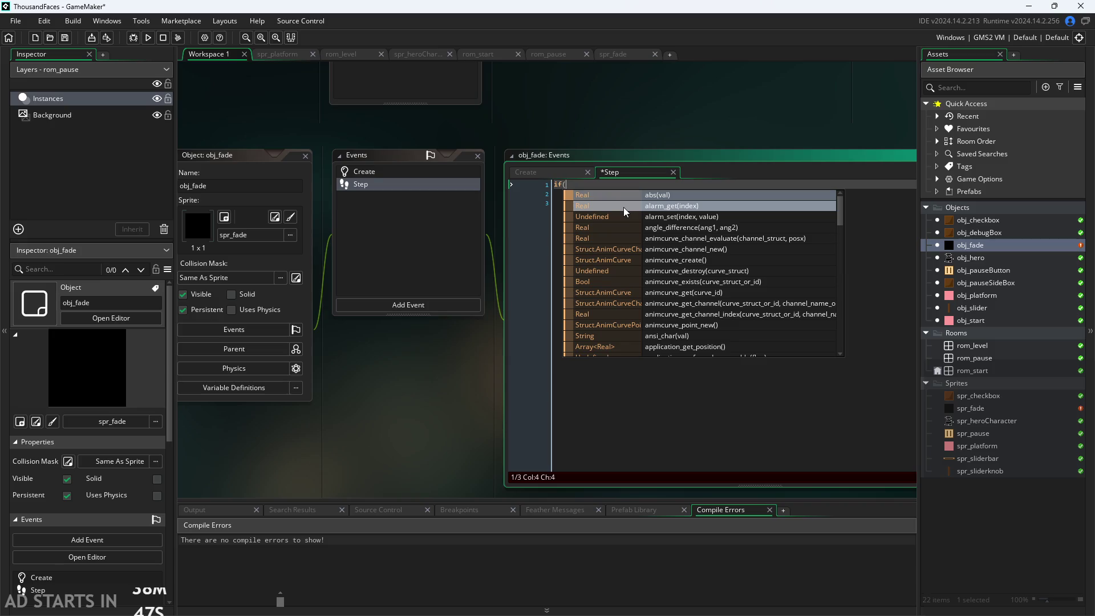
type("image_alpha<")
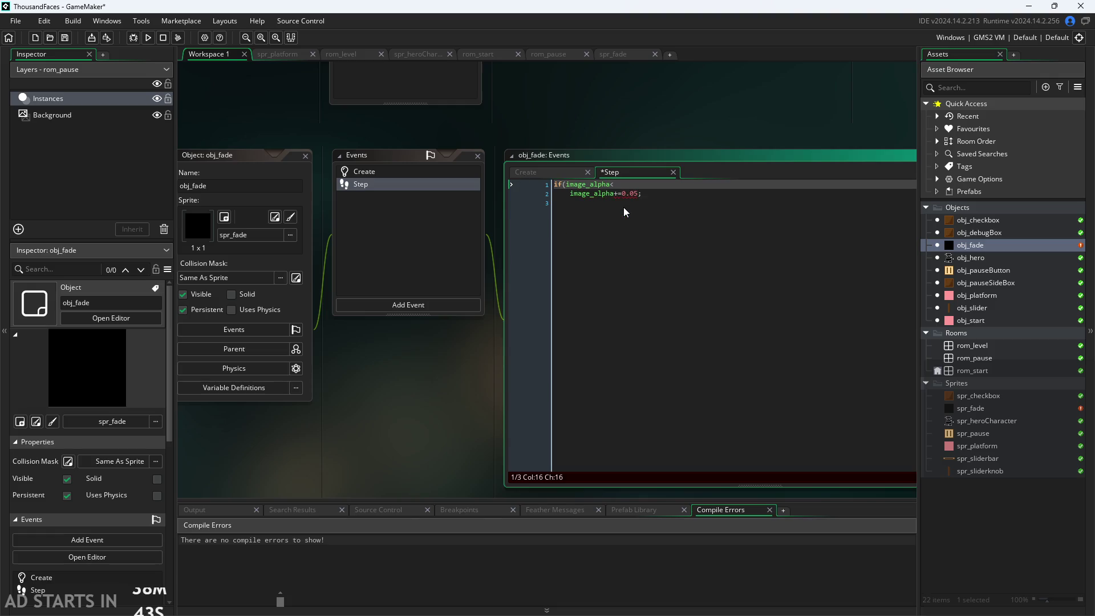
type("1){")
left_click(624, 208)
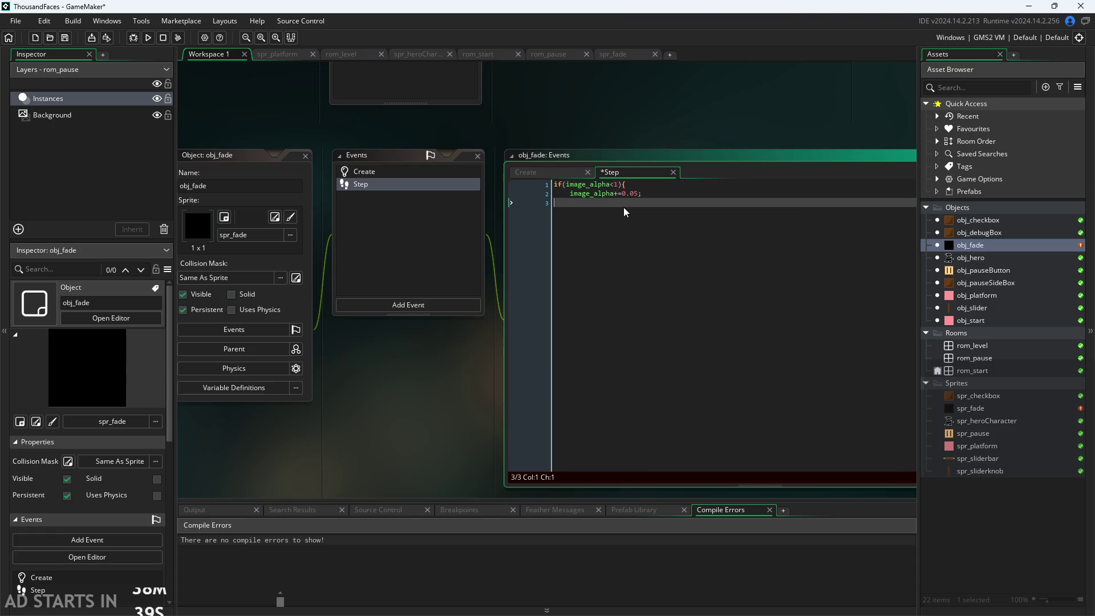
type("}")
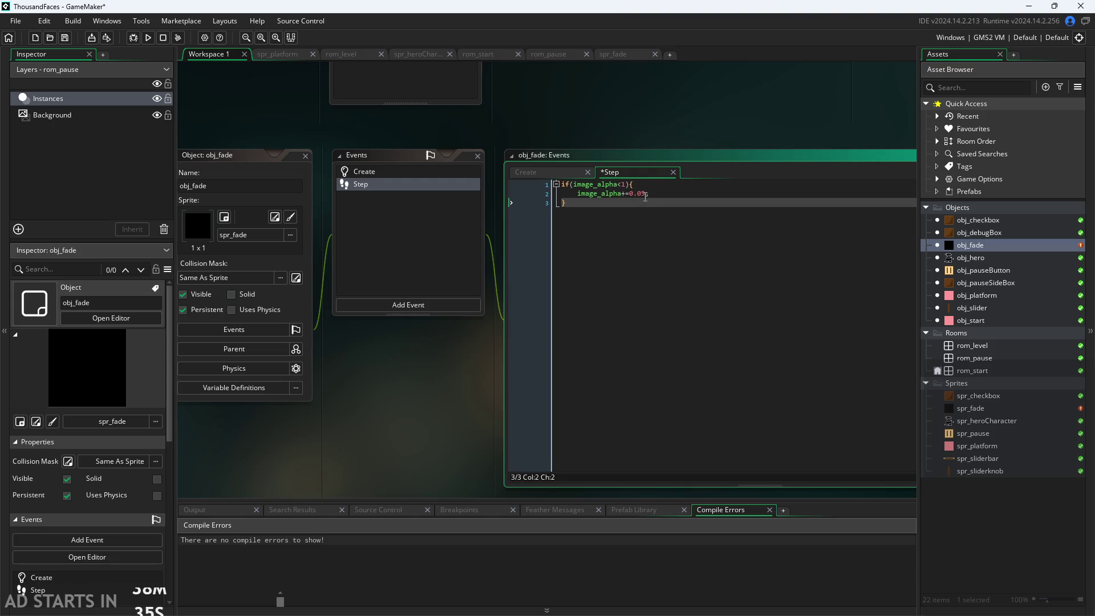
Type an else{instance branch below the closing brace, then delete part of it.
left_click(564, 172)
left_click(608, 171)
left_click(647, 193)
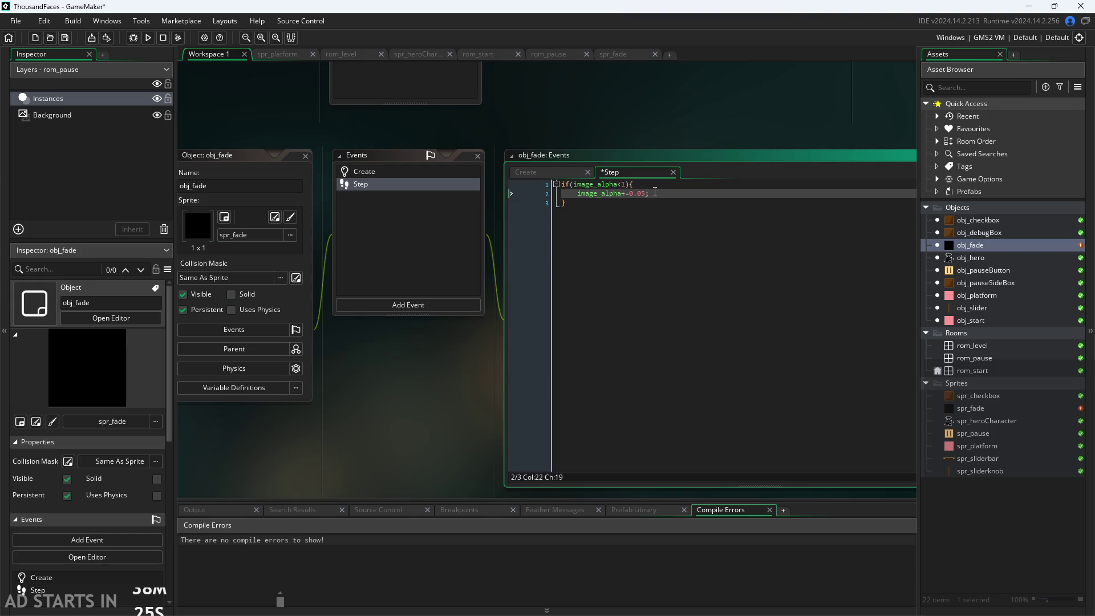
left_click(656, 202)
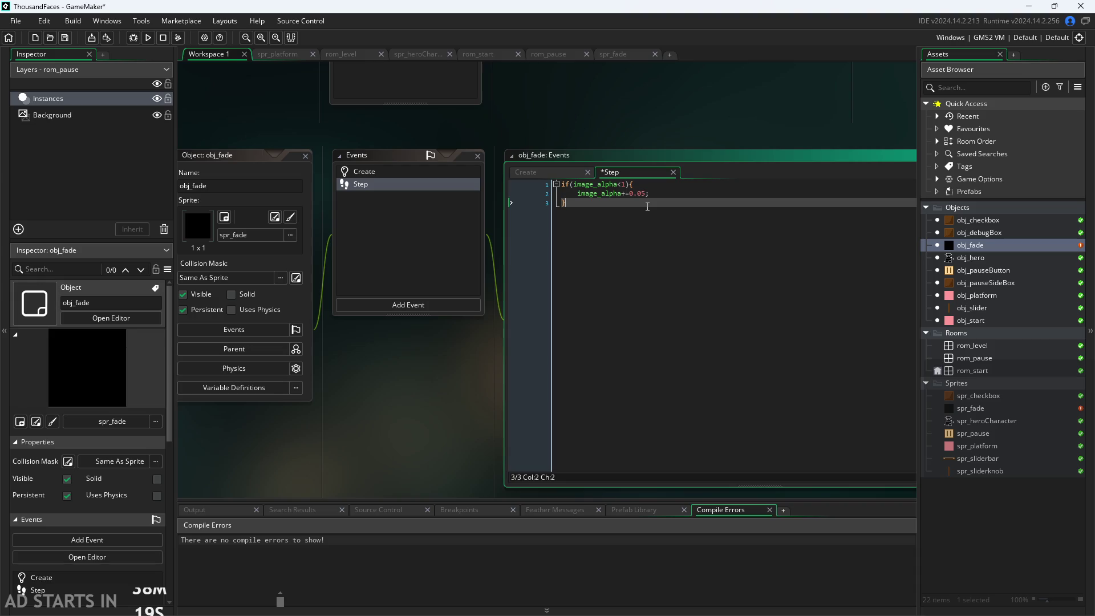
key("Return")
type("else{")
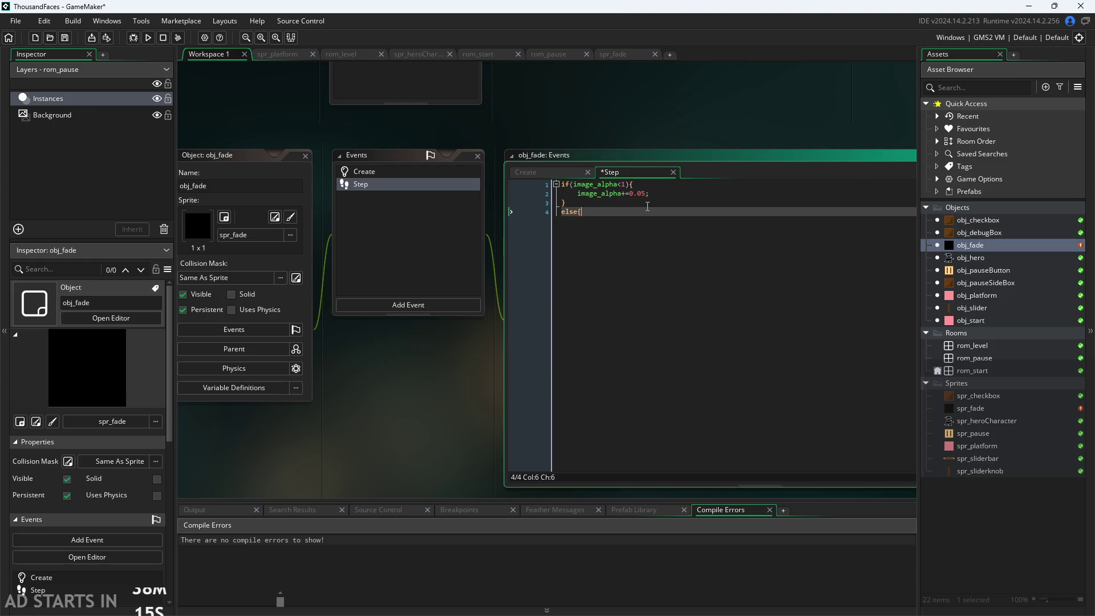
type("instanc")
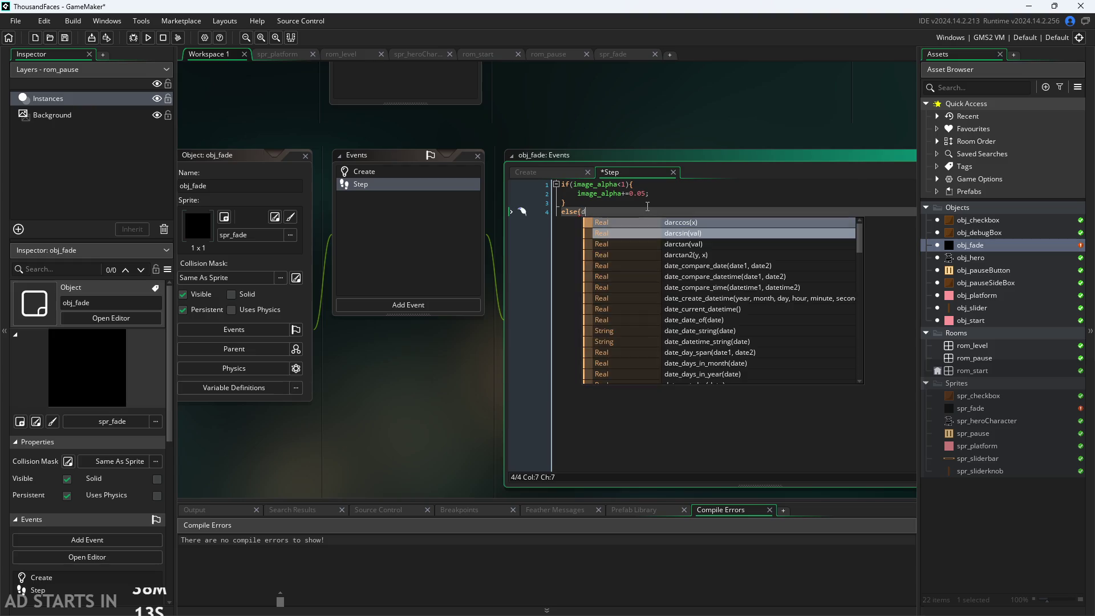
type("e")
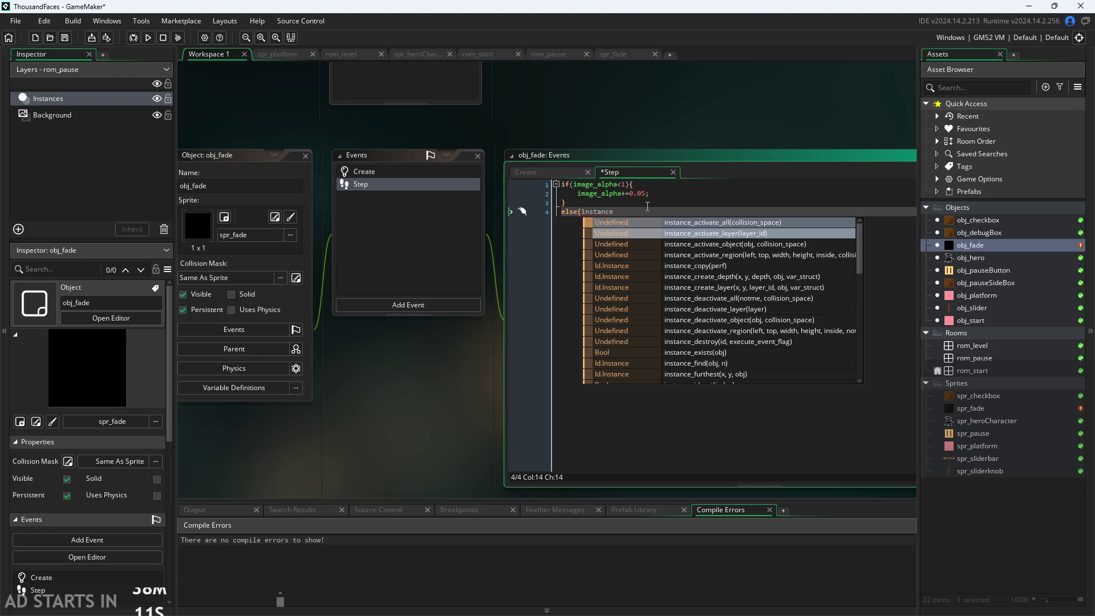
key("BackSpace")
key("BackSpace")
key("BackSpace")
key("BackSpace")
key("BackSpace")
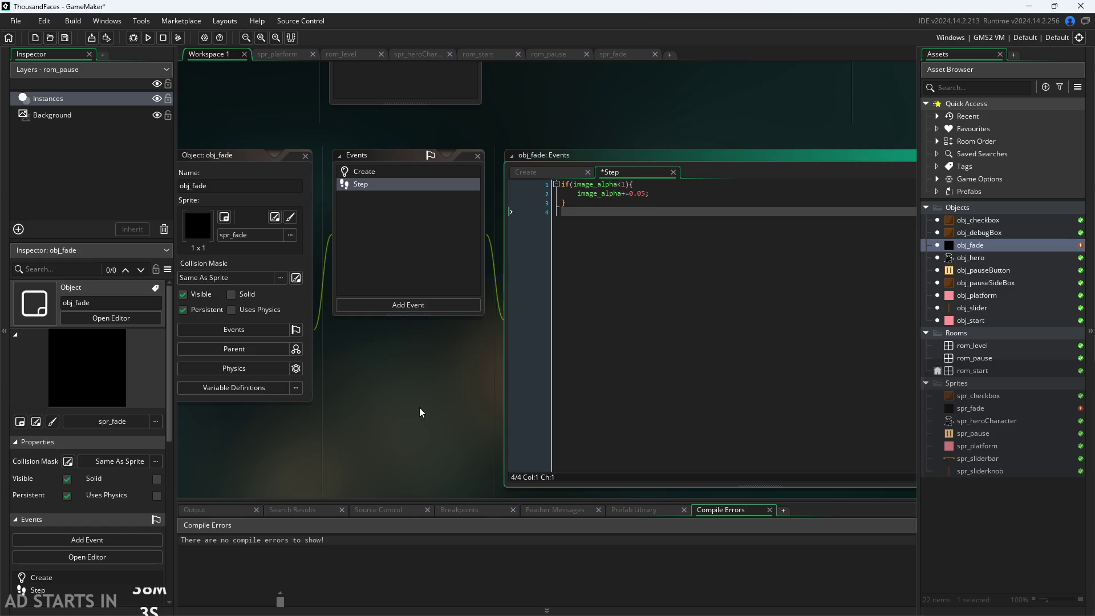
left_click_drag(548, 355, 566, 347)
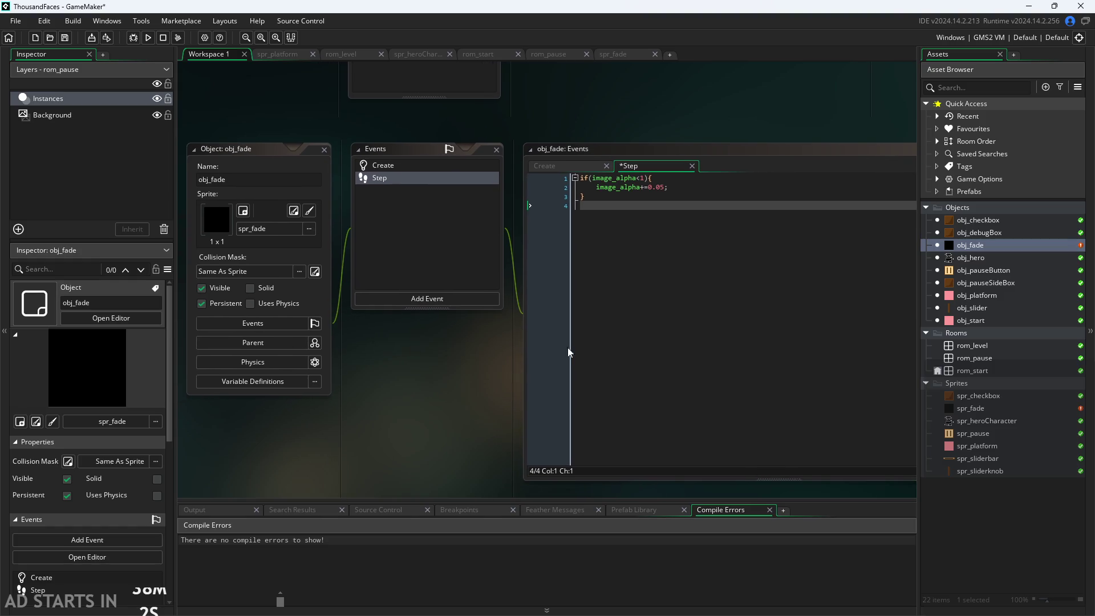
Review obj_pauseButton's Left Pressed room_goto(rom_pause) code, then switch to the Paint notes.
left_click(684, 209)
double_click(984, 269)
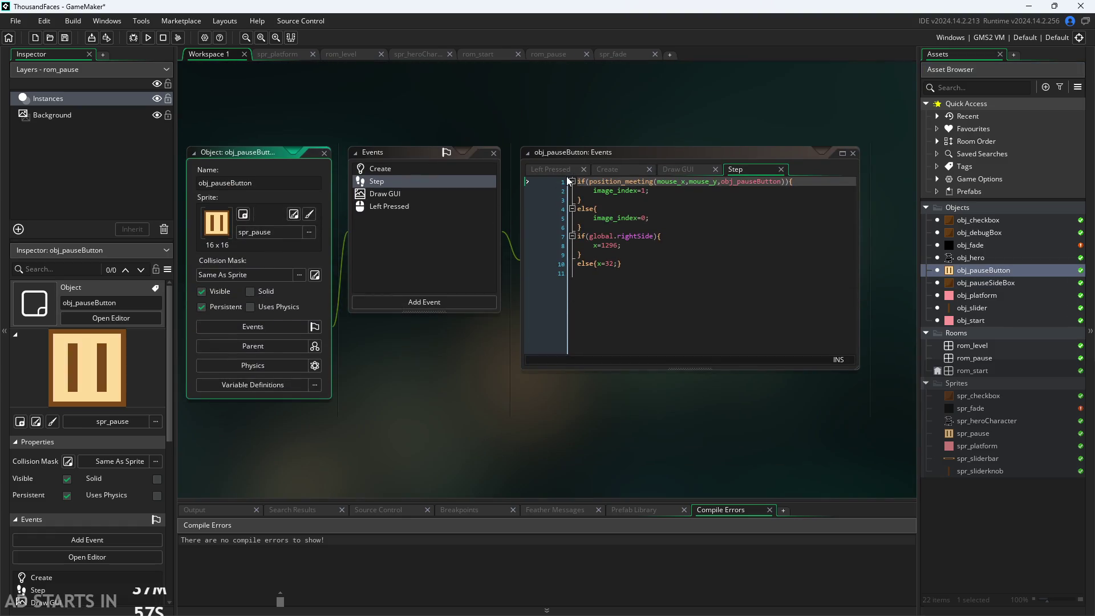
left_click(563, 170)
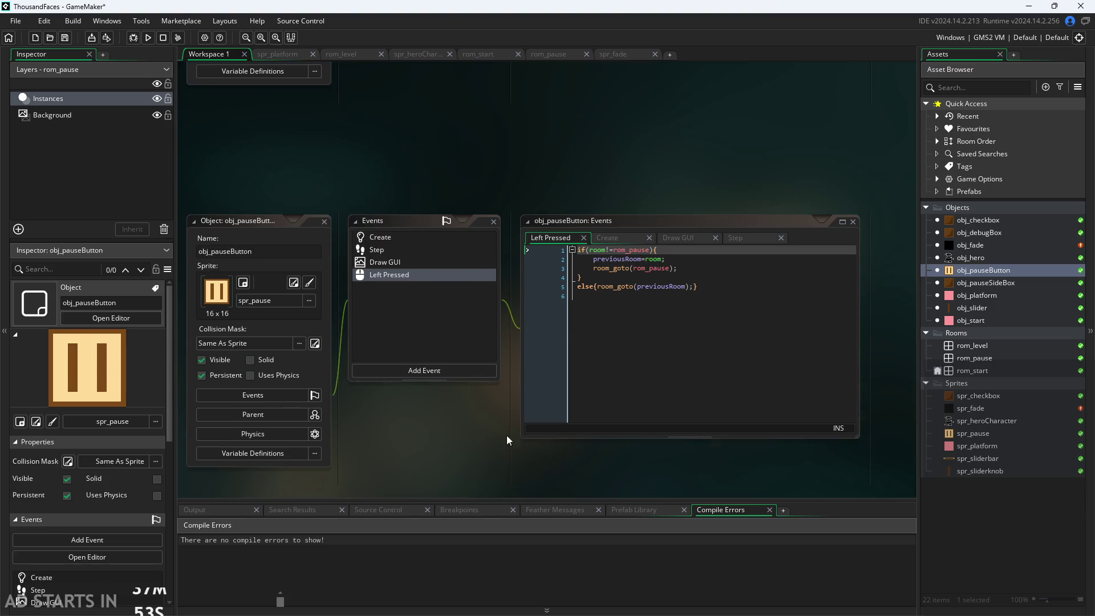
scroll(487, 439, "up", 3, "ctrl")
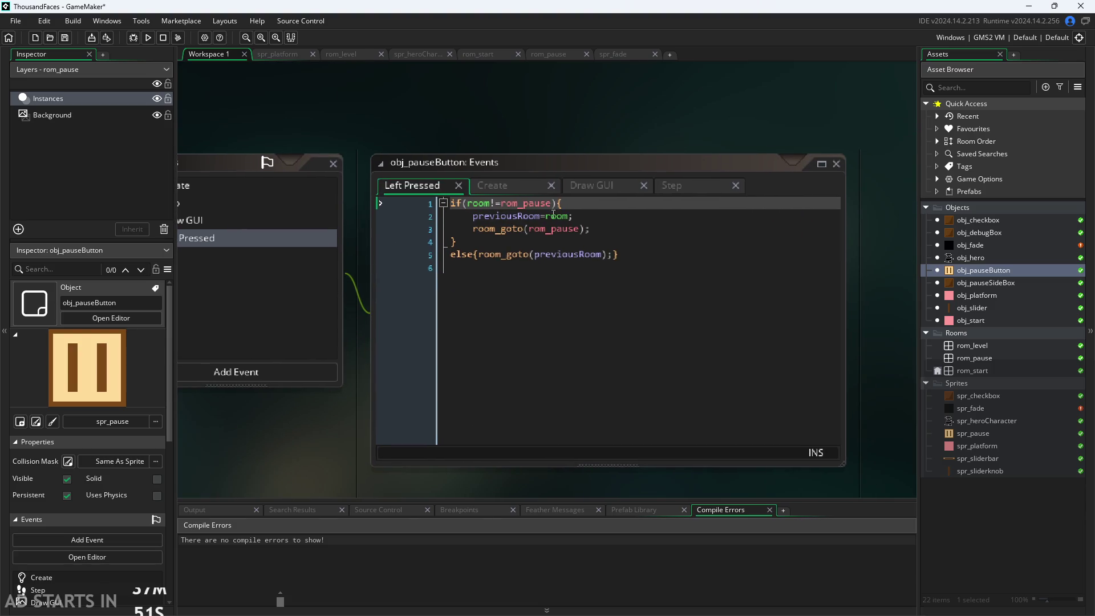
mouse_move(598, 228)
left_mouse_down()
mouse_move(473, 231)
mouse_move(451, 203)
left_mouse_up()
left_click(550, 283)
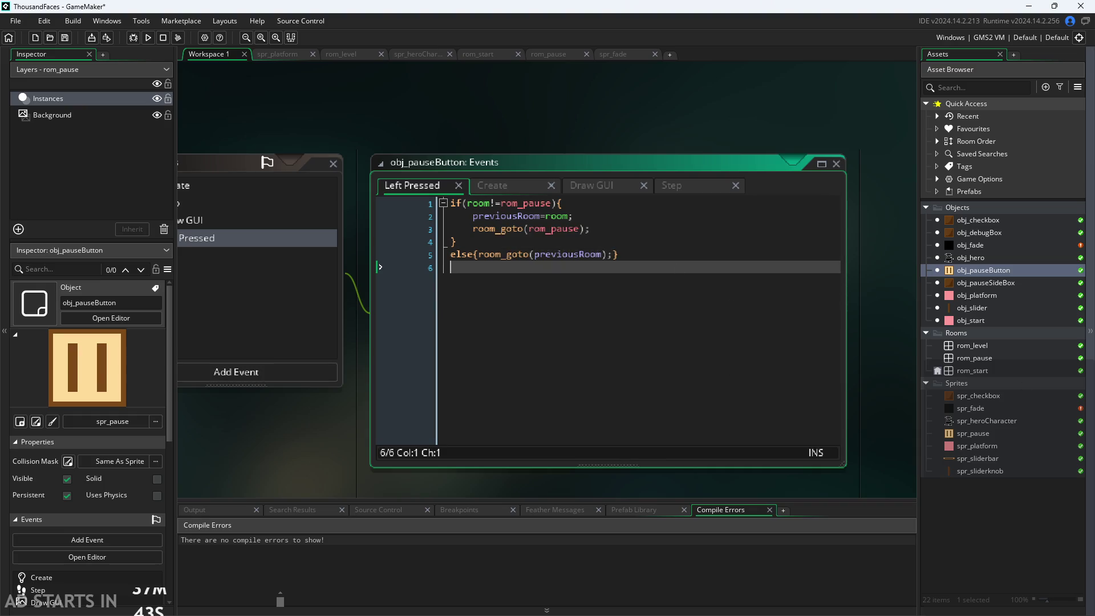
key("alt+Tab")
scroll(318, 371, "up", 2, "ctrl")
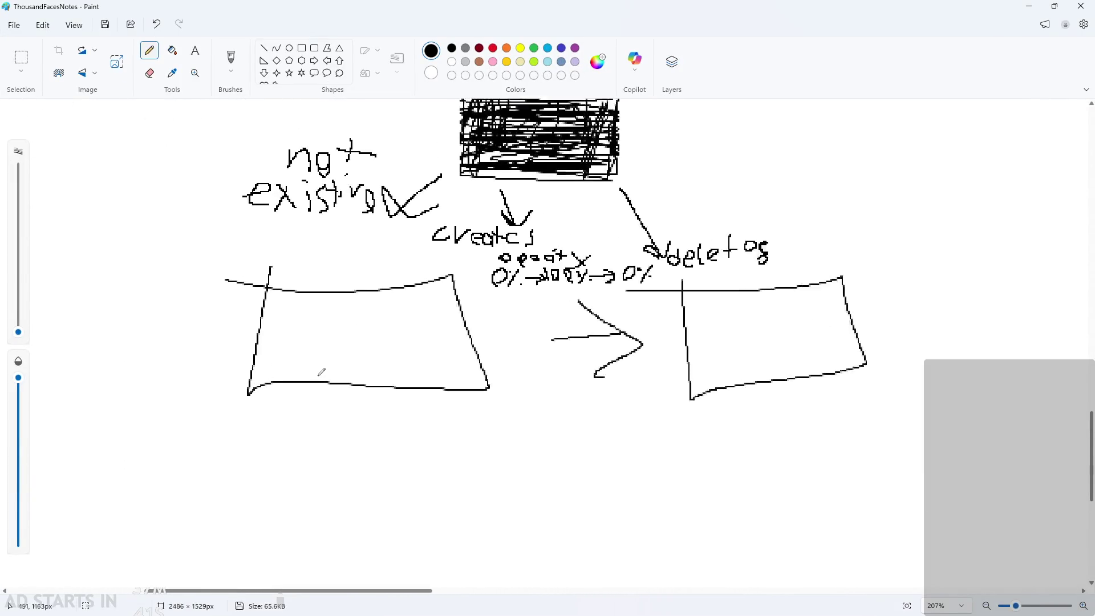
Handwrite 'room' under the sketch's left box.
mouse_move(543, 414)
left_mouse_down()
mouse_move(579, 413)
mouse_move(552, 447)
left_mouse_up()
mouse_move(562, 422)
left_mouse_down()
mouse_move(568, 435)
mouse_move(552, 448)
mouse_move(564, 447)
left_mouse_up()
key("ctrl+z")
key("ctrl+z")
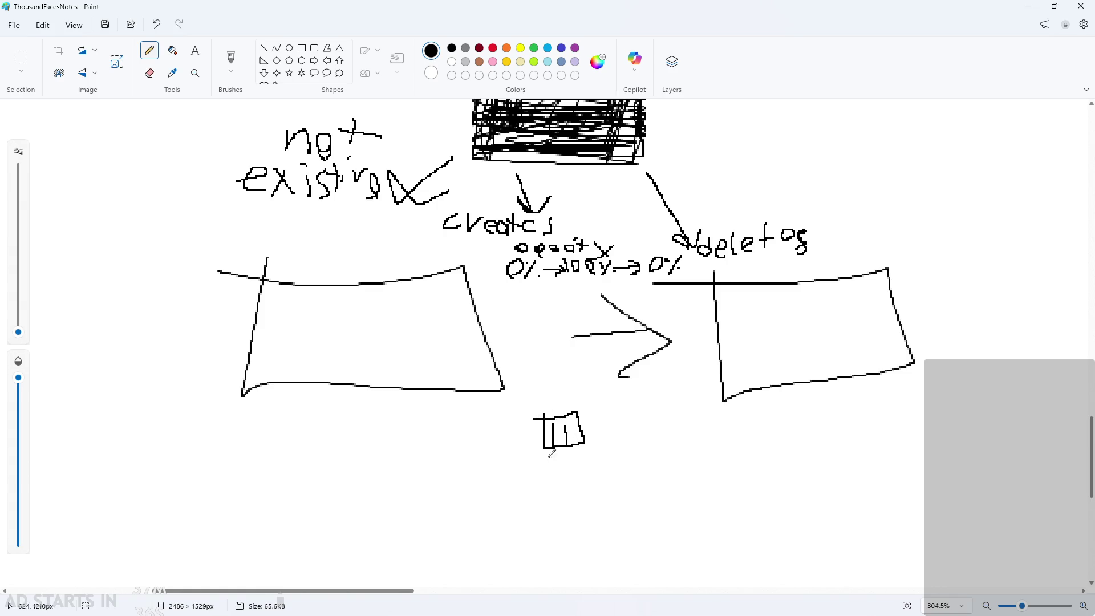
scroll(502, 442, "up", 3, "ctrl")
left_click_drag(204, 401, 280, 421)
left_click_drag(303, 402, 337, 423)
scroll(440, 416, "down", 2, "ctrl")
scroll(844, 519, "up", 1)
scroll(881, 513, "up", 2, "ctrl")
Handwrite 'pause' under the sketch's right box.
left_click_drag(718, 407, 724, 458)
left_click_drag(764, 422, 752, 451)
mouse_move(786, 419)
left_mouse_down()
mouse_move(818, 445)
mouse_move(869, 455)
left_mouse_up()
scroll(518, 501, "down", 2, "ctrl")
scroll(371, 453, "up", 1, "ctrl")
scroll(371, 453, "down", 1, "ctrl")
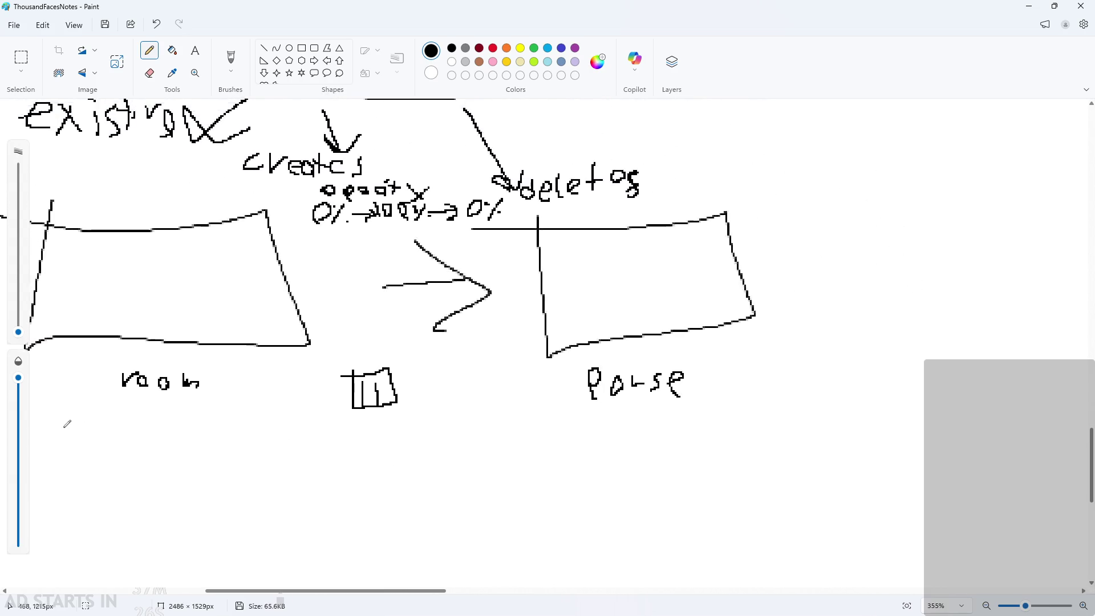
left_click_drag(372, 596, 336, 596)
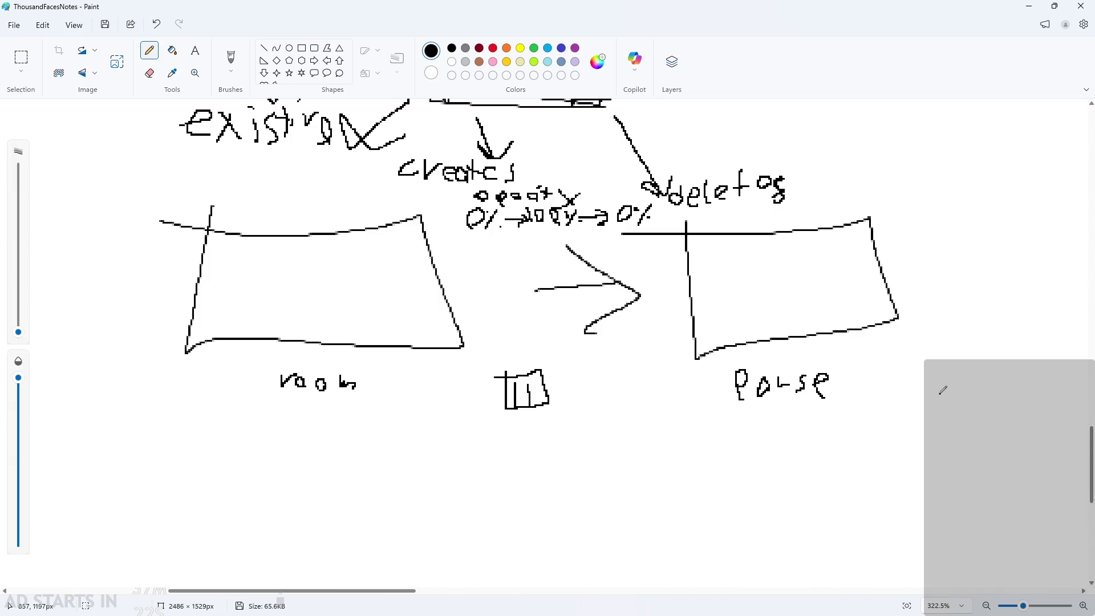
scroll(494, 294, "up", 3)
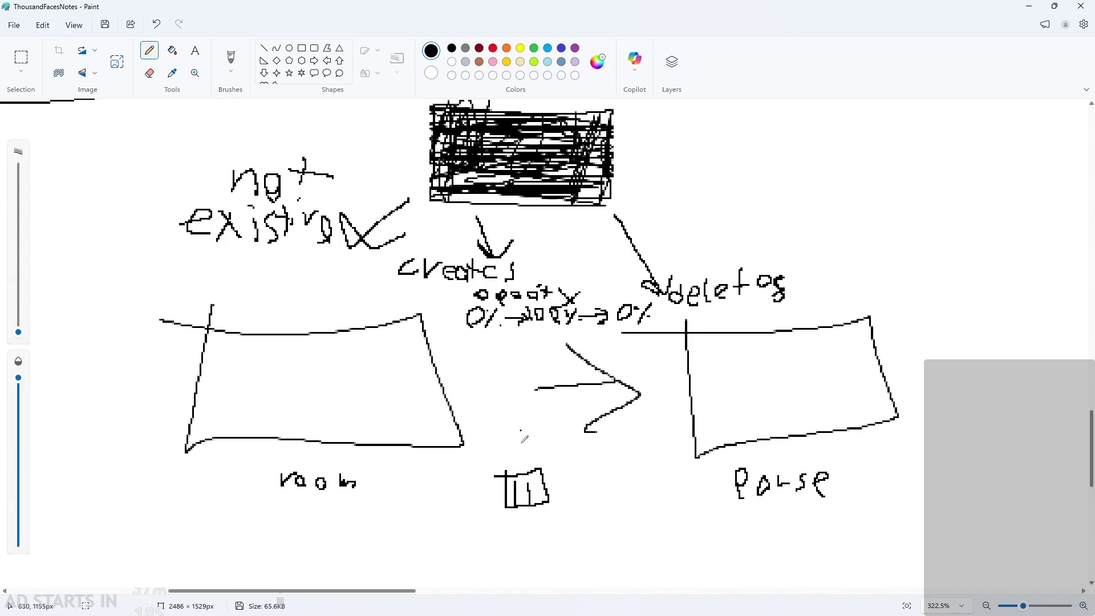
scroll(522, 436, "down", 4)
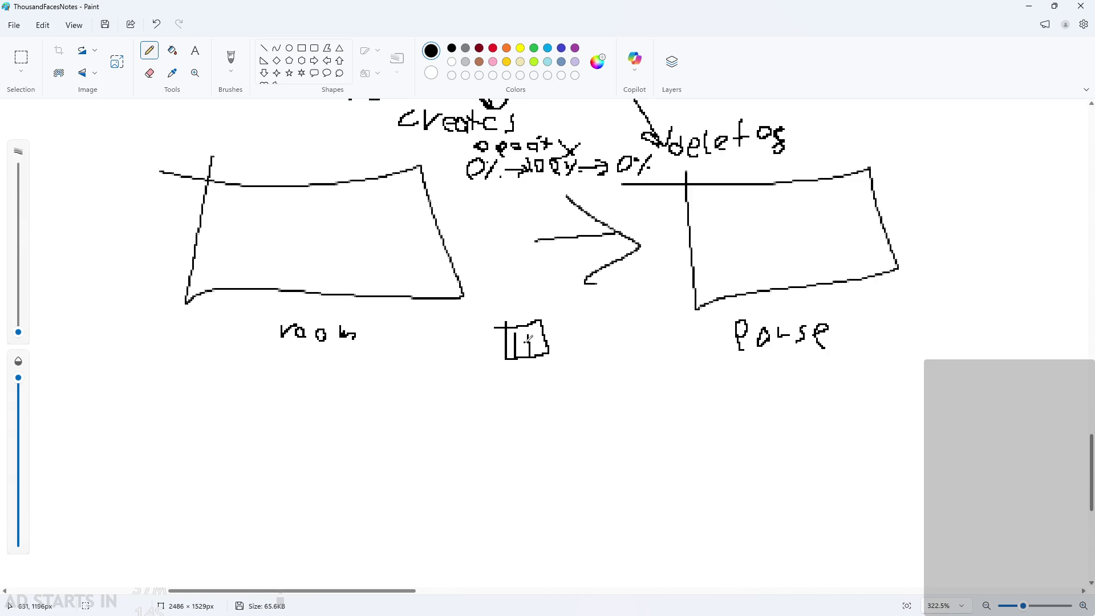
scroll(490, 337, "up", 2)
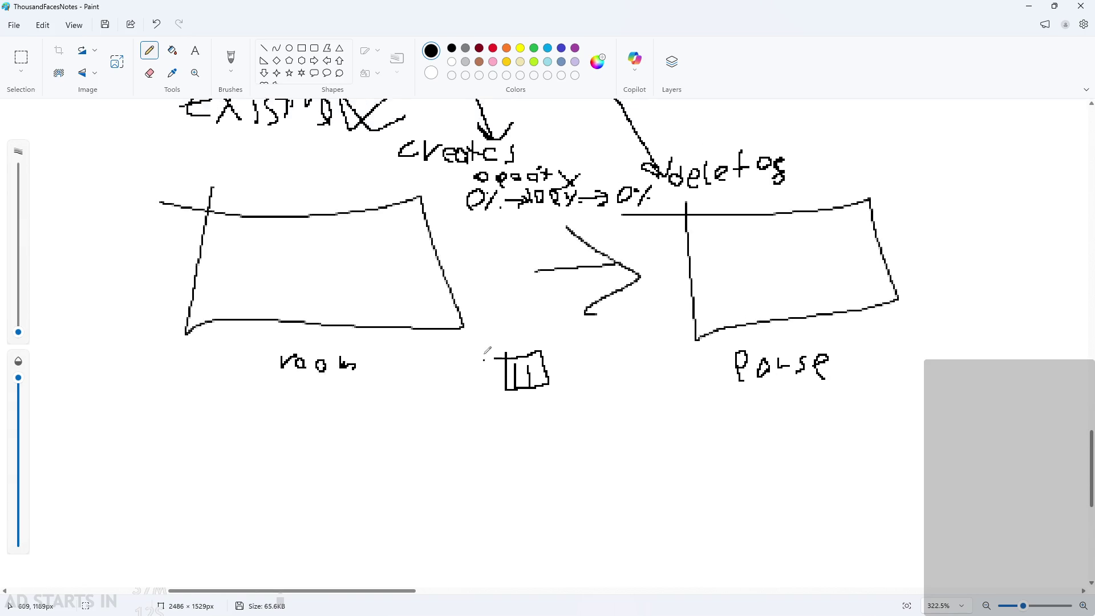
scroll(488, 349, "up", 1)
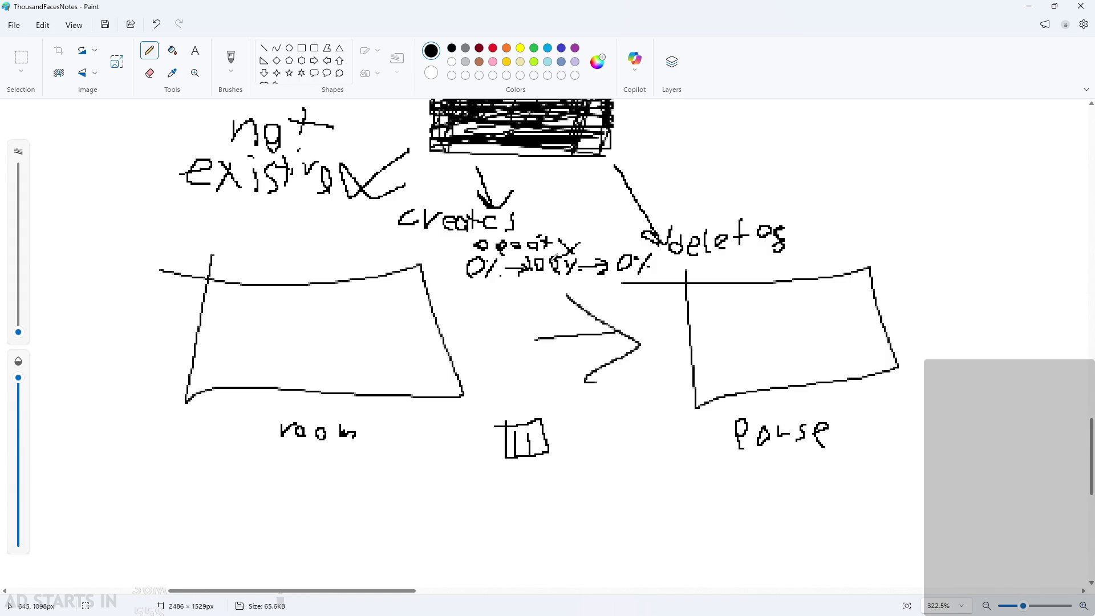
scroll(550, 296, "up", 5)
Draw a down arrow labelled 'switch room' below the 0%→100%→0% opacity note.
mouse_move(515, 243)
left_mouse_down()
mouse_move(533, 256)
mouse_move(513, 279)
mouse_move(543, 268)
left_mouse_up()
key("ctrl+z")
mouse_move(419, 302)
left_mouse_down()
mouse_move(403, 310)
mouse_move(405, 333)
left_mouse_up()
mouse_move(435, 311)
left_mouse_down()
mouse_move(450, 322)
mouse_move(478, 303)
mouse_move(485, 341)
mouse_move(512, 337)
left_mouse_up()
left_click_drag(501, 321, 564, 345)
left_click_drag(564, 328, 586, 349)
scroll(581, 347, "down", 3)
mouse_move(486, 344)
left_mouse_down()
mouse_move(488, 363)
mouse_move(496, 346)
left_mouse_up()
left_click_drag(504, 348, 563, 360)
scroll(559, 362, "down", 1)
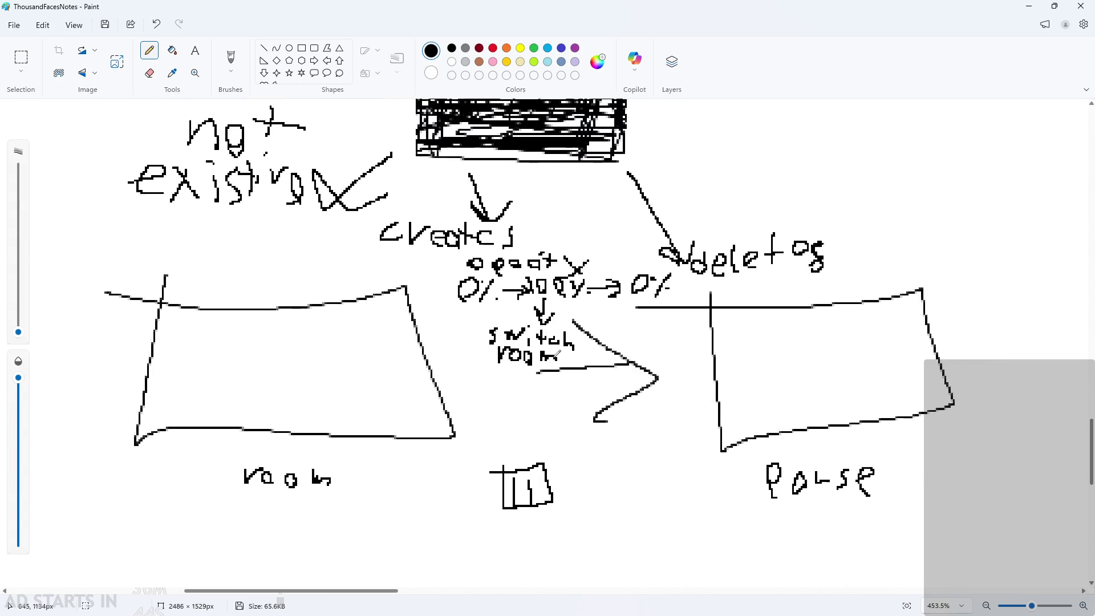
left_click(1024, 6)
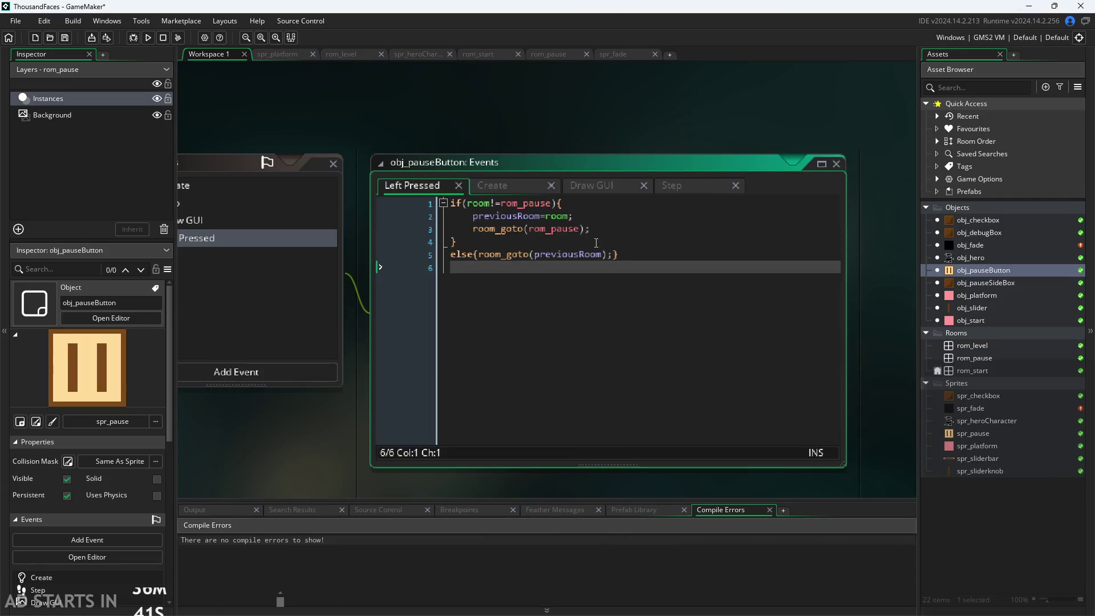
Prefix previousRoom with 'global.' on line 2 of the Left Pressed code.
left_click(618, 242)
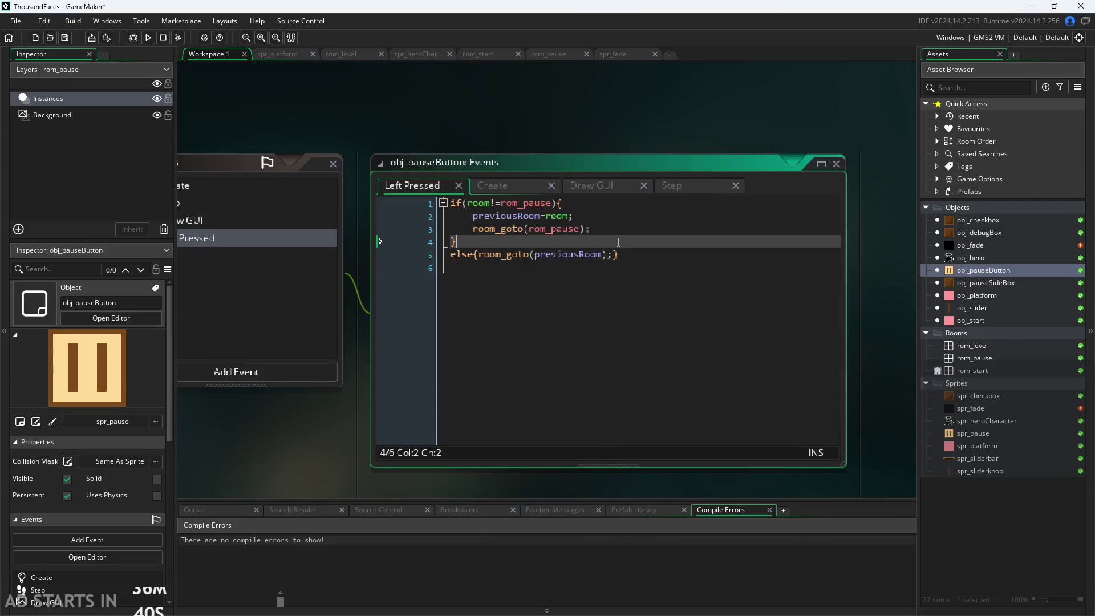
left_click(499, 204)
scroll(346, 431, "down", 1)
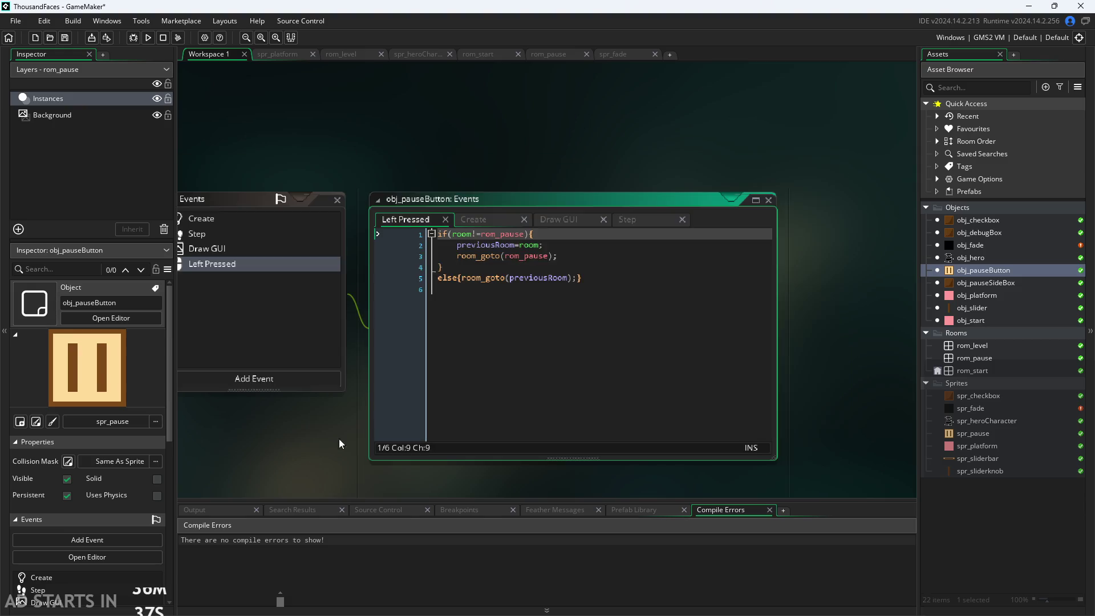
scroll(381, 433, "up", 2)
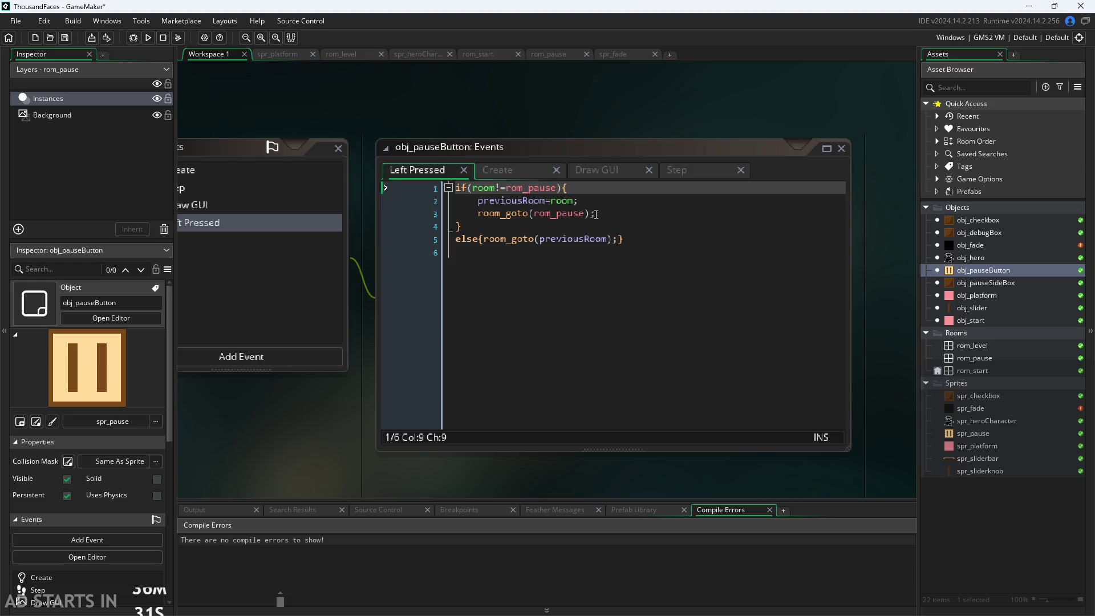
left_click(479, 201)
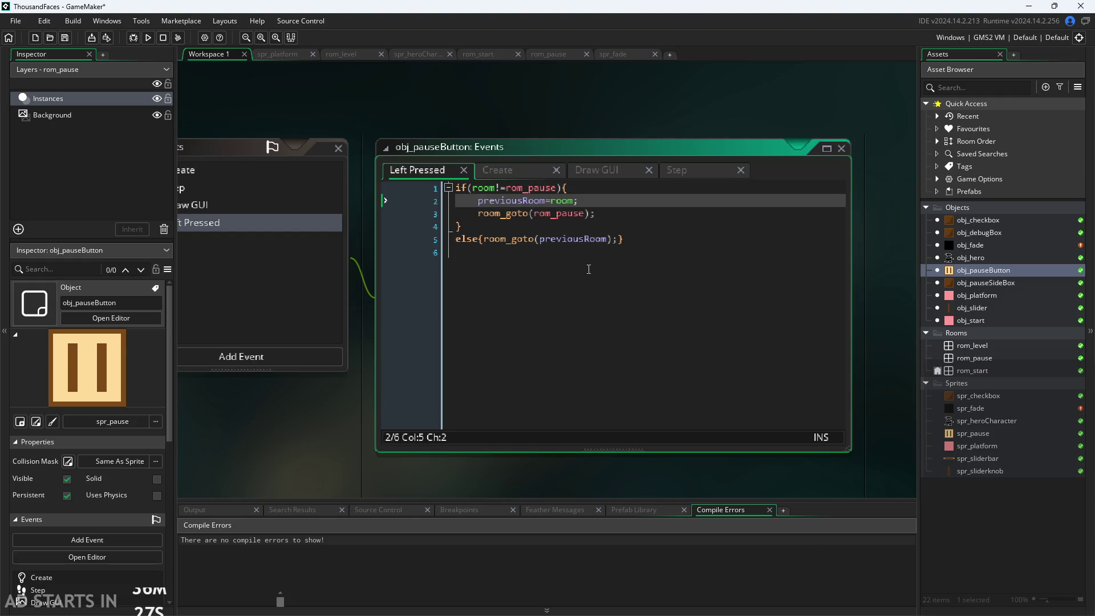
type("glob")
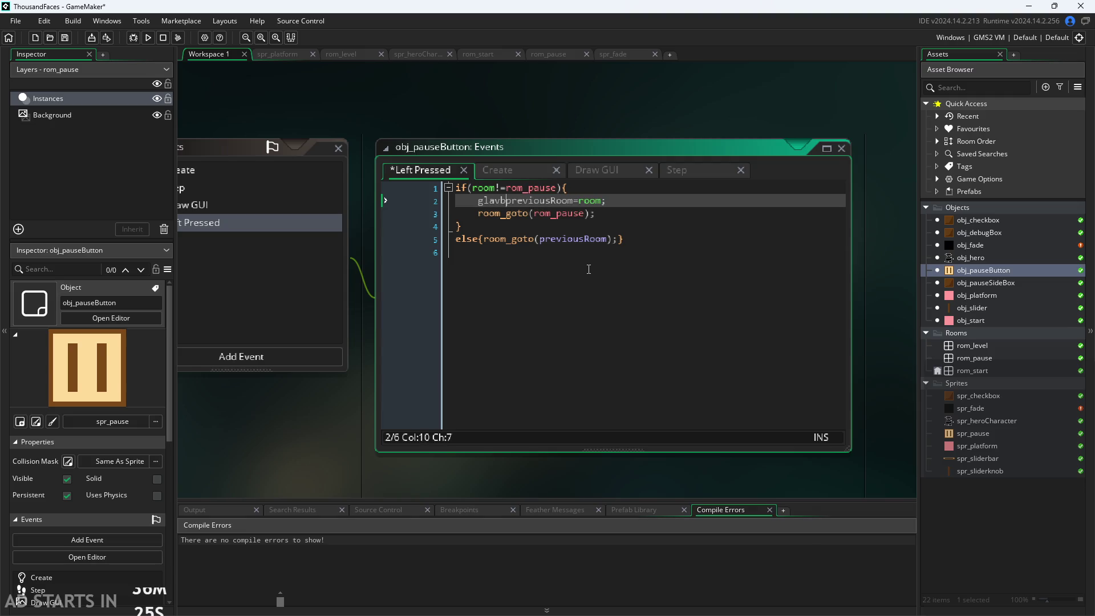
type("al.")
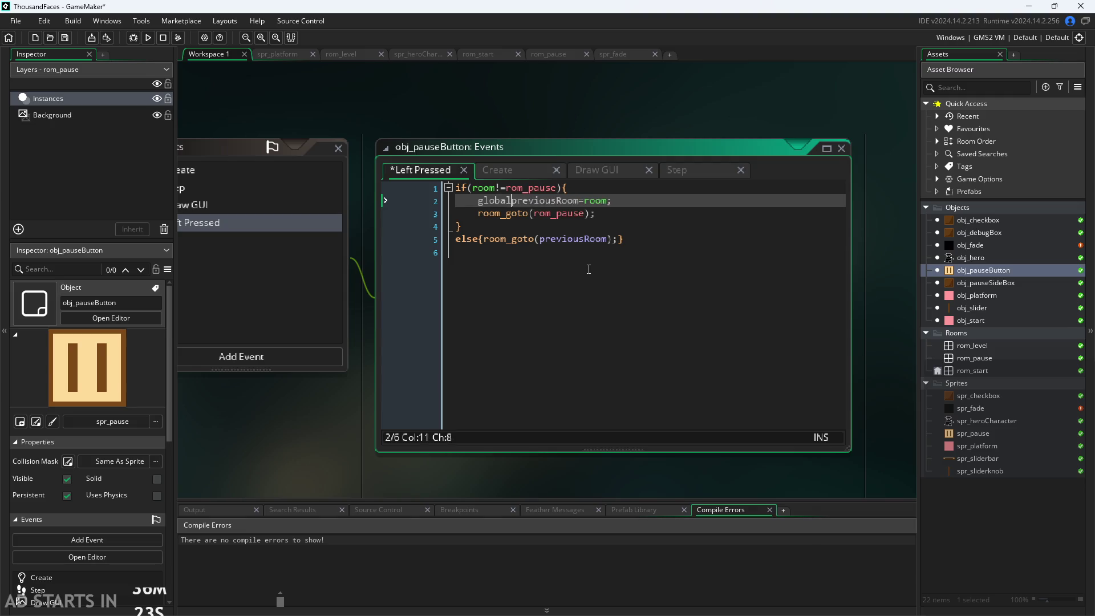
Prefix previousRoom with 'global.' in the Create event, then select the room_goto(rom_pause) line.
left_click(595, 173)
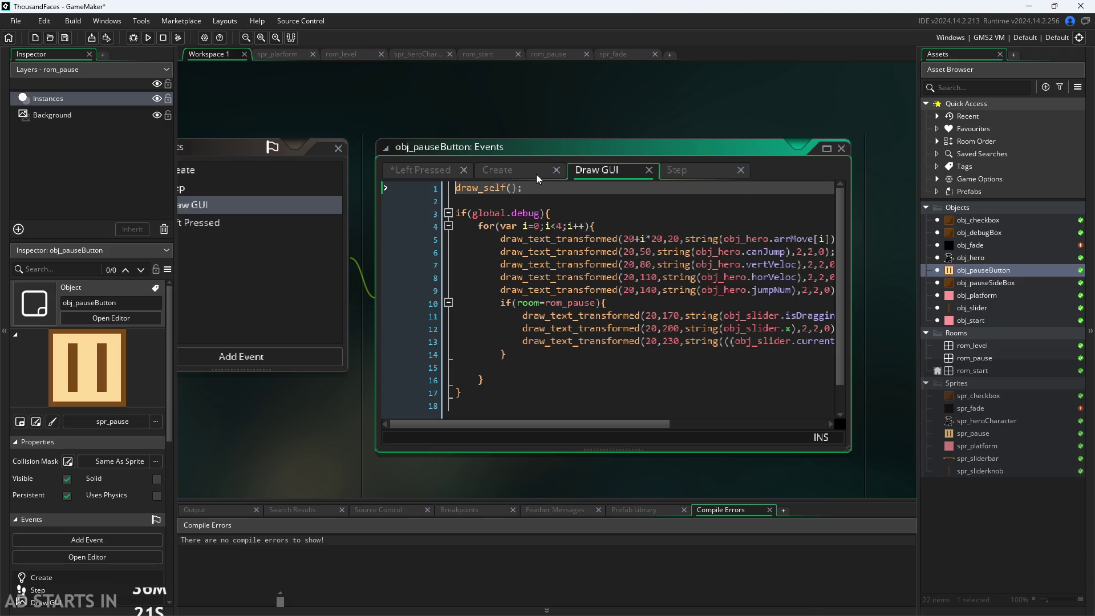
left_click(522, 174)
type("global.previousRoom=rom_start;")
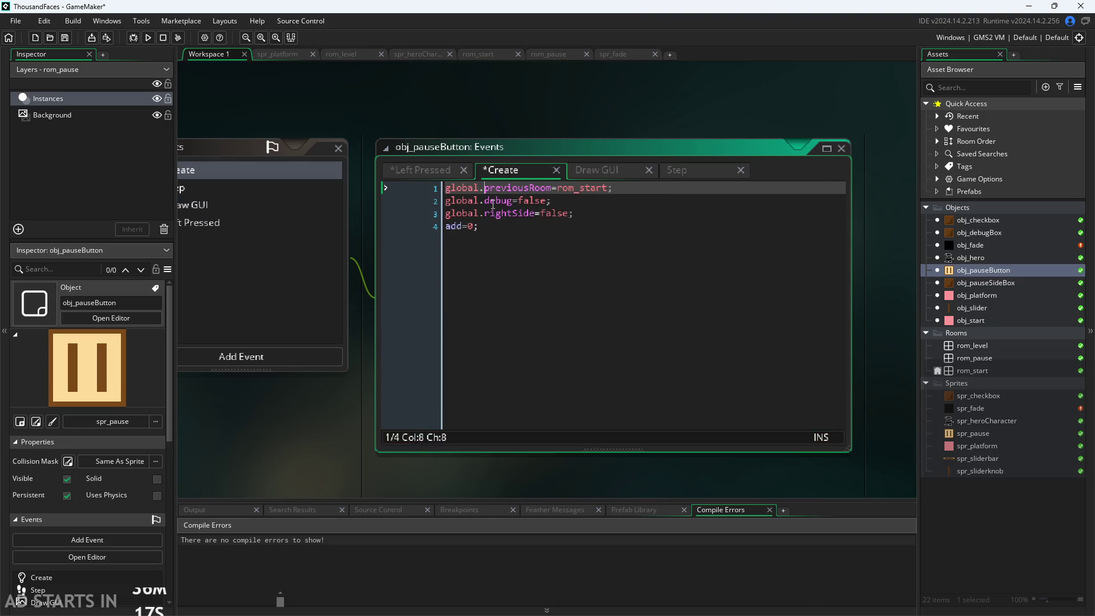
left_click(426, 171)
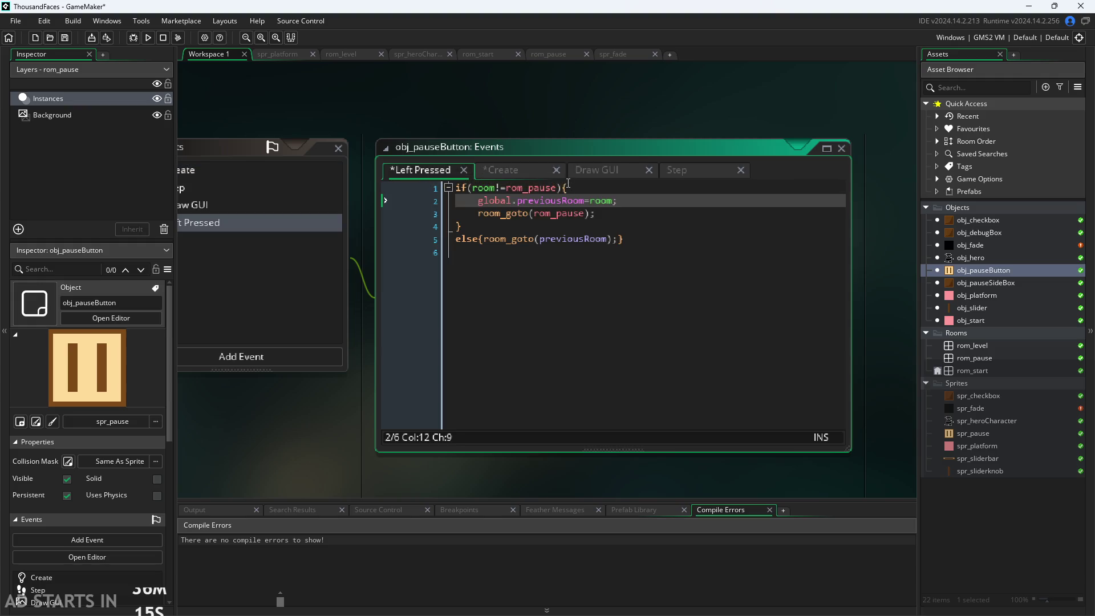
left_click(539, 239)
type("global.")
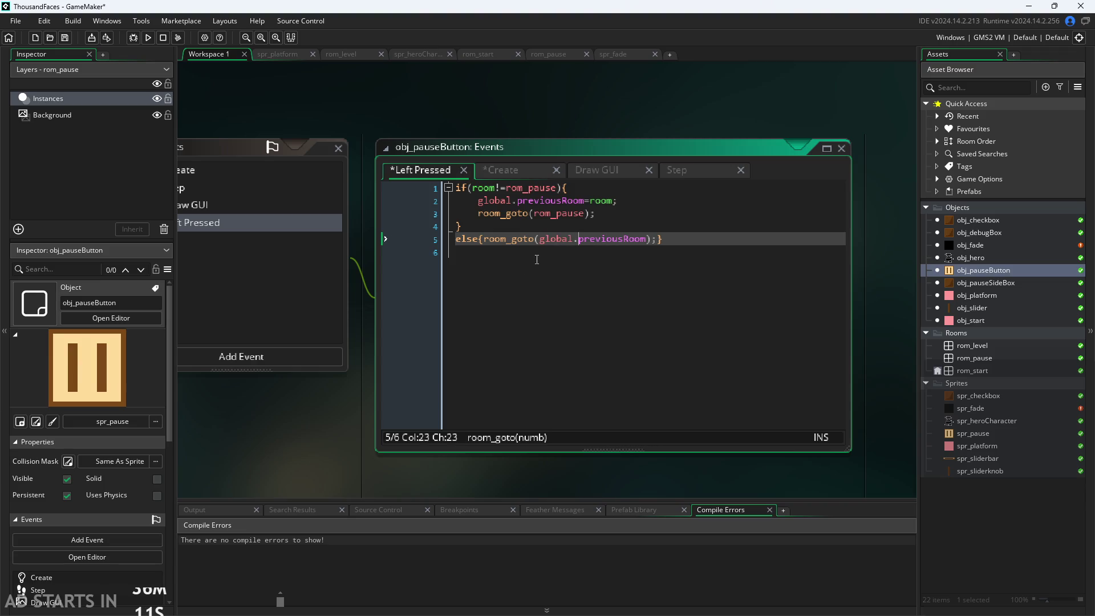
left_click(671, 126)
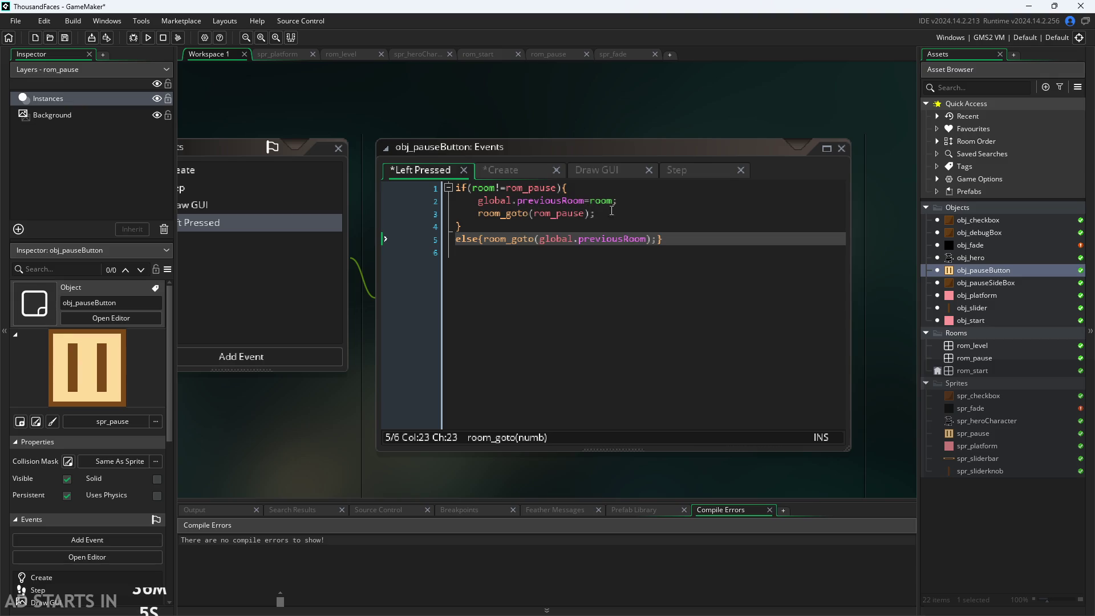
left_click_drag(595, 214, 479, 216)
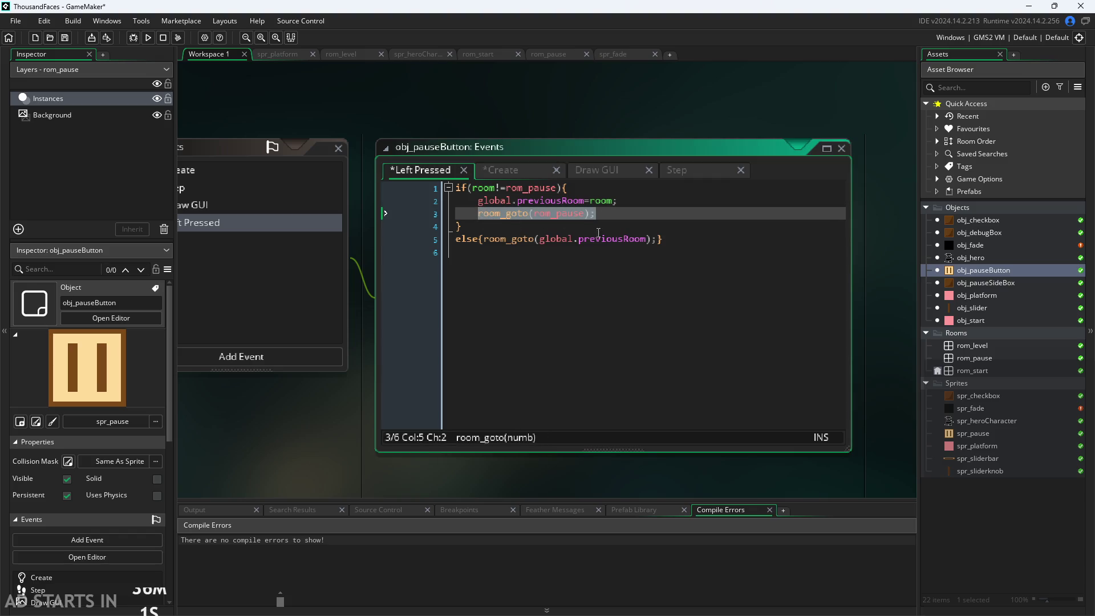
Try replacing room_goto(rom_pause) with an instance_create_depth call, then restore the original line.
key("BackSpace")
type("in")
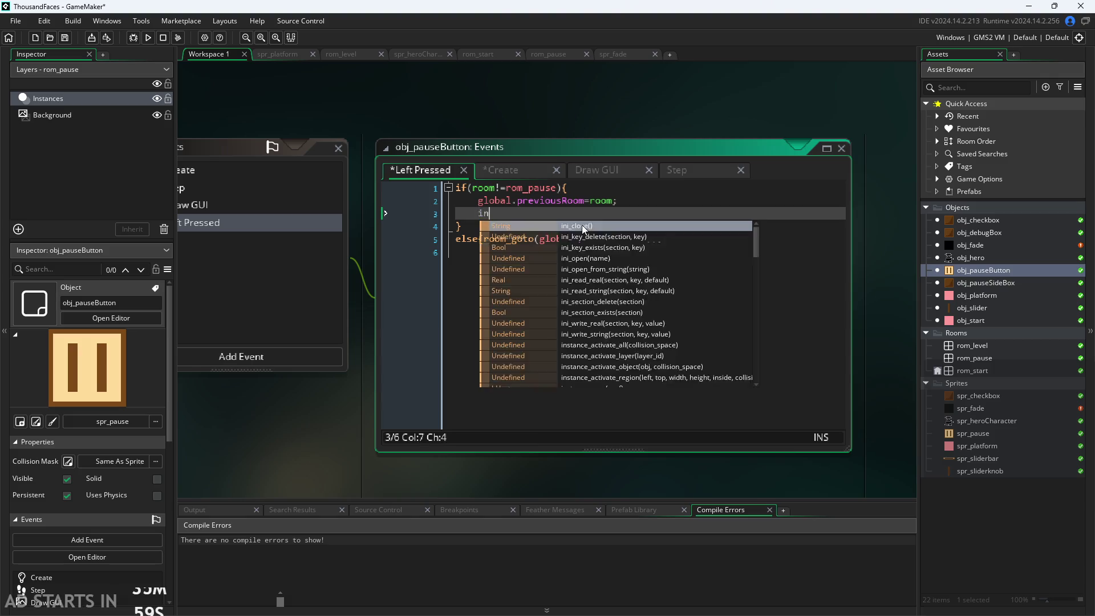
type("stance")
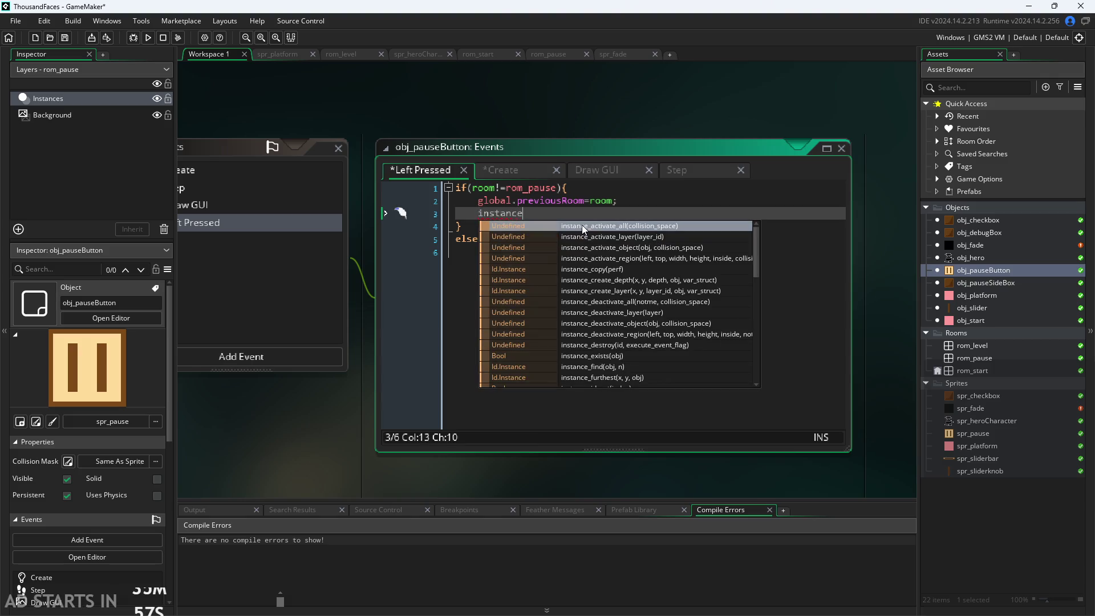
type("_create_d")
key("Return")
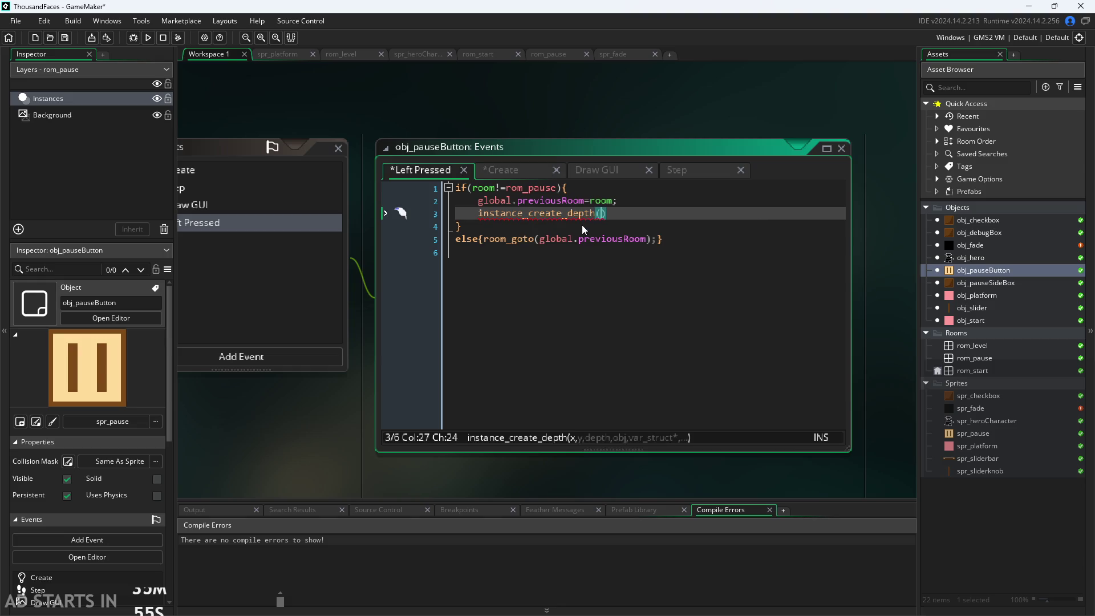
type("(")
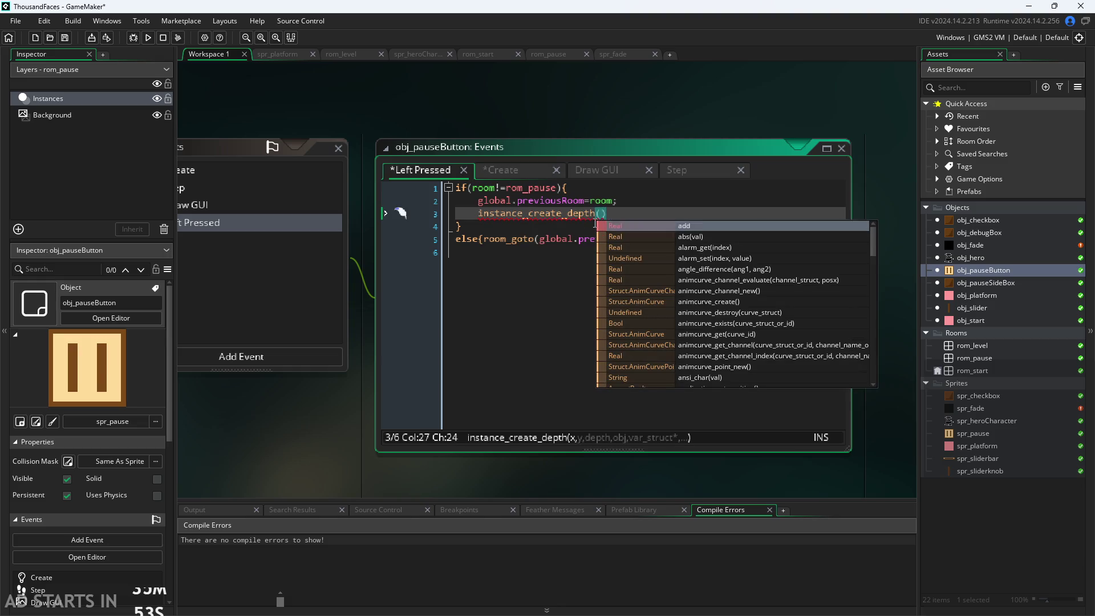
scroll(676, 246, "down", 2)
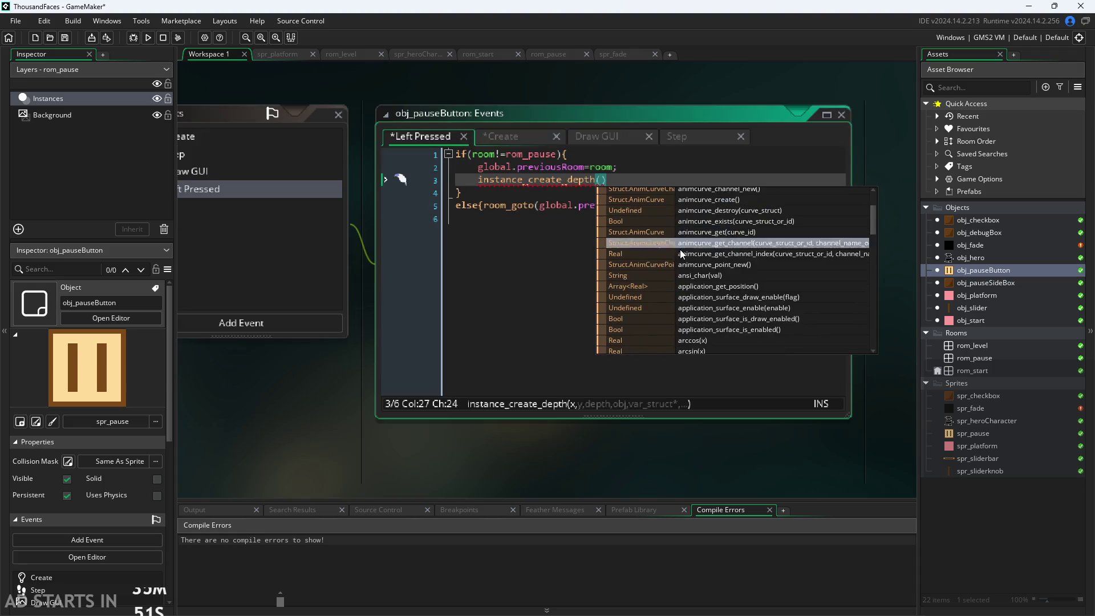
scroll(704, 155, "up", 2)
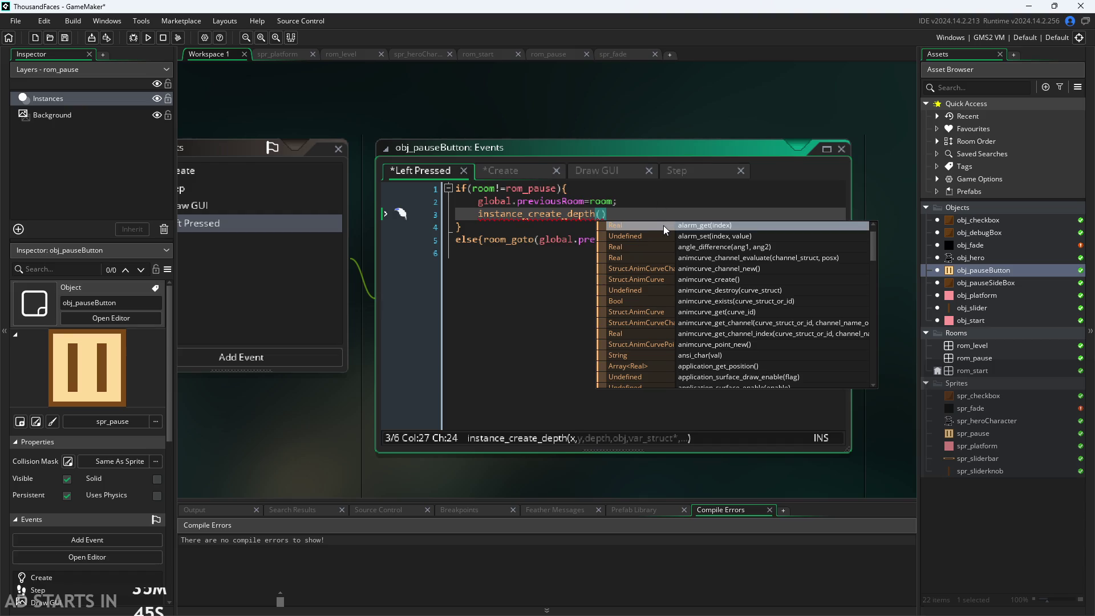
scroll(662, 233, "down", 1)
scroll(662, 235, "down", 7)
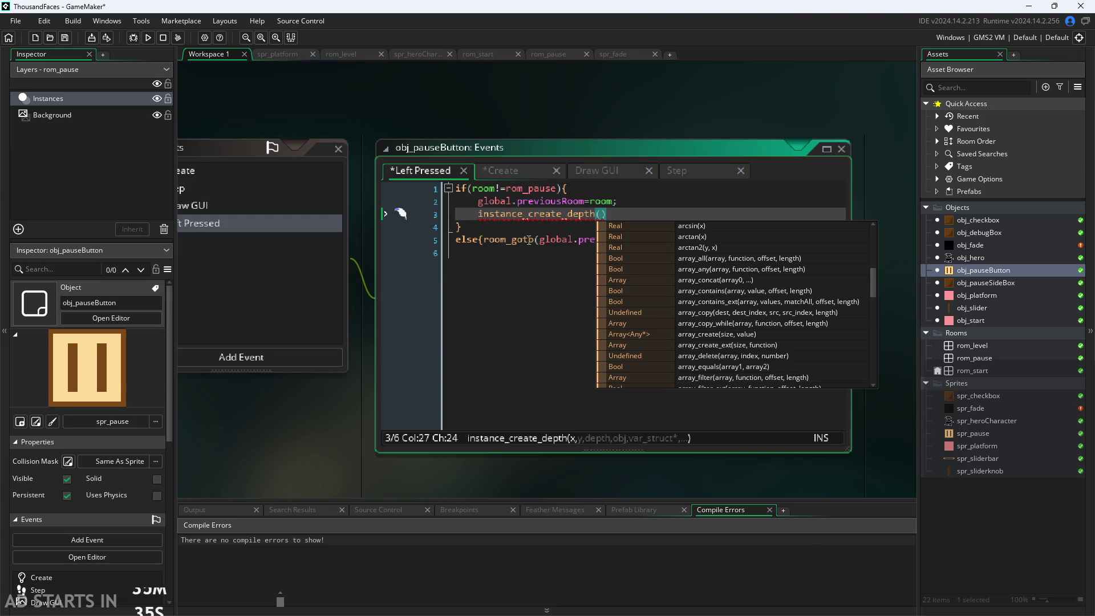
left_click(635, 218)
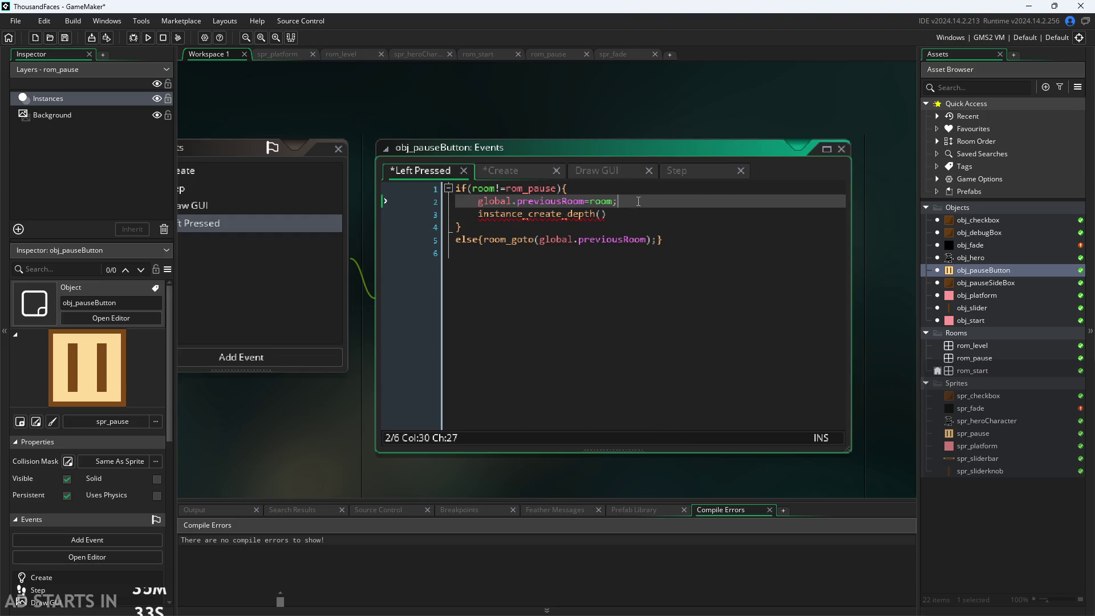
key("BackSpace")
key("BackSpace")
key("BackSpace")
type("jc")
key("ctrl+z")
key("ctrl+z")
key("ctrl+z")
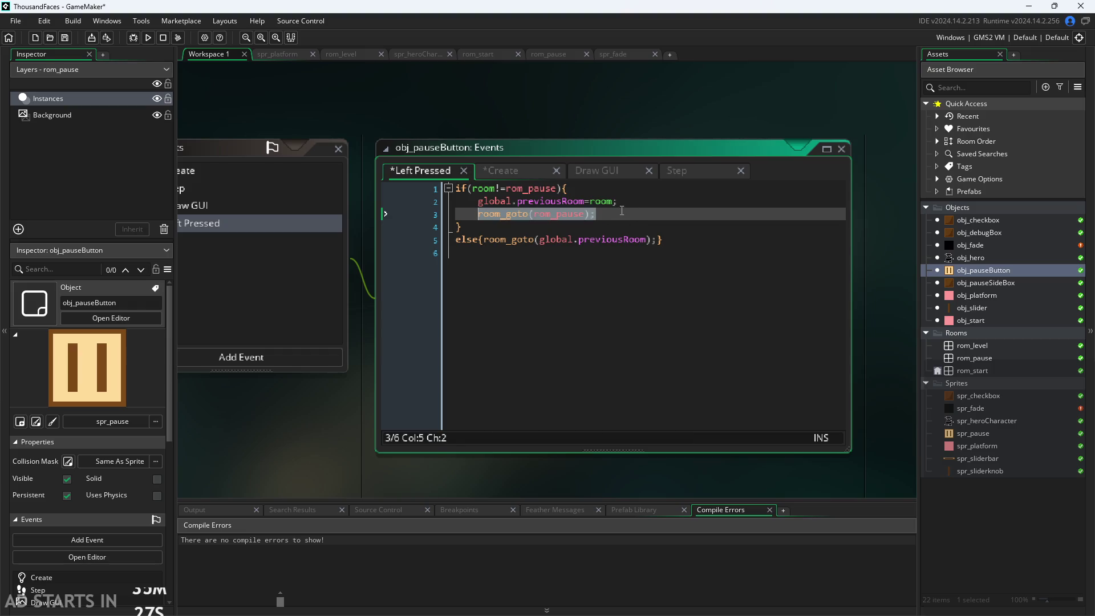
left_click(621, 213)
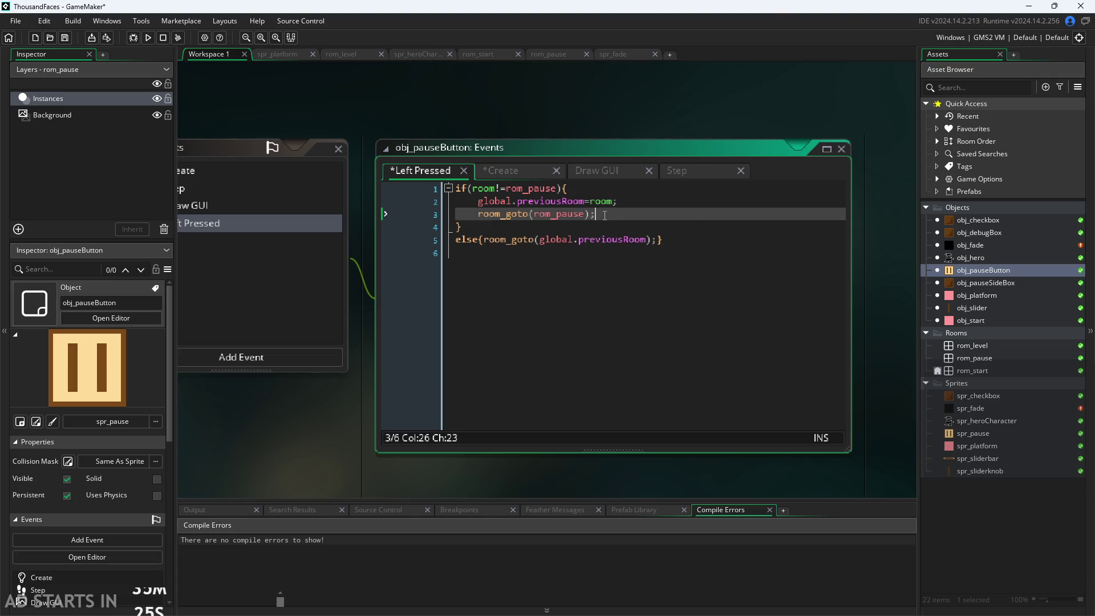
mouse_move(582, 209)
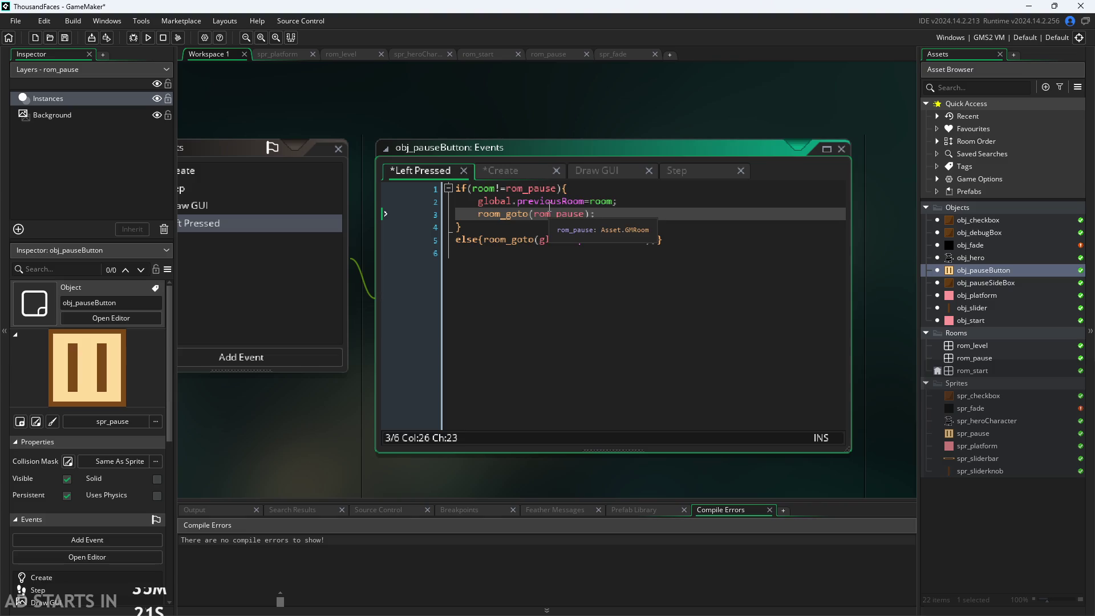
Show obj_pauseButton's Draw GUI code in an enlarged window displaying all lines.
left_click(576, 172)
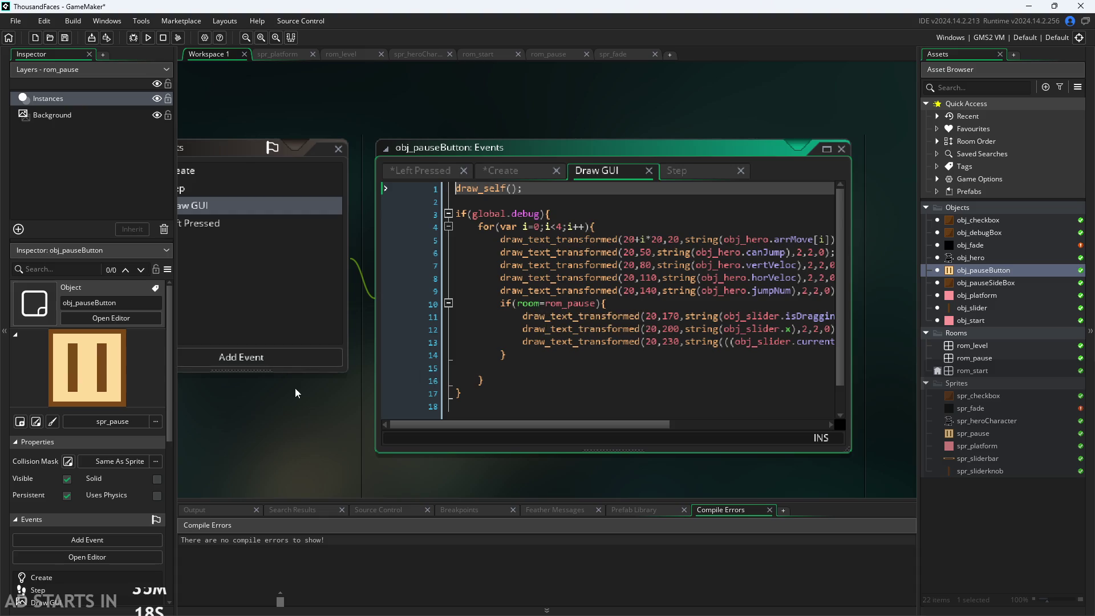
scroll(296, 392, "up", 1)
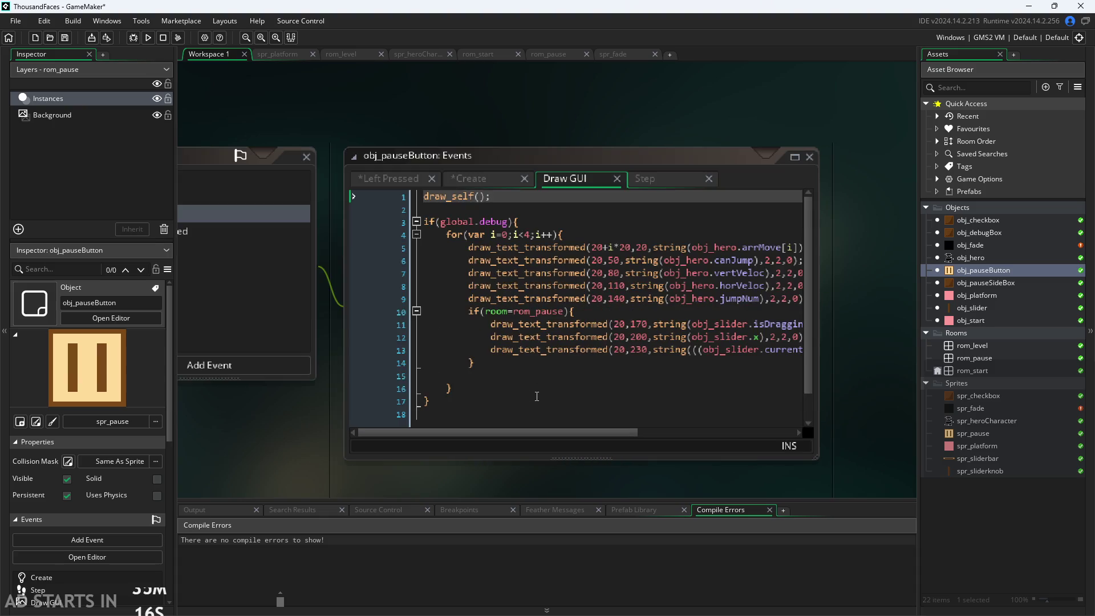
mouse_move(560, 433)
left_mouse_down()
mouse_move(727, 435)
mouse_move(577, 422)
mouse_move(659, 390)
left_mouse_up()
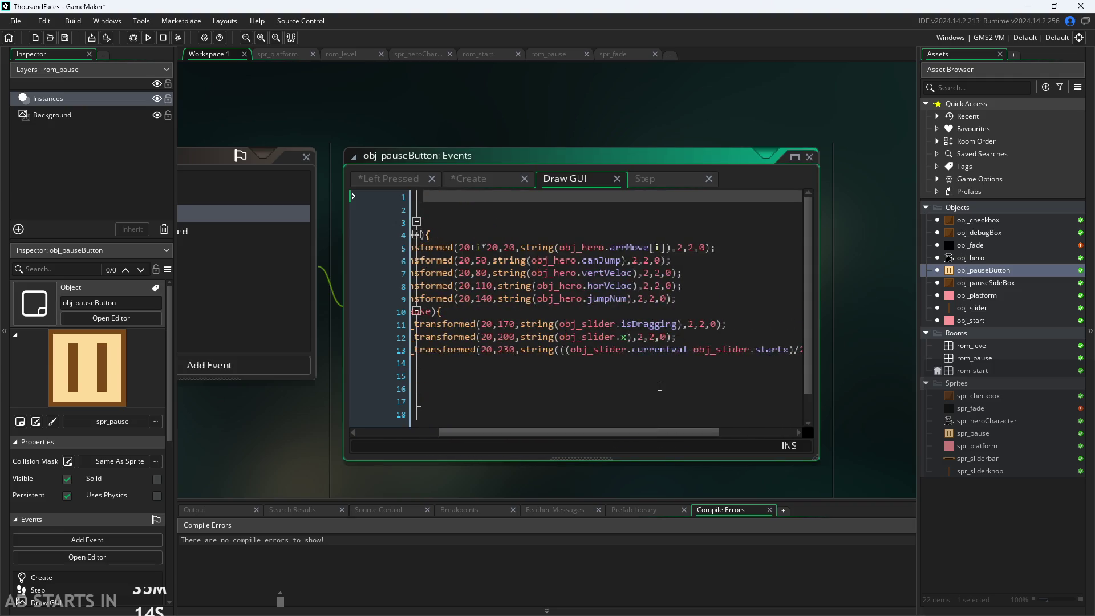
scroll(659, 391, "down", 1)
scroll(626, 387, "down", 1, "ctrl")
left_click_drag(624, 430, 572, 432)
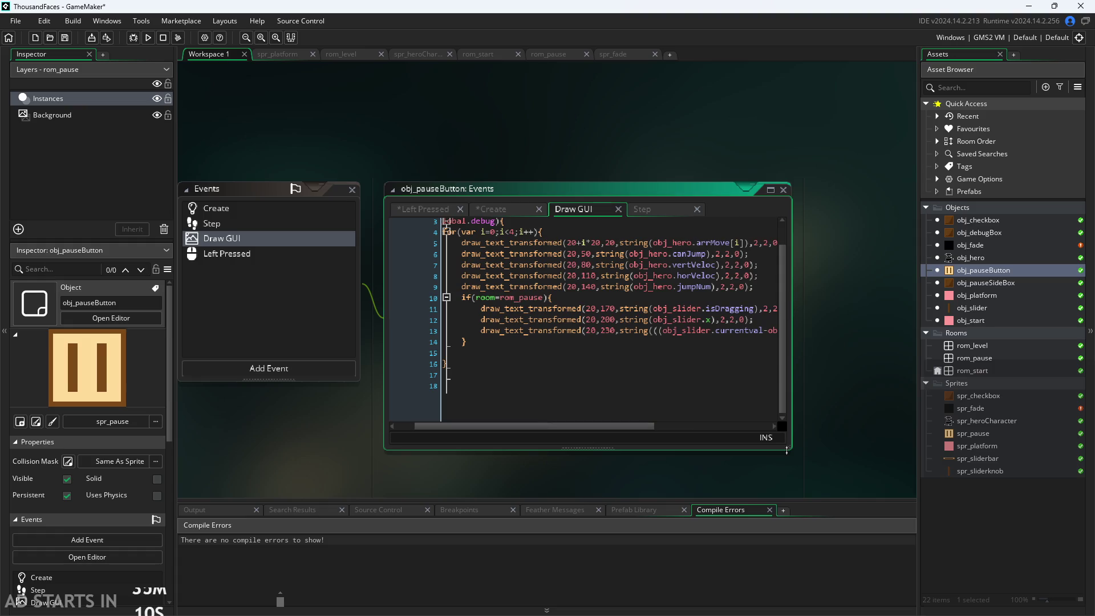
left_click_drag(786, 450, 911, 495)
scroll(344, 439, "down", 1, "ctrl")
Insert a new line under draw_self() and begin an if( statement there.
left_click_drag(292, 384, 277, 388)
left_click_drag(535, 457, 429, 454)
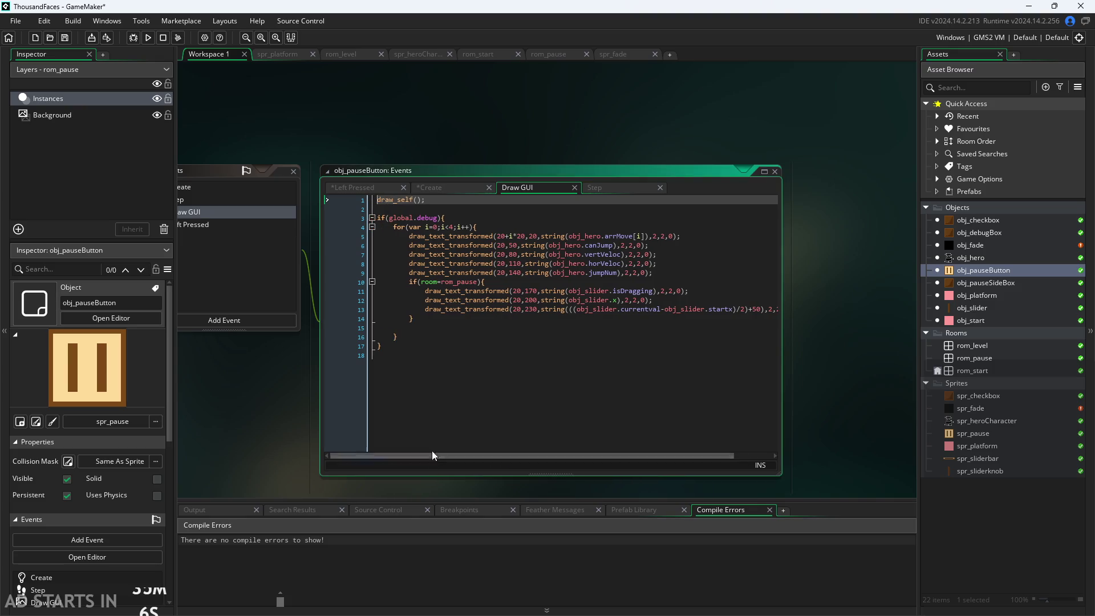
scroll(571, 336, "up", 2)
scroll(631, 220, "down", 2)
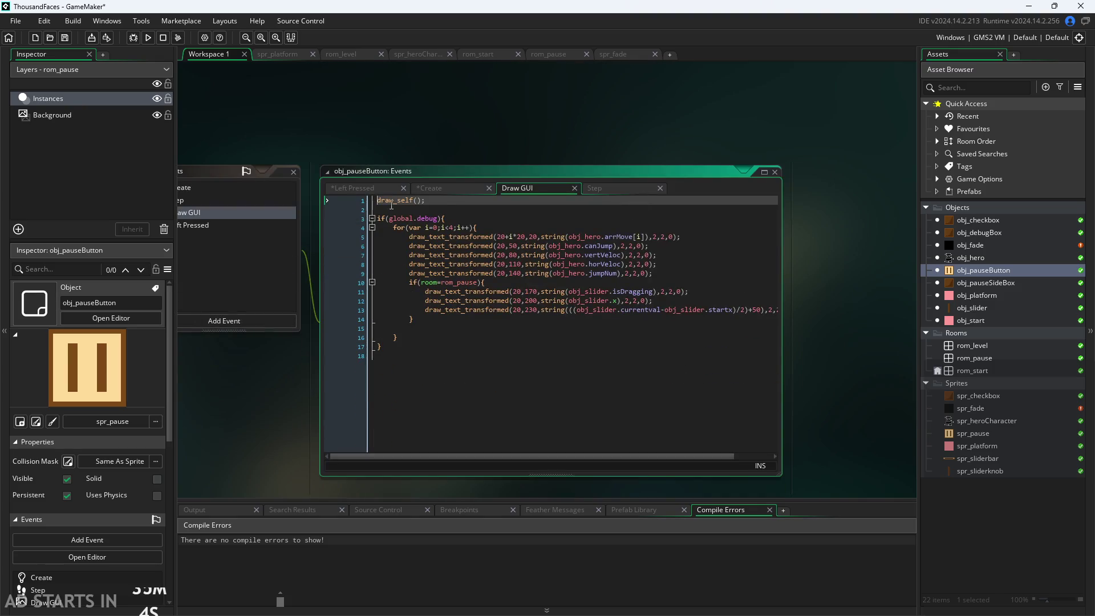
left_click(447, 209)
key("Return")
type("if(")
key("Return")
key("Return")
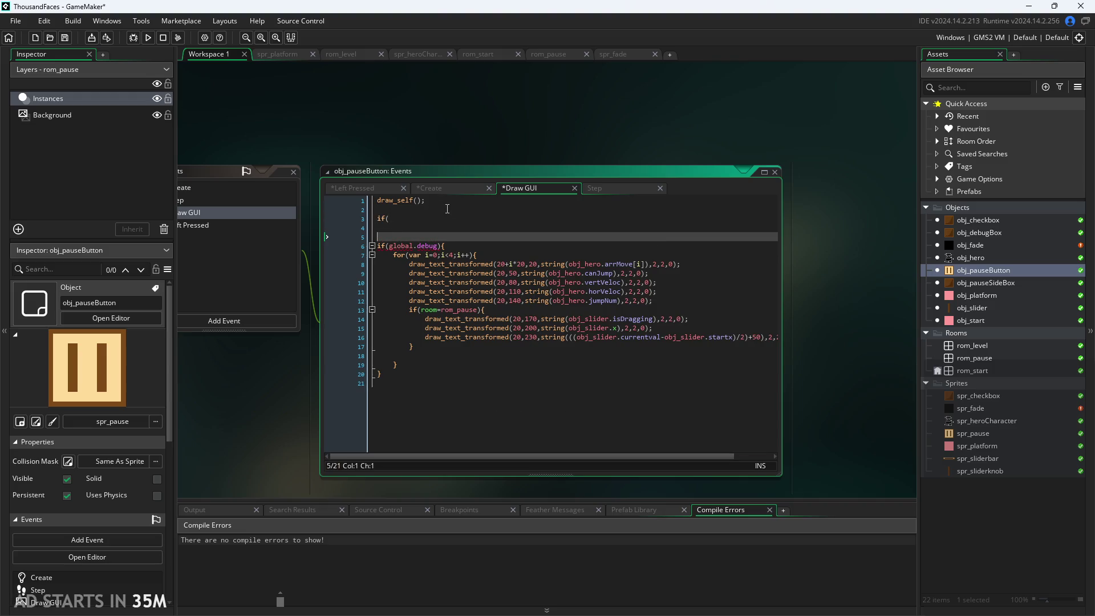
key("BackSpace")
key("BackSpace")
key("Escape")
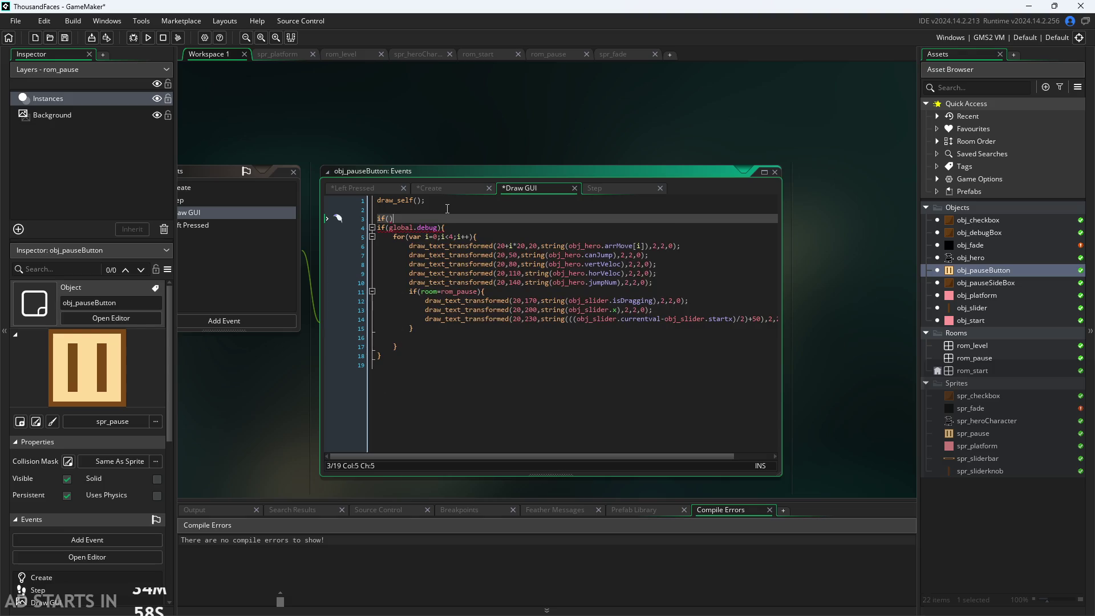
Finish the empty if(){ } block with its closing brace on its own line.
type(")")
type("{")
key("Return")
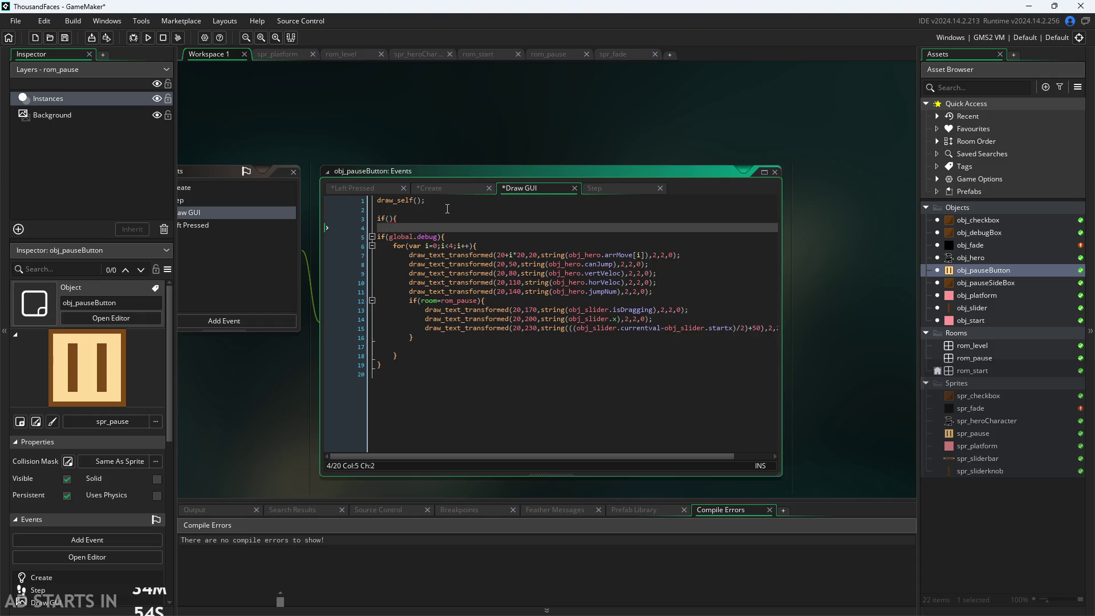
key("Return")
type("}")
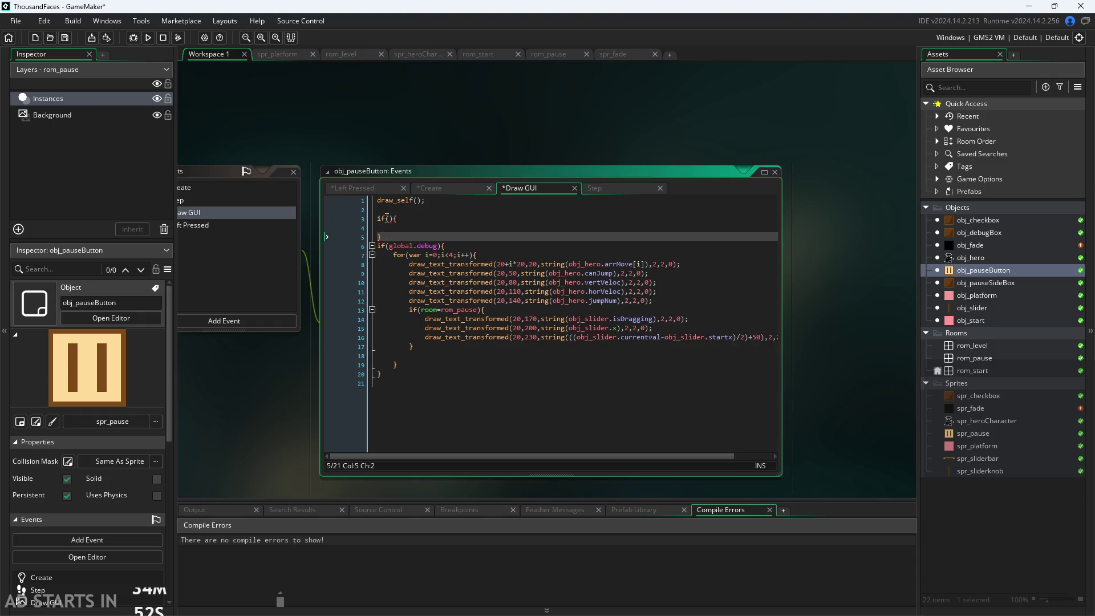
left_click(387, 218)
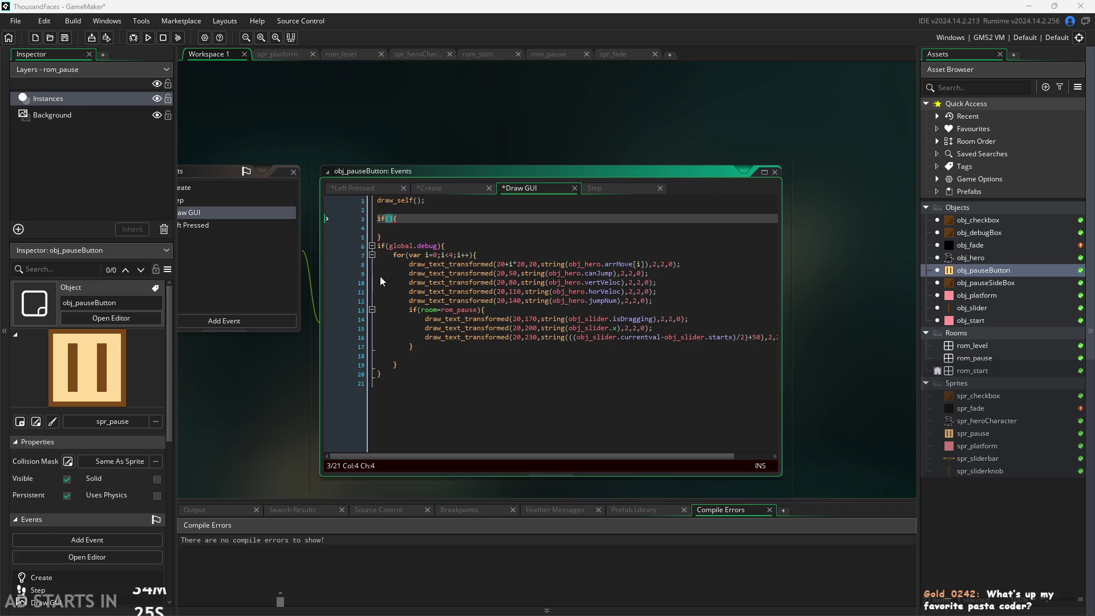
key("End")
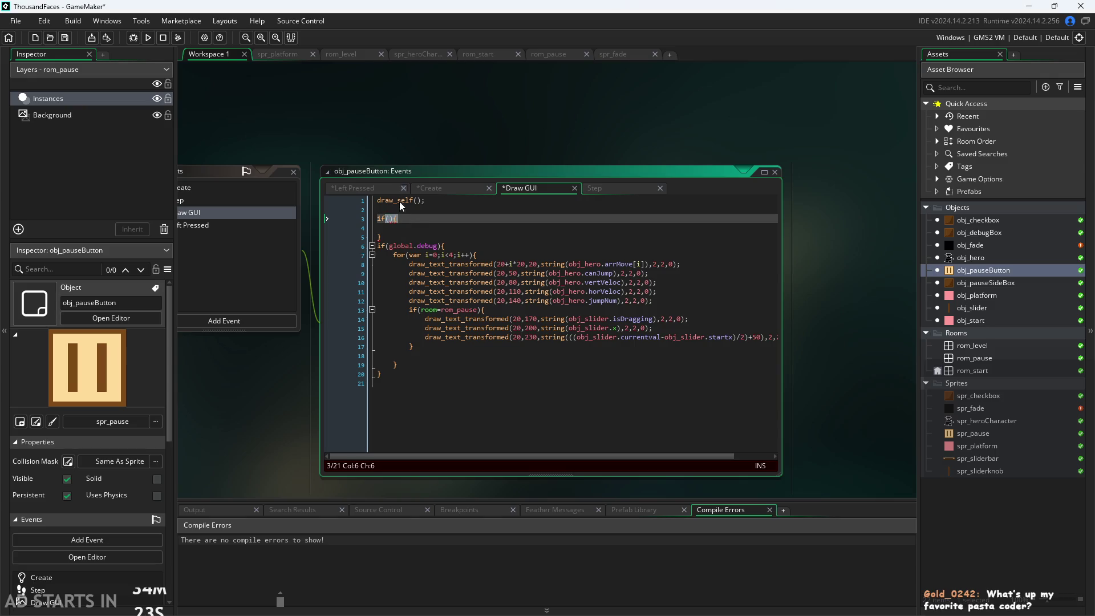
Run and rebuild the game, which reports compile errors at the empty if block.
left_click(386, 219)
left_click(147, 38)
left_click(579, 333)
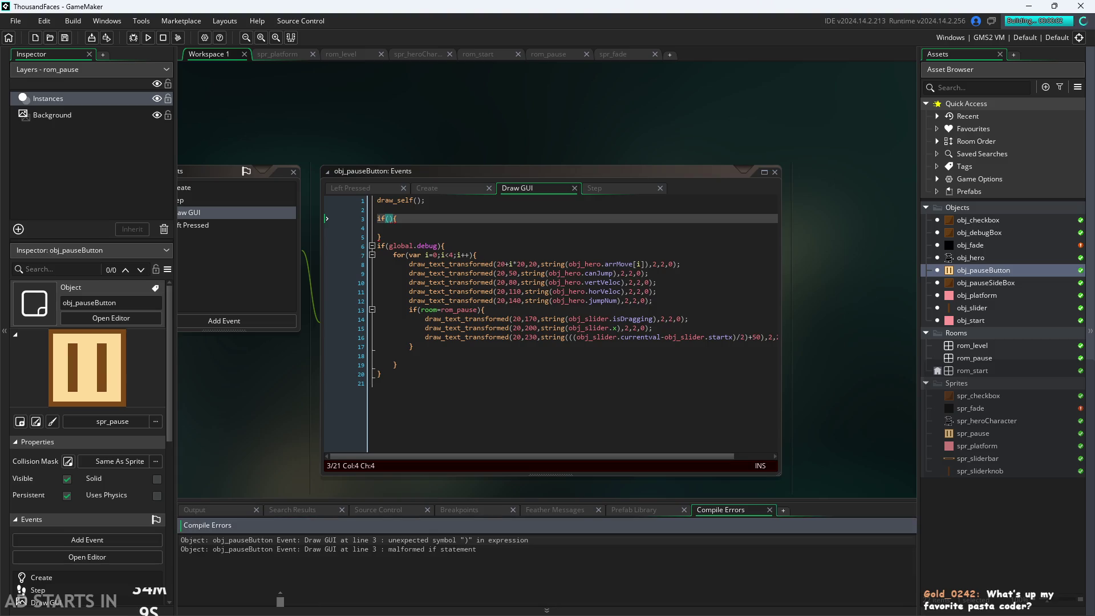
Comment out the empty if block on lines 3–5 with Ctrl+K and run the game again.
left_click(471, 222)
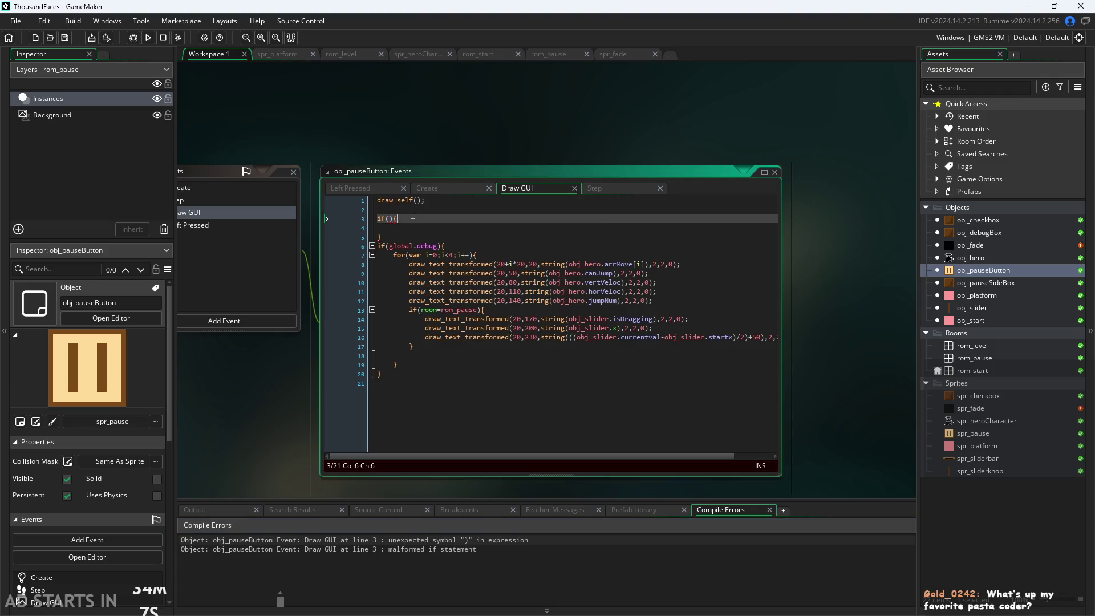
left_click_drag(396, 239, 328, 221)
key("ctrl+k")
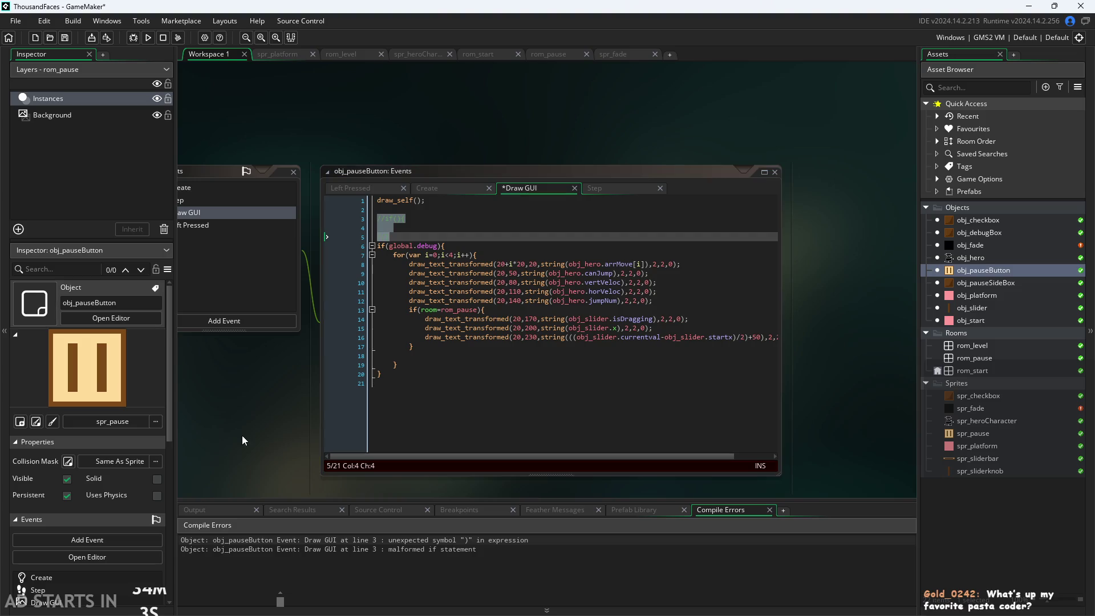
left_click(148, 37)
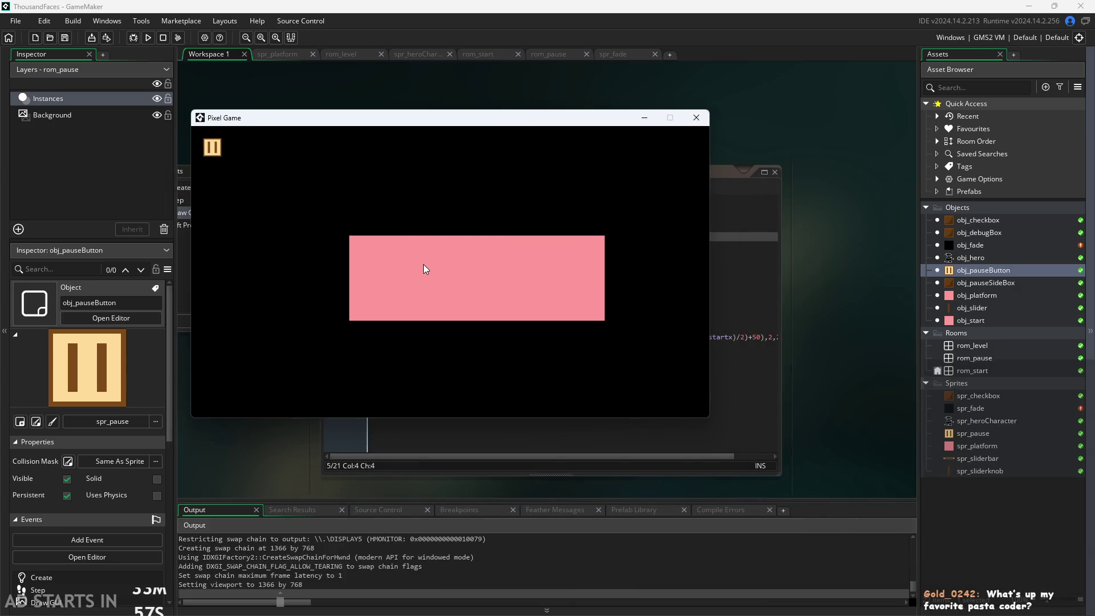
Start the level, toggle the pause menu, and switch Debug Stats and Pause Button on Right Side on then off.
left_click(422, 272)
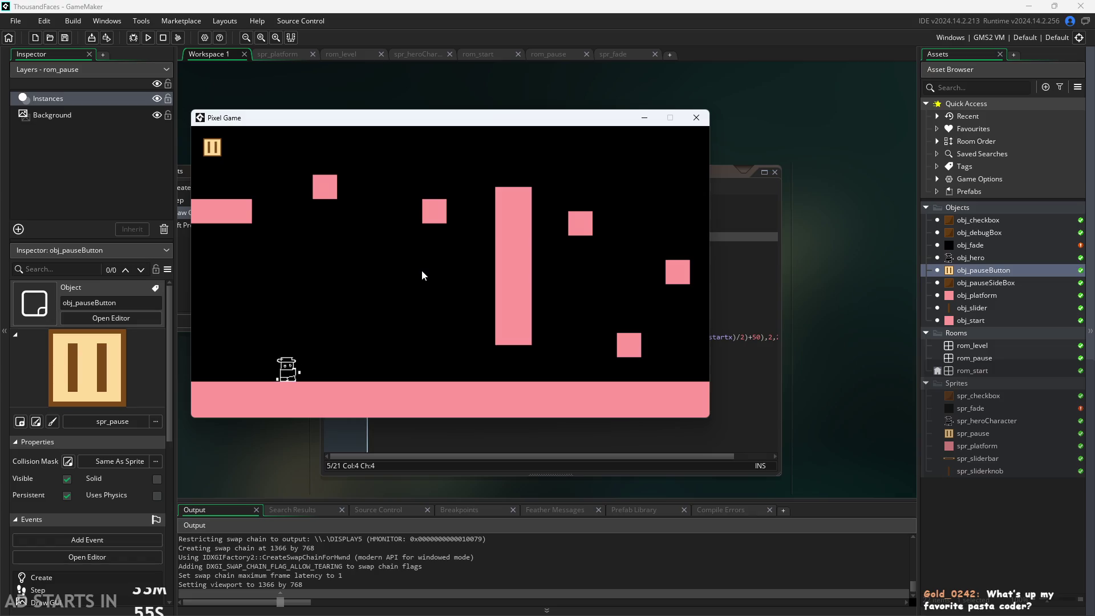
left_click(212, 147)
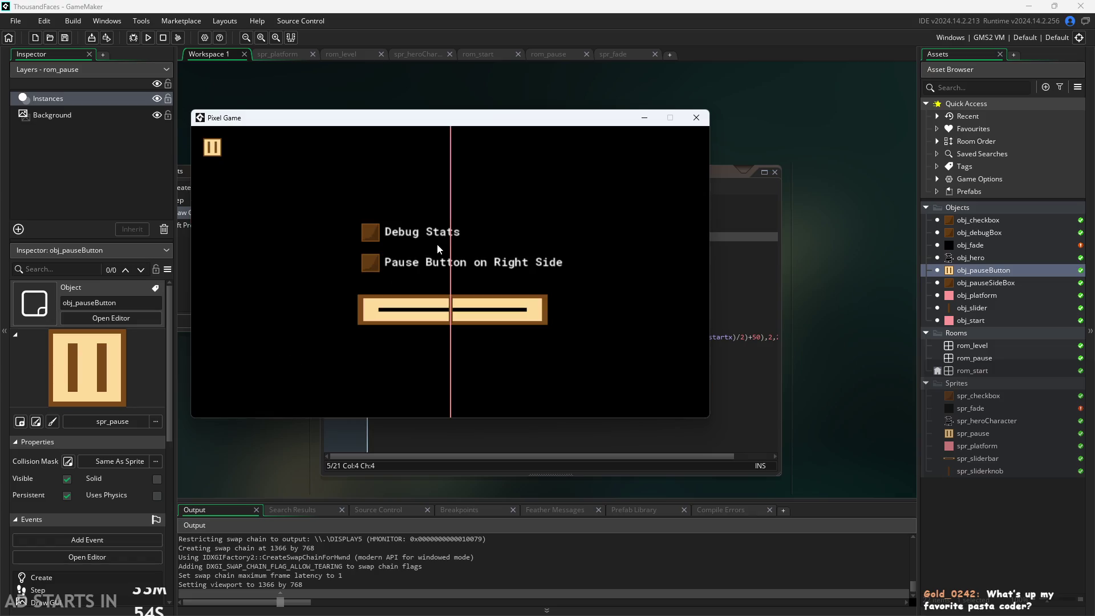
left_click(211, 147)
left_click(212, 147)
left_click(369, 231)
left_click(369, 262)
left_click(697, 147)
left_click(695, 147)
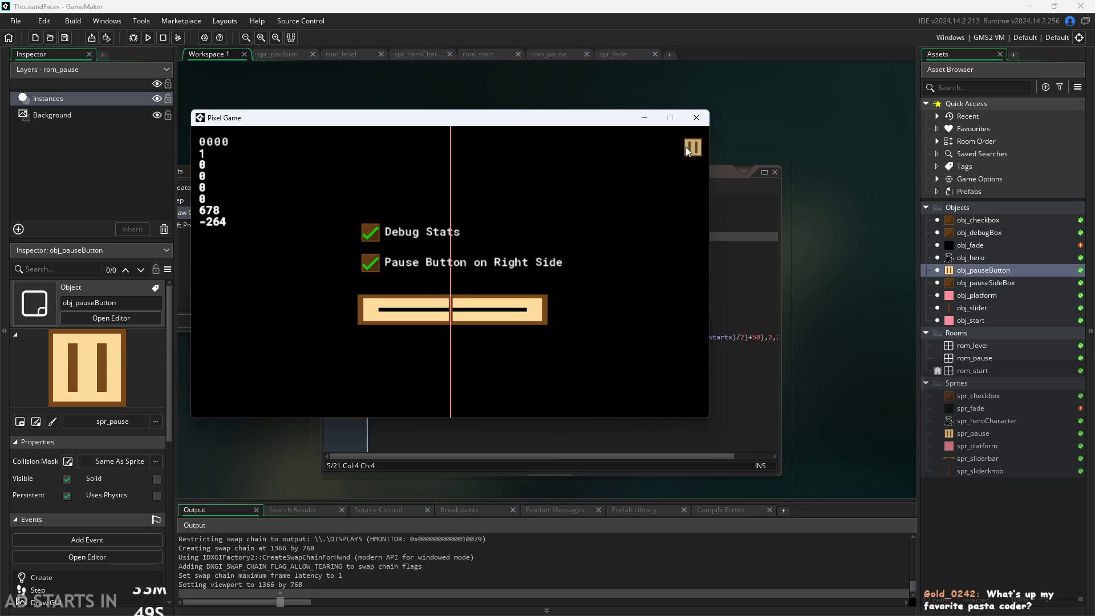
left_click(369, 231)
left_click(369, 262)
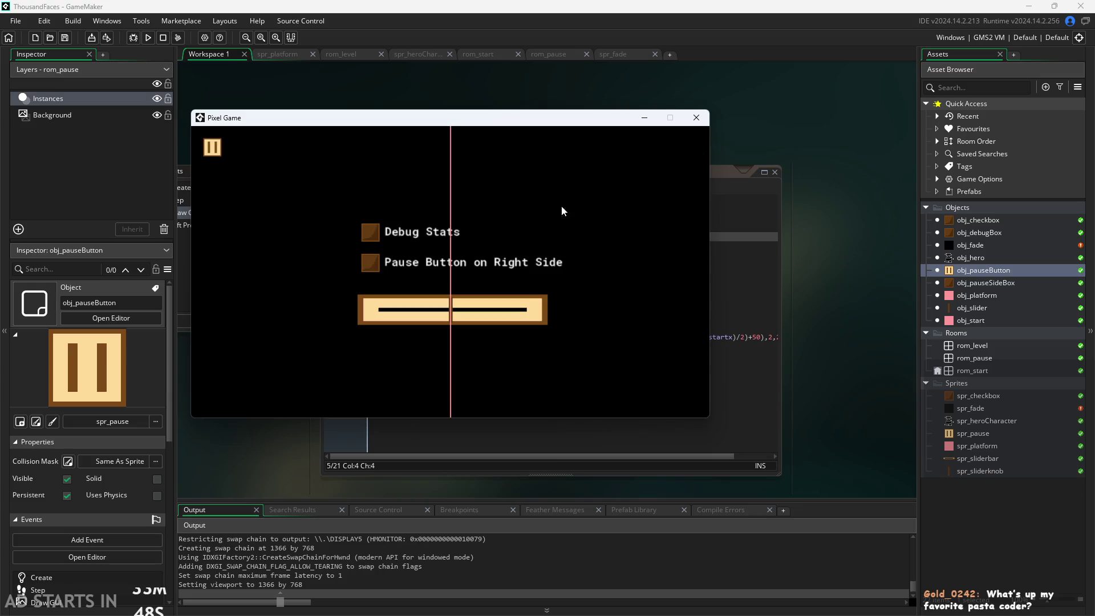
left_click(212, 143)
Move and jump the hero across the blocks and pillar, pausing and resuming once midway.
key("Right")
key("Up")
key("Right")
key("Up")
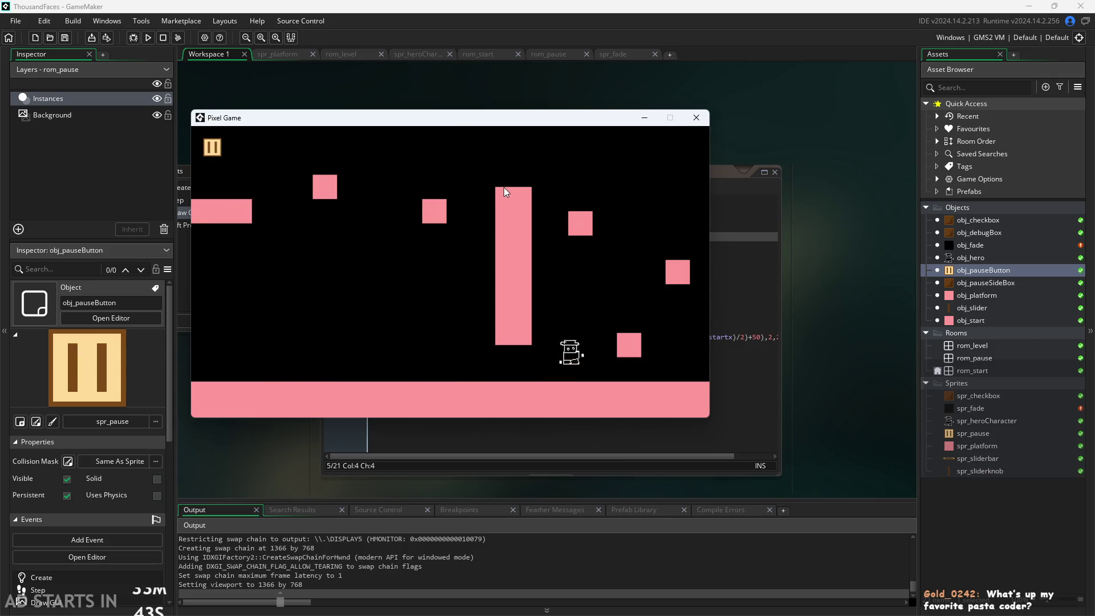
left_click(214, 149)
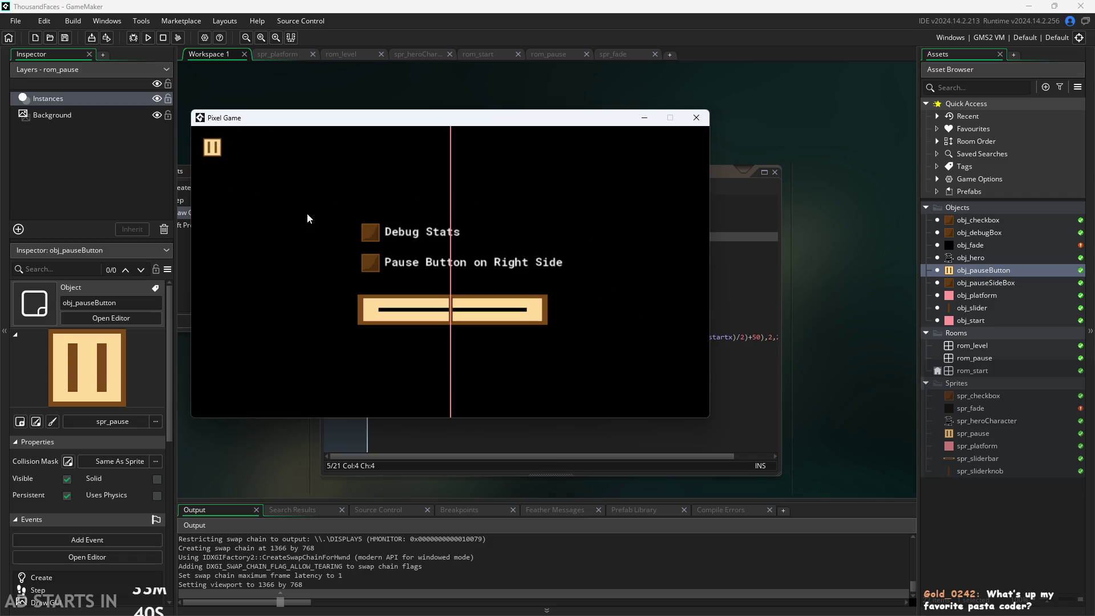
left_click(214, 149)
key("Up")
key("Right")
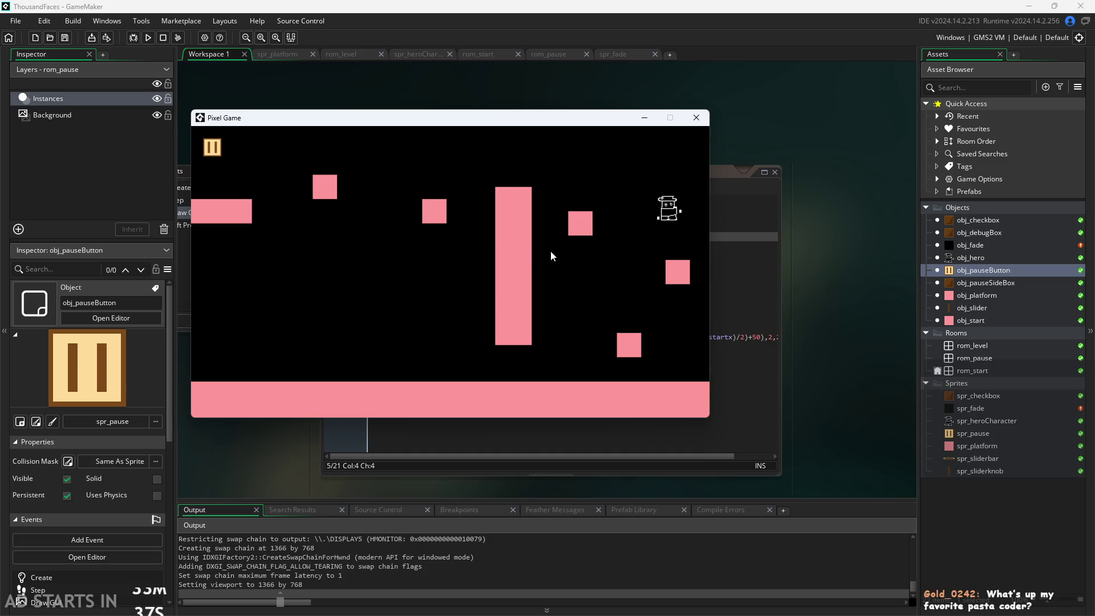
key("Up")
key("Left")
key("Up")
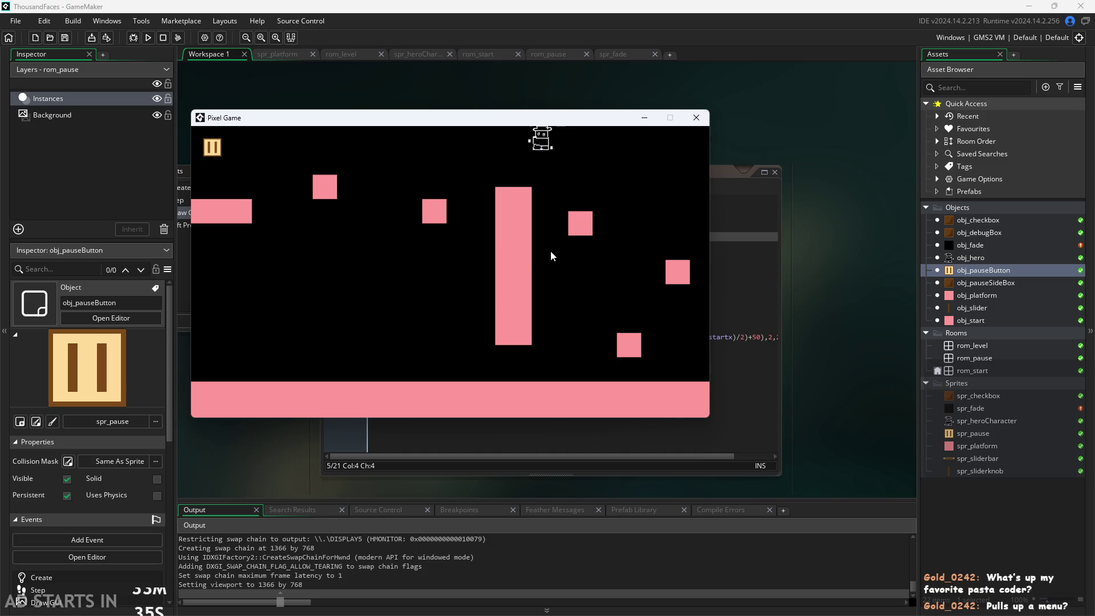
key("Left")
key("Up")
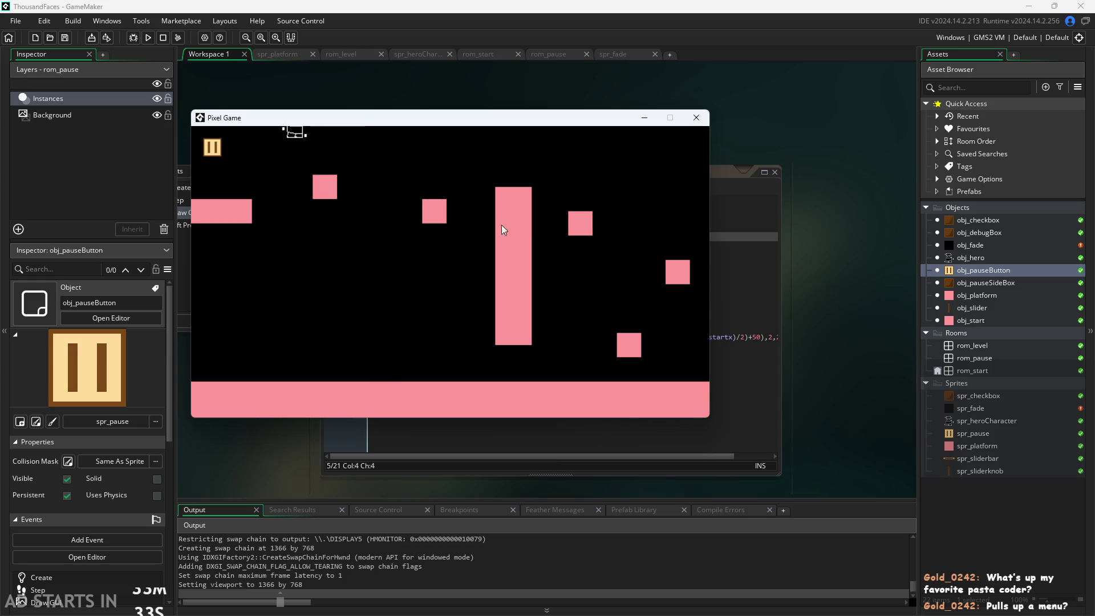
key("Right")
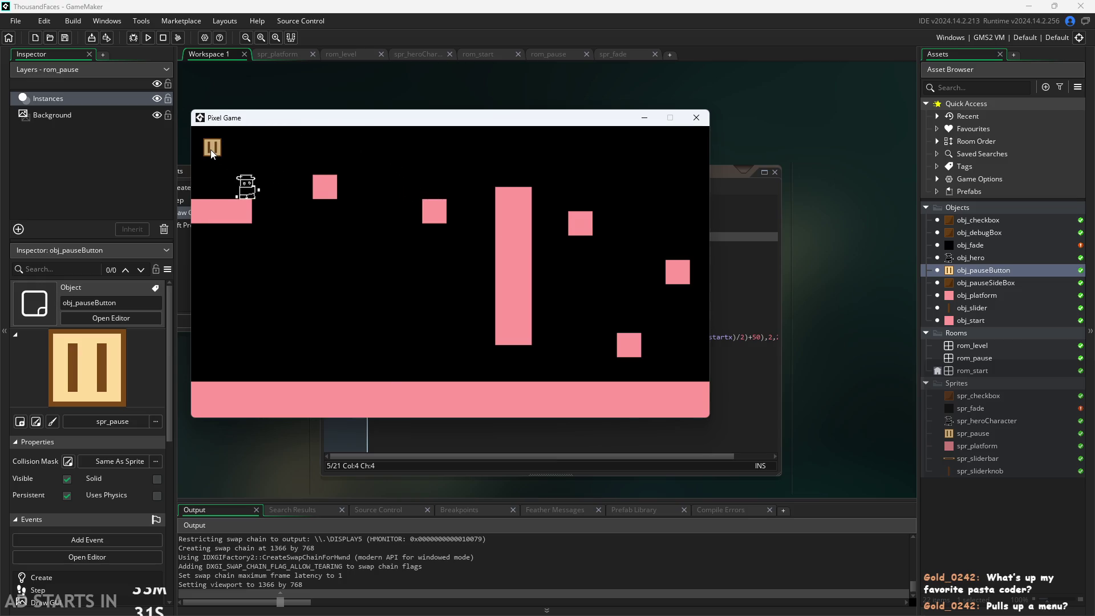
Toggle the pause menu repeatedly, walk and jump the hero, then pause and resume again.
left_click(210, 149)
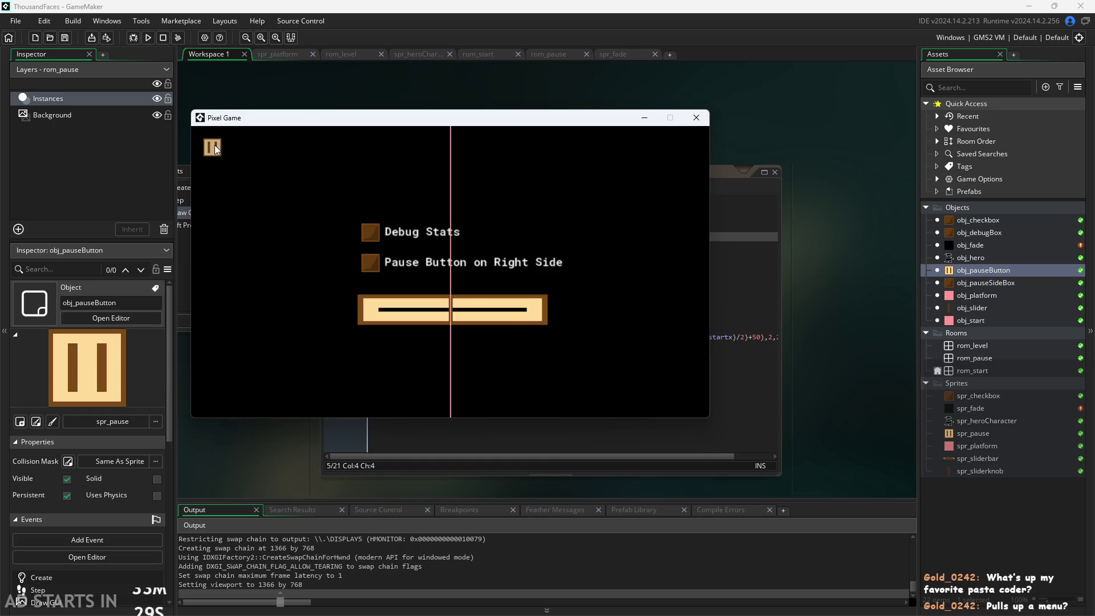
left_click(214, 147)
left_click(214, 148)
left_click(214, 147)
left_click(213, 147)
left_click(213, 148)
key("Right")
key("space")
key("space")
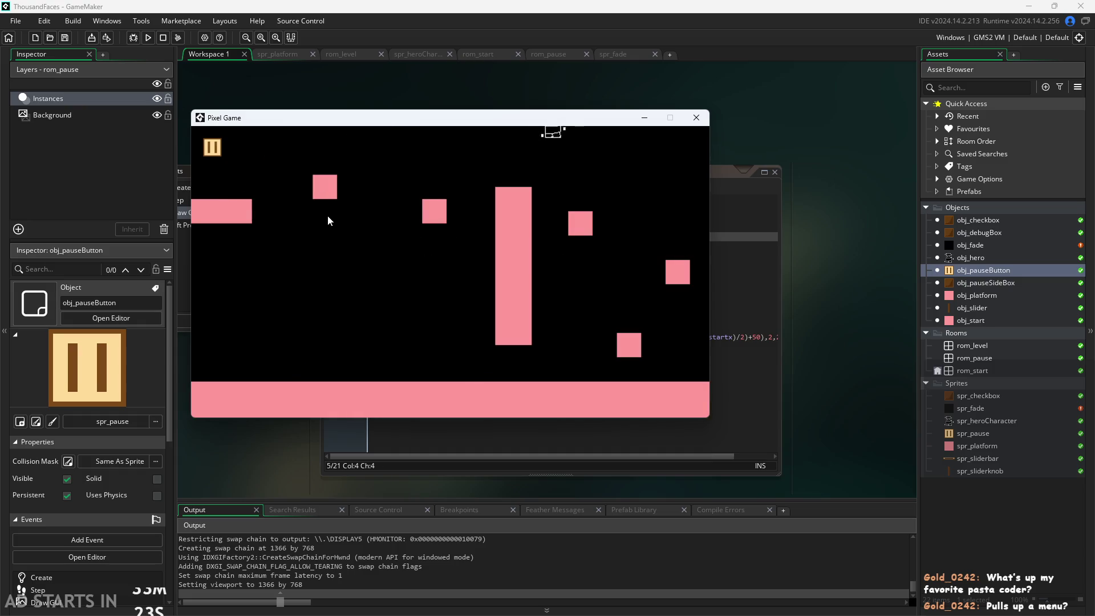
key("Left")
key("space")
left_click(212, 146)
left_click(212, 146)
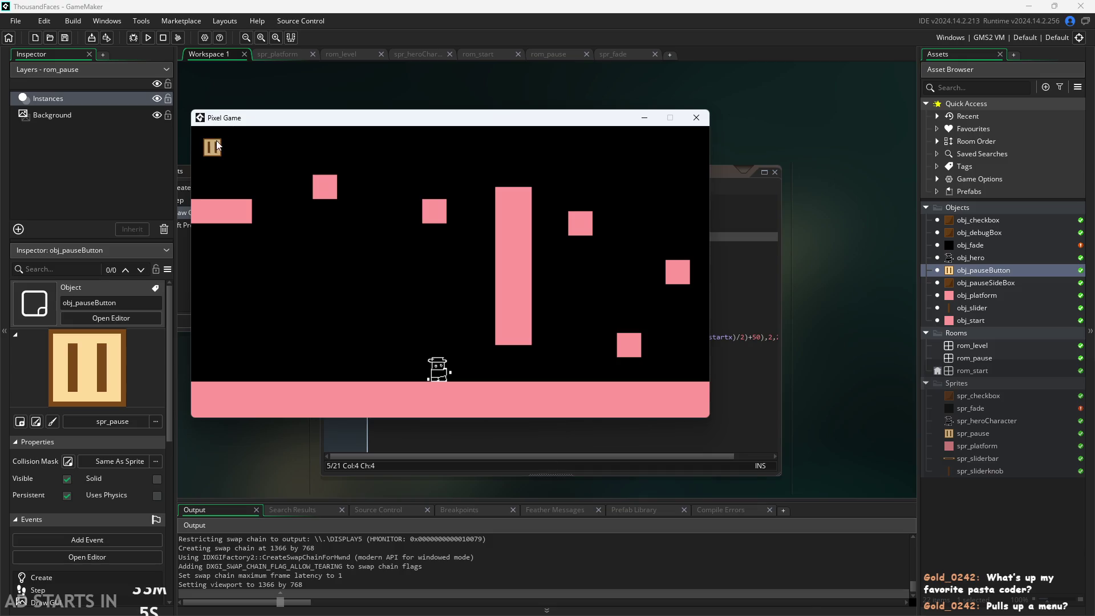
left_click(212, 148)
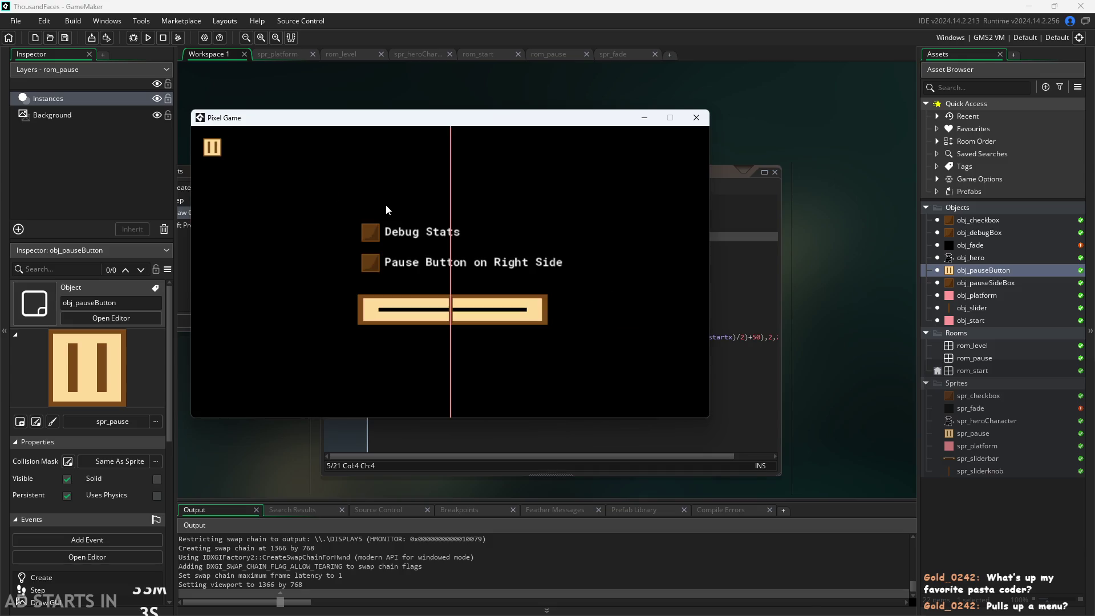
left_click(217, 147)
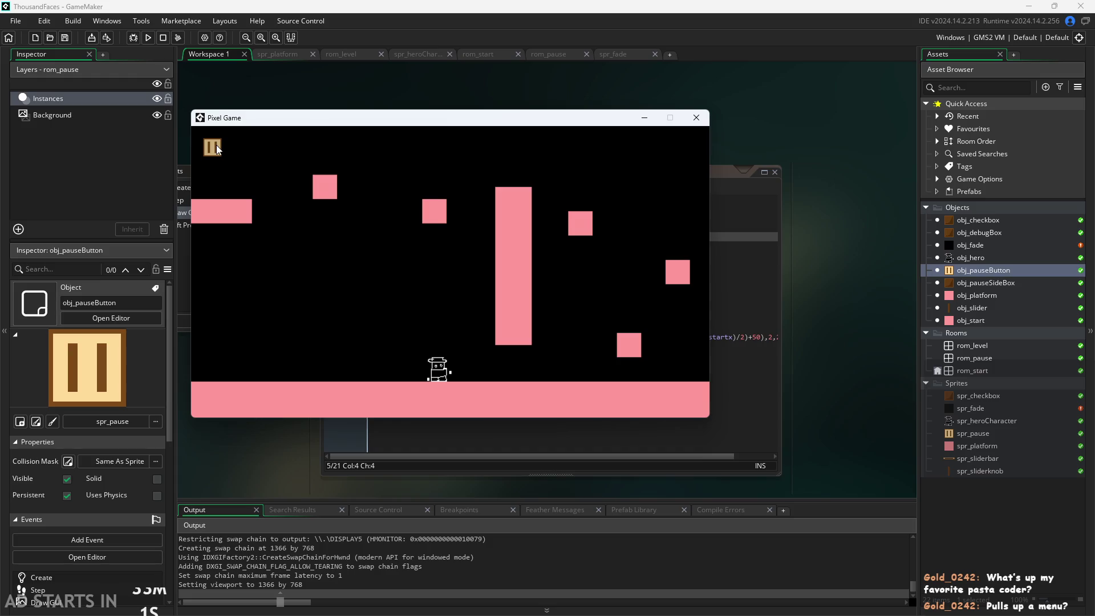
key("Right")
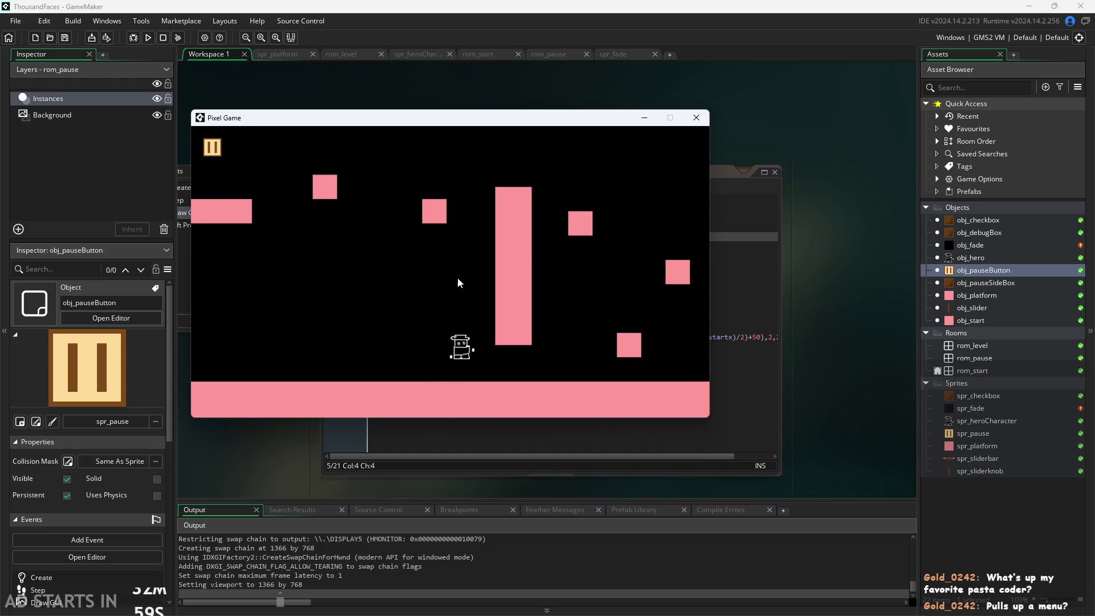
key("Up")
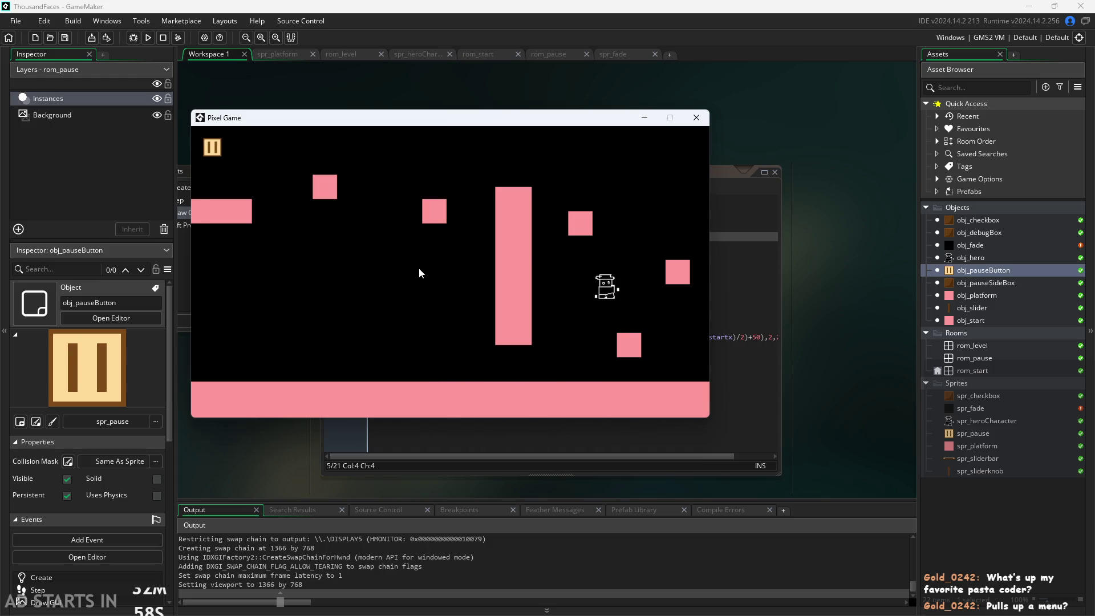
key("Right")
key("Up")
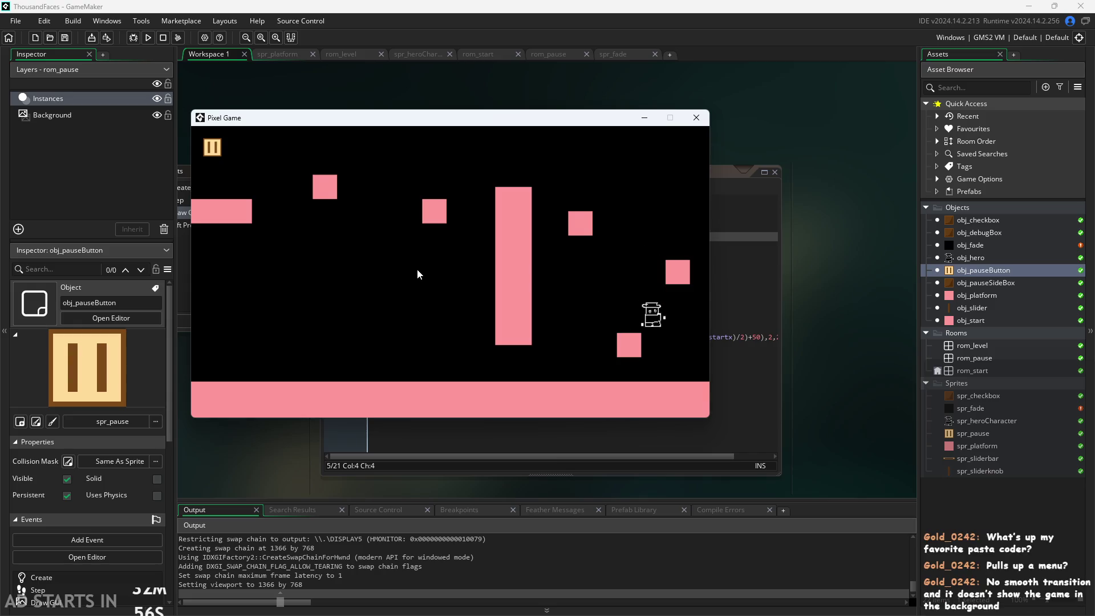
key("Left")
key("Right")
key("Up")
key("Left")
key("Up")
key("Right")
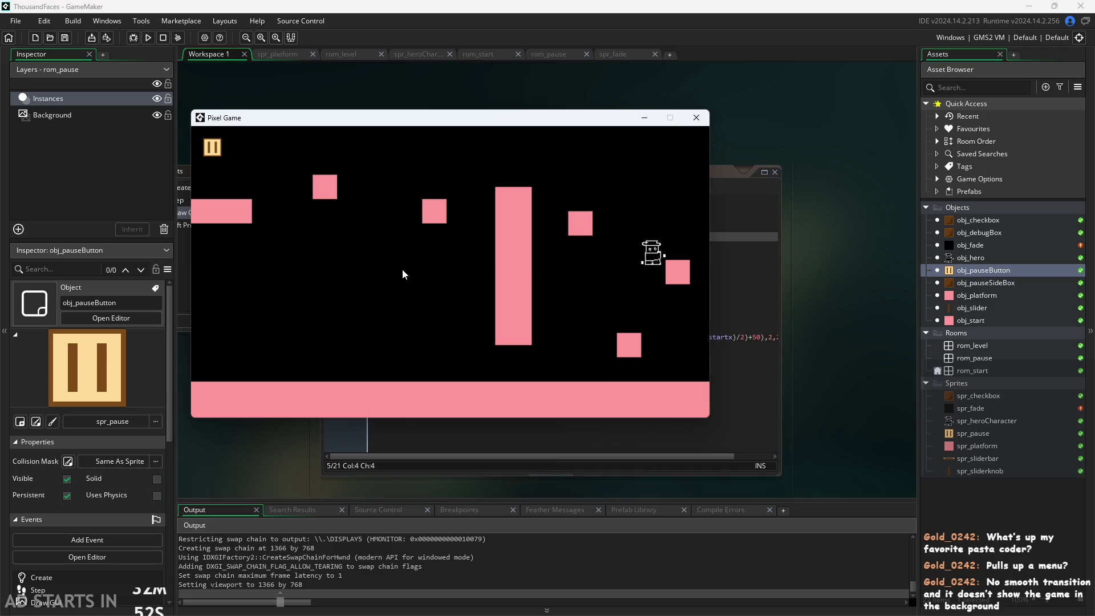
key("Left")
key("Up")
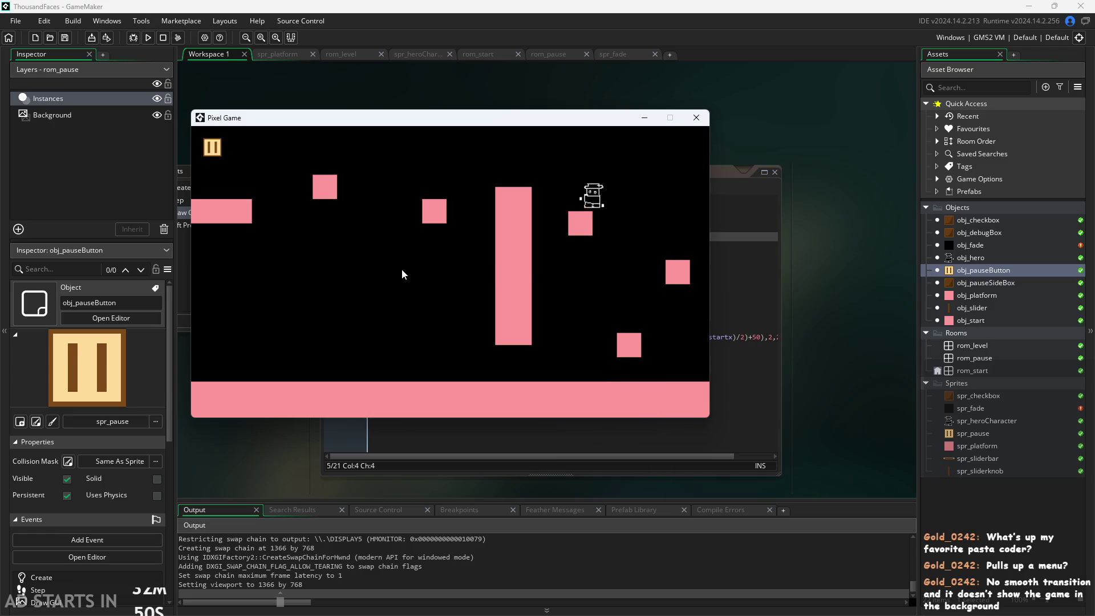
key("Up")
key("Left")
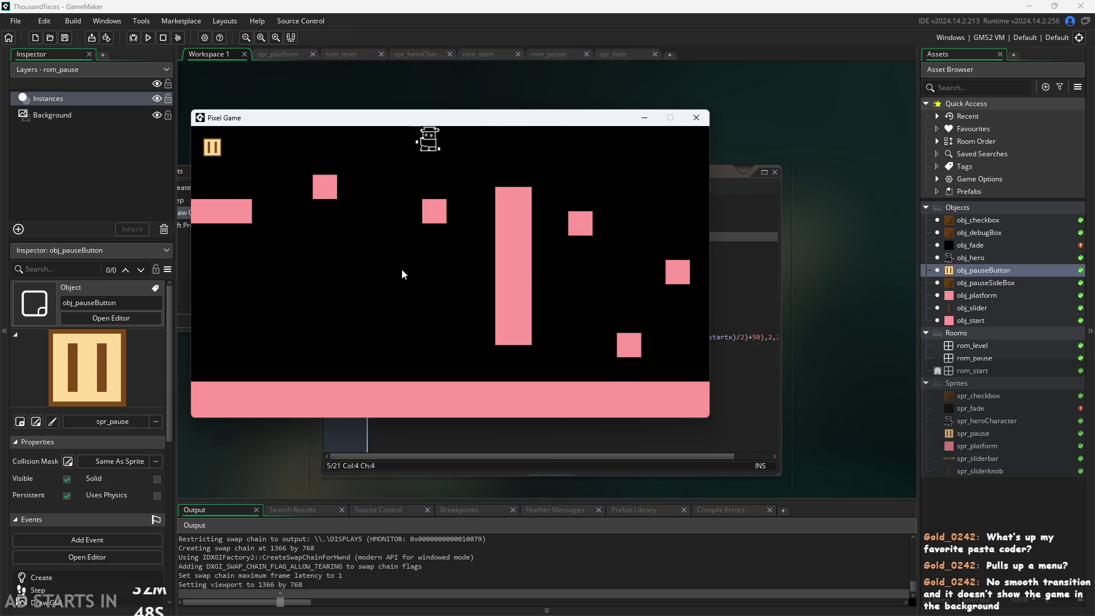
key("Left")
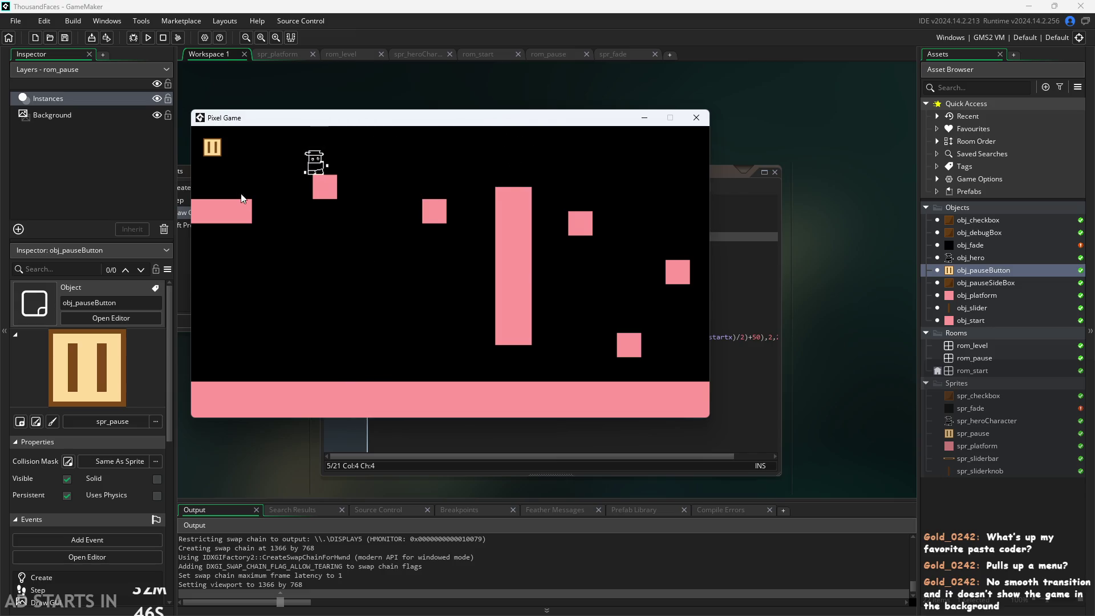
key("Right")
left_click(207, 146)
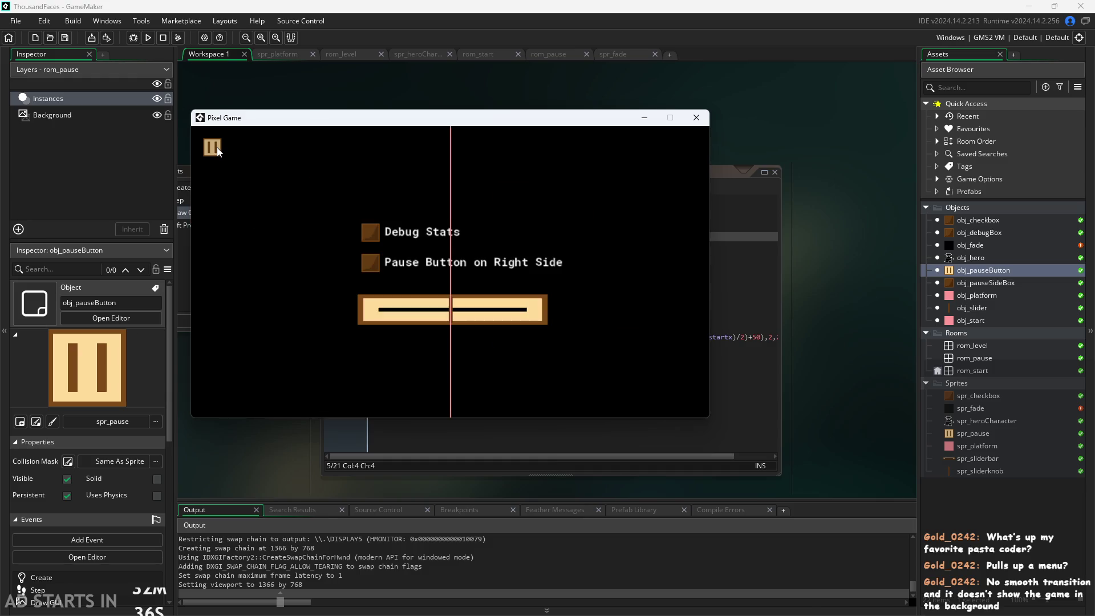
left_click(217, 148)
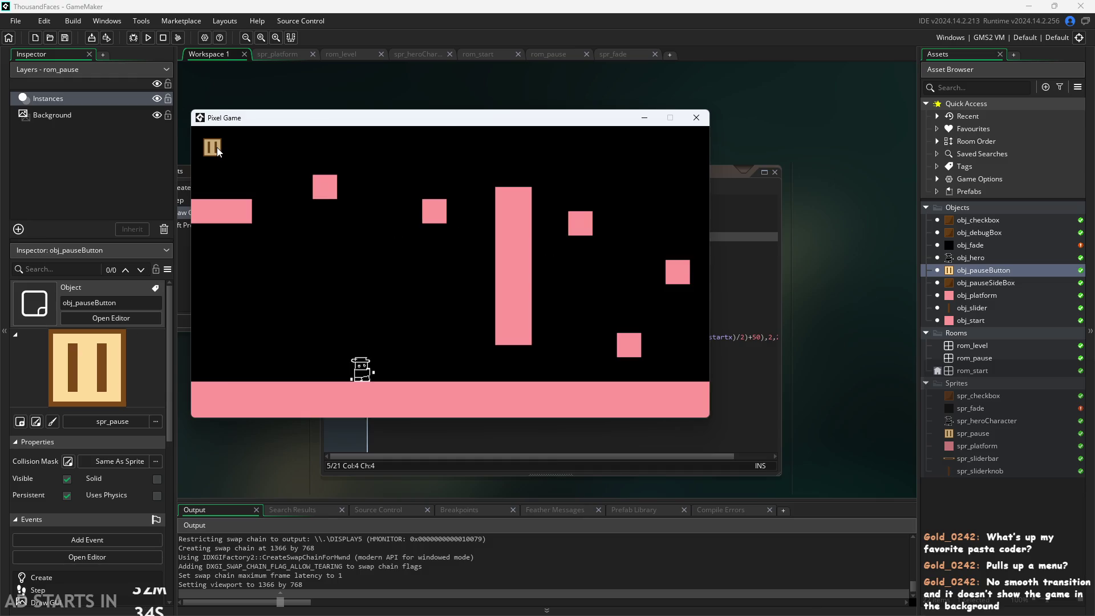
key("Right")
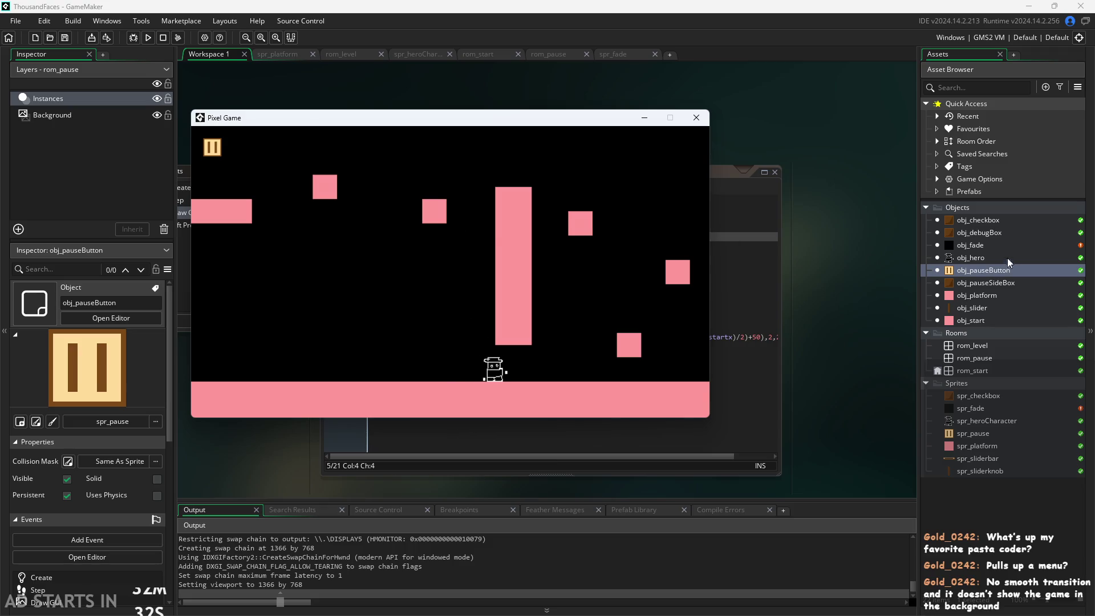
key("Left")
key("Up")
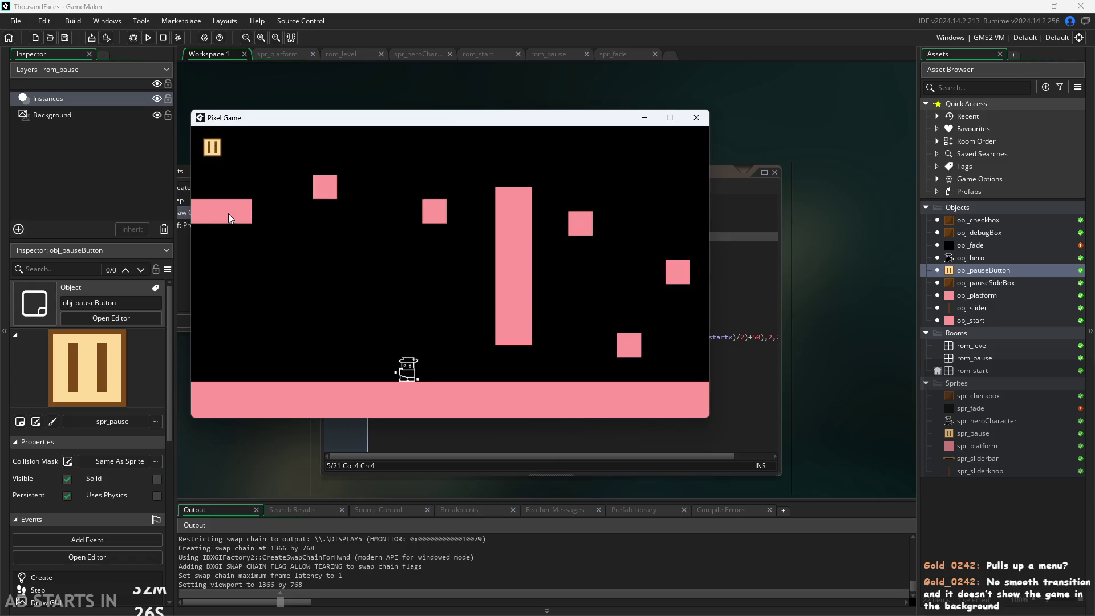
left_click(212, 148)
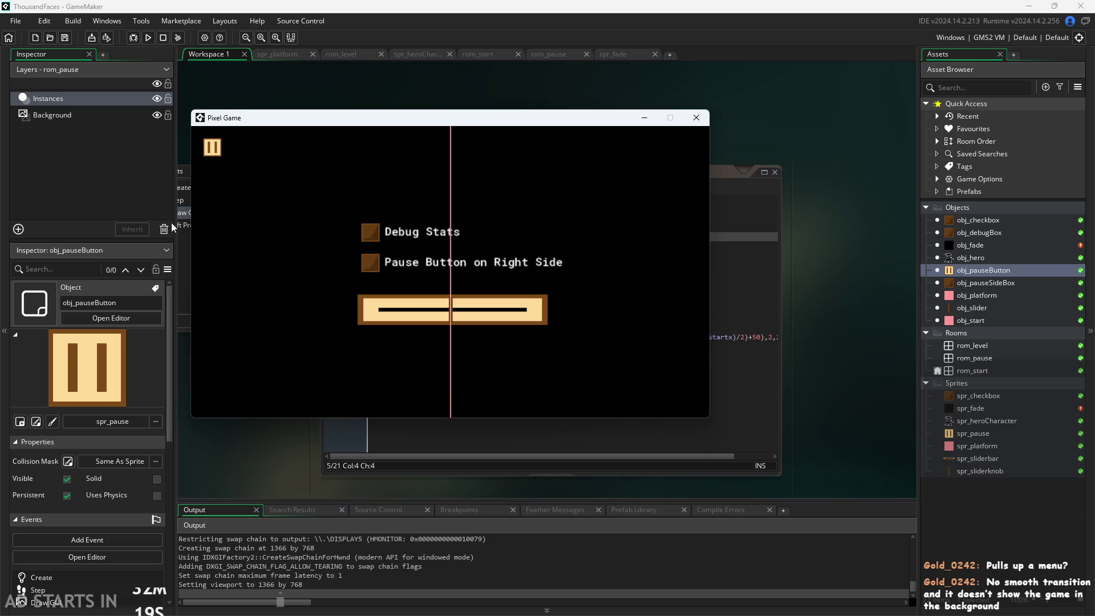
left_click(211, 147)
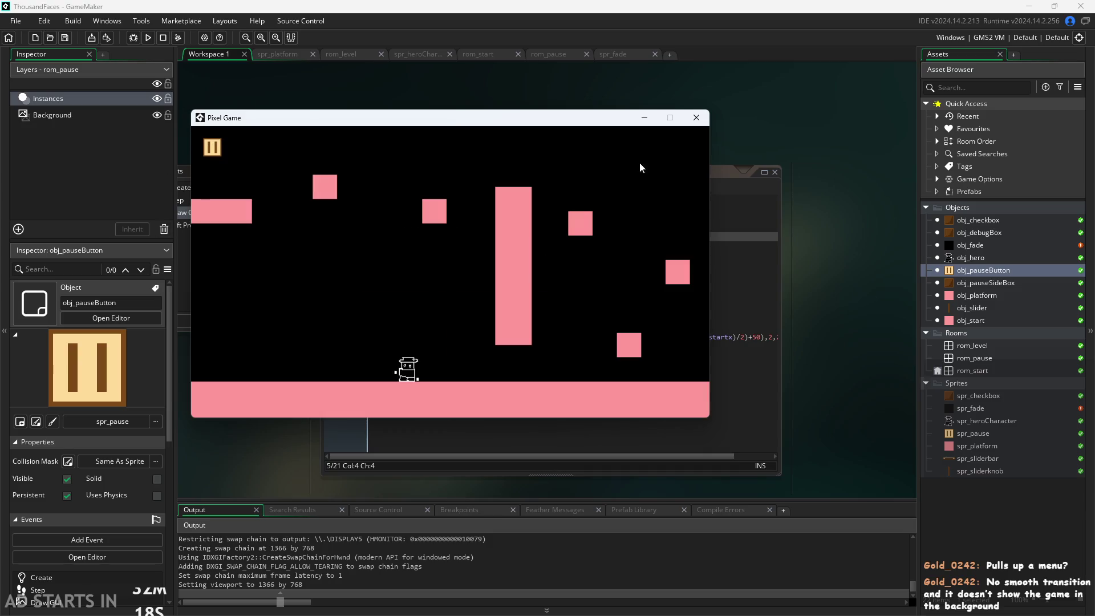
left_click(696, 124)
Uncomment the if block on lines 3–5 with Ctrl+Shift+K, then switch to the Left Pressed code.
left_click(415, 228)
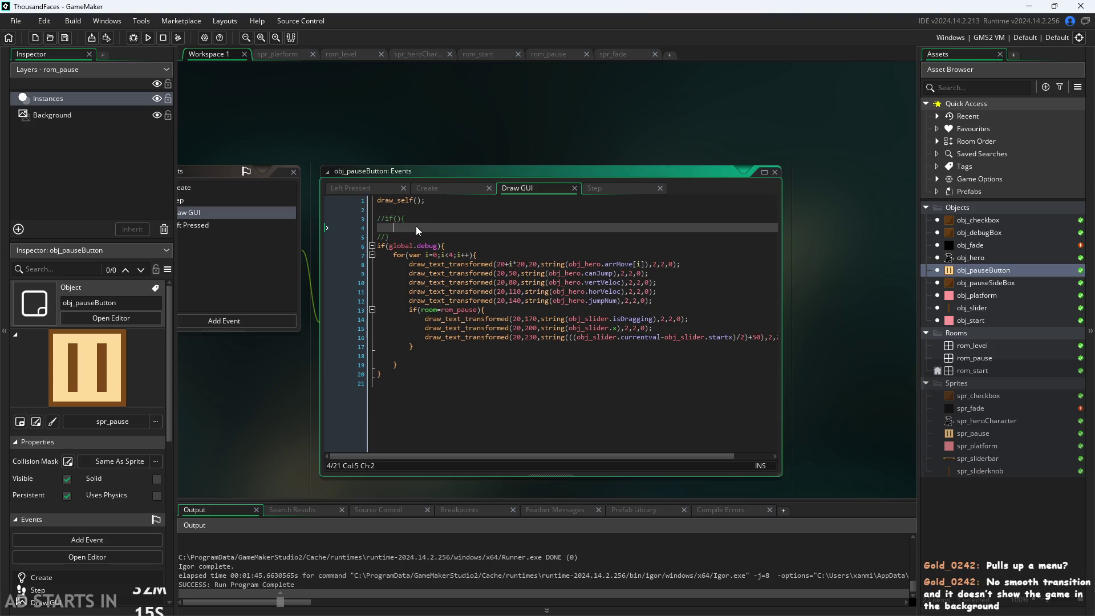
left_click_drag(393, 233, 310, 214)
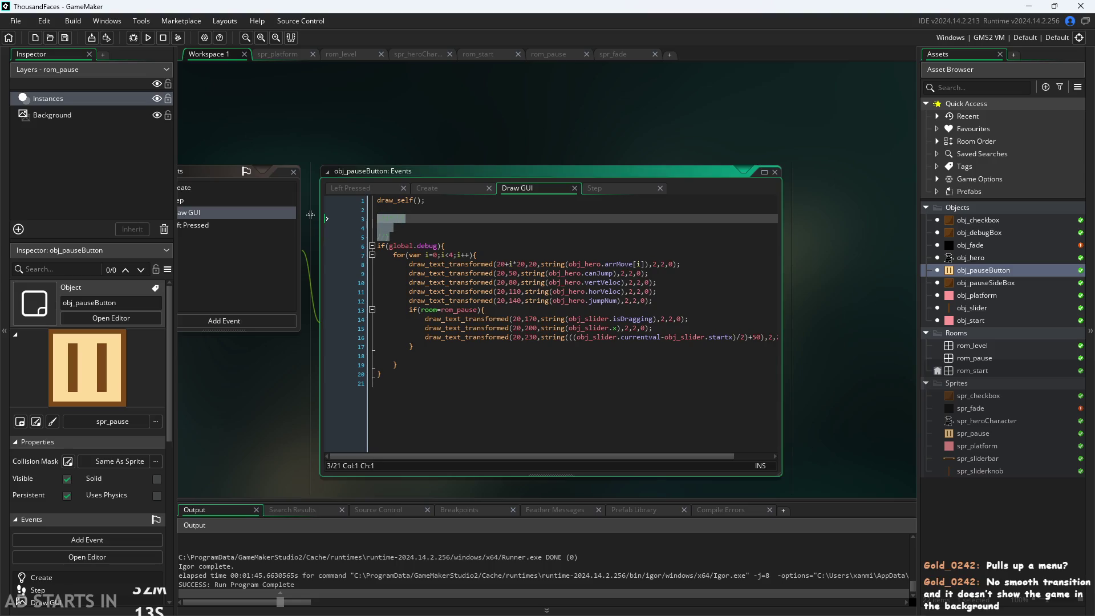
key("ctrl+shift+k")
scroll(235, 429, "up", 2)
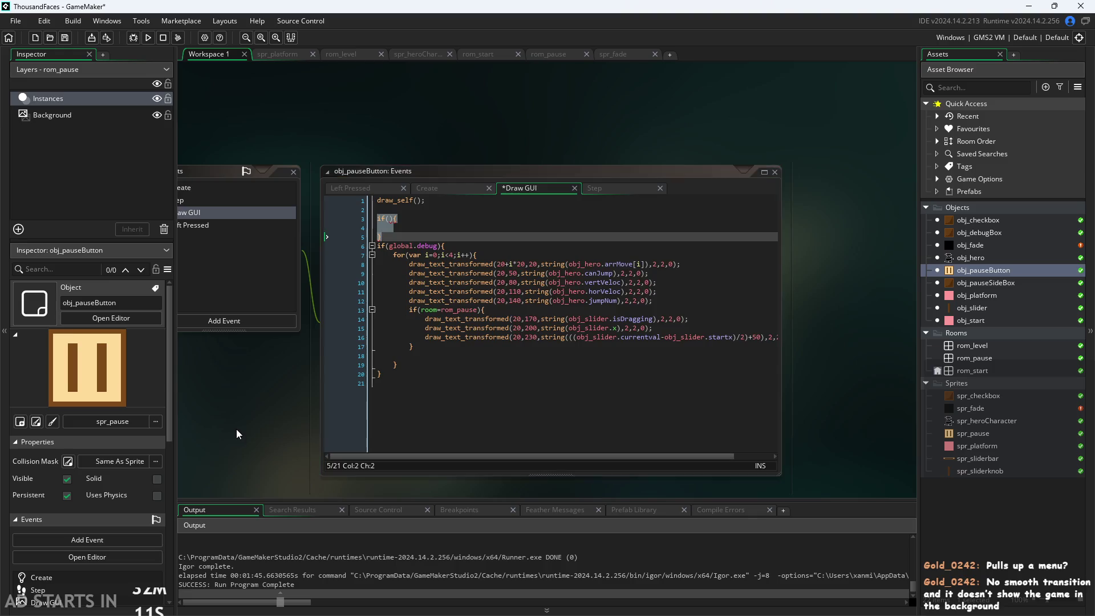
scroll(302, 379, "up", 2)
left_click(431, 201)
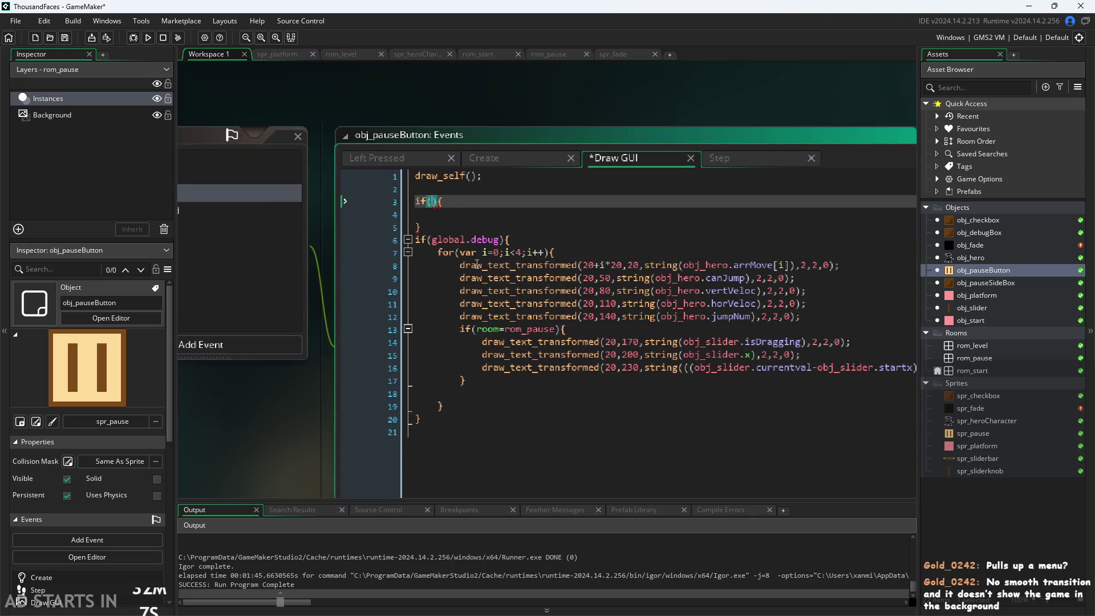
left_click(985, 244)
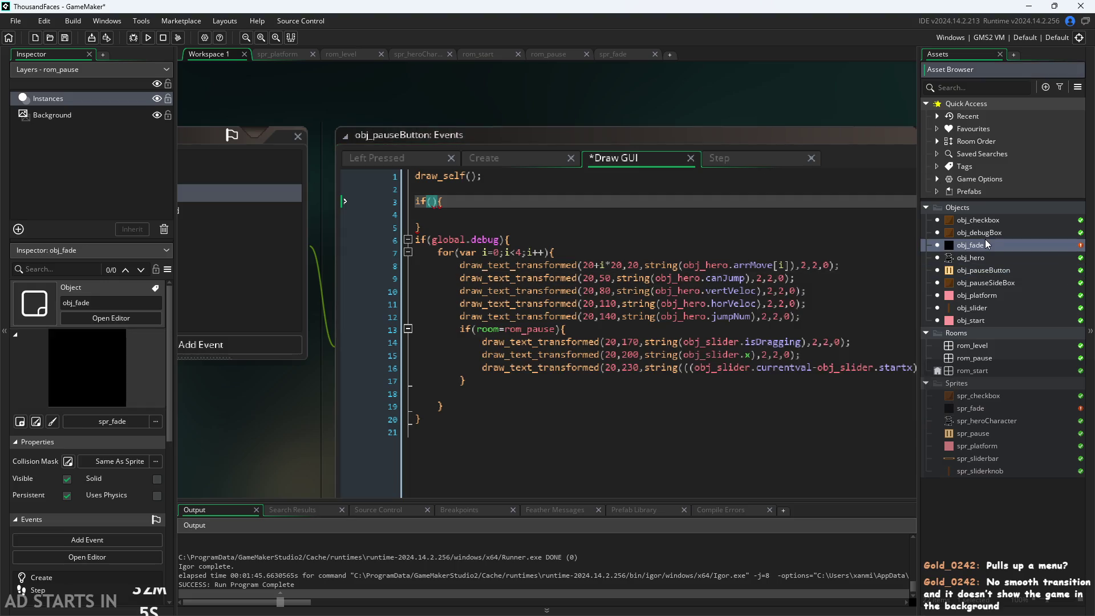
left_click(399, 158)
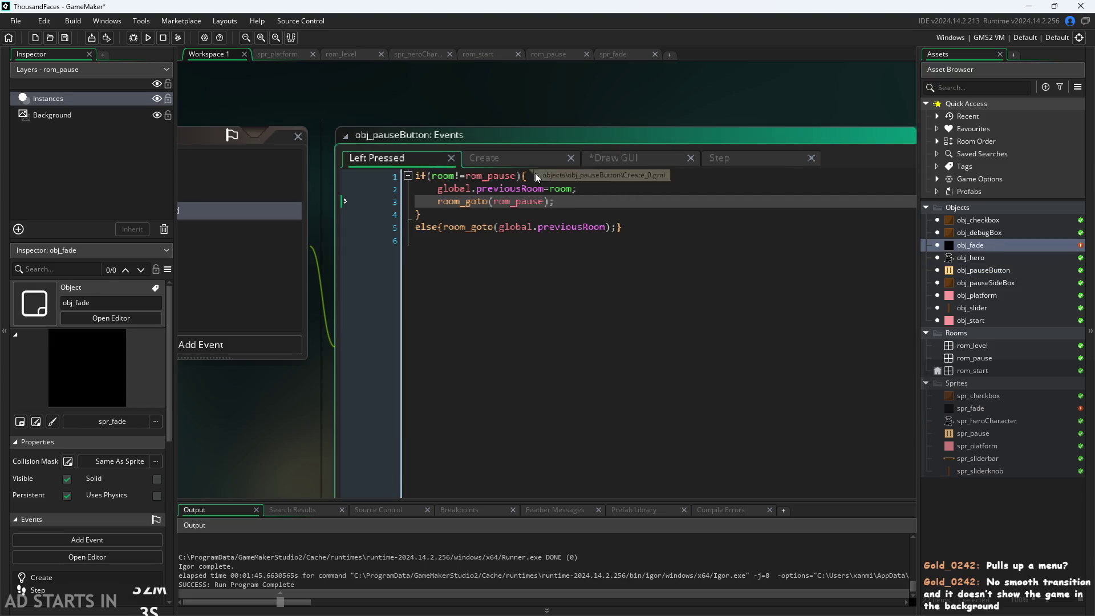
Replace room_goto(rom_pause); with a partial instance_create_depth(0,0, call, then open the rom_pause room.
left_click_drag(554, 202, 436, 202)
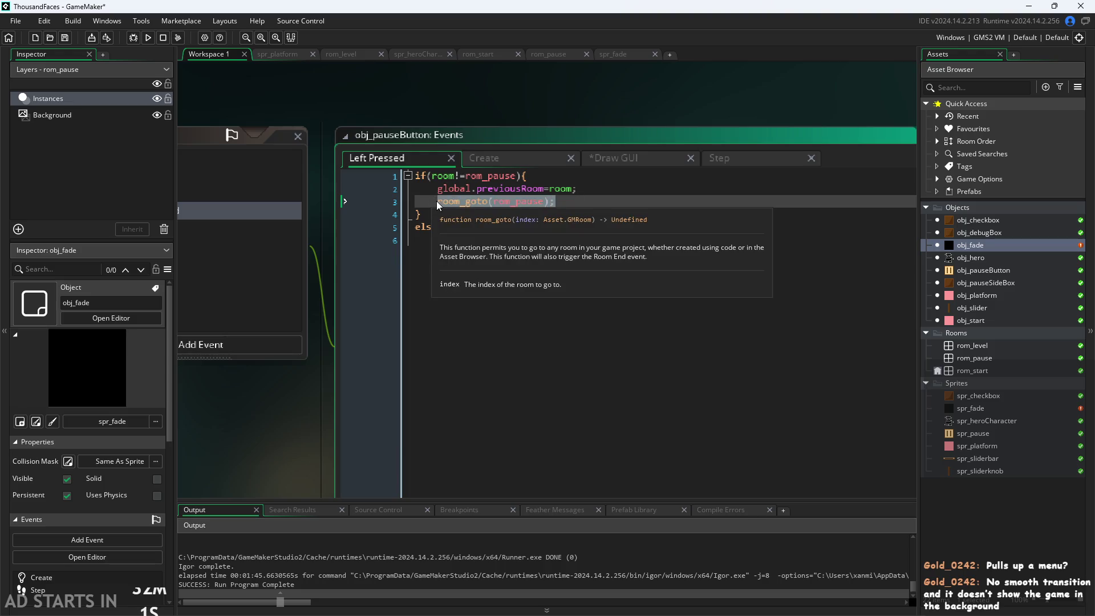
type("instanc")
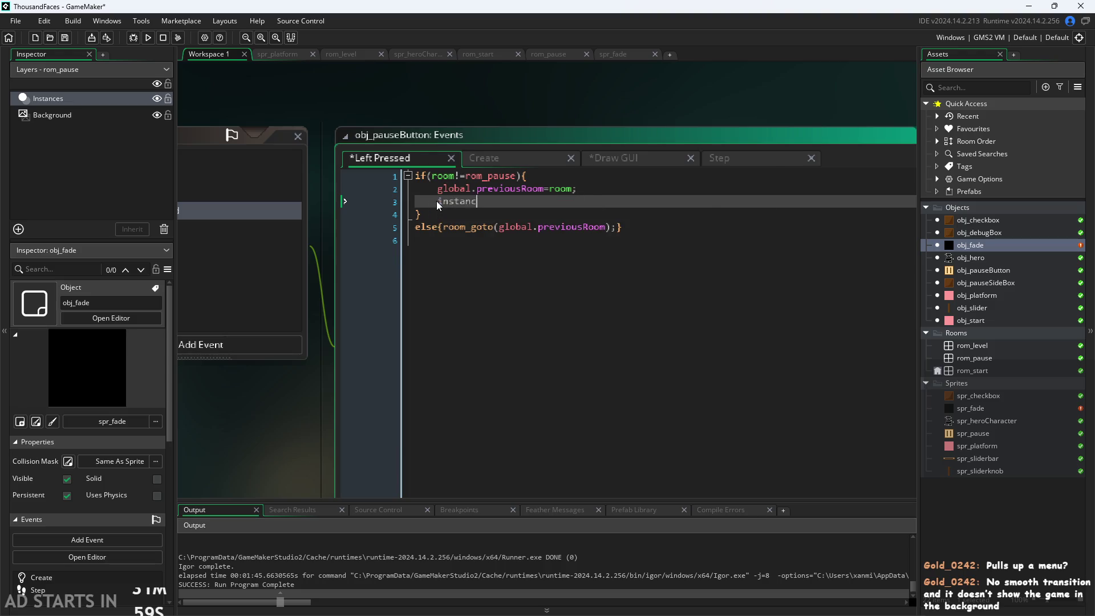
type("e_cr")
key("Return")
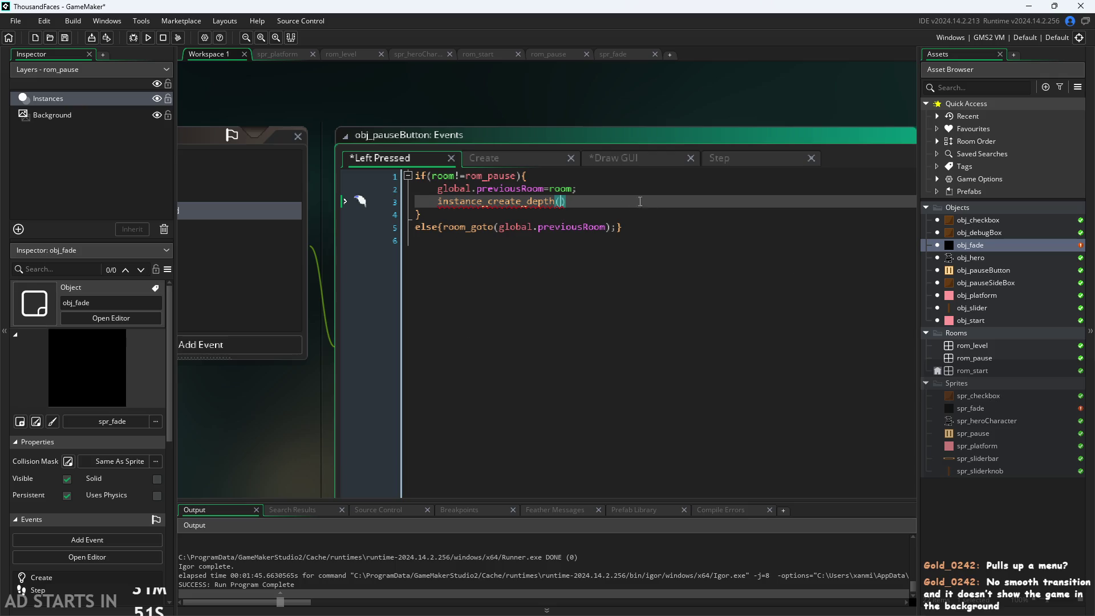
key("ctrl+space")
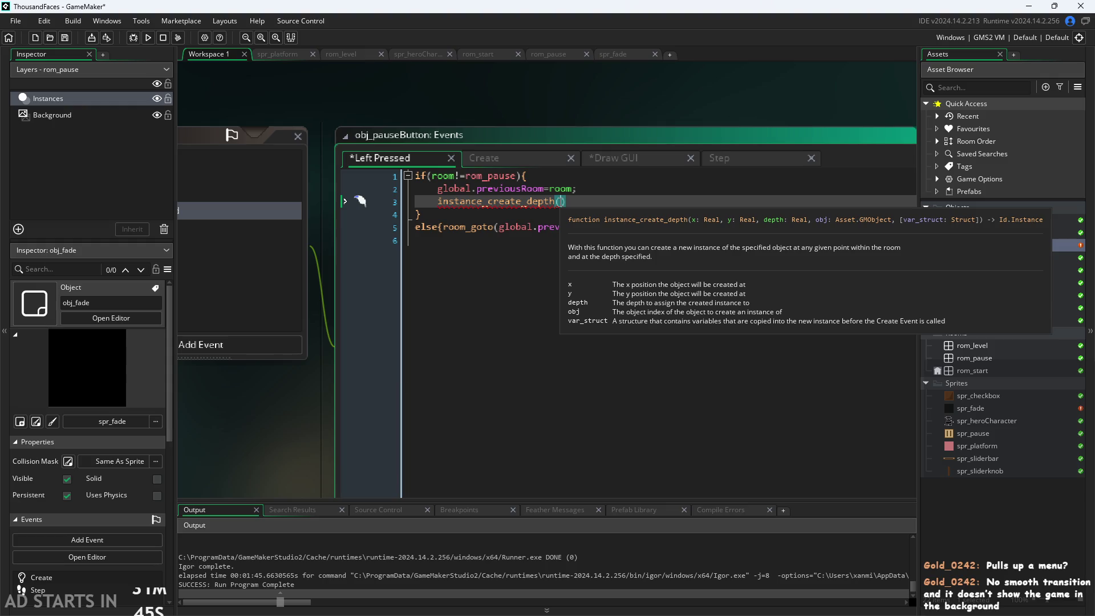
left_click(567, 201)
type("0m")
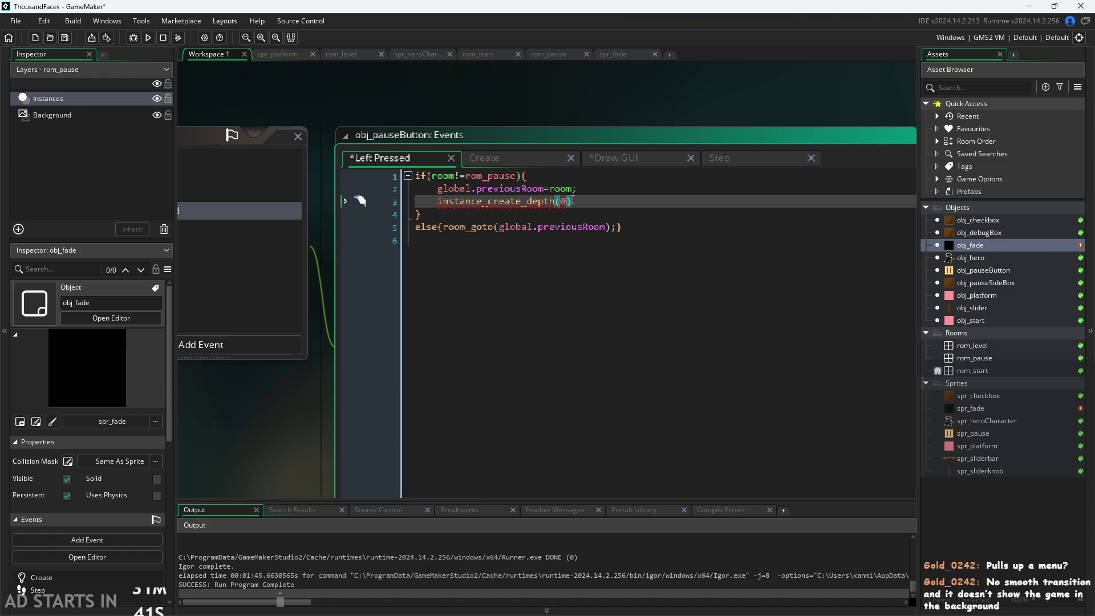
type("0")
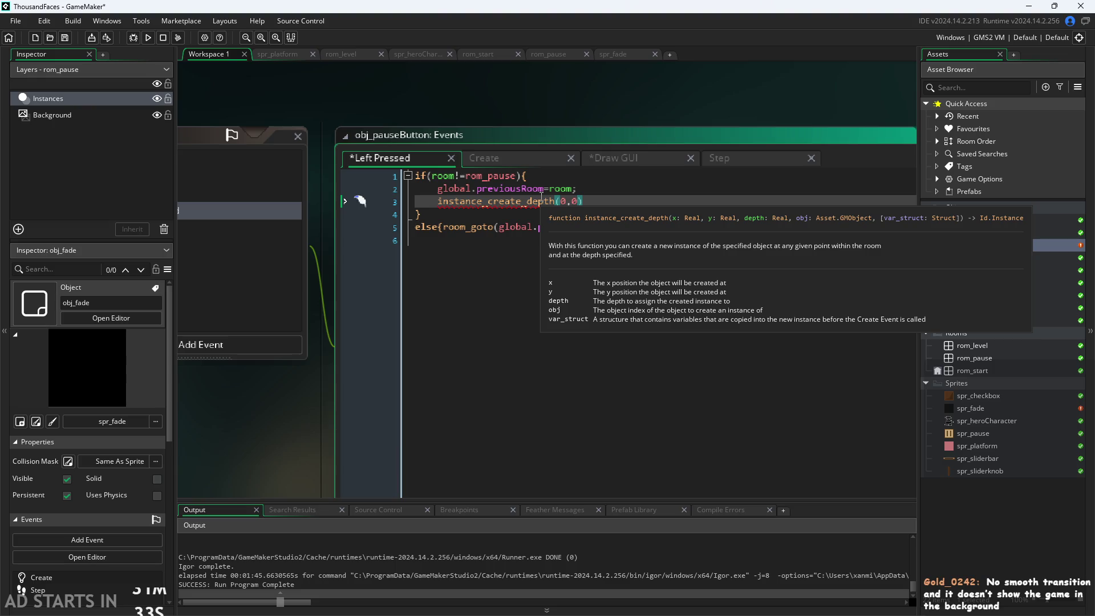
type(",")
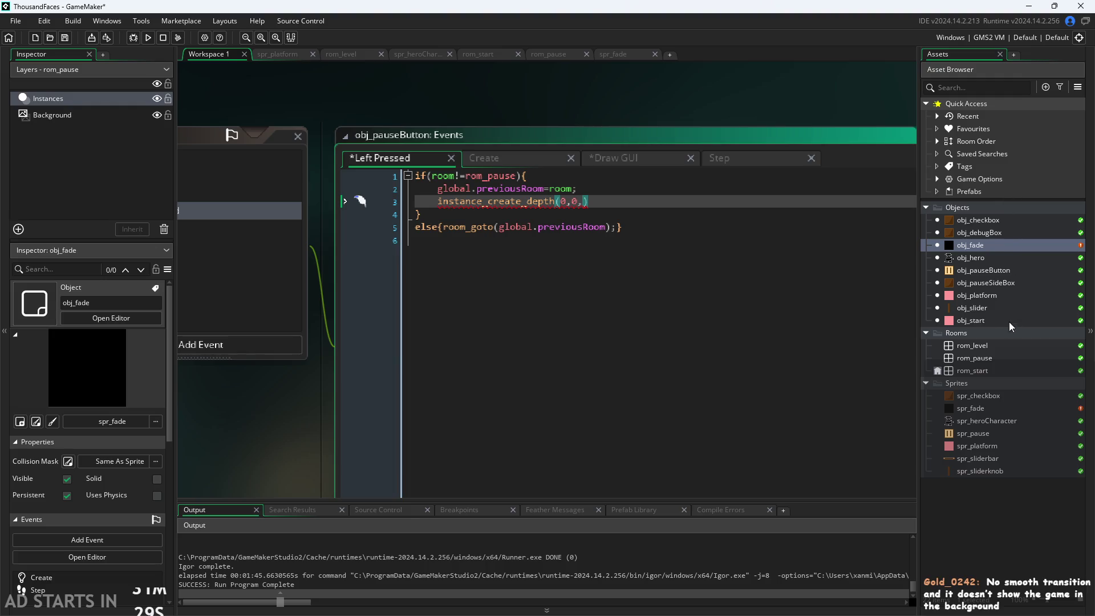
left_click(986, 357)
double_click(987, 356)
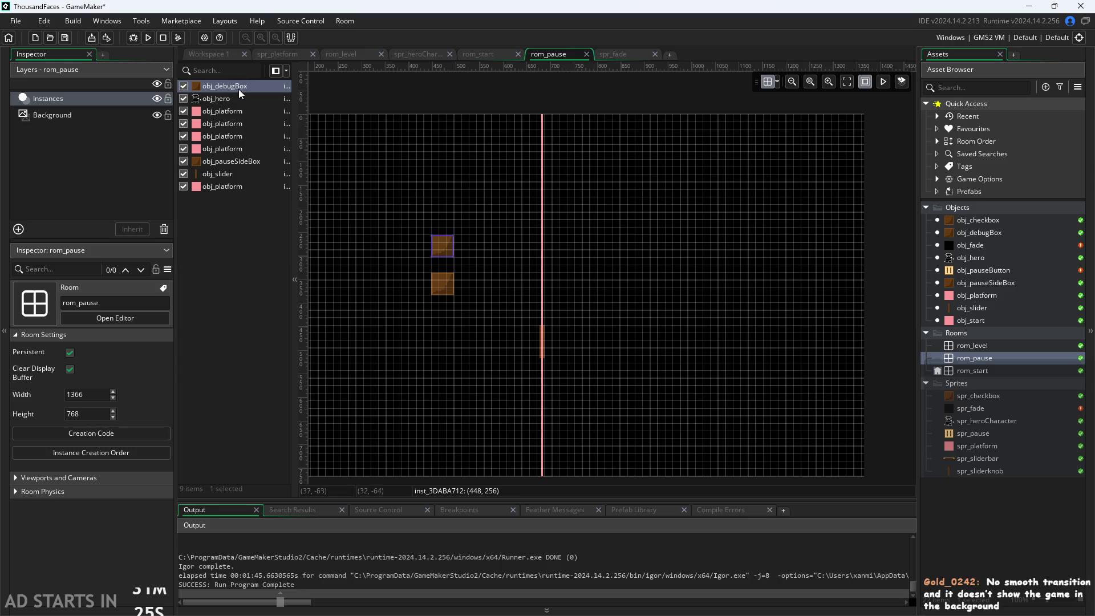
Deselect the room's instances and reopen obj_pauseButton's editors showing the Left Pressed code.
left_click(432, 197)
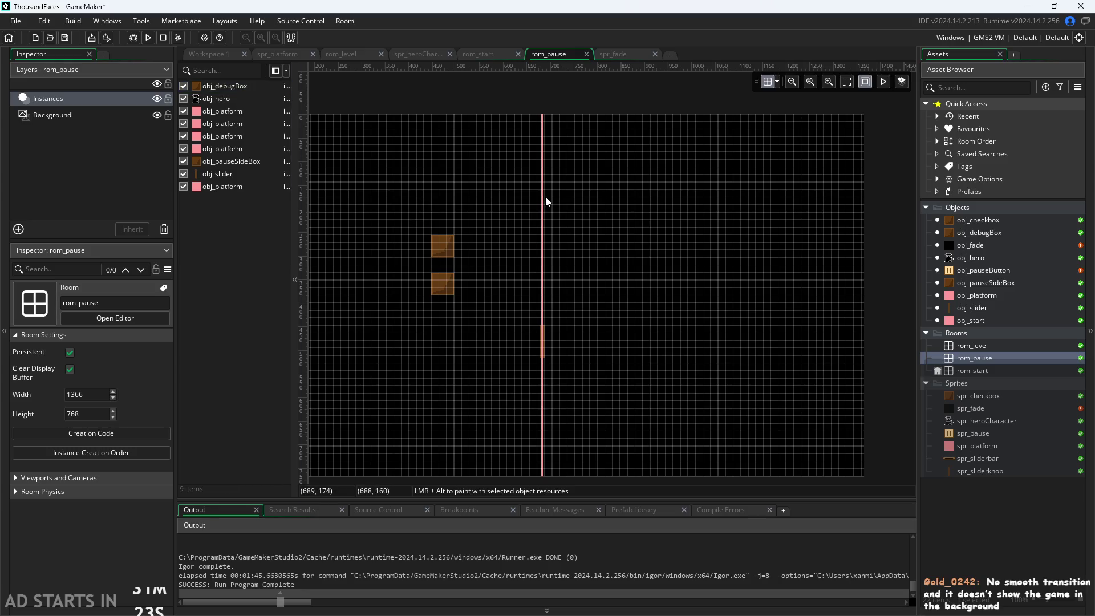
scroll(545, 196, "down", 2)
scroll(678, 201, "up", 2)
scroll(733, 232, "up", 2)
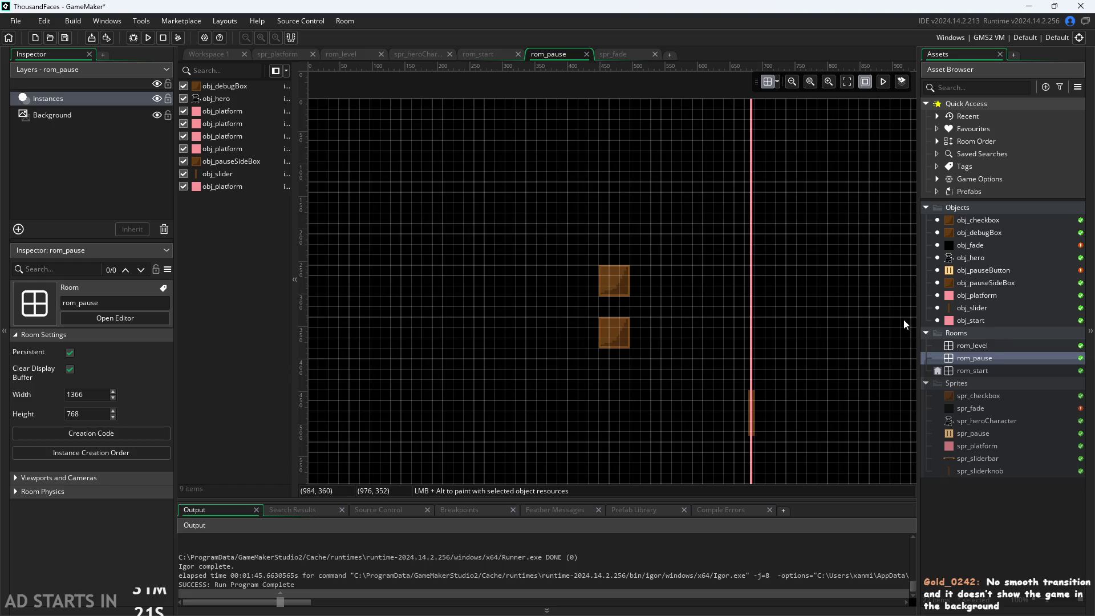
scroll(717, 218, "down", 3)
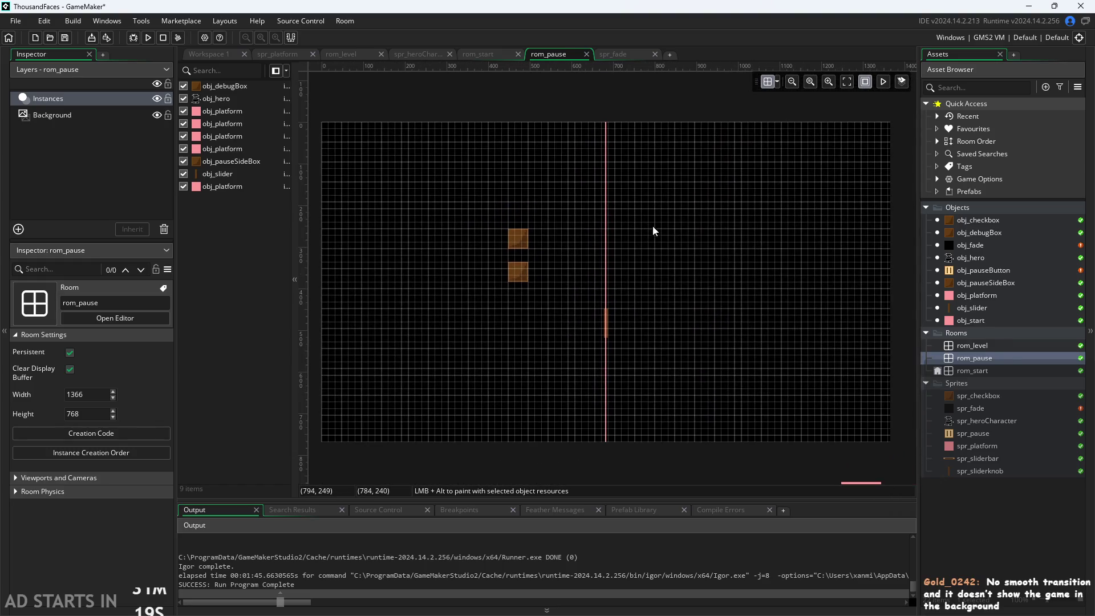
double_click(958, 273)
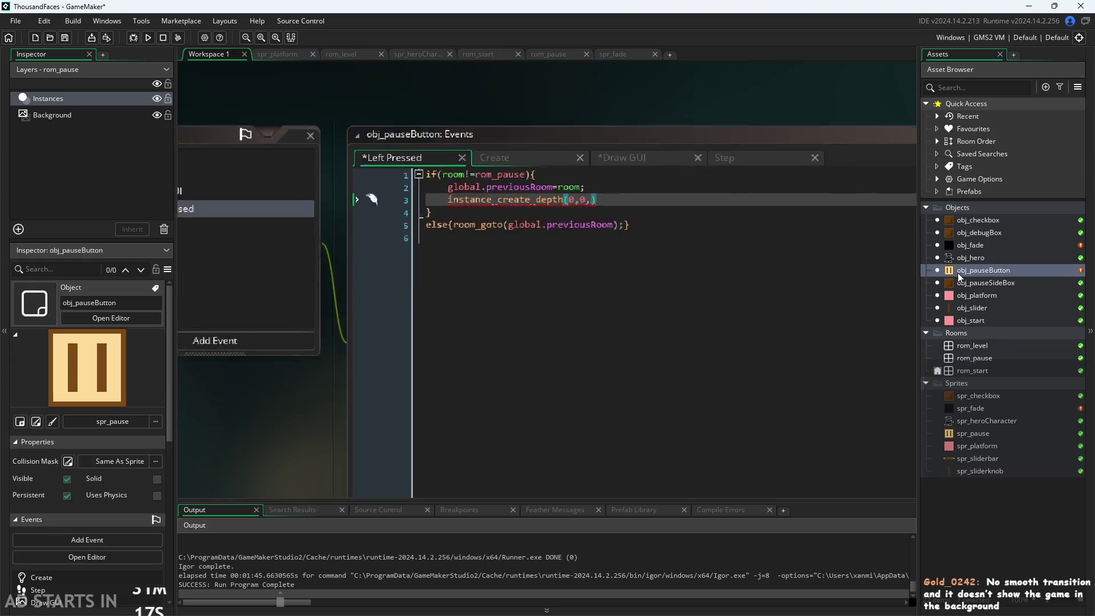
Review obj_pauseButton's Create, Left Pressed and Step code, ending on the Draw GUI event.
left_click(650, 139)
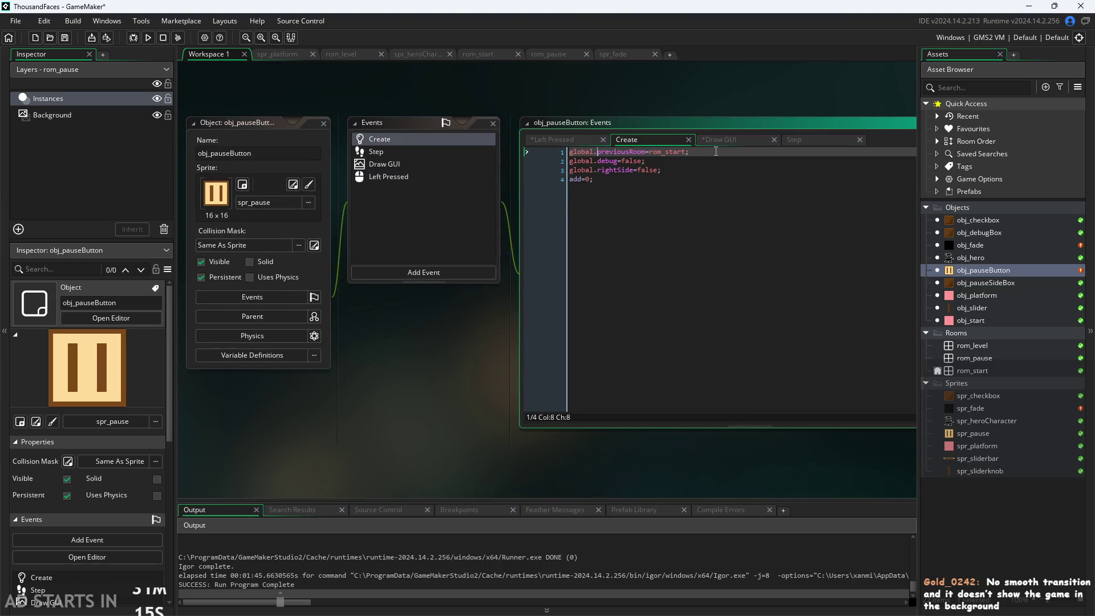
left_click(728, 140)
left_click(581, 142)
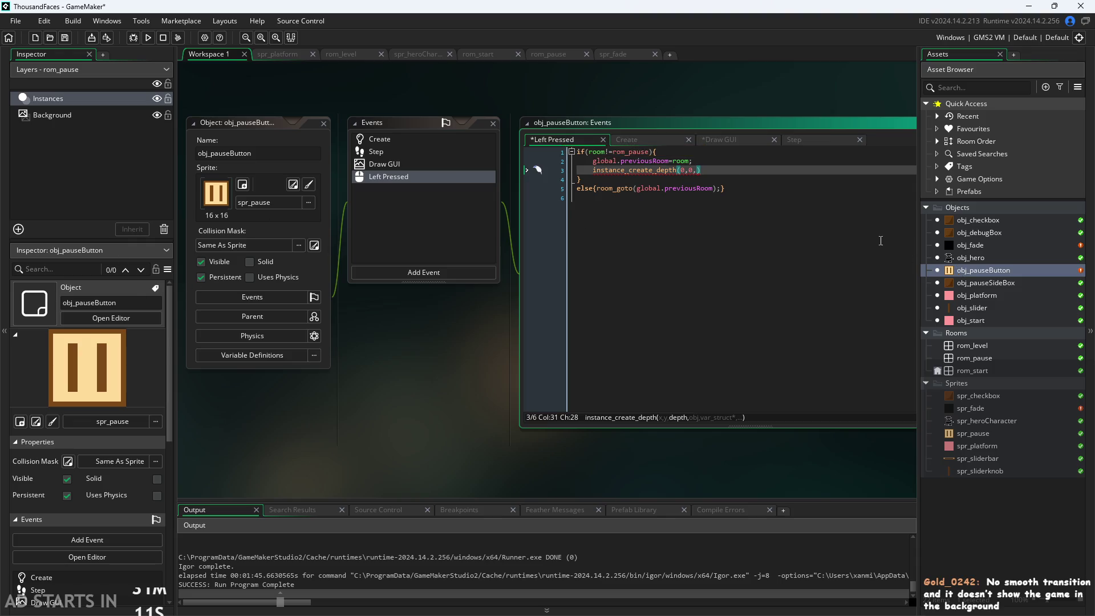
left_click(623, 142)
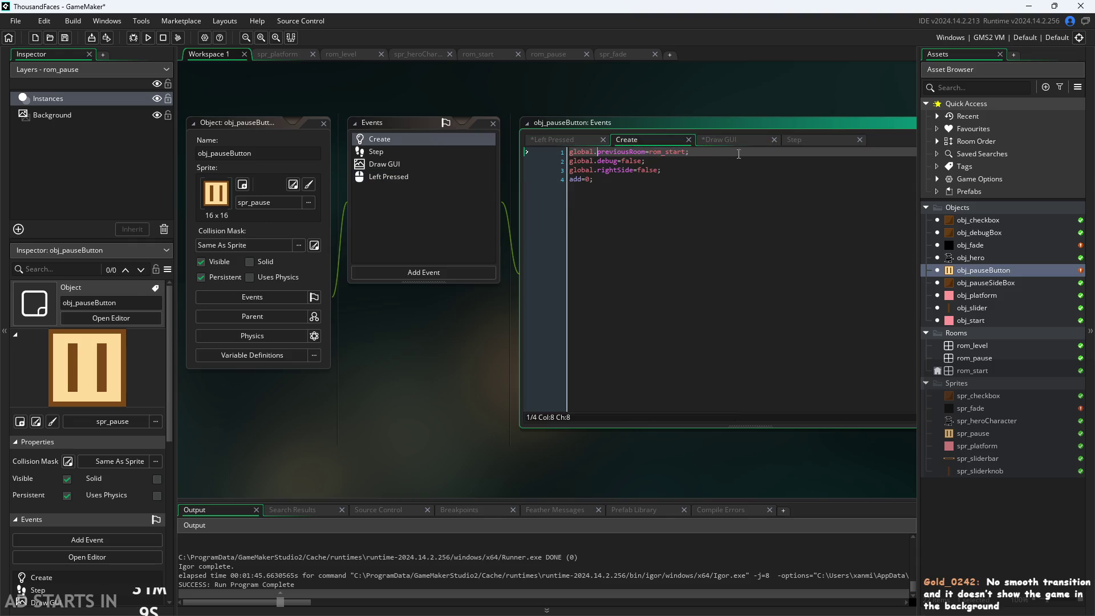
left_click(795, 139)
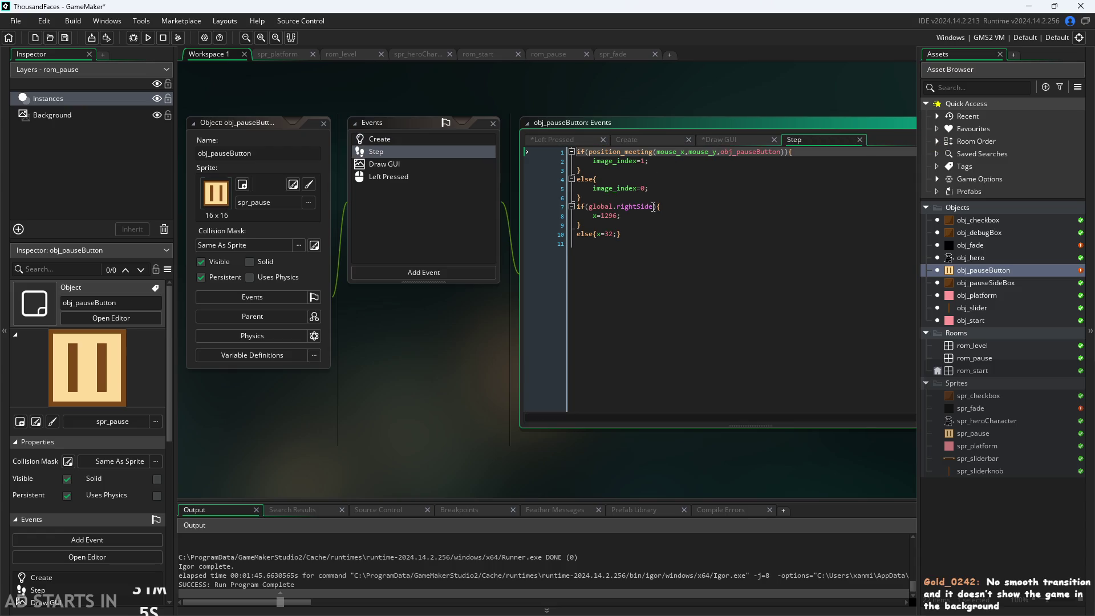
left_click(722, 140)
mouse_move(454, 380)
left_mouse_down()
mouse_move(405, 403)
mouse_move(444, 381)
mouse_move(436, 385)
left_mouse_up()
key("ctrl+Tab")
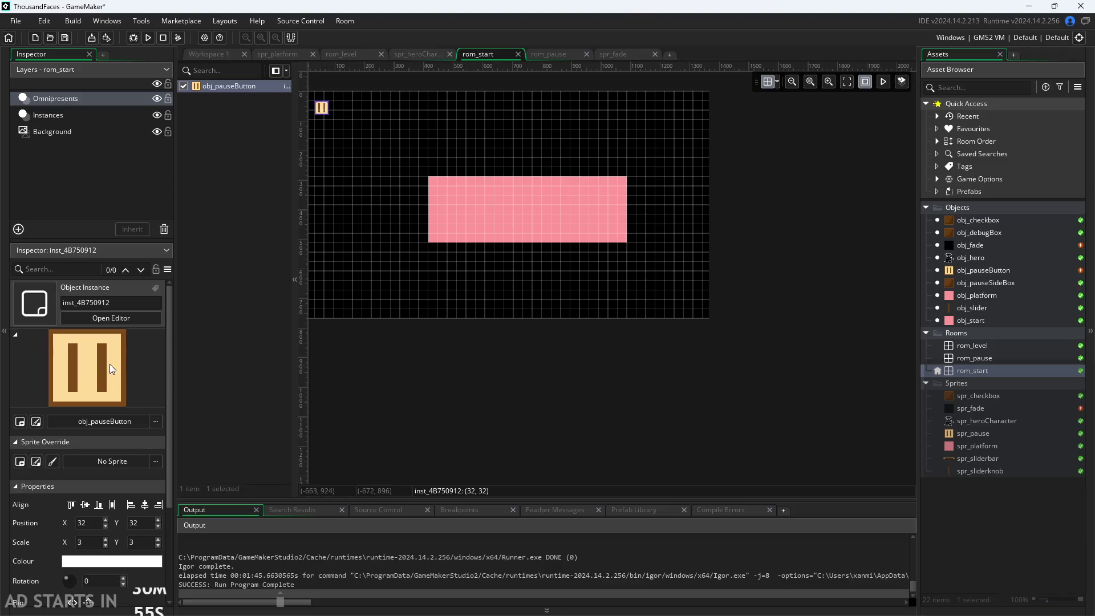
scroll(127, 348, "down", 5)
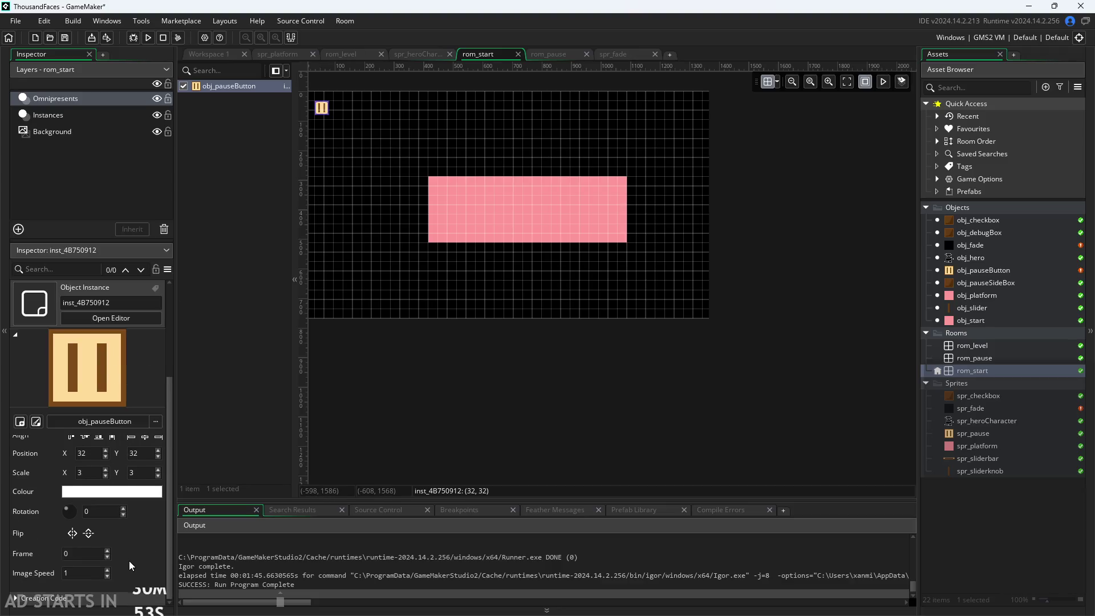
scroll(129, 560, "up", 2)
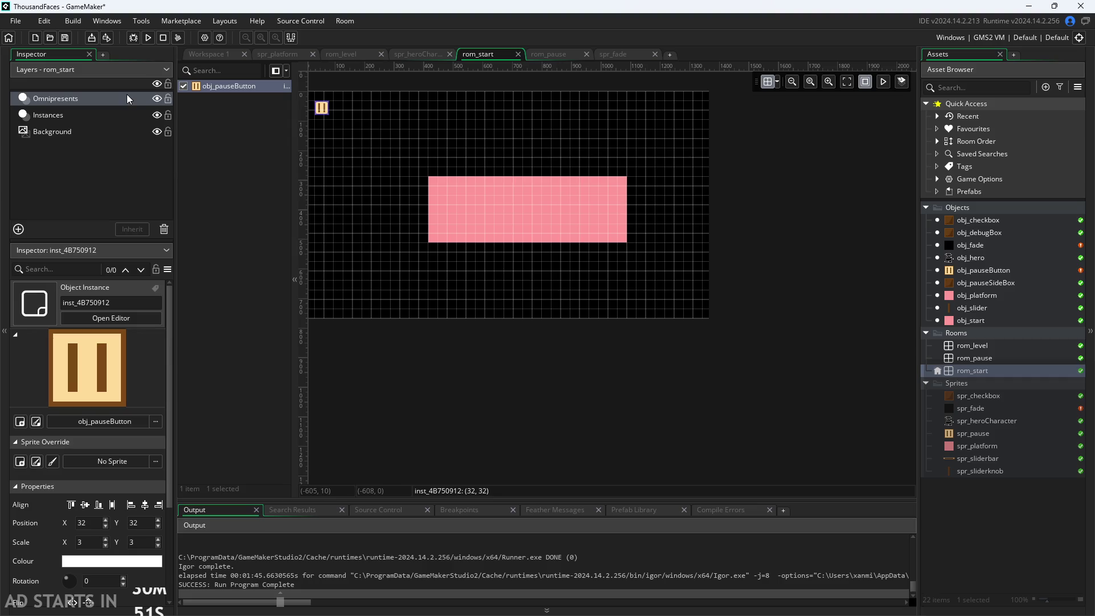
left_click(262, 136)
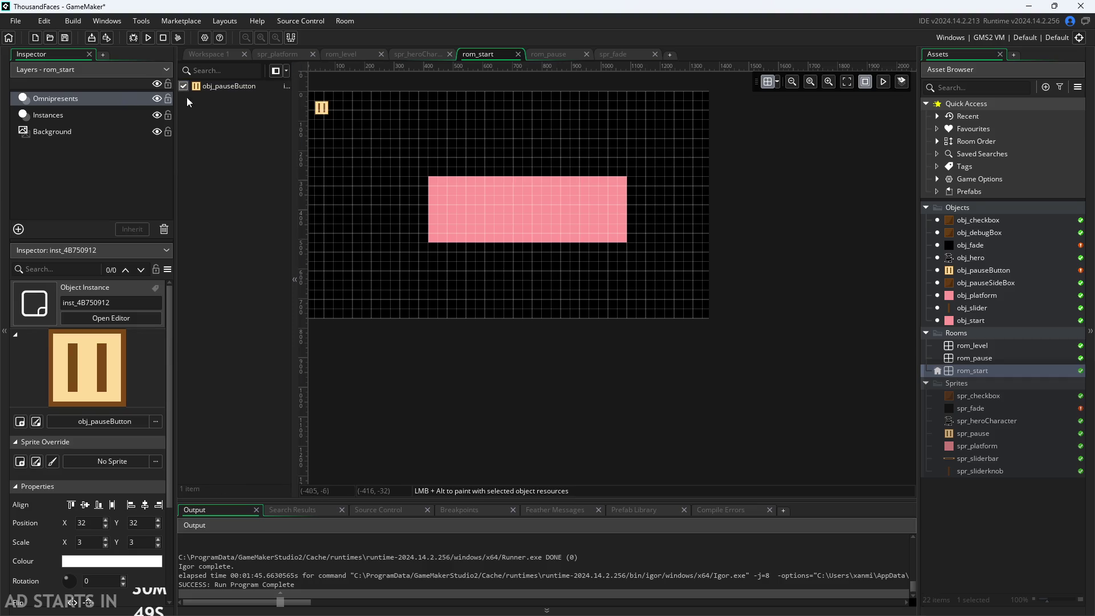
left_click(105, 97)
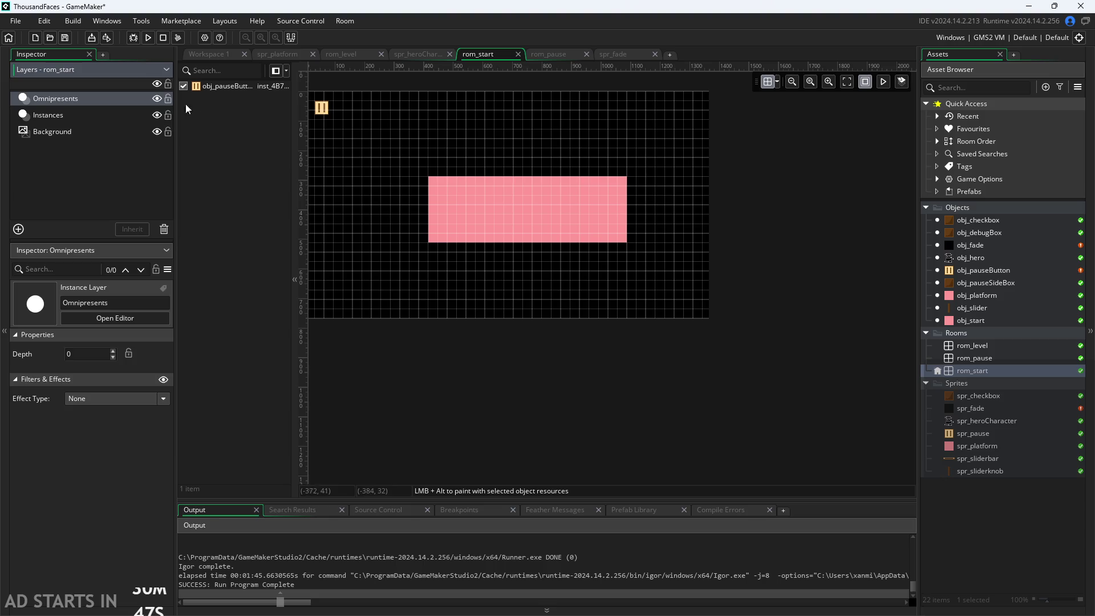
left_click(218, 86)
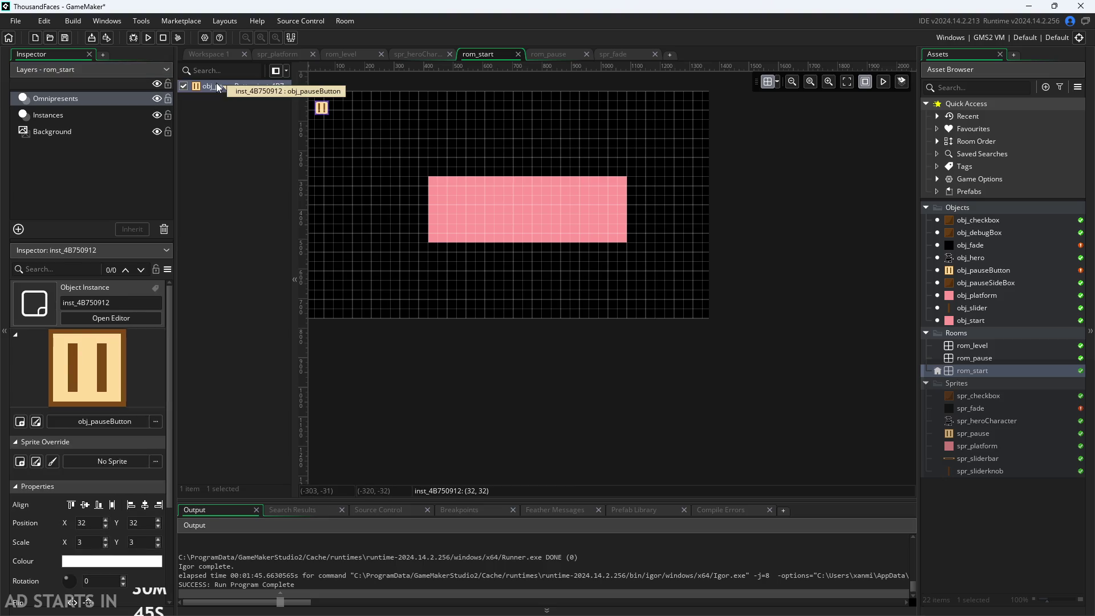
left_click(979, 244)
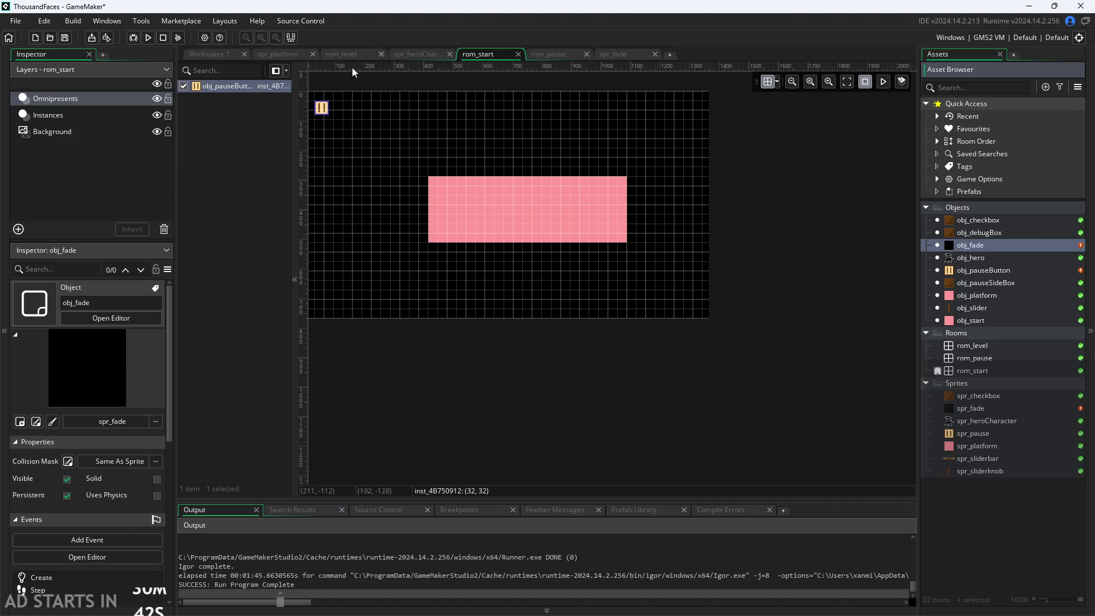
left_click(105, 98)
left_click(46, 284)
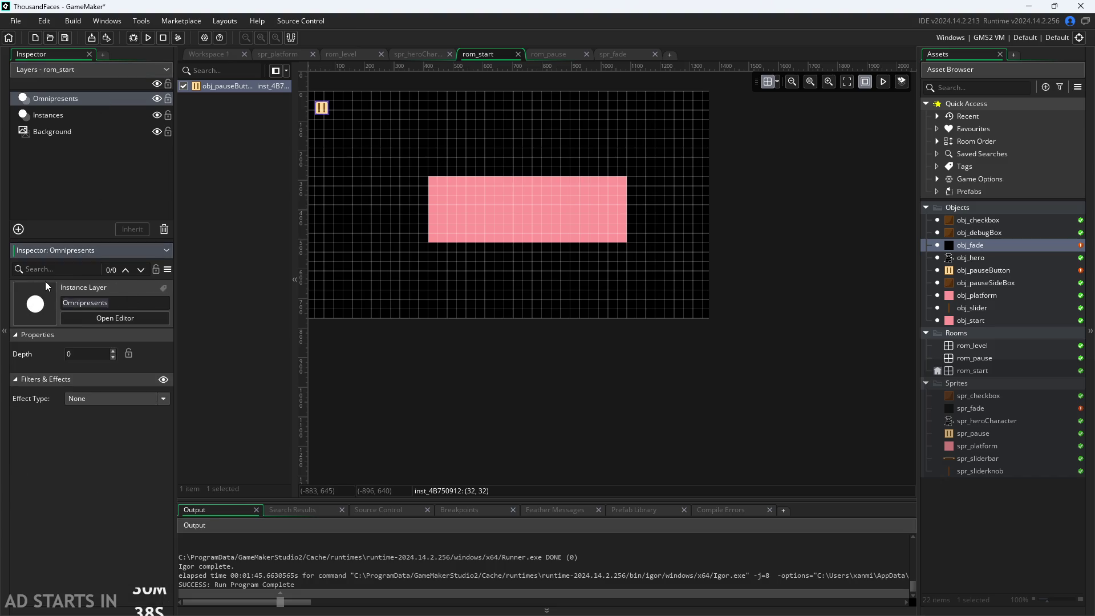
left_click(210, 53)
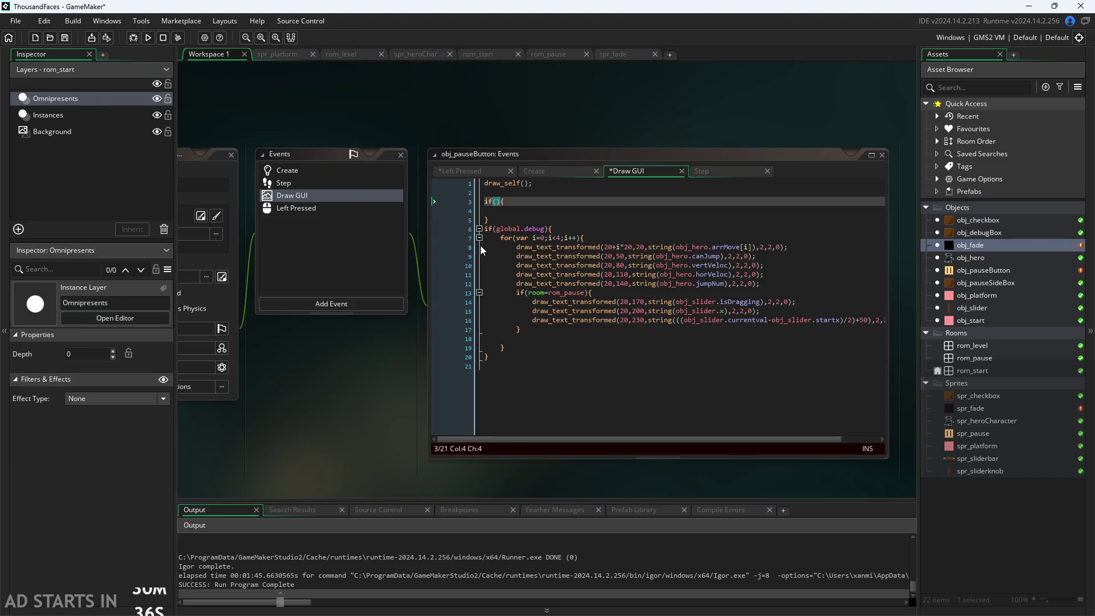
Add Omnipresents as the layer argument after 0,0 and remove the stray comma.
left_click(544, 171)
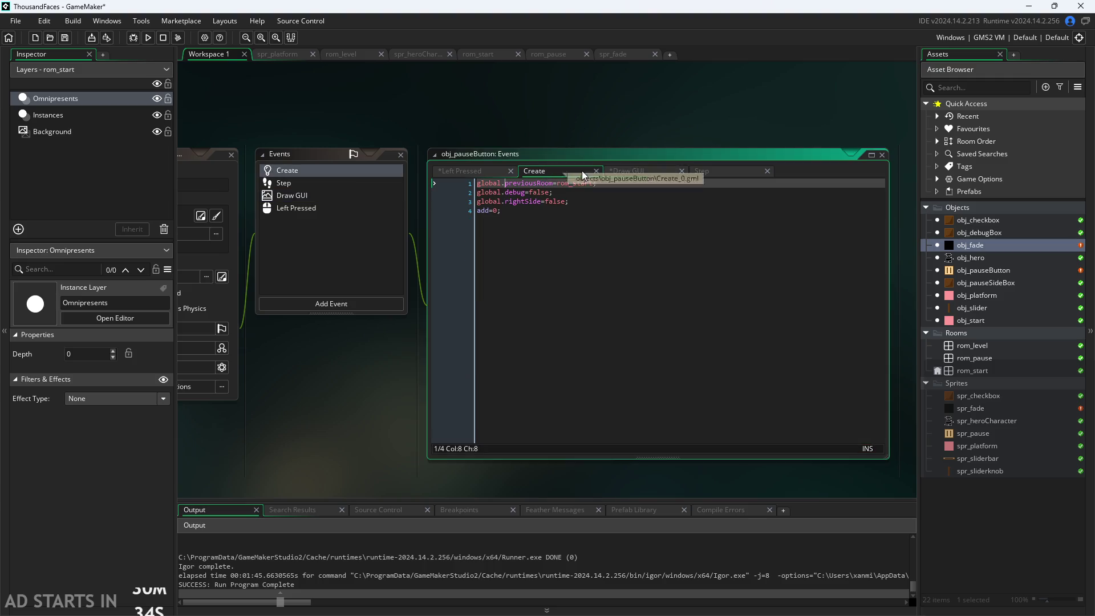
left_click(454, 170)
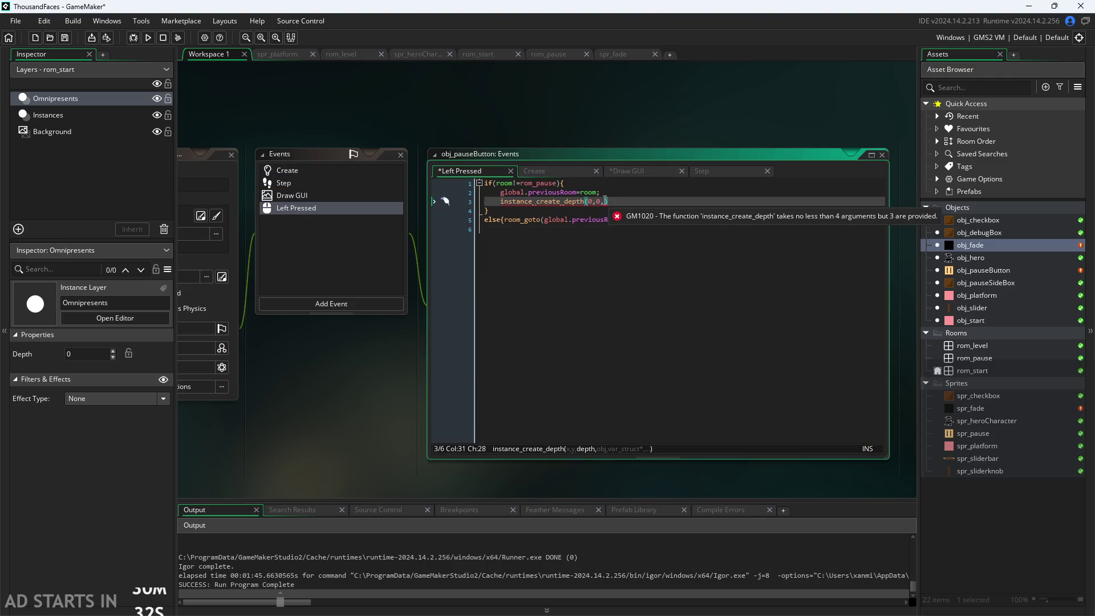
key("BackSpace")
type("Omnipresents")
left_click(602, 202)
type(",")
key("ctrl+Right")
key("Delete")
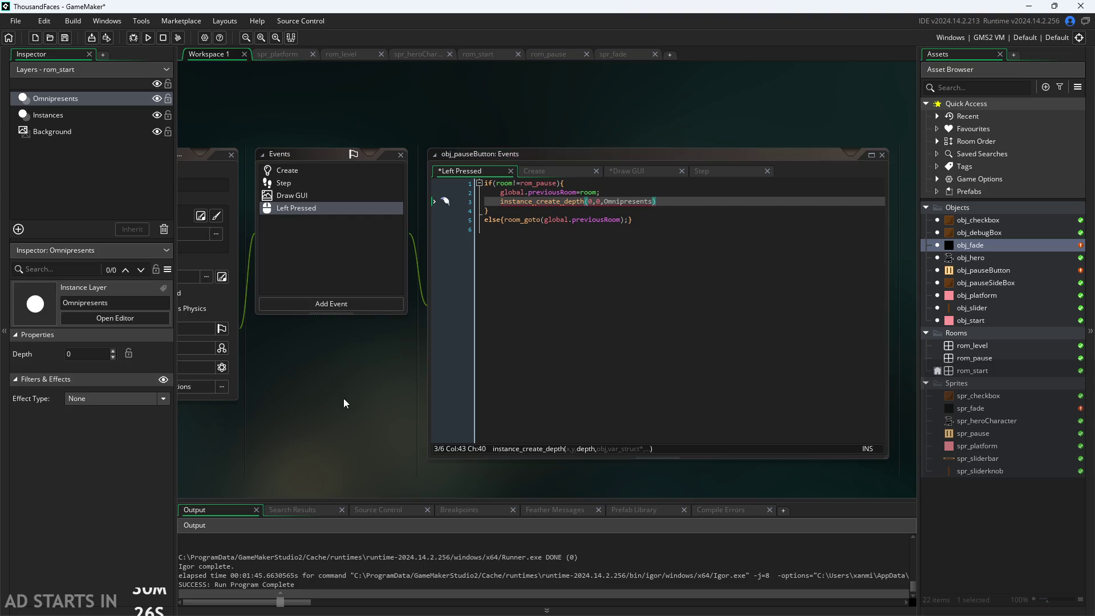
scroll(394, 367, "up", 2)
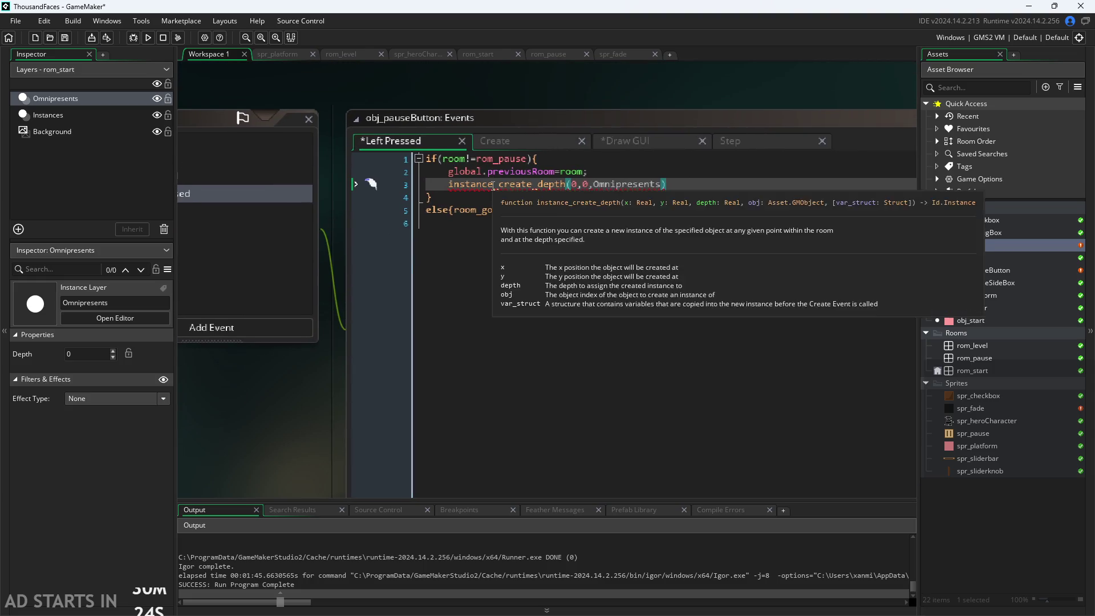
Change the call to instance_create_layer and add obj_fade as the last argument, ending with a semicolon.
left_click(568, 183)
key("BackSpace")
key("BackSpace")
key("BackSpace")
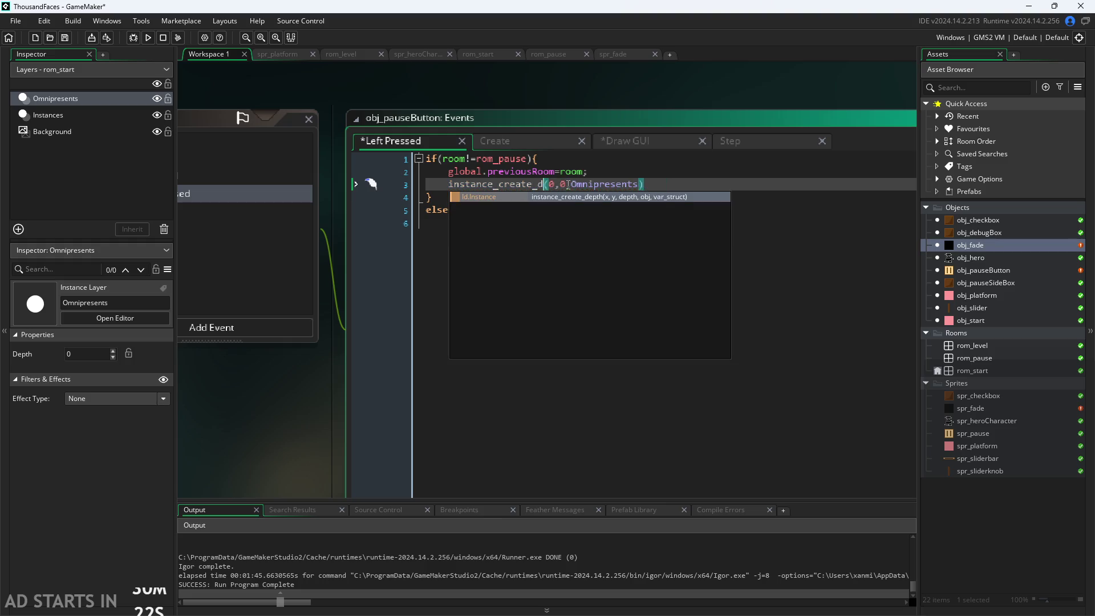
key("Down")
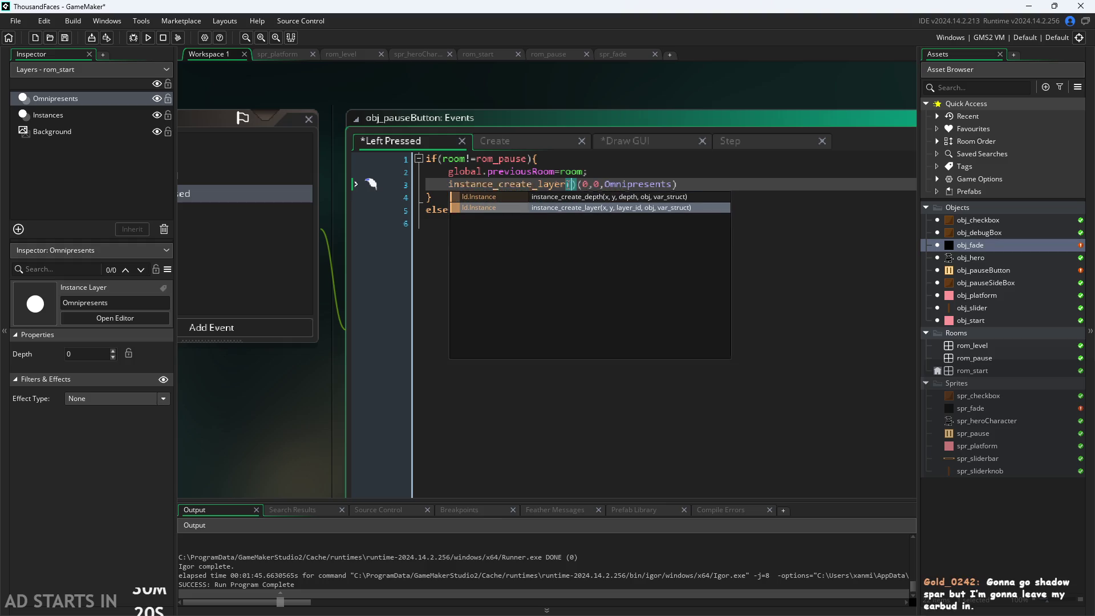
key("Return")
left_click(683, 191)
type(",obj_")
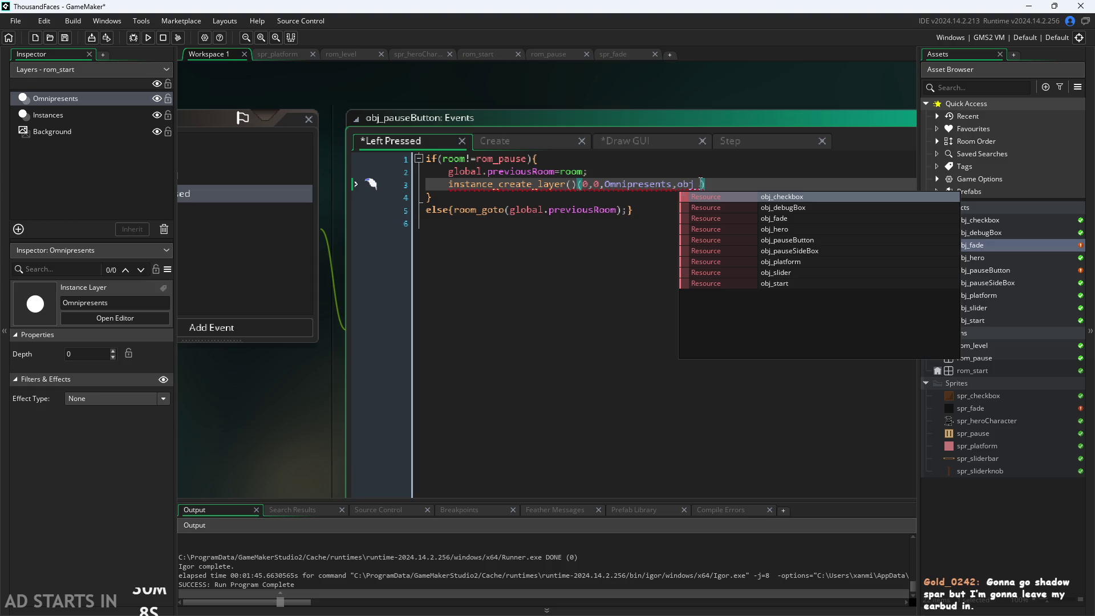
left_click(773, 218)
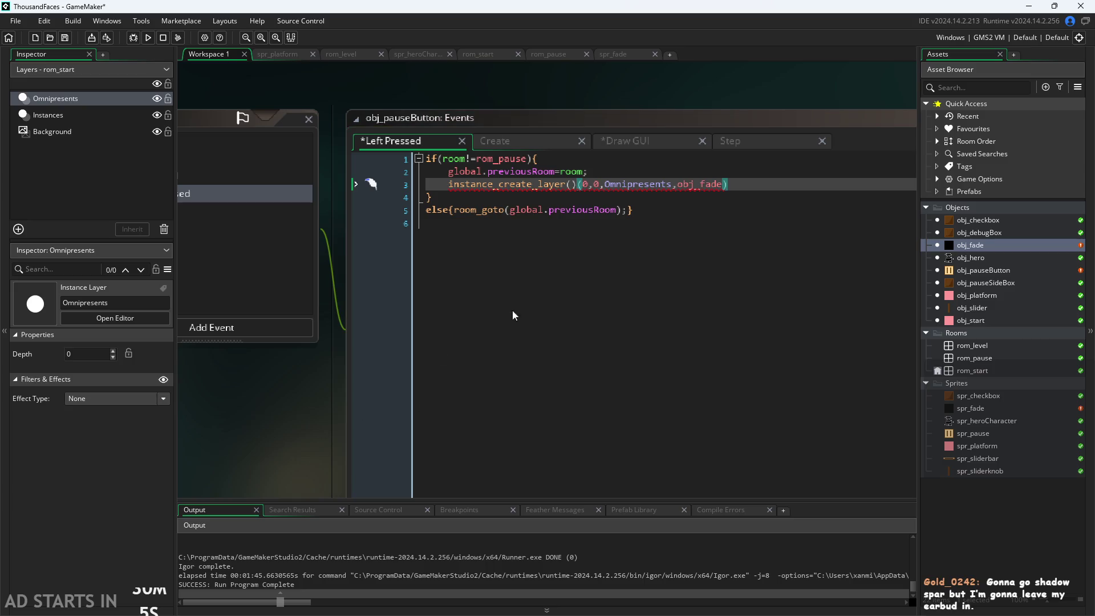
type(";")
Delete the leftover empty parentheses so line 3 reads instance_create_layer(0,0,Omnipresents,obj_fade);.
left_click(575, 184)
key("BackSpace")
key("BackSpace")
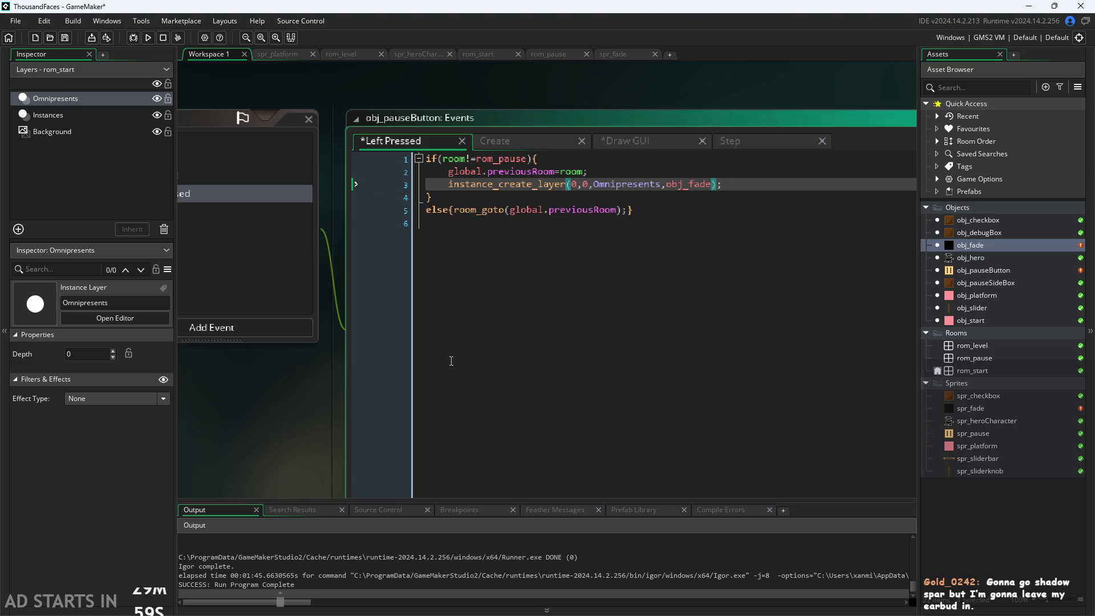
scroll(284, 426, "down", 2)
left_click(671, 293)
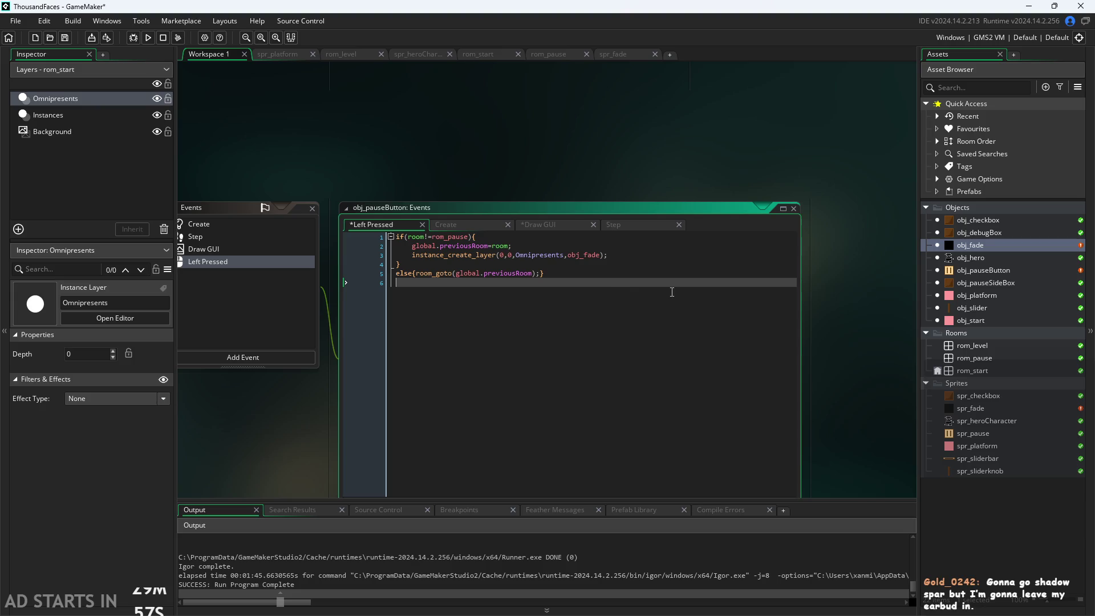
scroll(670, 292, "up", 2)
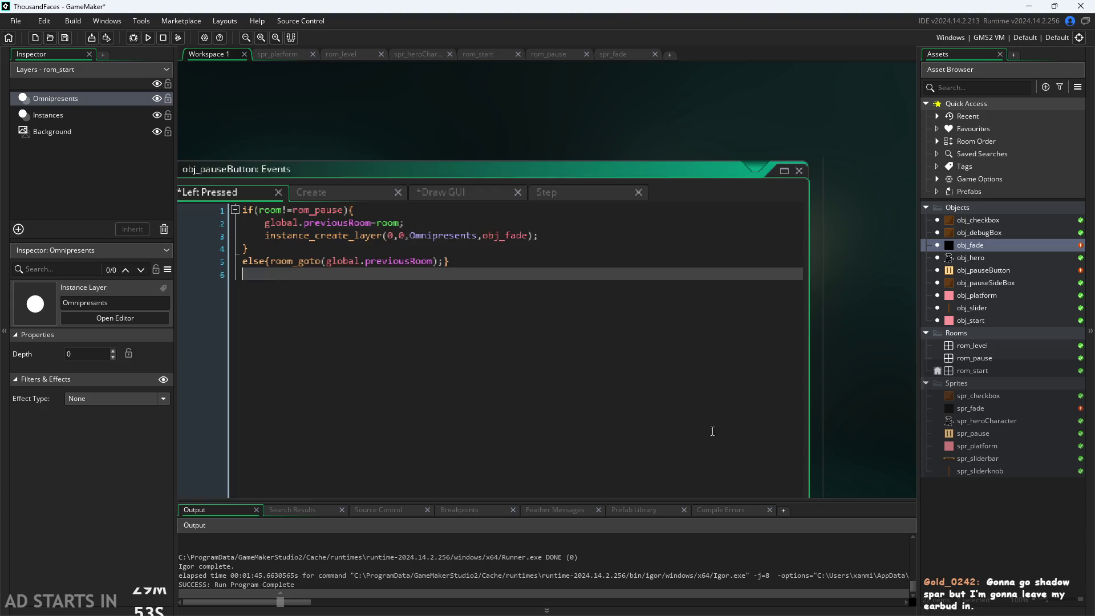
scroll(892, 304, "down", 2)
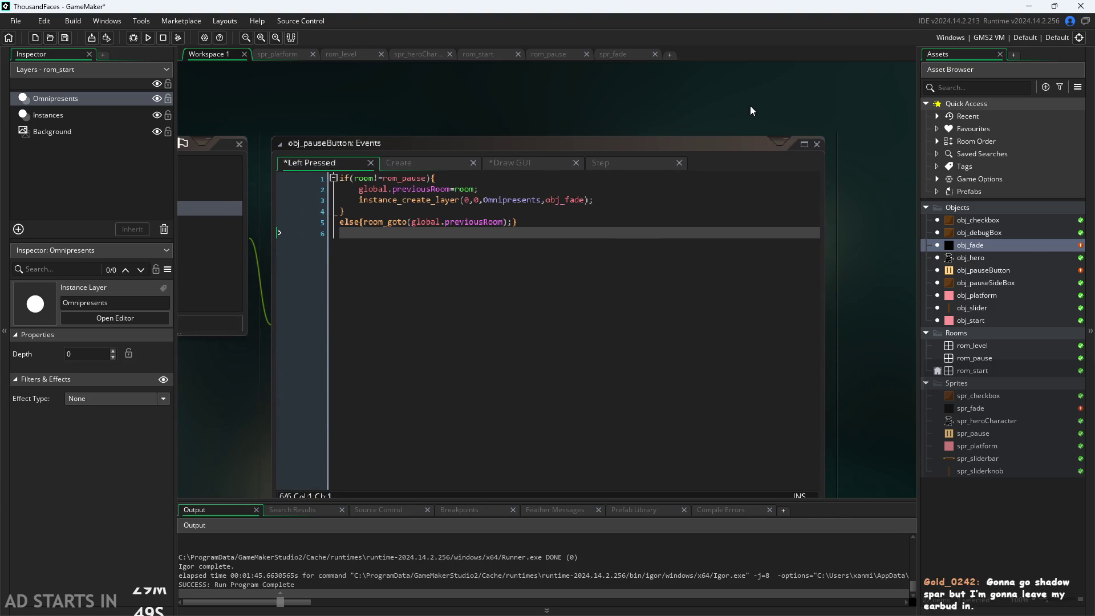
left_click_drag(878, 145, 891, 122)
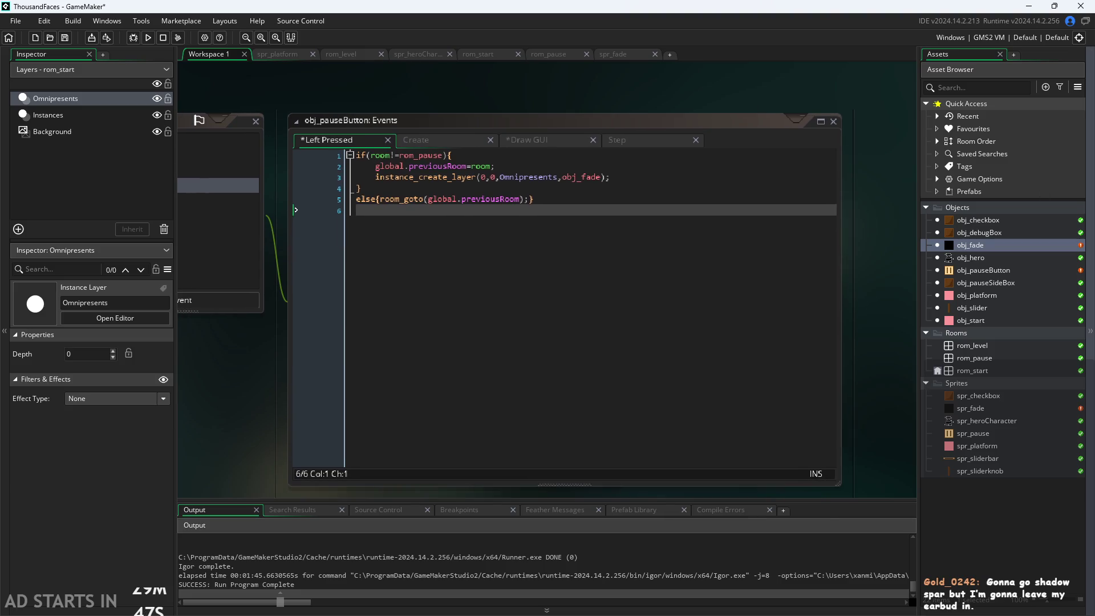
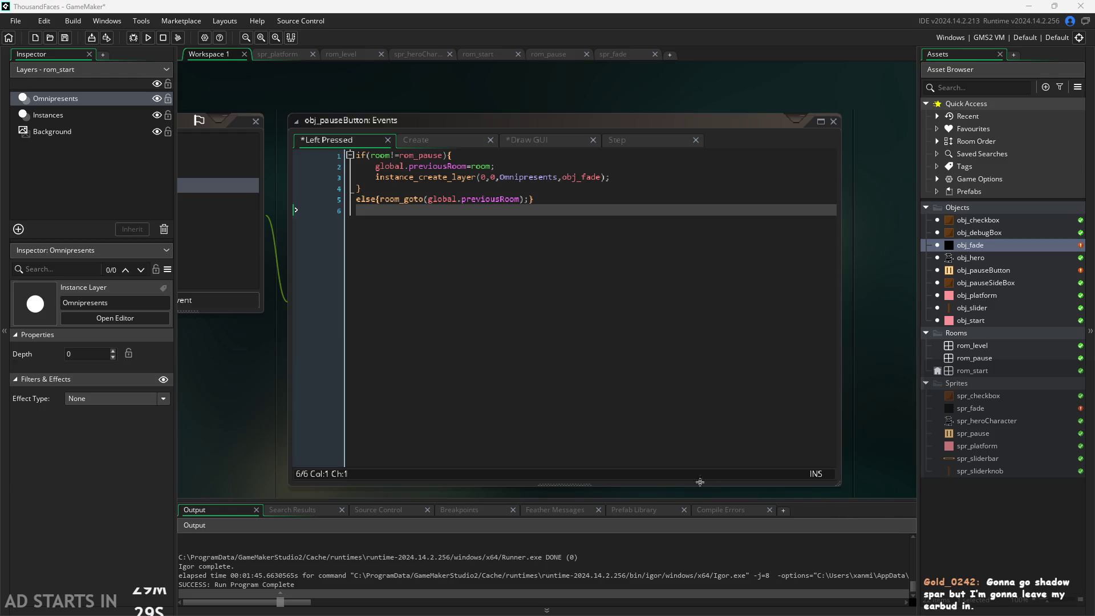
Check the Left Pressed else branch and instance_create_layer line, then open obj_fade.
scroll(211, 432, "up", 2)
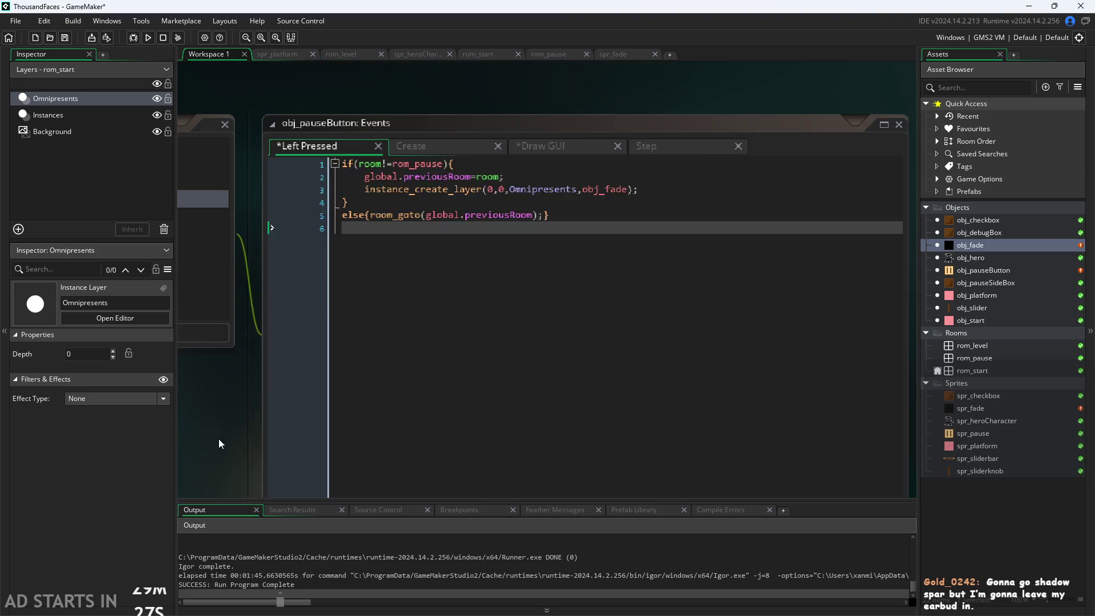
left_click(555, 185)
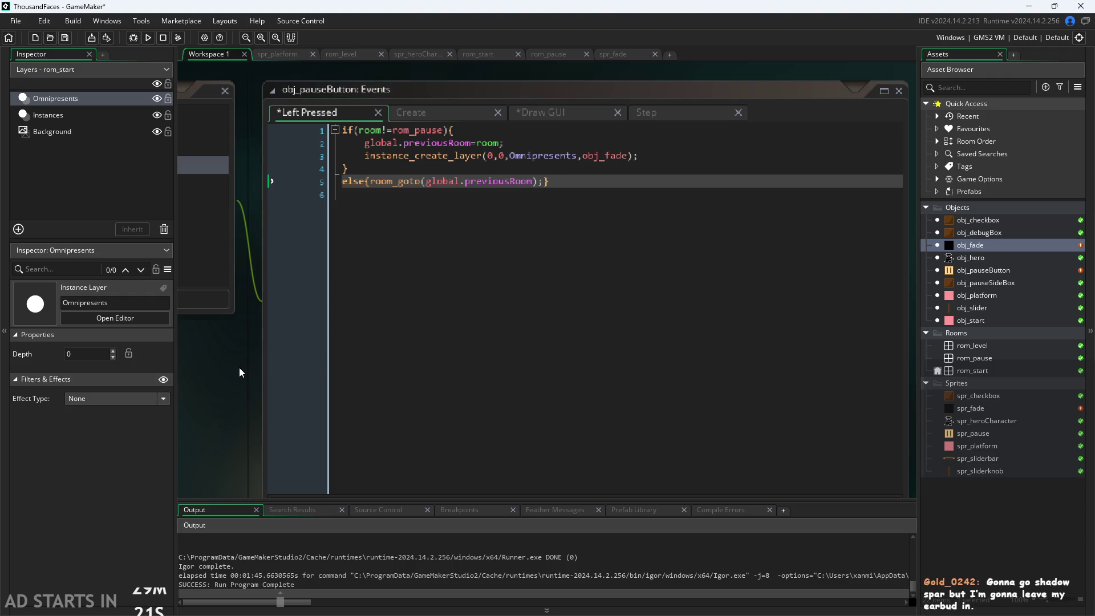
scroll(238, 367, "down", 1)
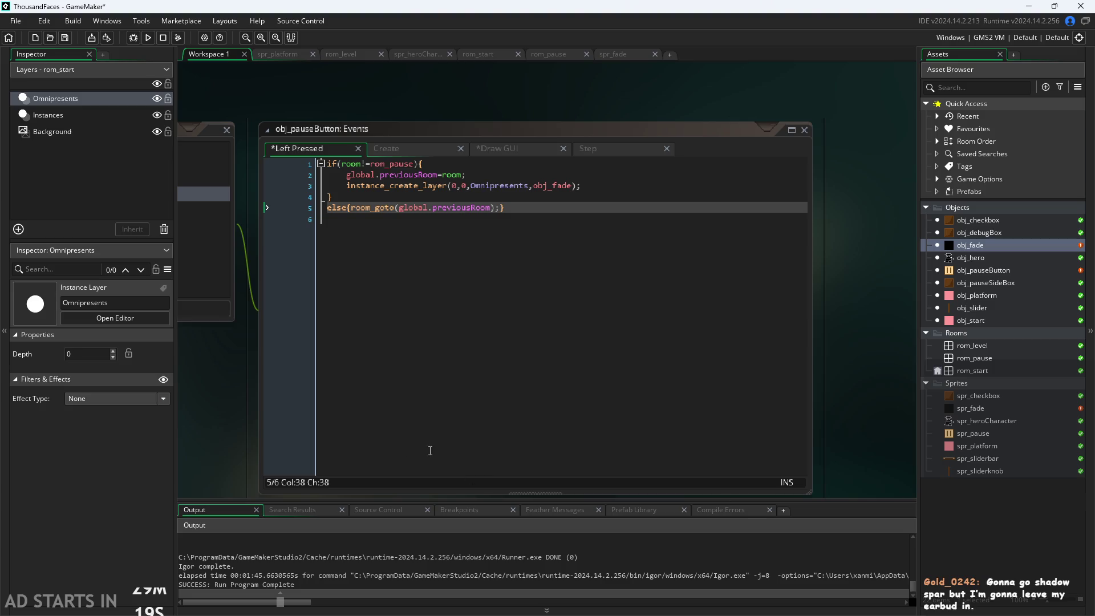
scroll(257, 419, "down", 1)
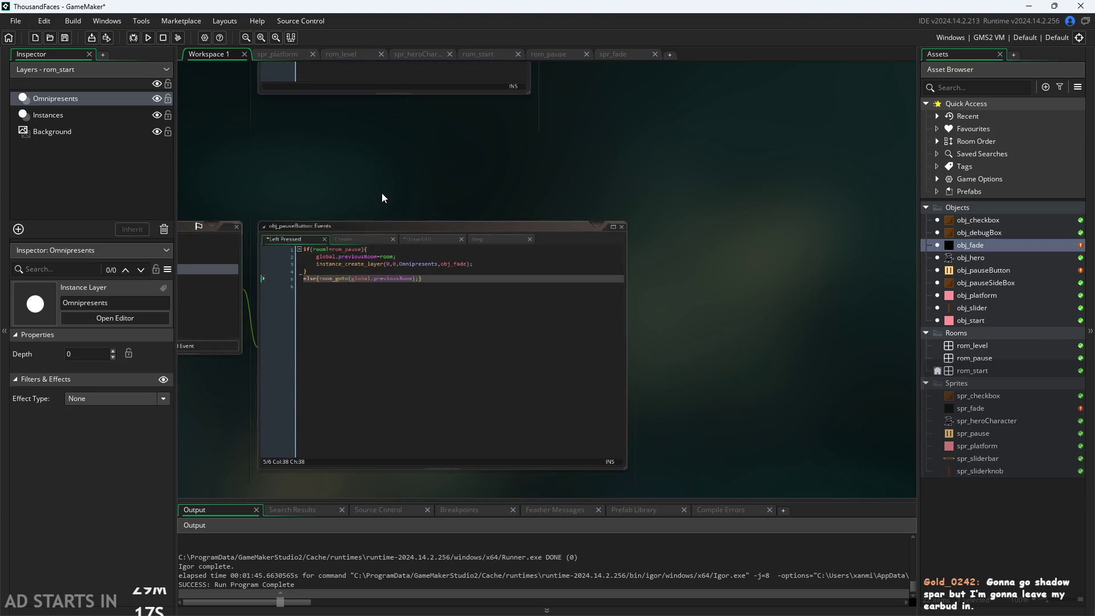
scroll(382, 193, "up", 1)
left_click_drag(382, 193, 630, 154)
left_click(637, 268)
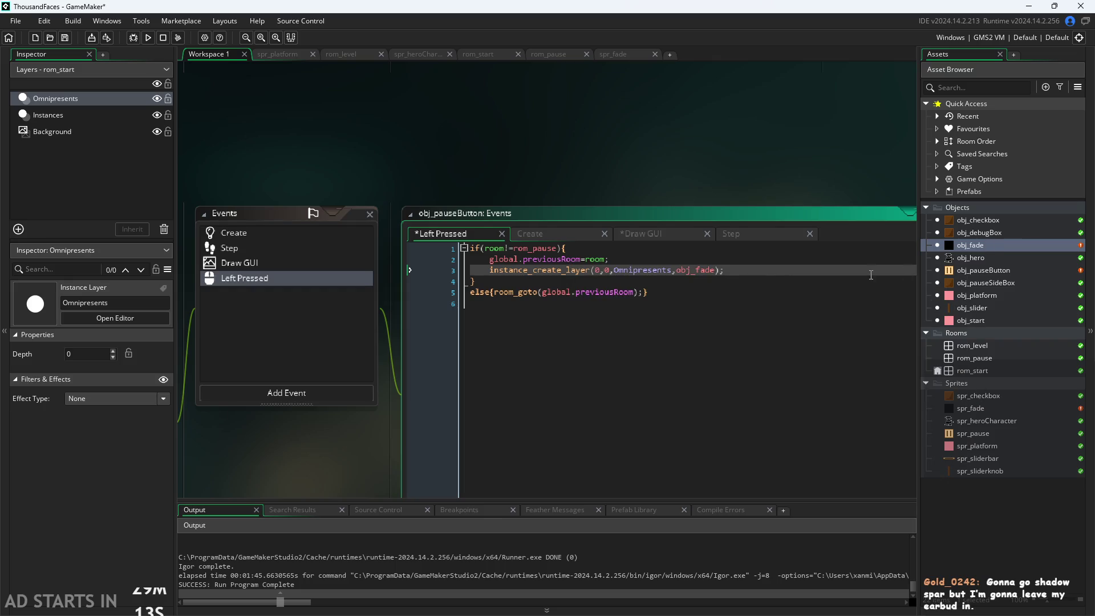
double_click(970, 245)
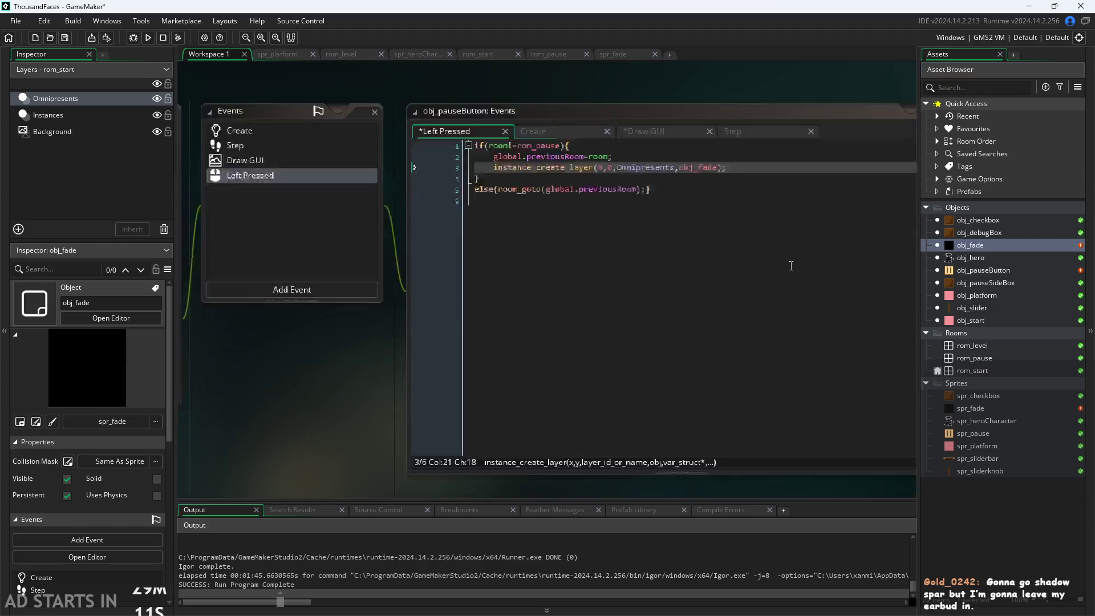
Add image_xscale=room_width; on line 2 of obj_fade's Create event.
left_click(383, 191)
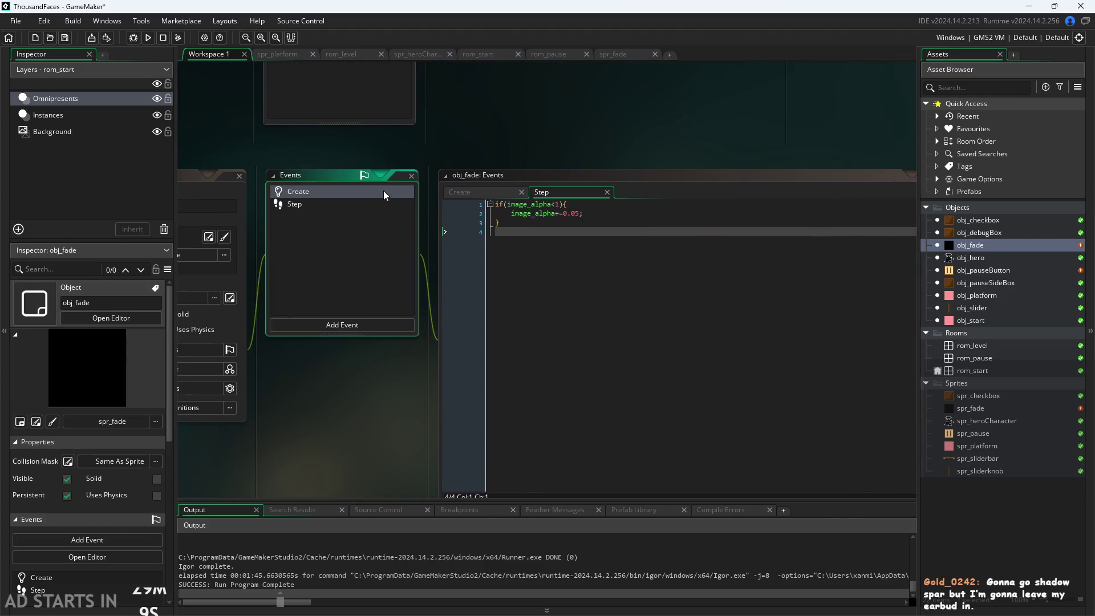
left_click(545, 194)
left_click(487, 193)
left_click(566, 210)
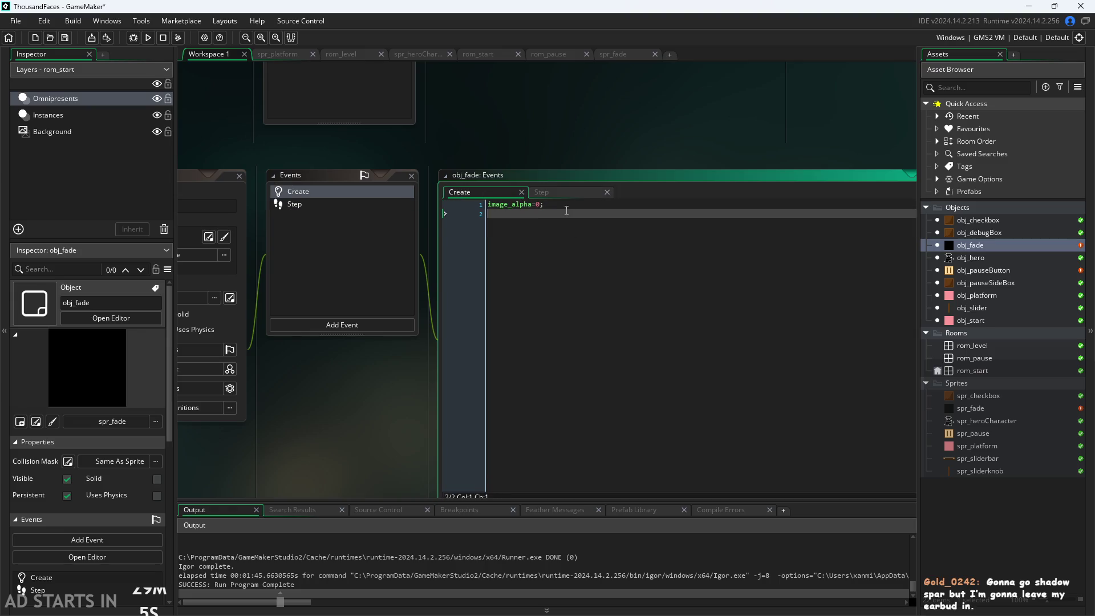
type("image")
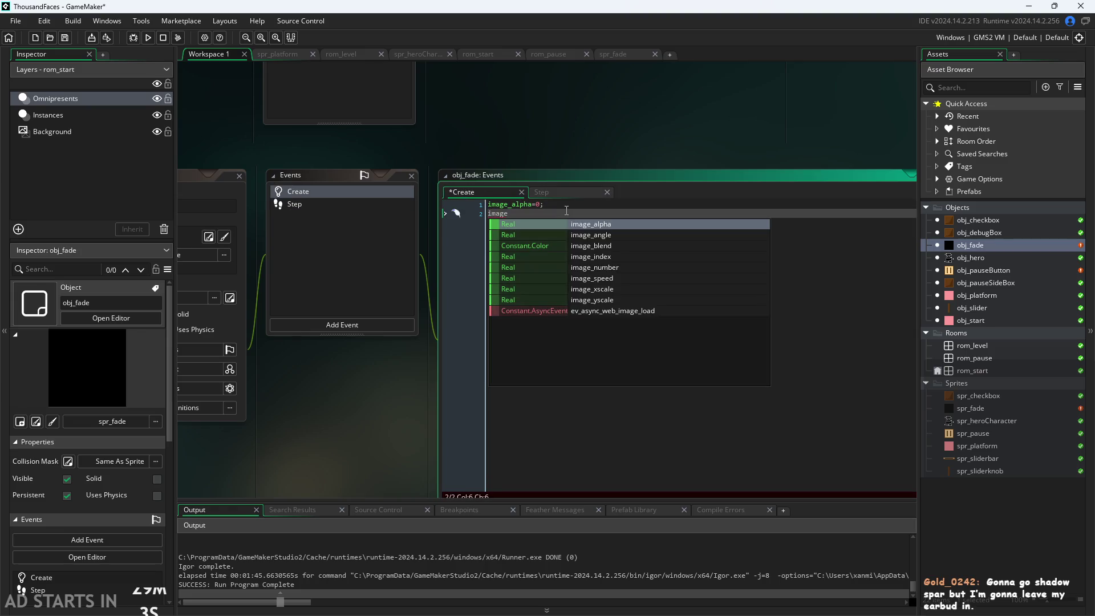
key("Down")
key("Down")
key("Down")
key("Return")
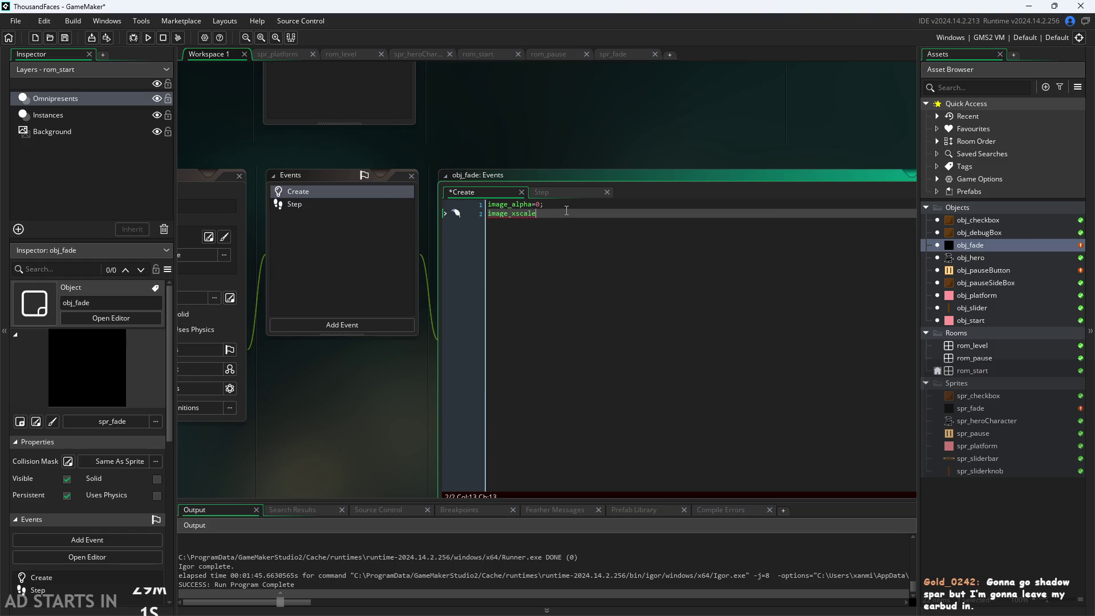
type("=")
type("room")
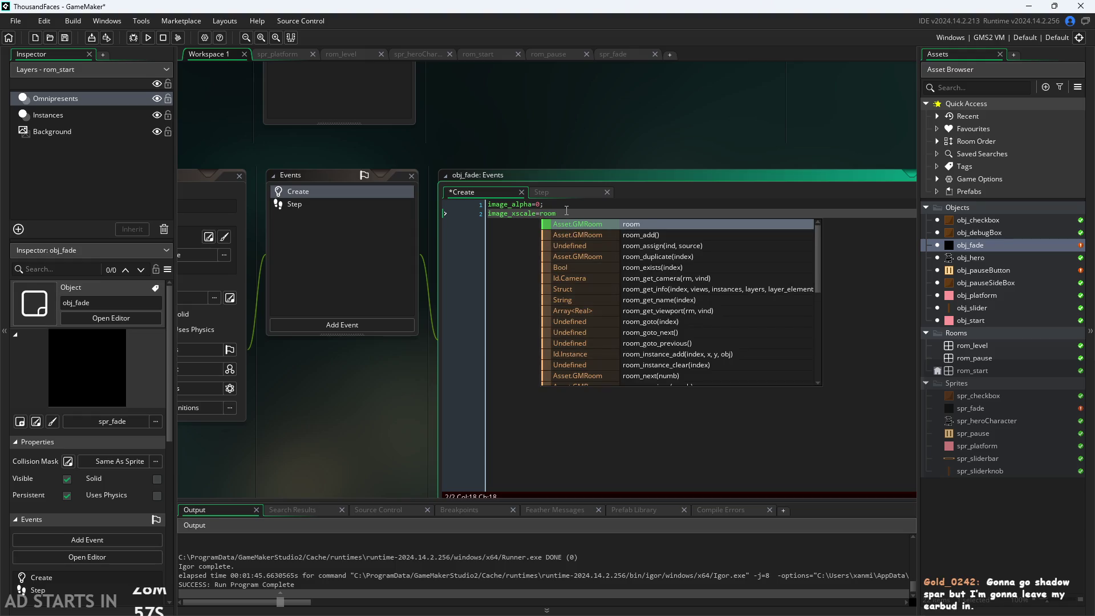
type("_w")
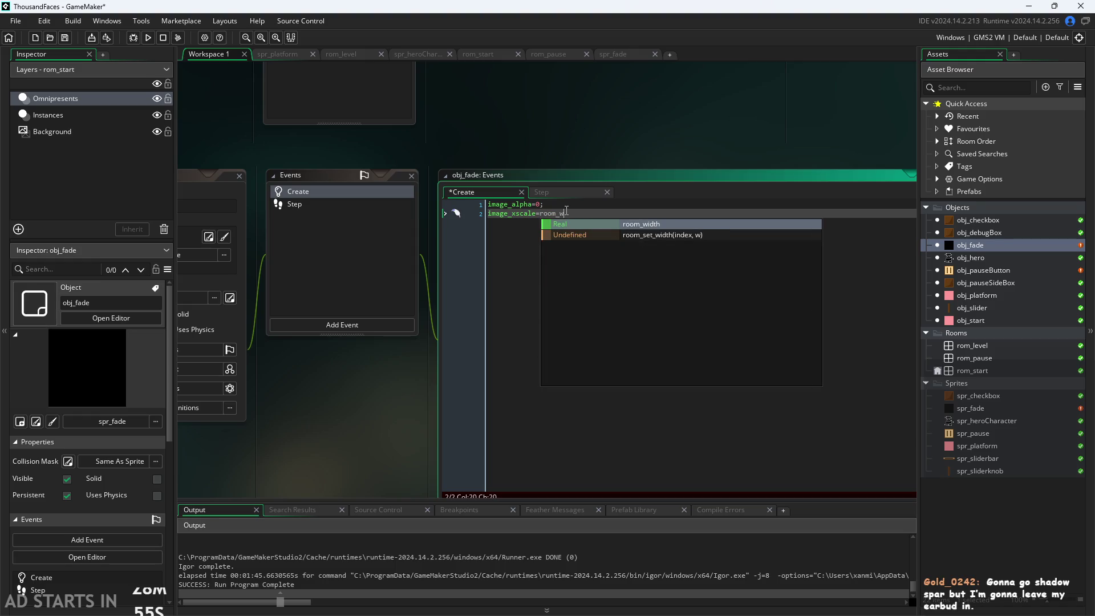
key("Return")
type(";")
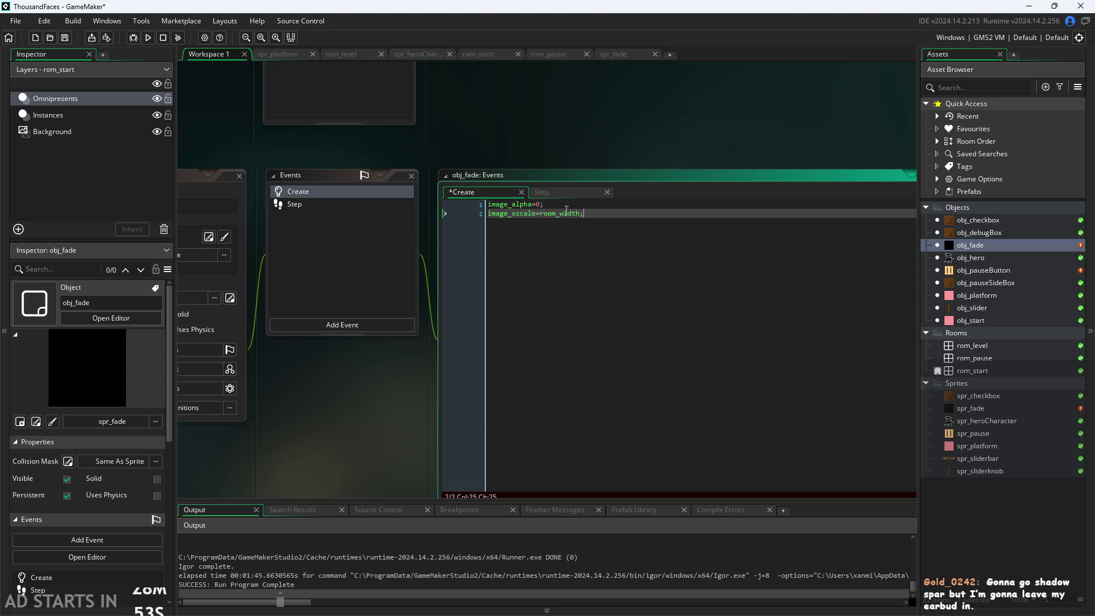
Add image_yscale=room_height; on the next Create line.
key("Return")
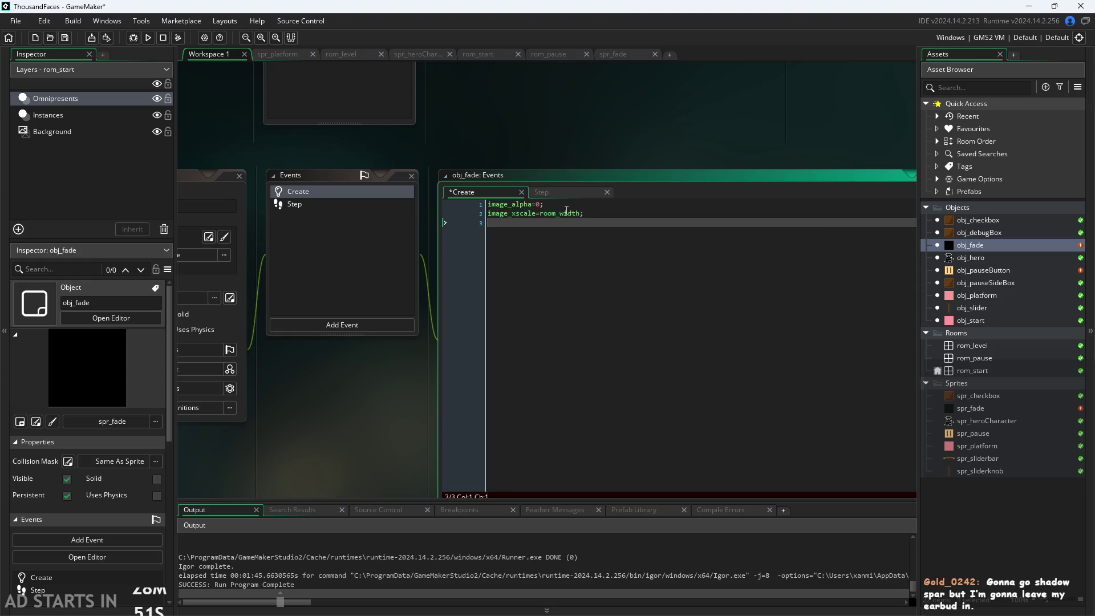
type("image")
key("Down")
key("Down")
key("Down")
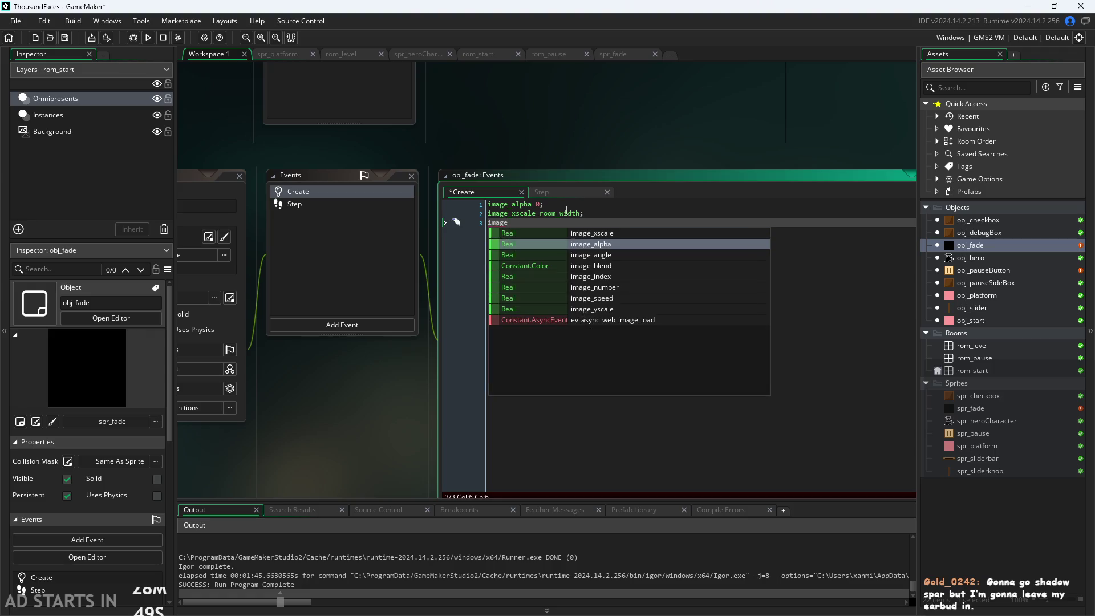
key("Up")
key("Up")
key("Up")
type("_y")
key("Return")
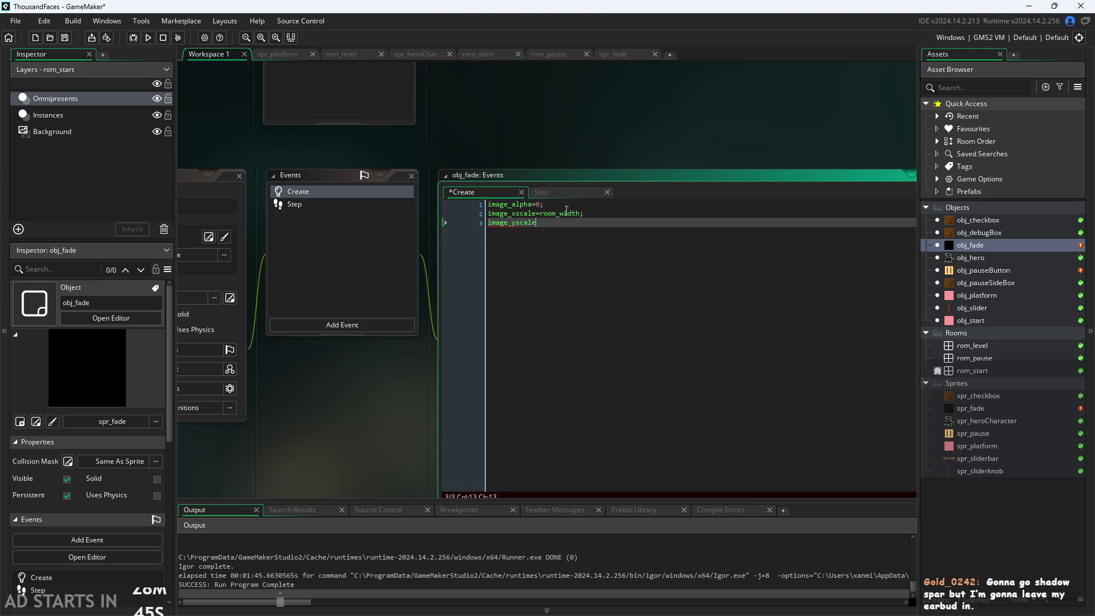
type("=room")
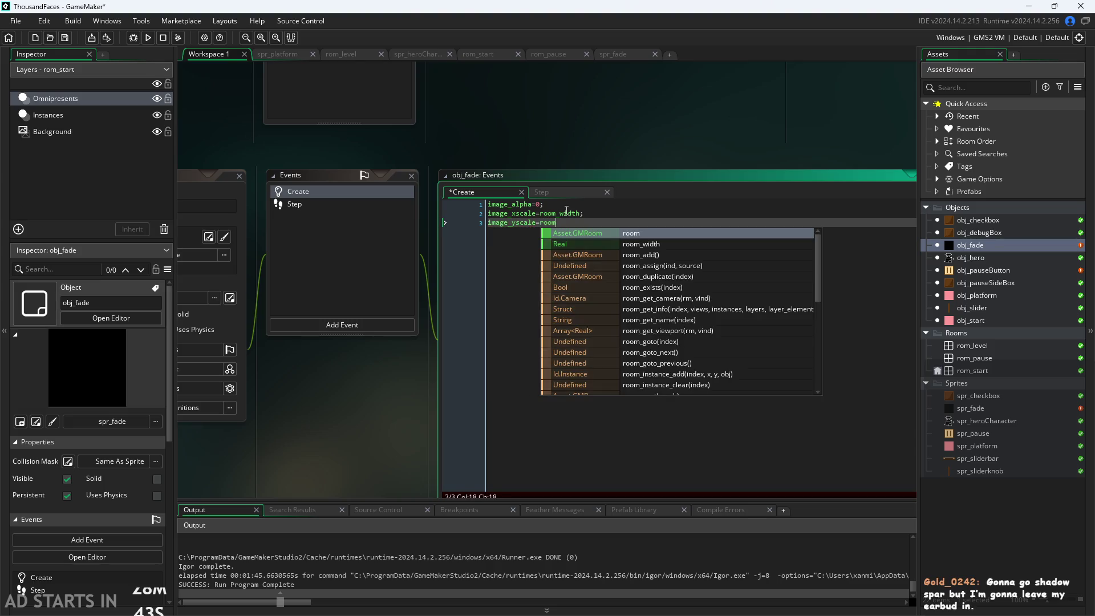
type("_he")
key("Return")
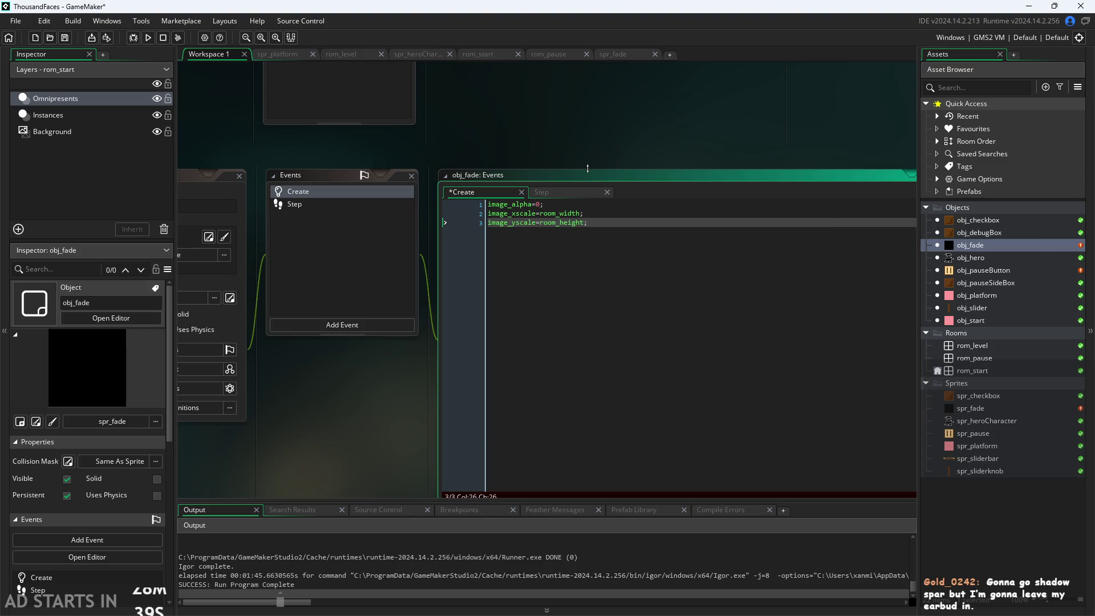
left_click_drag(576, 149, 569, 167)
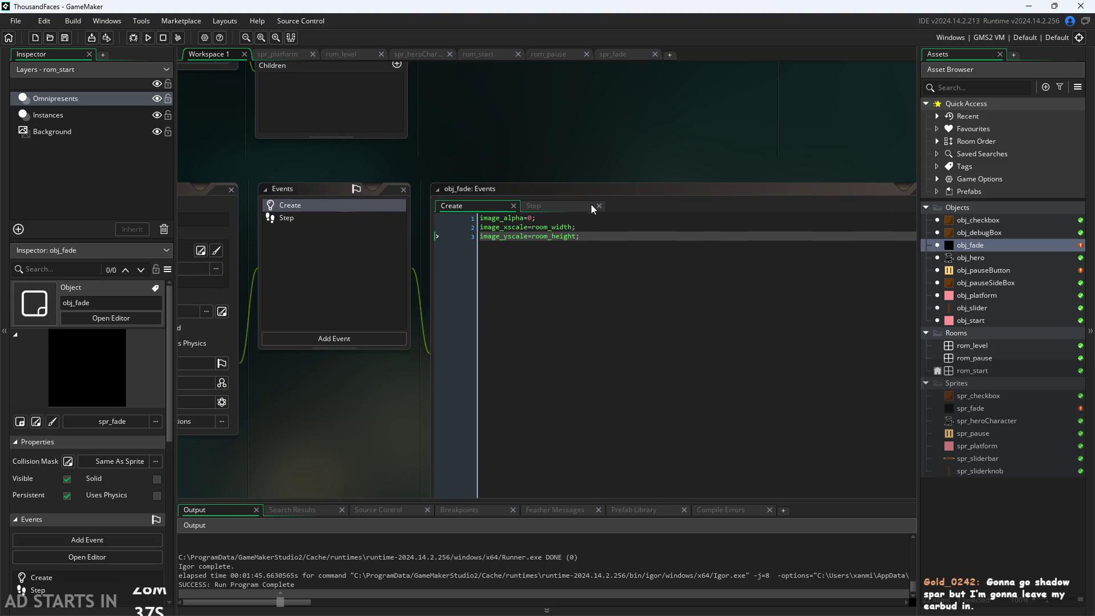
left_click(538, 205)
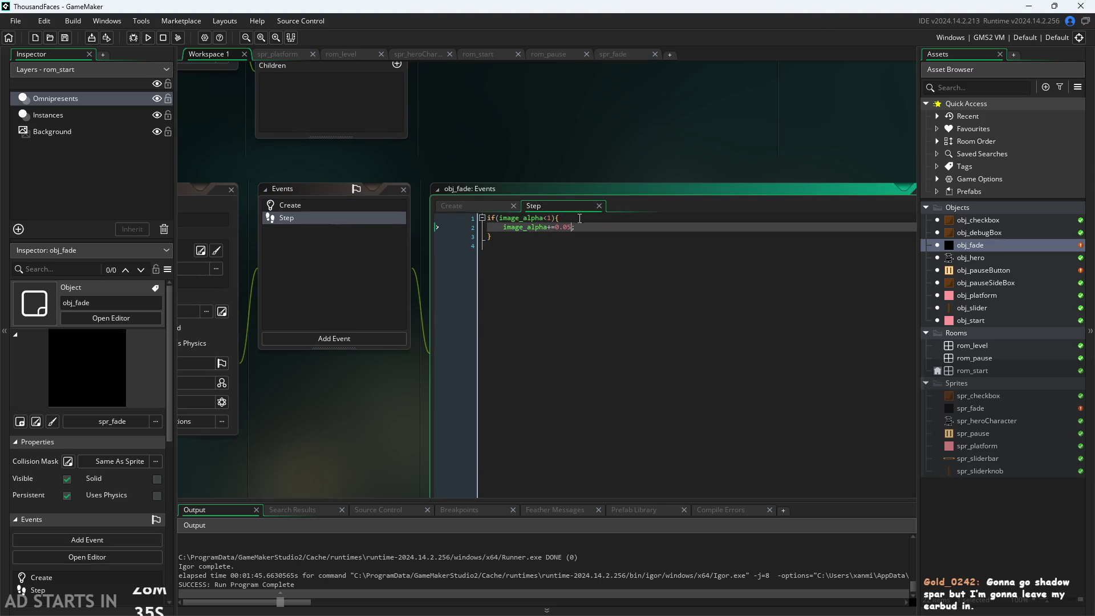
Below the existing Step block, add if(image_alpha==1){ room_goto(); } with an empty argument.
key("Down")
key("Down")
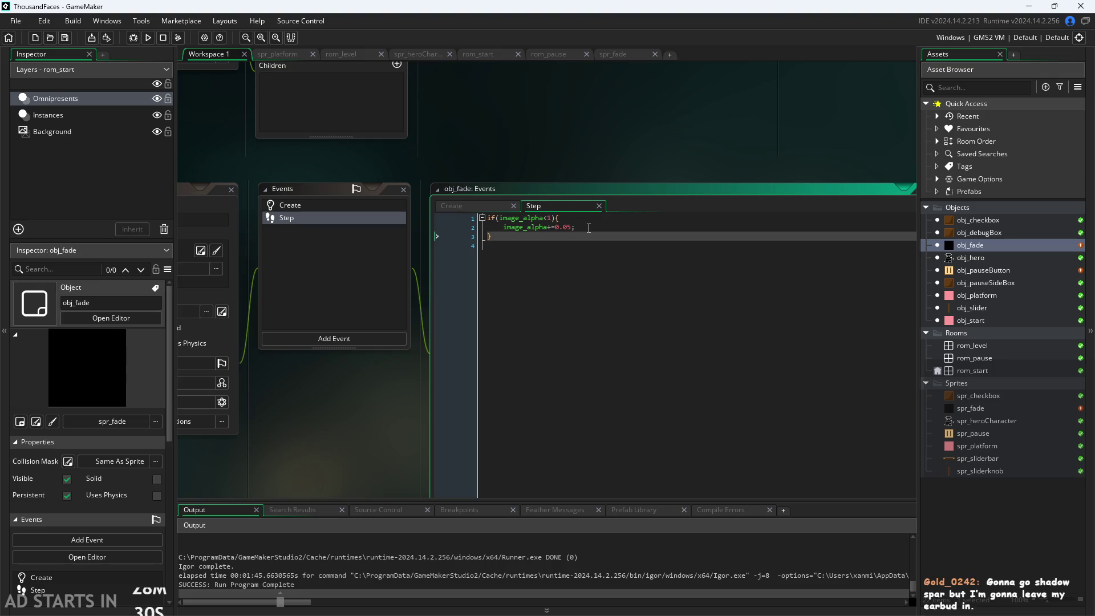
key("Return")
type("if(image")
key("Return")
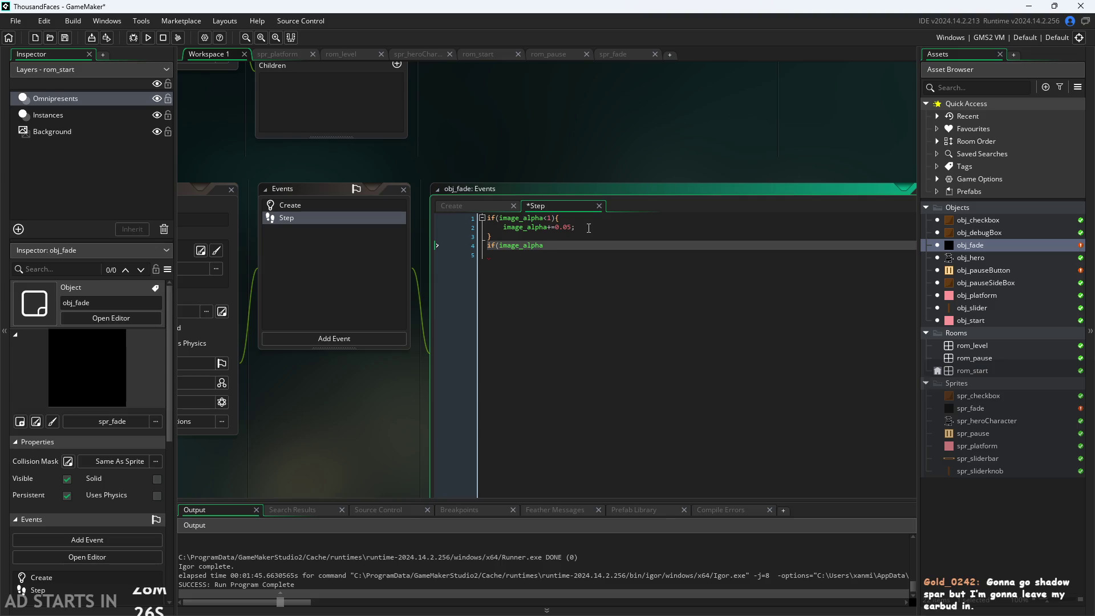
type("==1){")
key("Return")
key("Return")
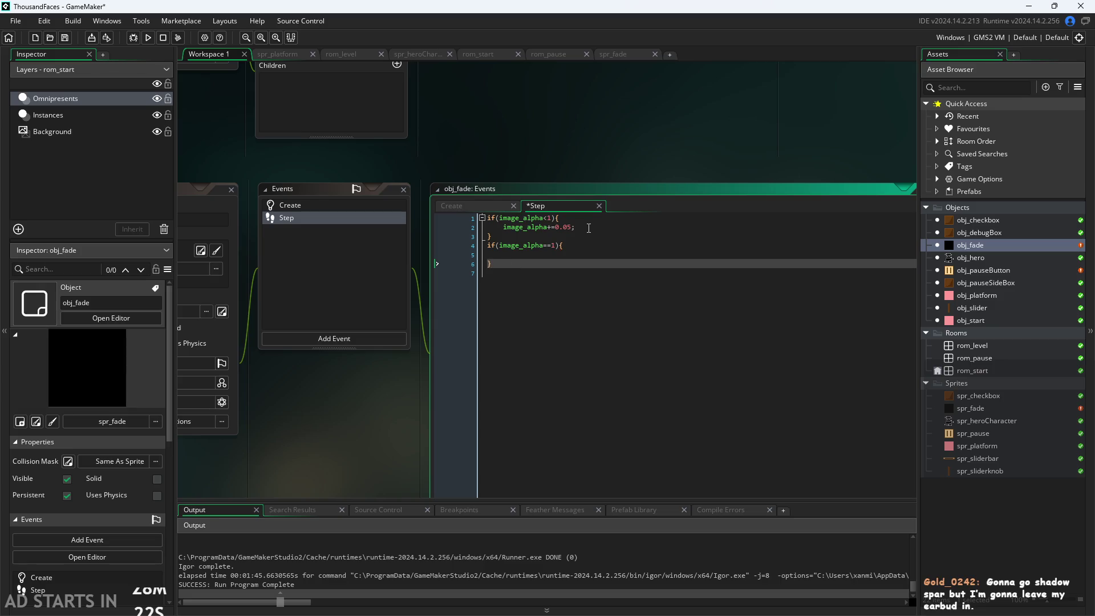
key("Up")
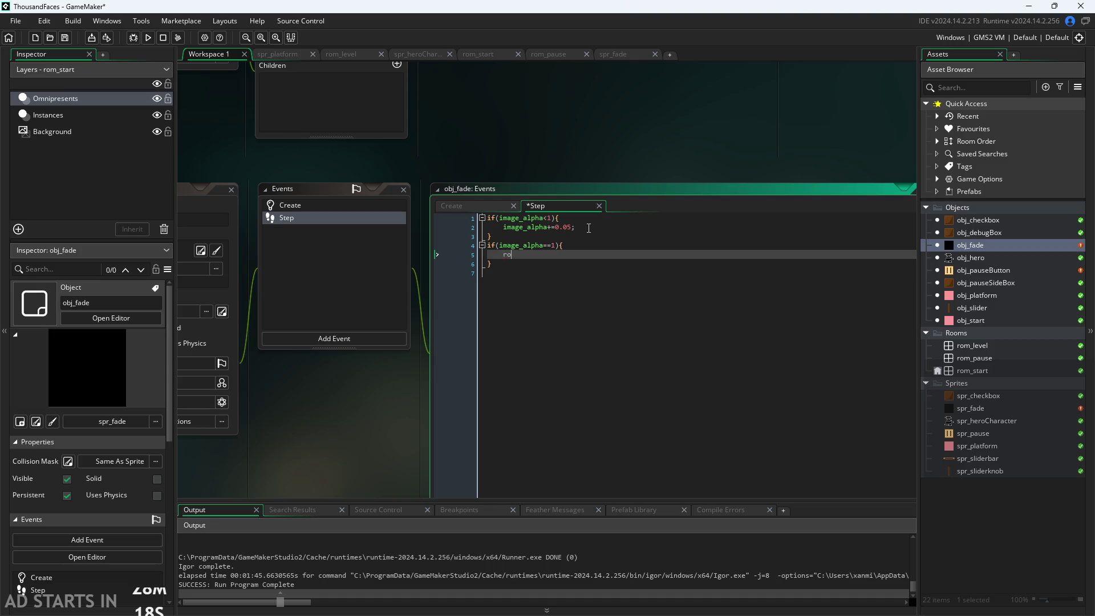
type("oom_g")
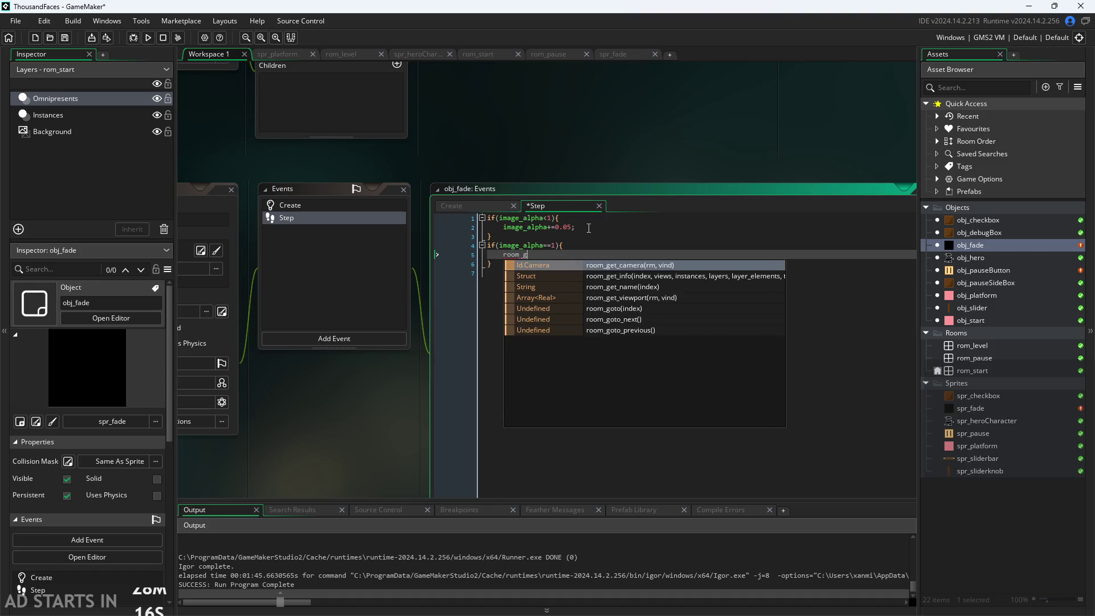
type("o")
key("Return")
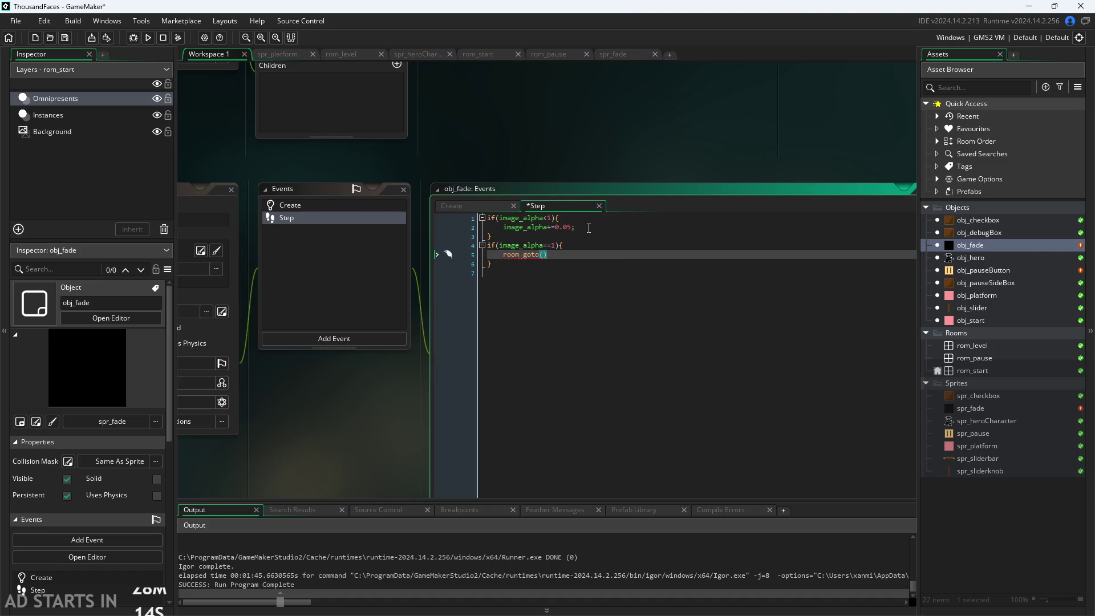
type("global.")
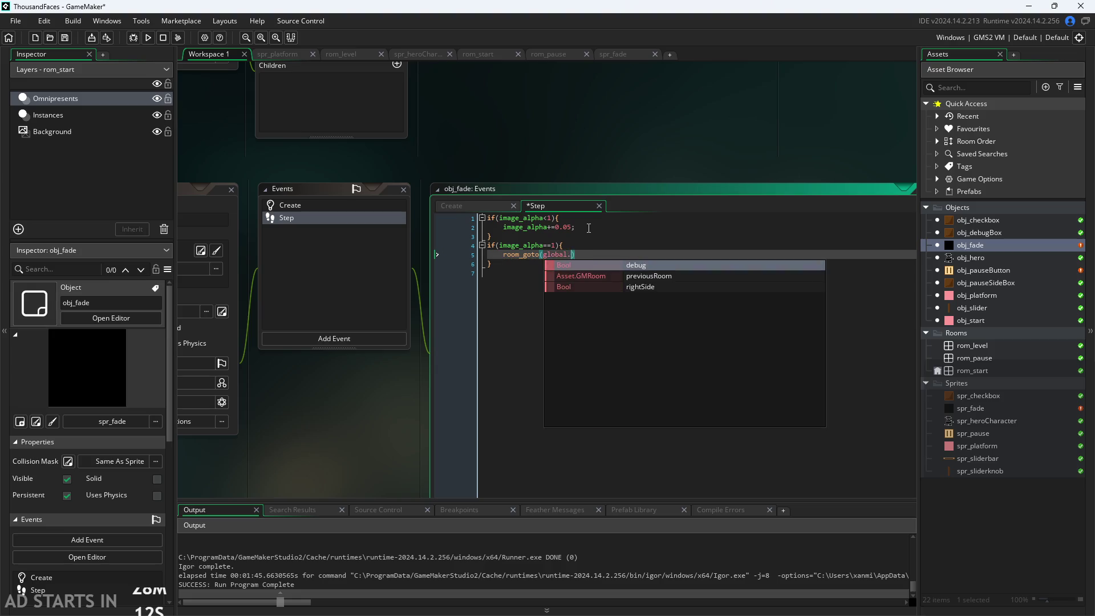
key("BackSpace")
key("BackSpace")
key("BackSpace")
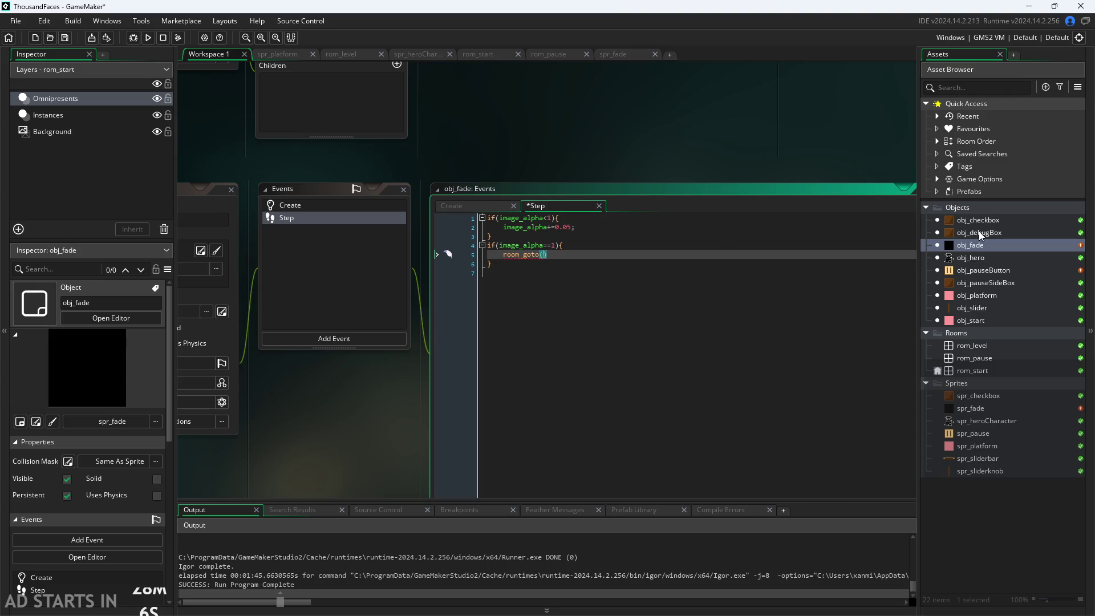
After checking obj_pauseButton, pass rom_pause to room_goto in obj_fade's Step code.
double_click(973, 271)
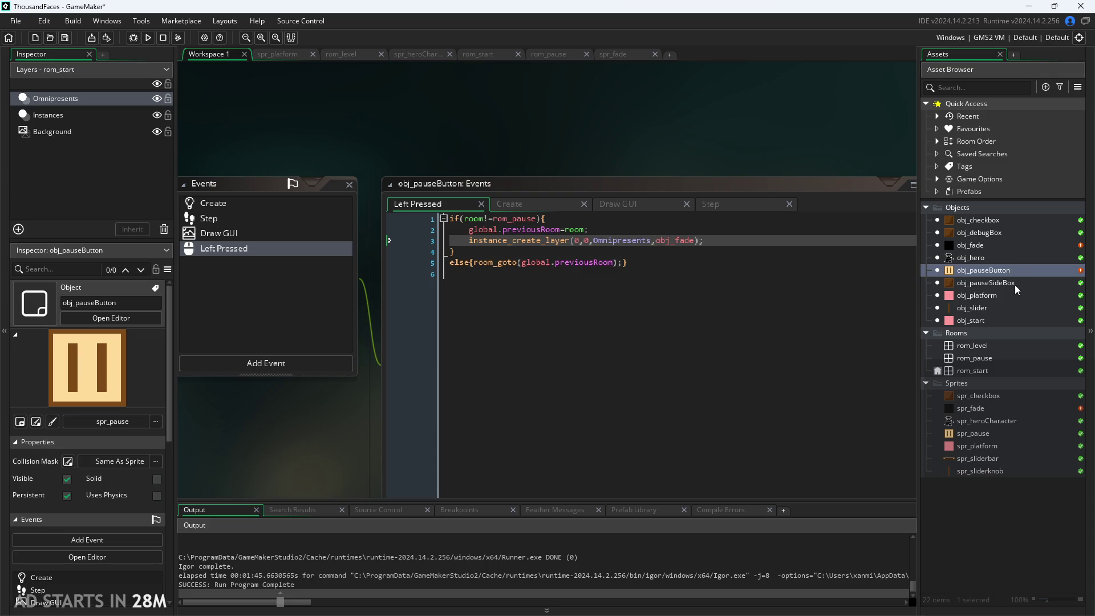
double_click(990, 246)
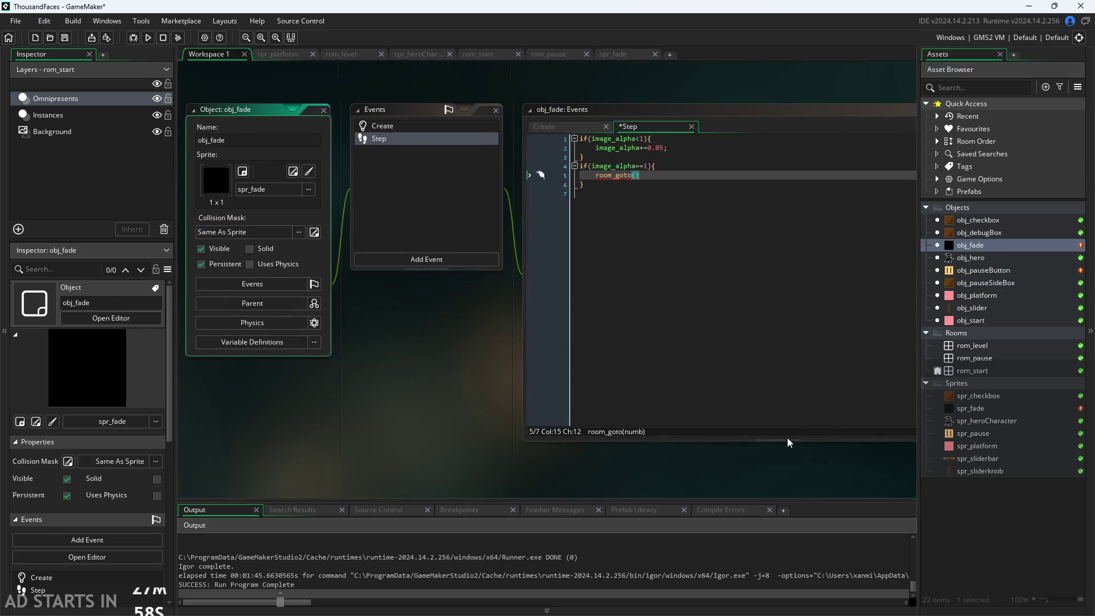
left_click(530, 355)
type("rom_pa")
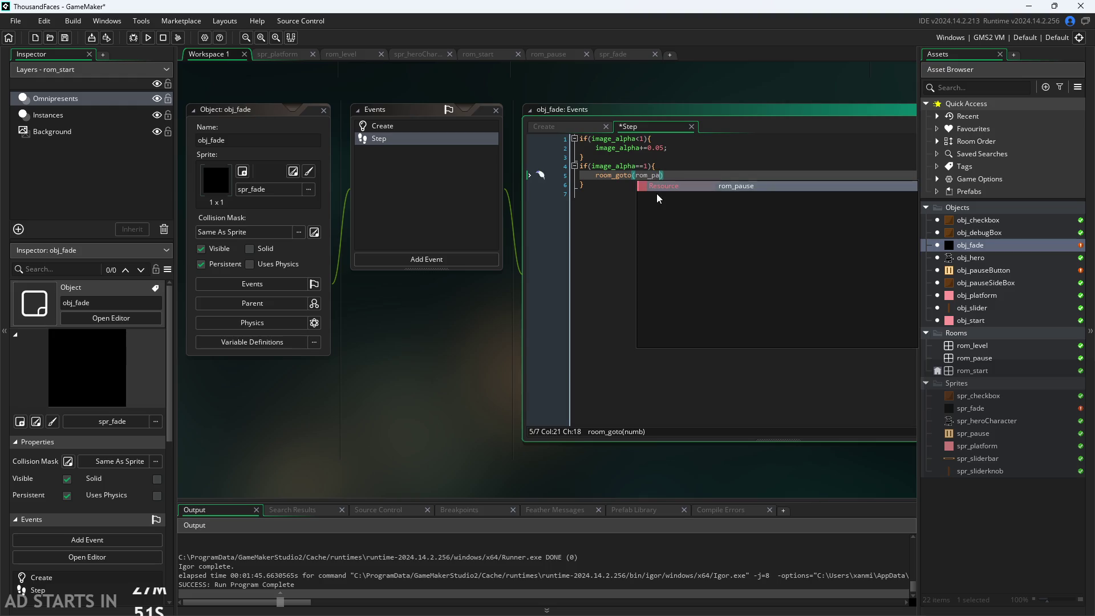
left_click(657, 197)
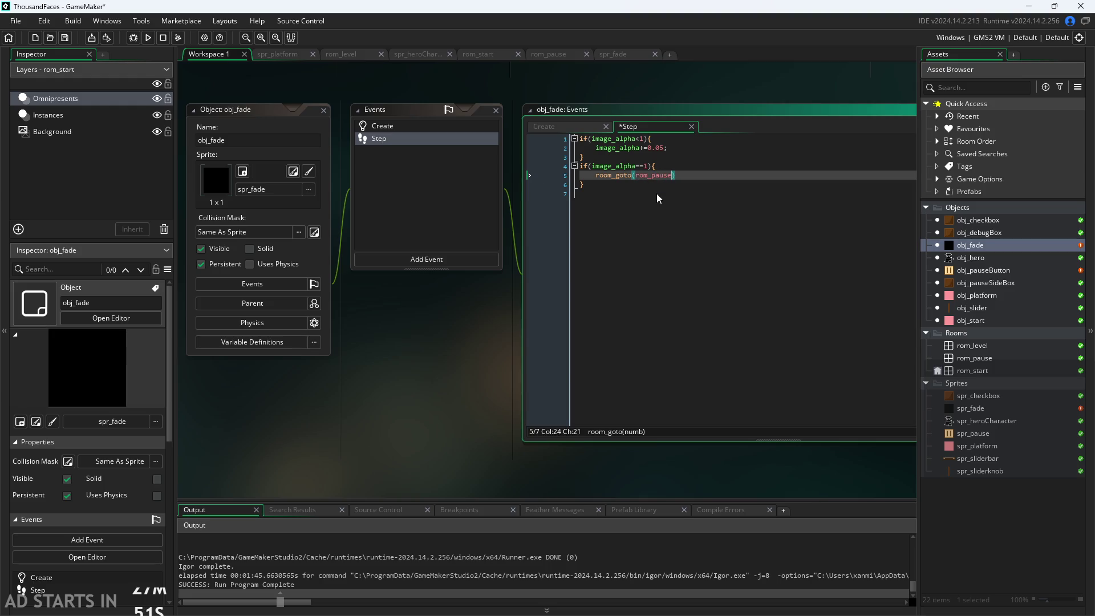
Replace the stray semicolon after rom_pause with a closing parenthesis.
type(";")
left_click(632, 184)
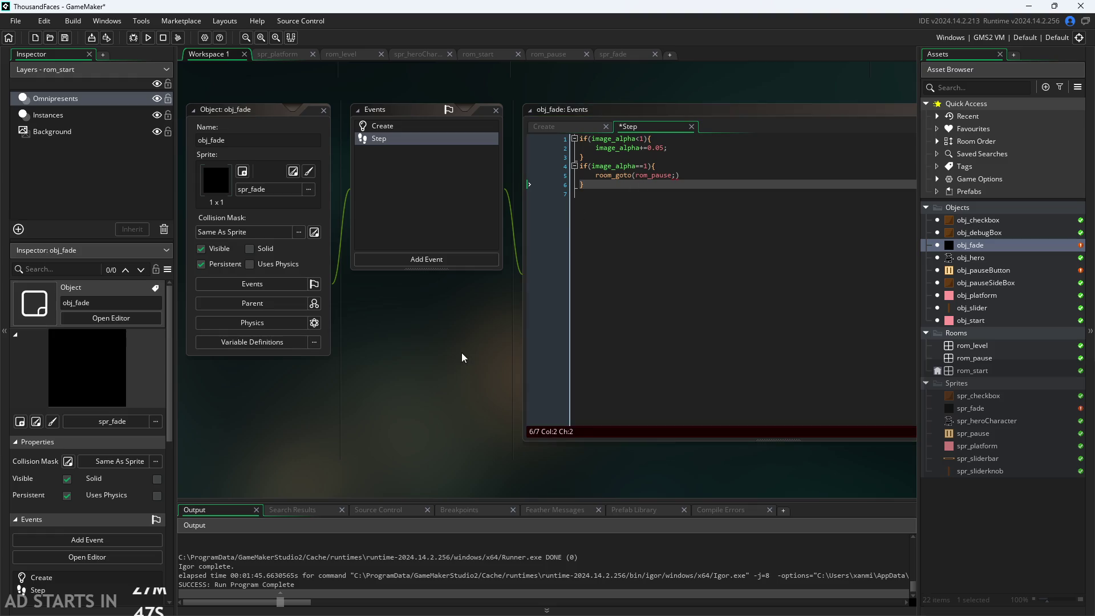
left_click_drag(464, 359, 425, 420)
left_click(635, 237)
key("BackSpace")
type(")")
key("Right")
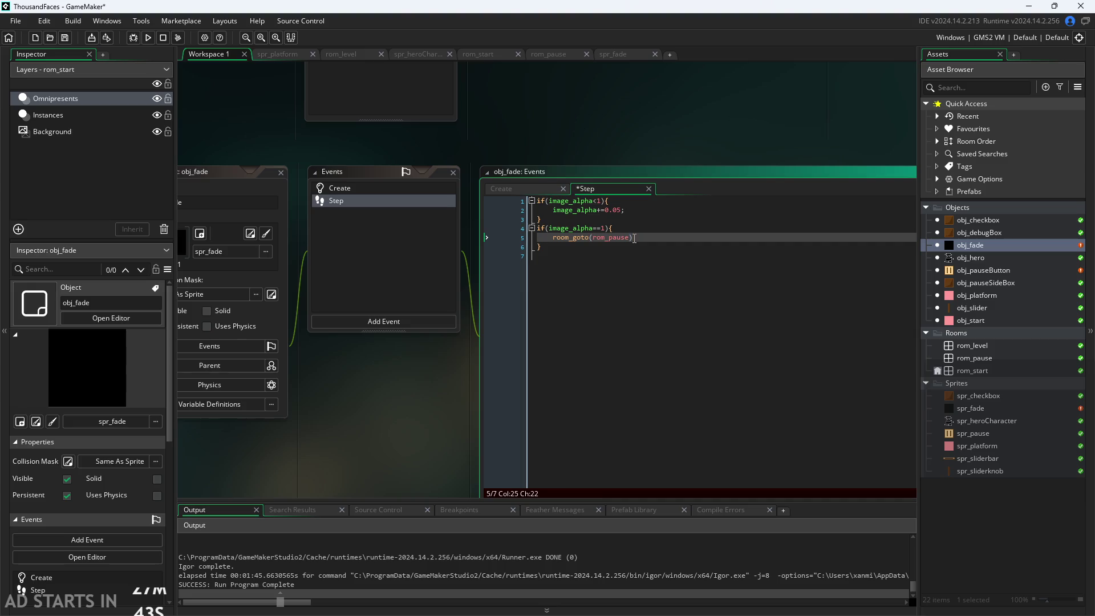
Start a new line 7 below the room-change block with an image_alpha statement.
key("Down")
key("Return")
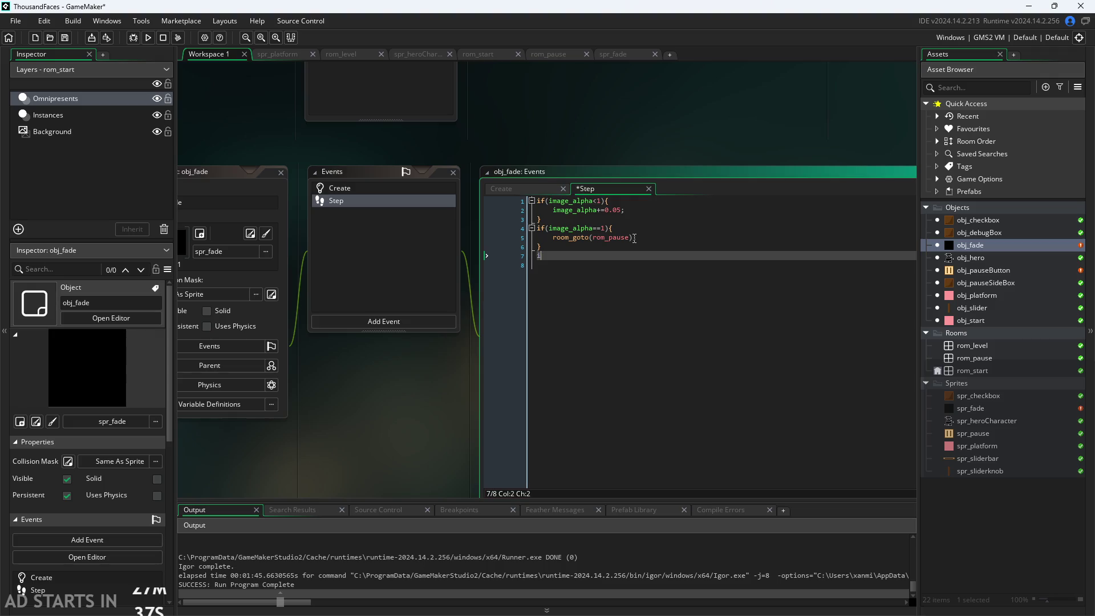
type("f(image_alpha")
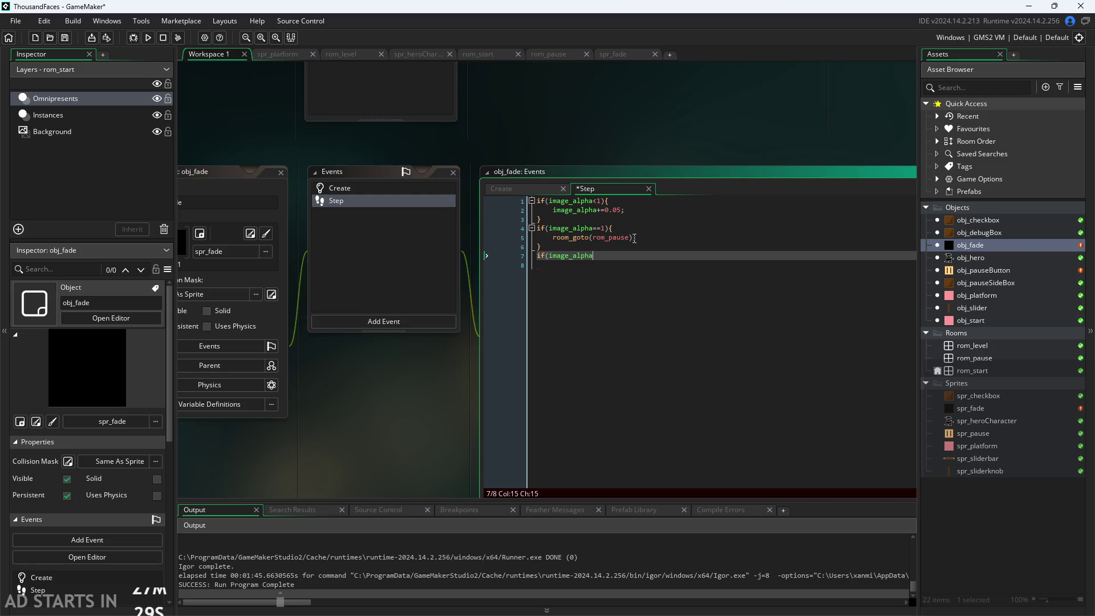
key("BackSpace")
key("BackSpace")
key("BackSpace")
key("BackSpace")
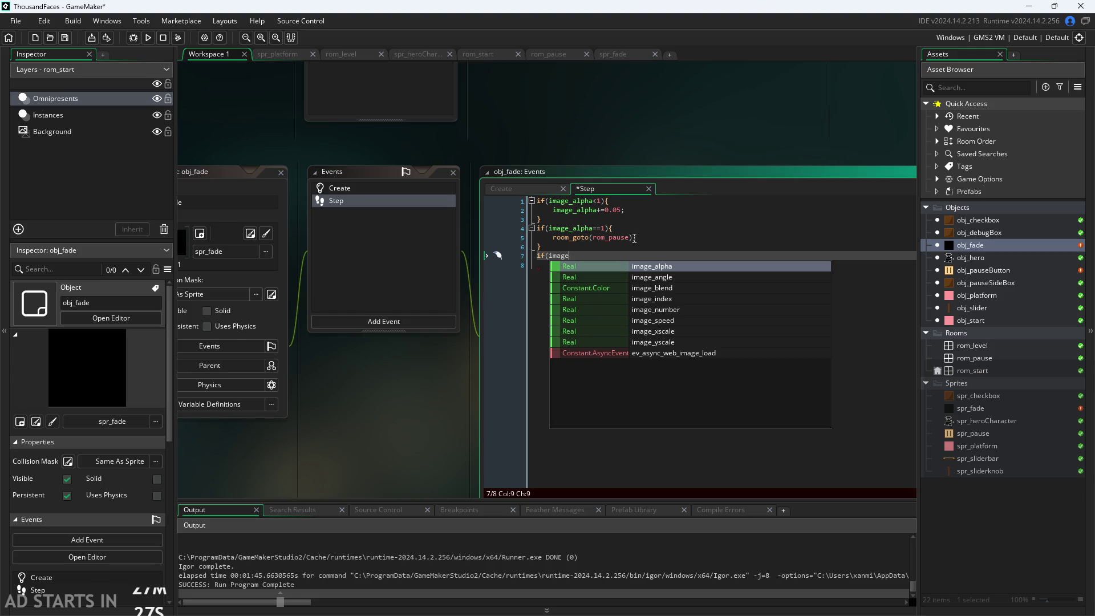
type("_")
key("Return")
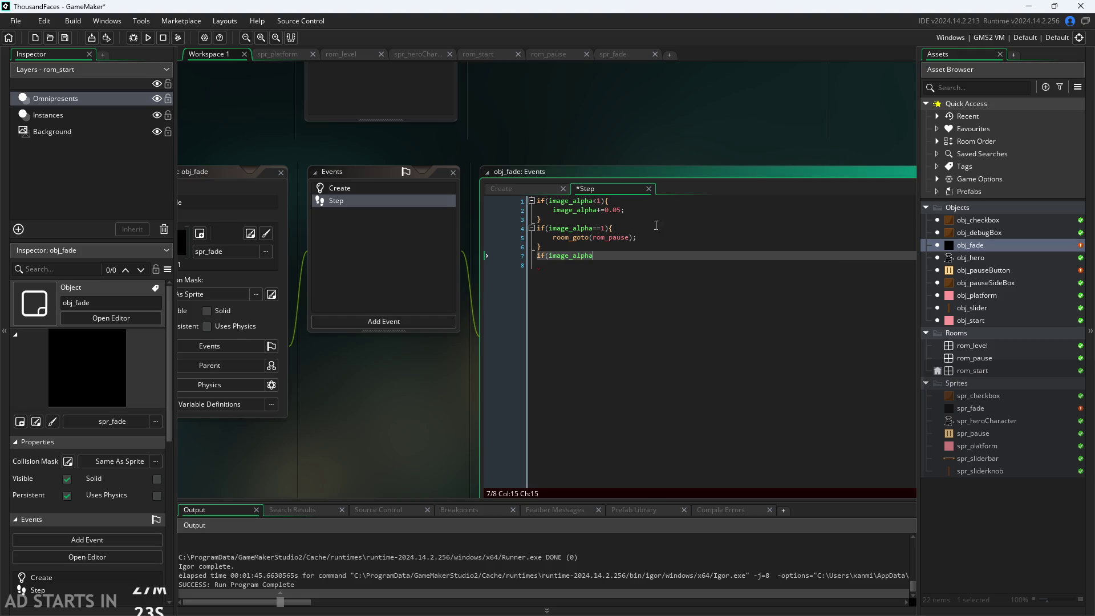
left_click(637, 216)
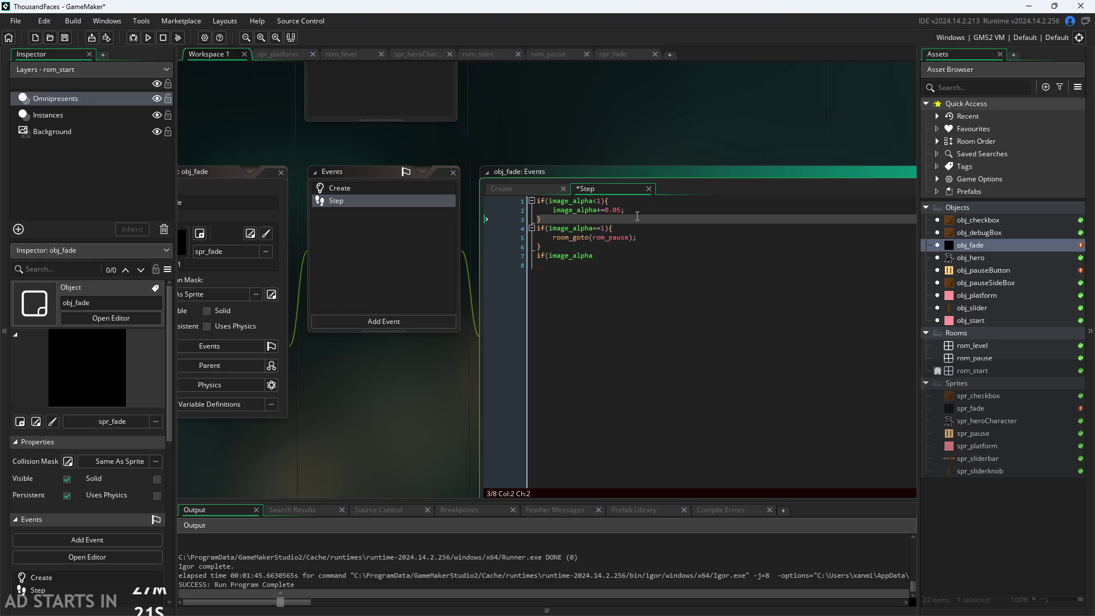
left_click(617, 257)
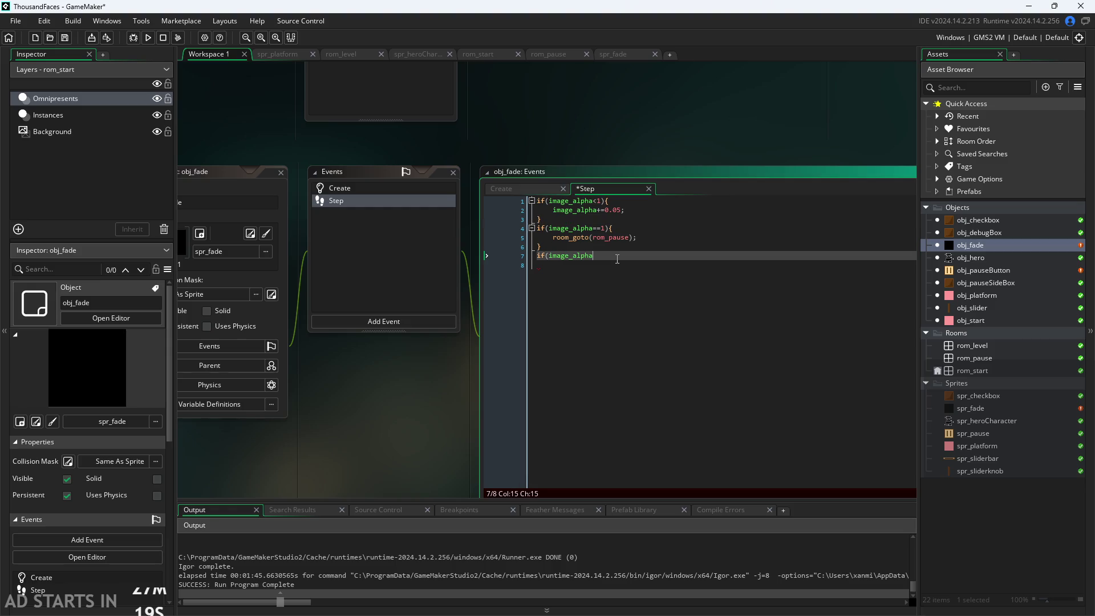
left_click(638, 238)
left_click(622, 258)
Put the room-change block's closing brace on its own line.
key("Home")
key("BackSpace")
key("BackSpace")
key("BackSpace")
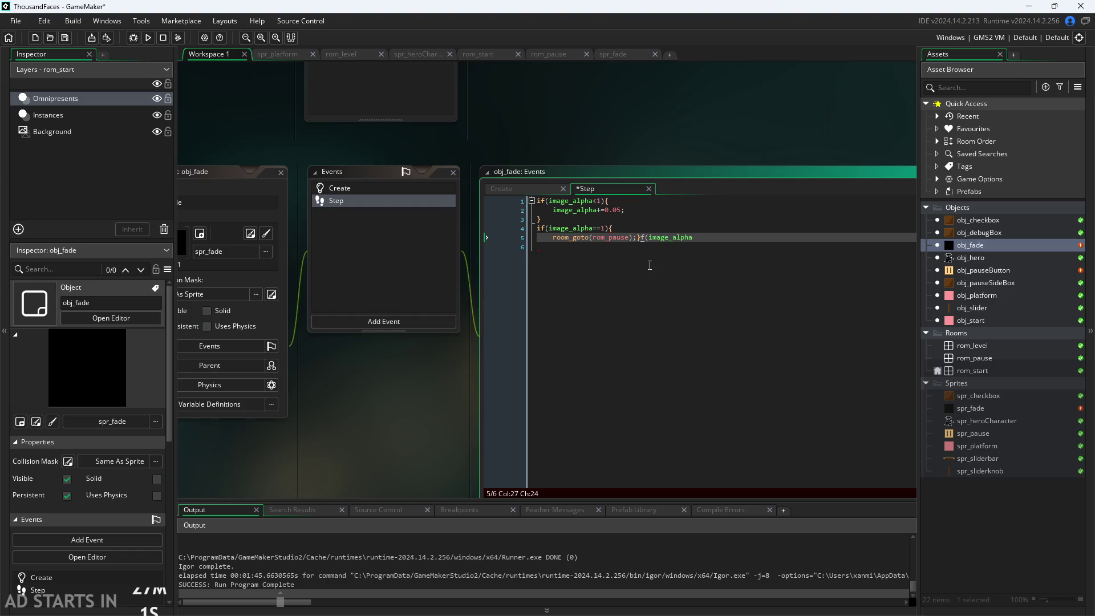
type("}")
key("Return")
key("BackSpace")
key("Left")
key("Return")
key("Right")
key("Return")
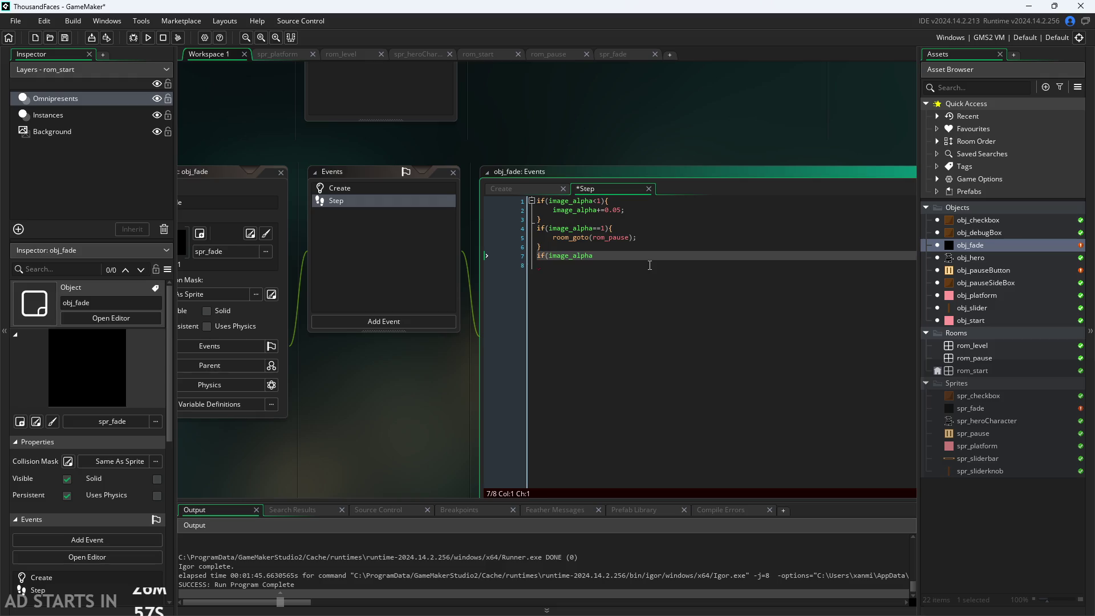
Rewrite line 7 as image_alpha-=0.05;.
left_click_drag(595, 256, 536, 256)
type("imna")
key("BackSpace")
key("BackSpace")
type("ahge")
key("BackSpace")
key("BackSpace")
key("BackSpace")
type("ge_")
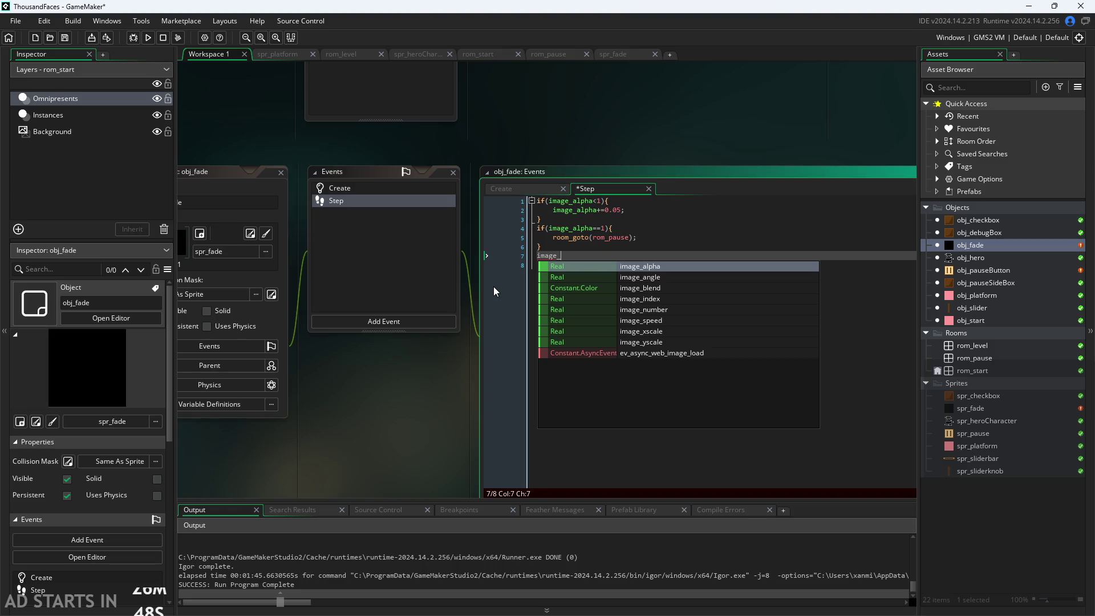
key("Return")
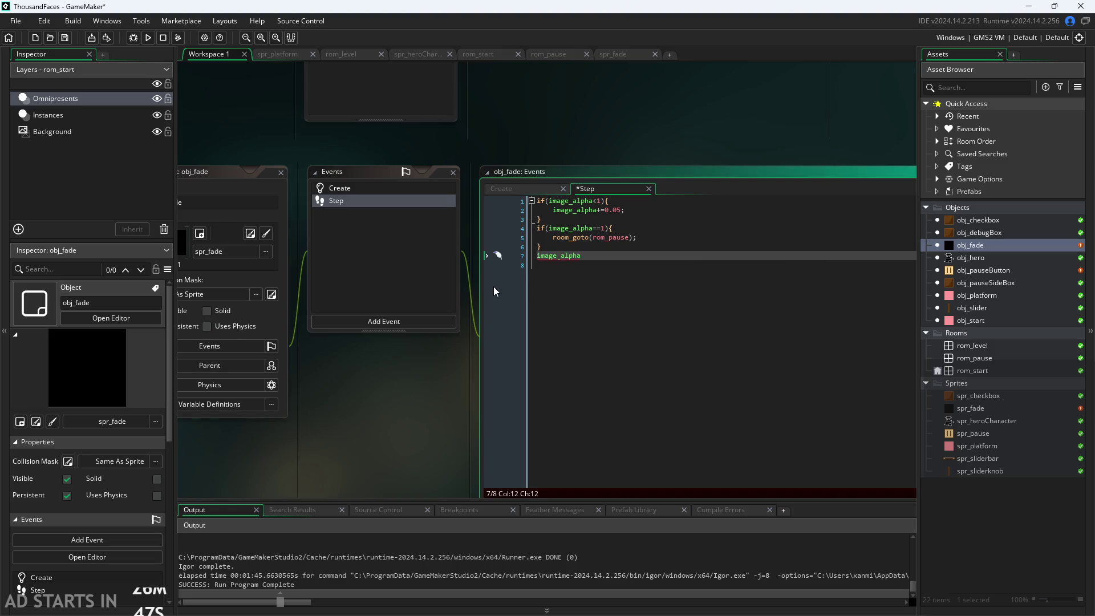
type("-=")
type("0.05;")
Insert a blank line above image_alpha-=0.05; and indent it with Tab.
key("Home")
key("Return")
key("Up")
key("Down")
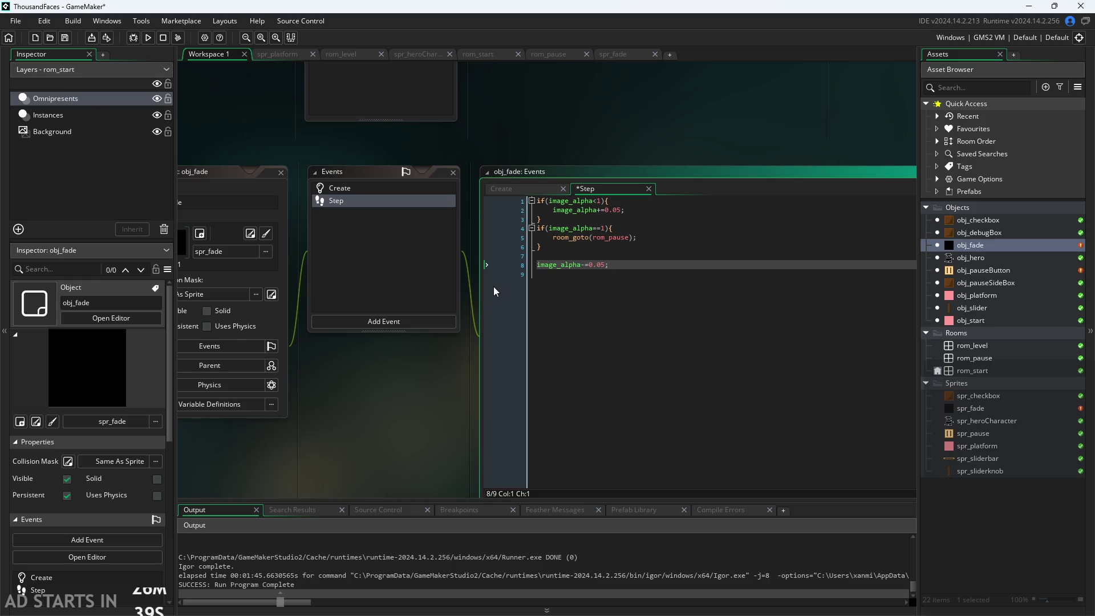
key("Tab")
key("Up")
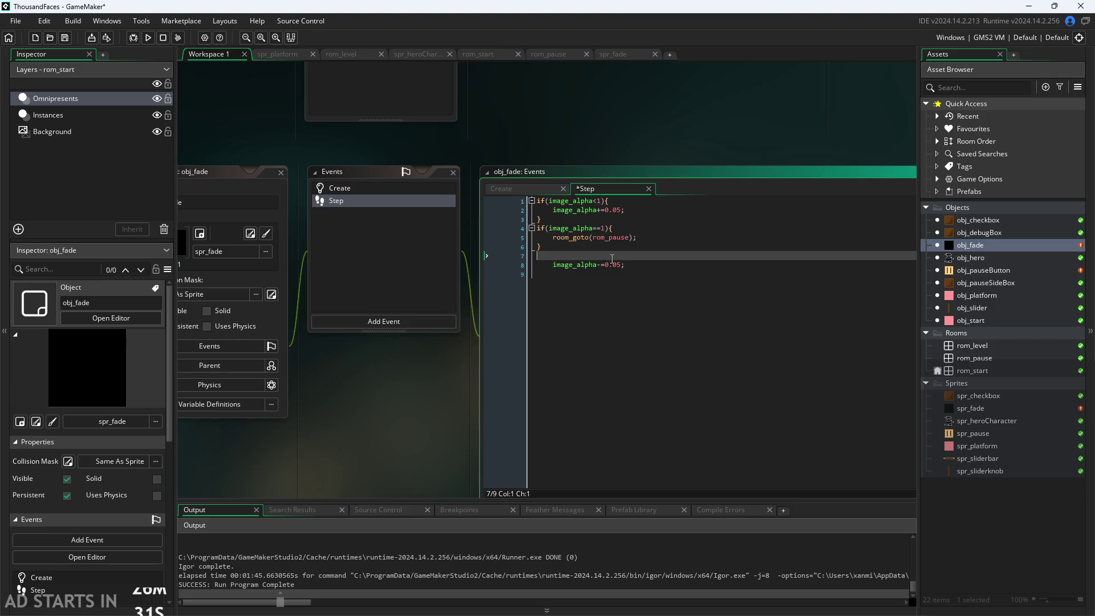
mouse_move(570, 232)
mouse_move(565, 260)
left_click_drag(625, 264, 552, 266)
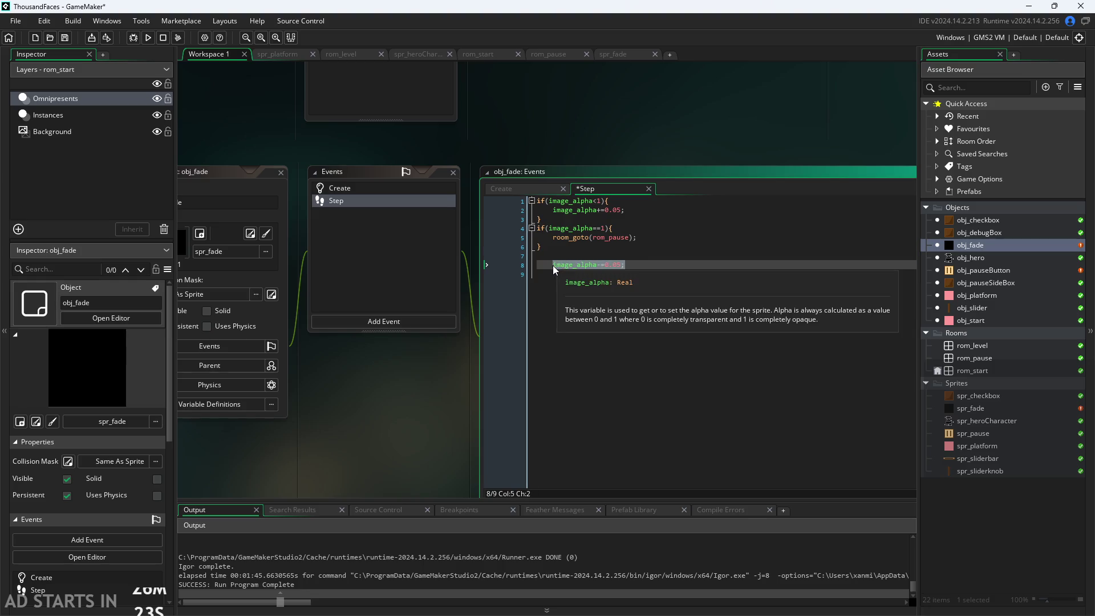
left_click(564, 255)
left_click(652, 235)
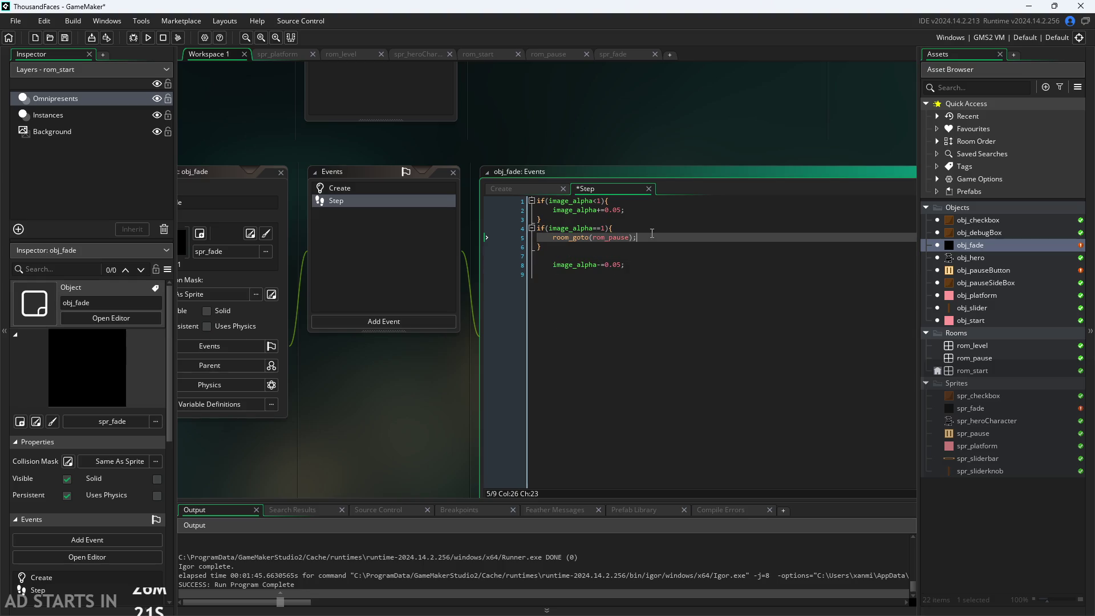
left_click(505, 187)
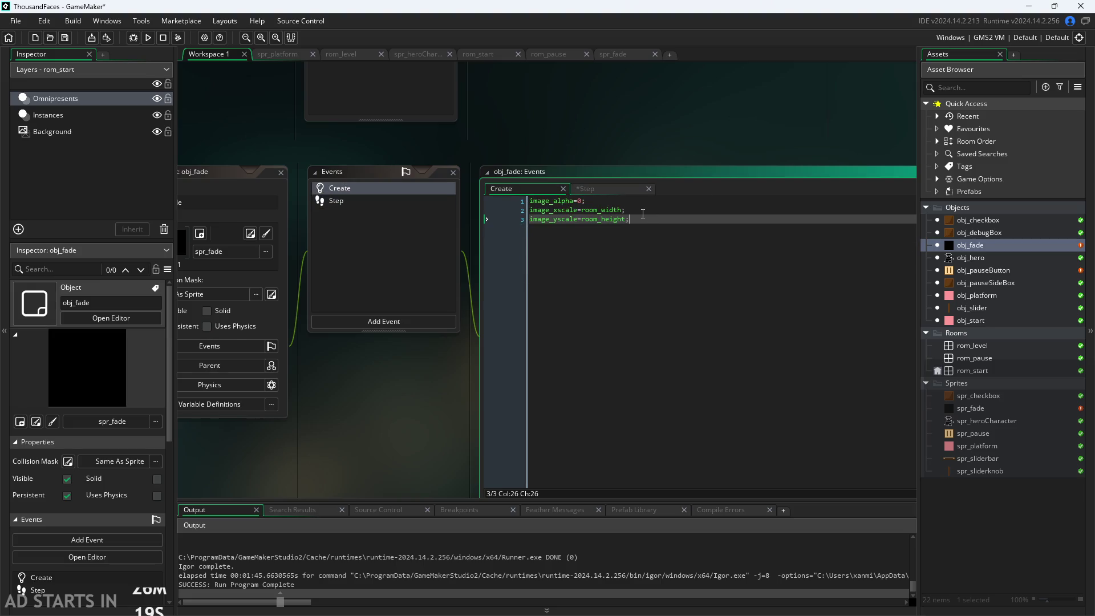
Add a fourth Create line declaring fadeout=false;.
key("Return")
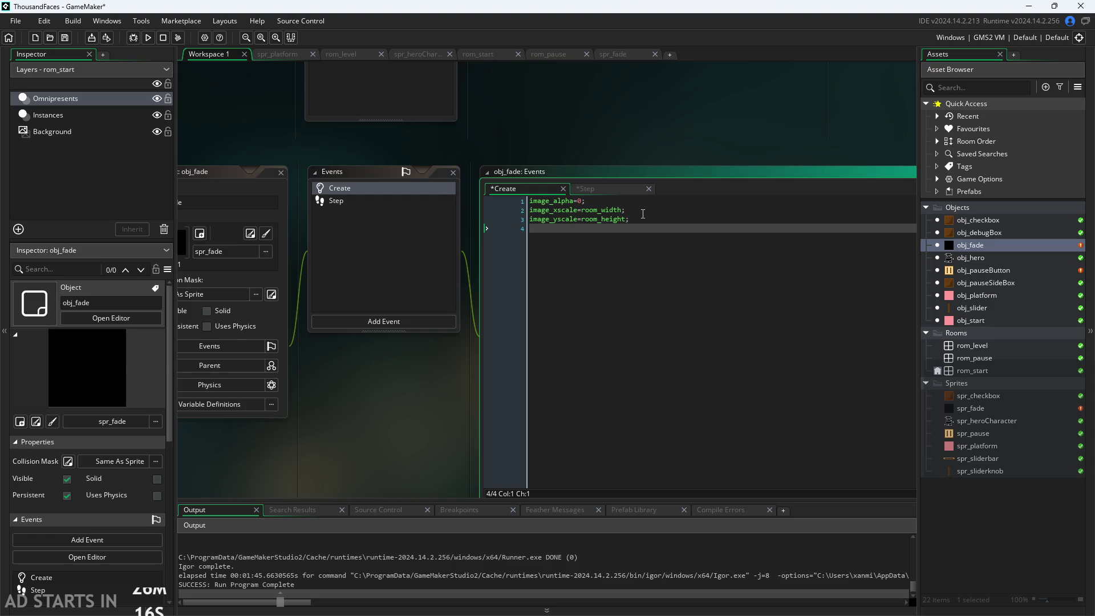
type("FA")
type("fad")
type("e")
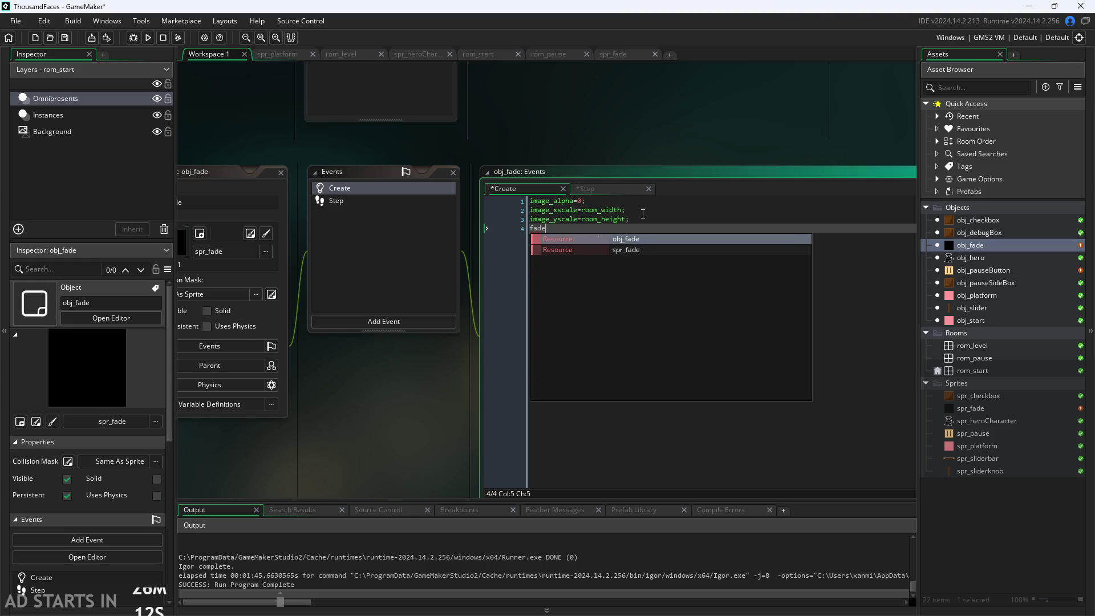
type("out-falks")
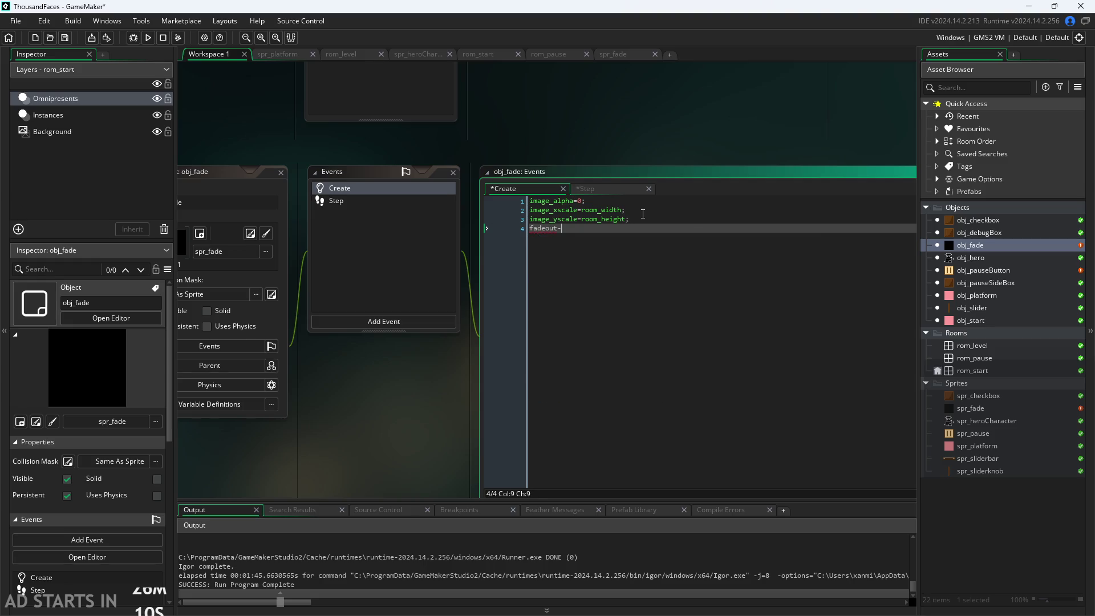
key("BackSpace")
key("BackSpace")
key("BackSpace")
type("=false;")
left_click(633, 189)
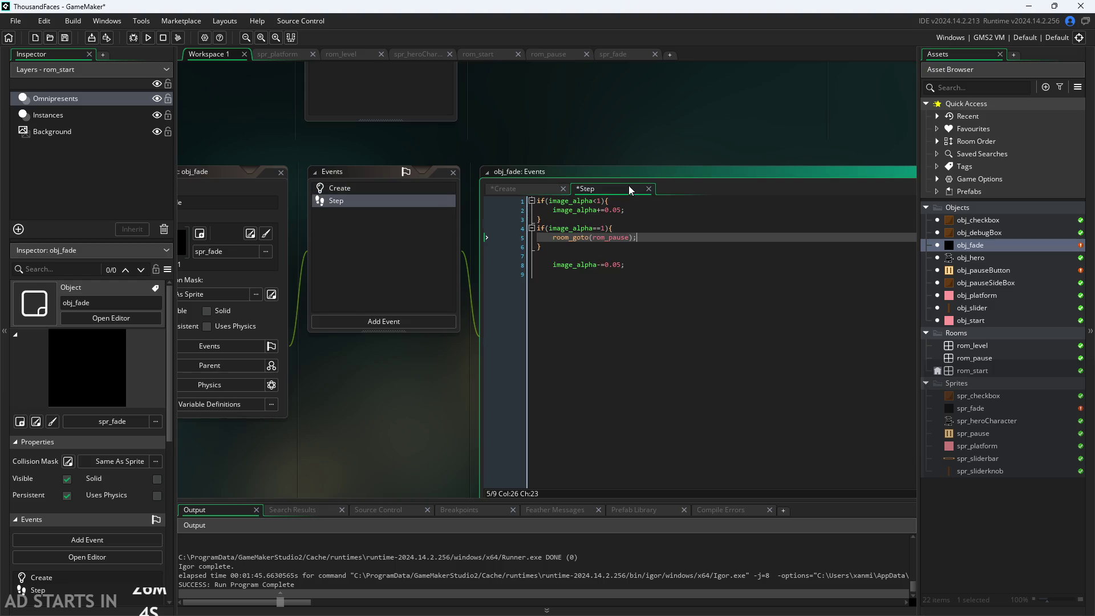
Add fadeout=true after room_goto(rom_pause) and wrap the alpha decrease in if(fadeout).
key("Return")
type("fadeout")
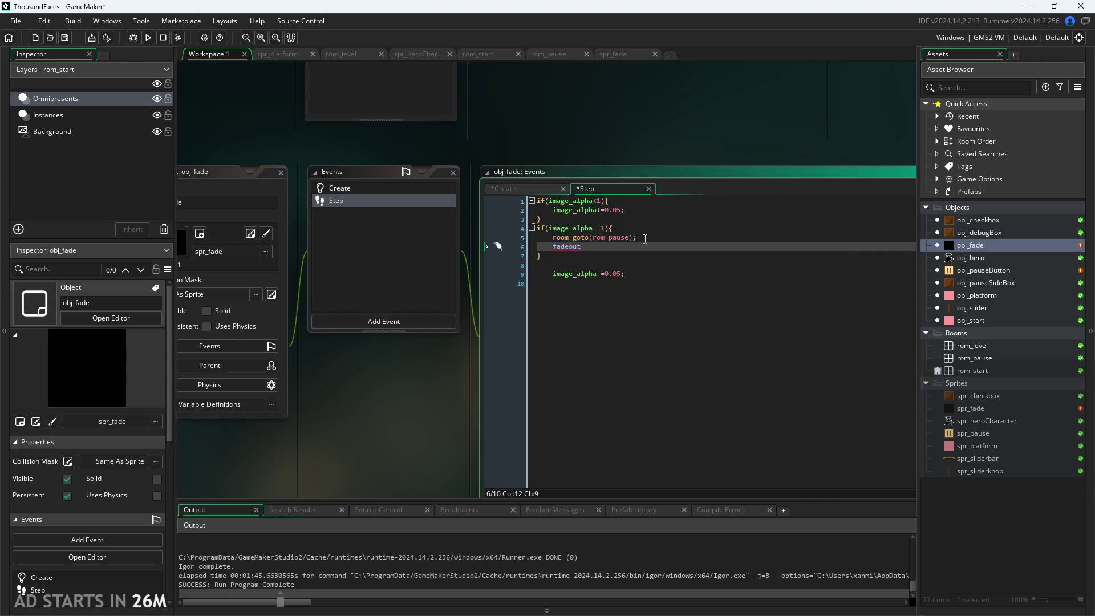
type("=true;")
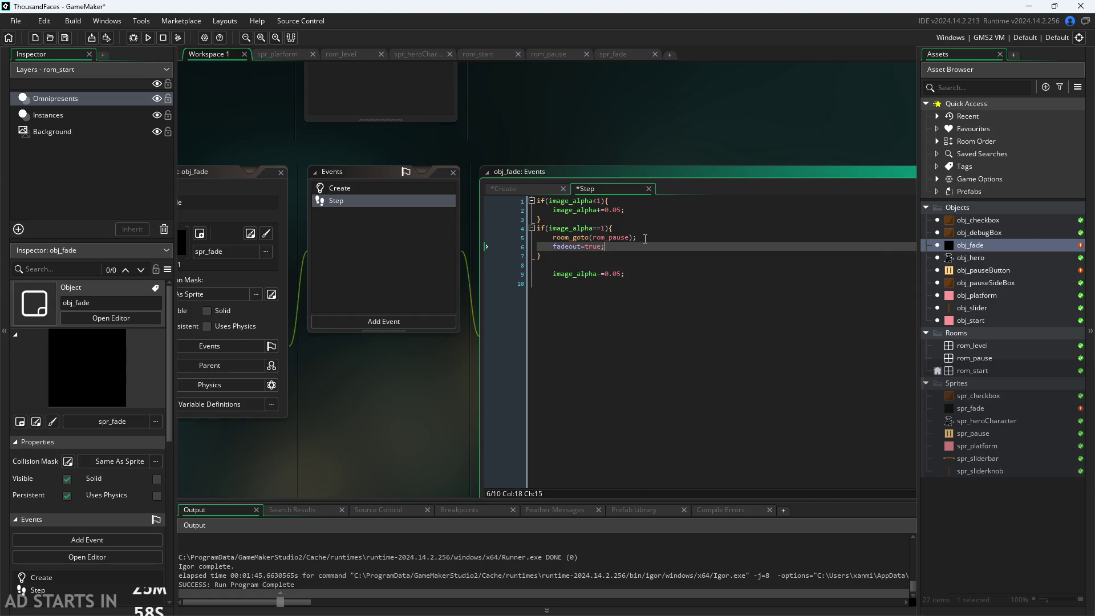
key("Down")
key("Down")
type("if(")
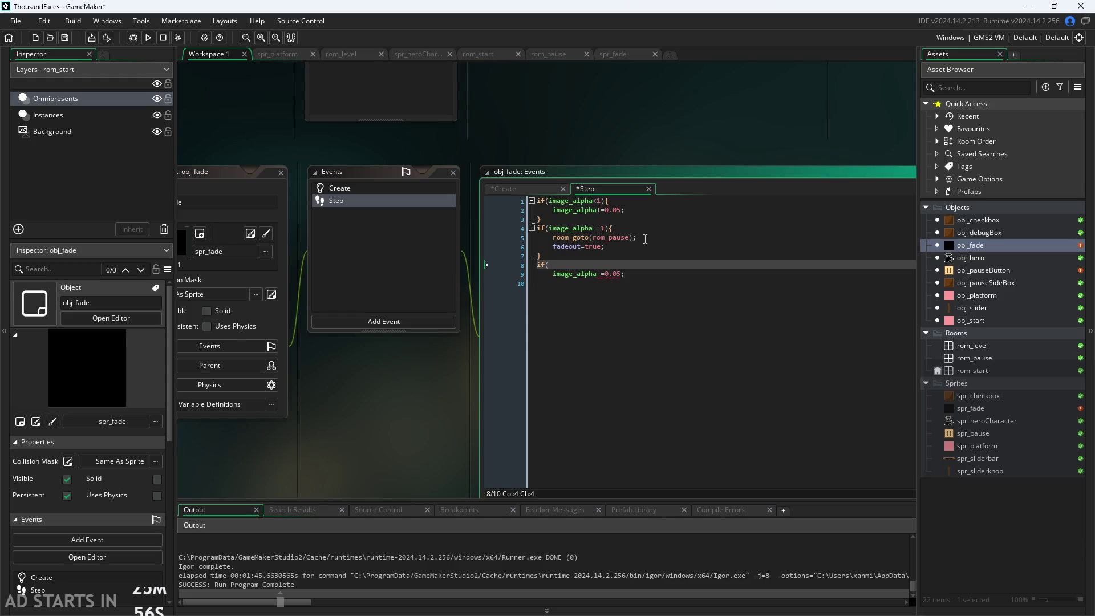
type("fad")
key("Return")
type(")")
key("Down")
key("Down")
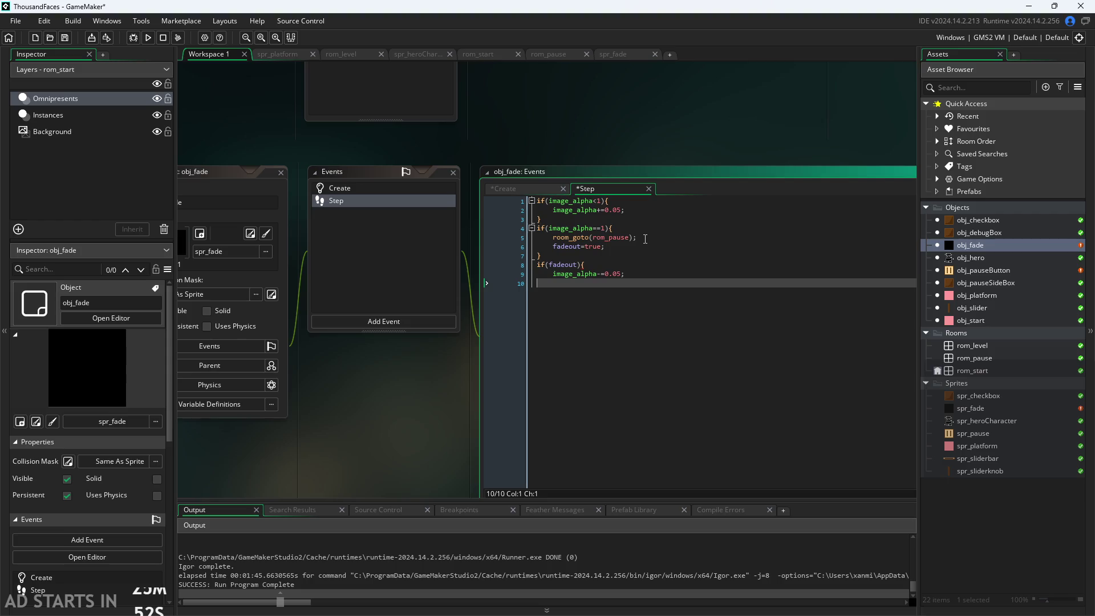
left_click(603, 202)
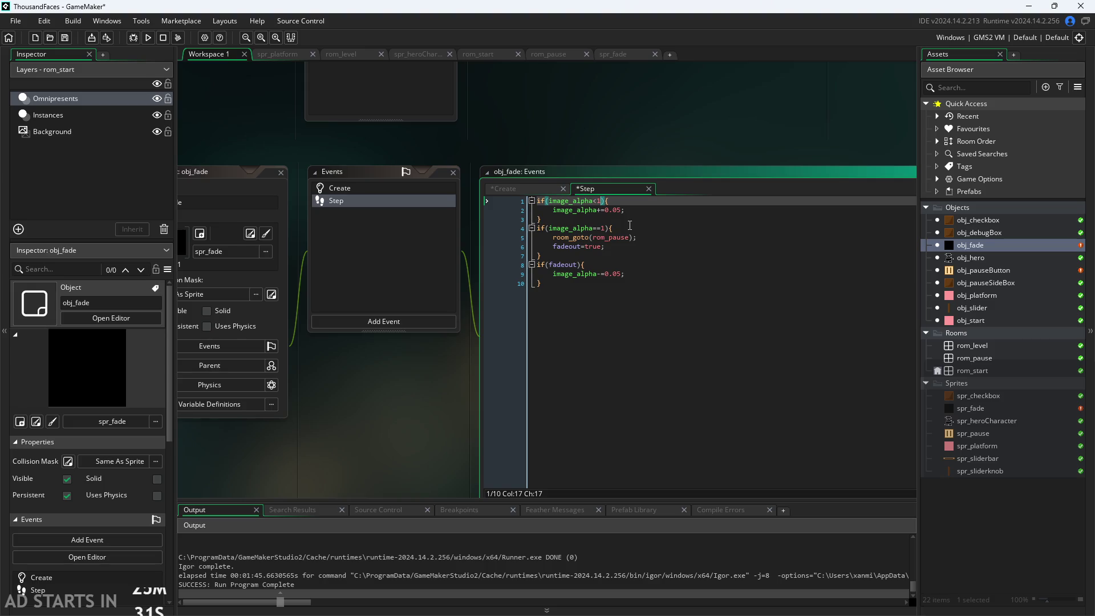
Extend the Step event's first condition to image_alpha<1&&!fadeout.
type("&&")
type("obj_fade")
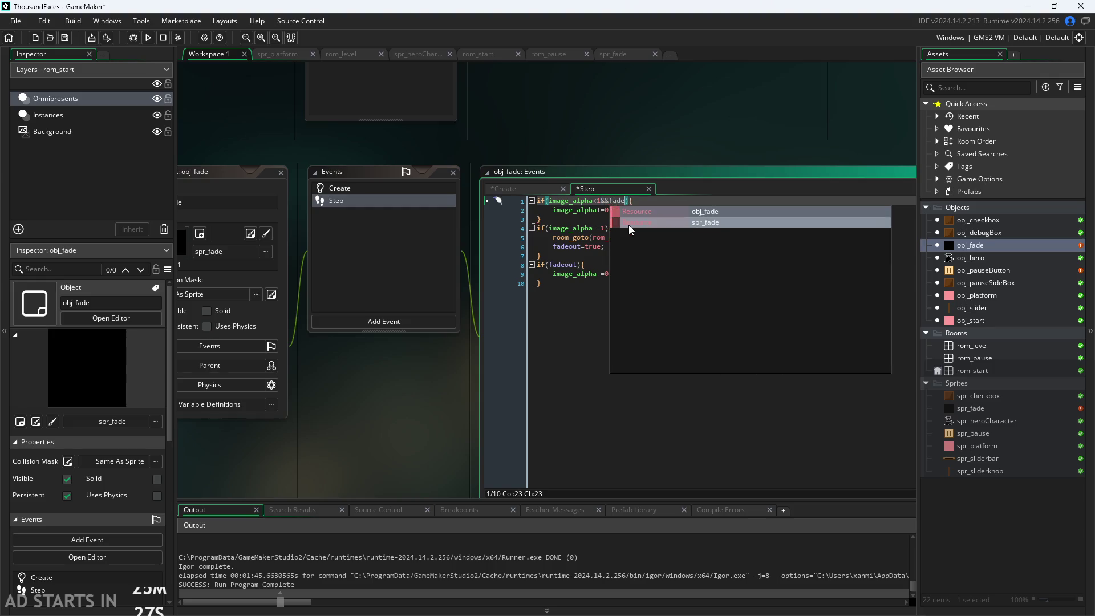
key("BackSpace")
key("BackSpace")
key("BackSpace")
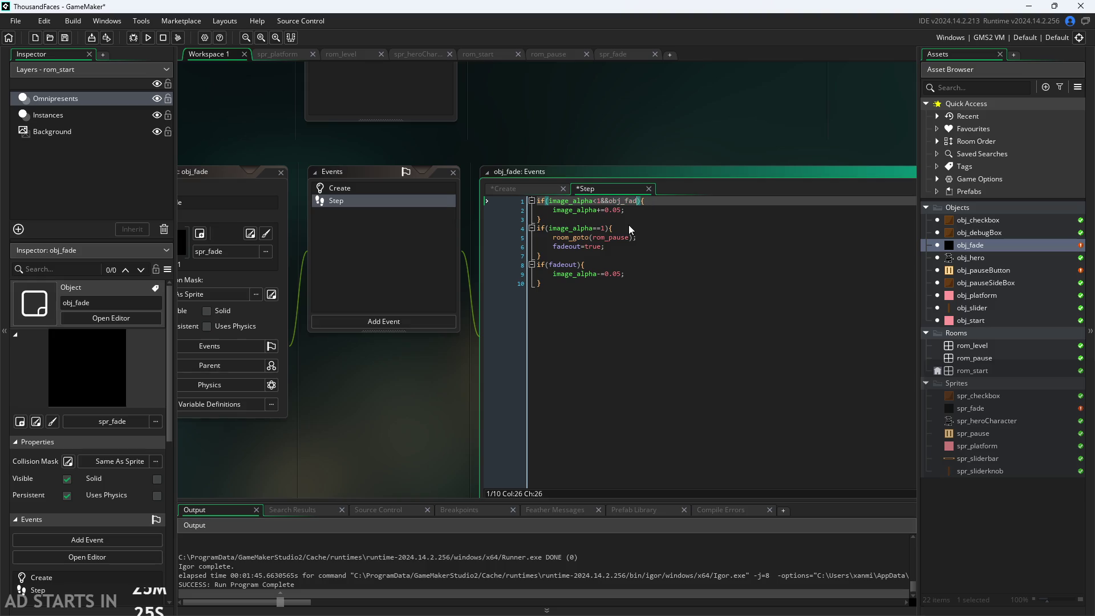
type("!fadeo")
type("iu")
type("ut")
key("End")
left_click(633, 210)
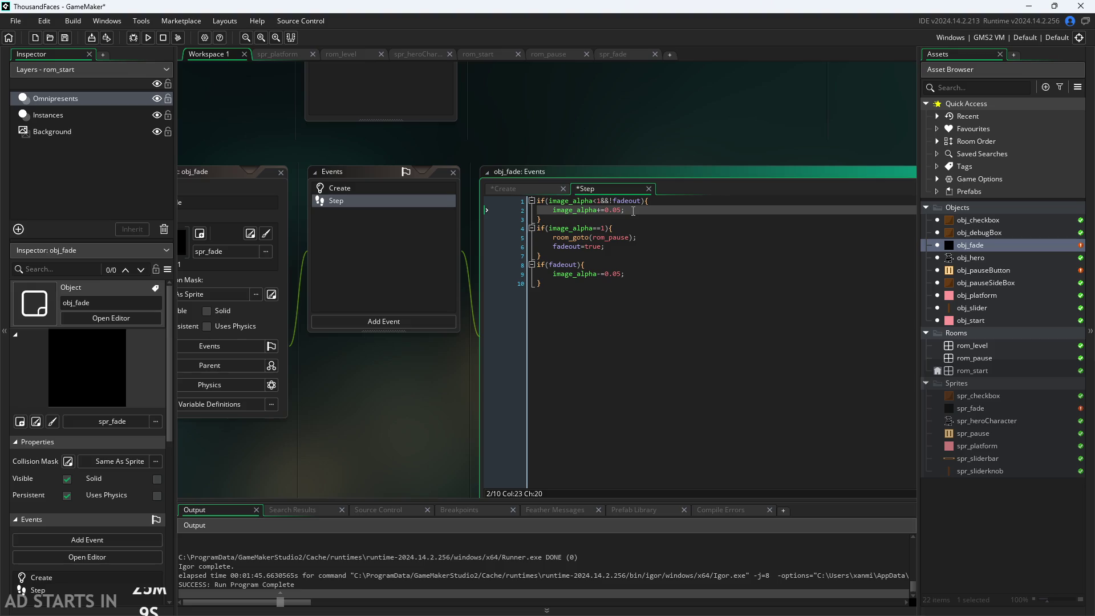
left_click(646, 283)
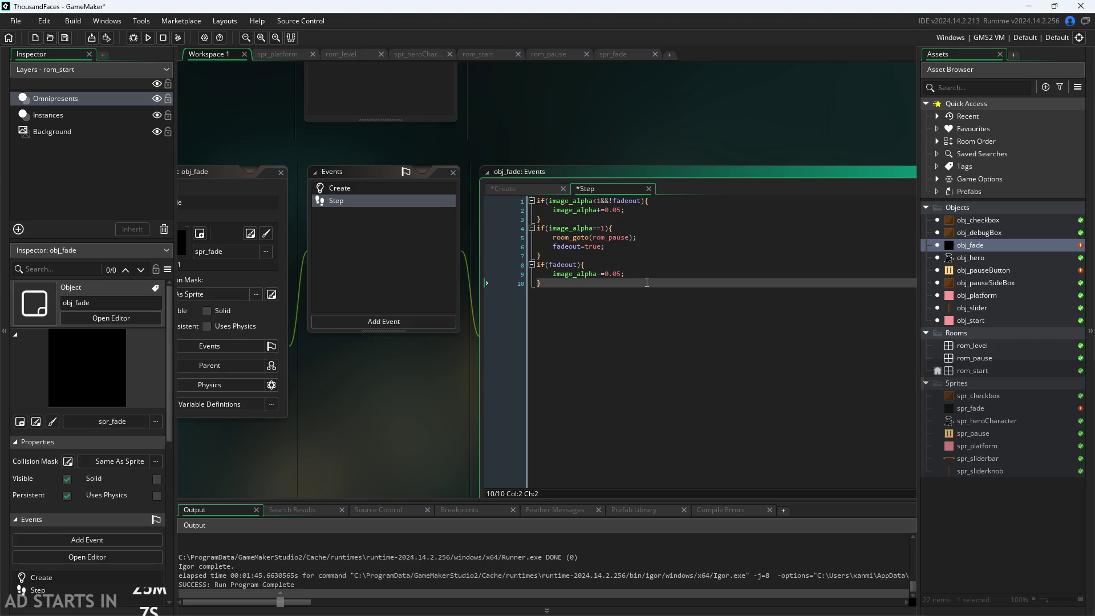
left_click(577, 266)
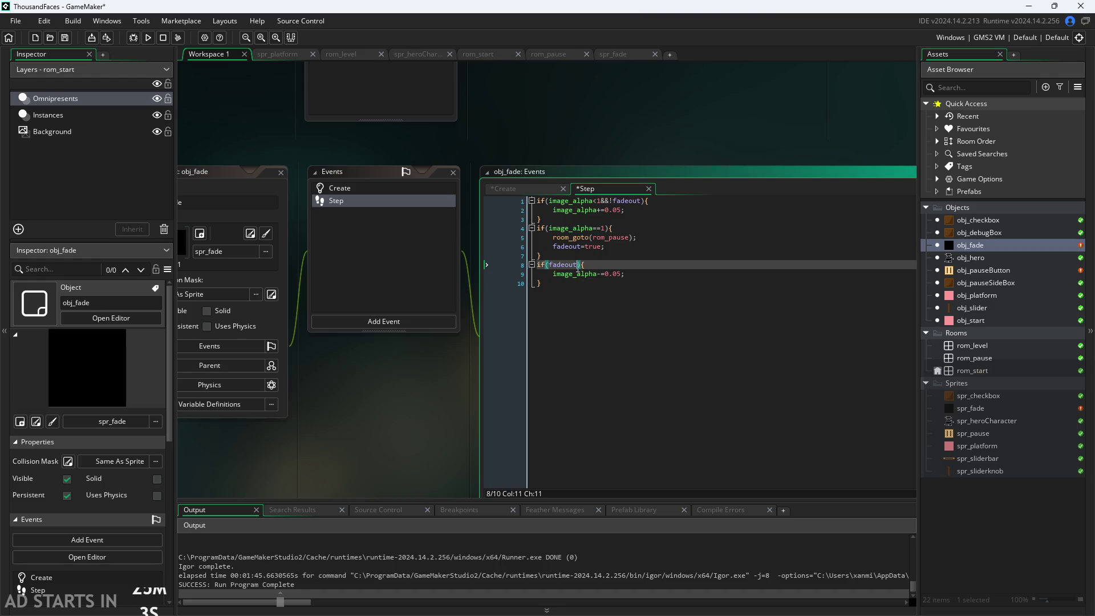
left_click(641, 274)
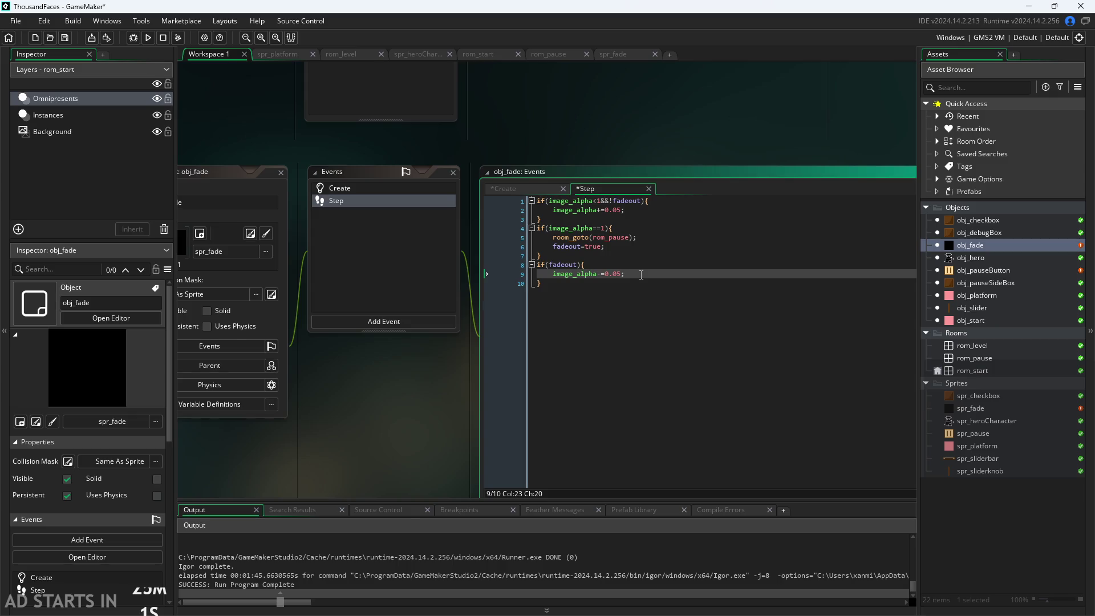
Inside the fadeout block, add an if(image_alpha==0) check above the alpha decrease.
key("Home")
key("Return")
key("Up")
type("if(")
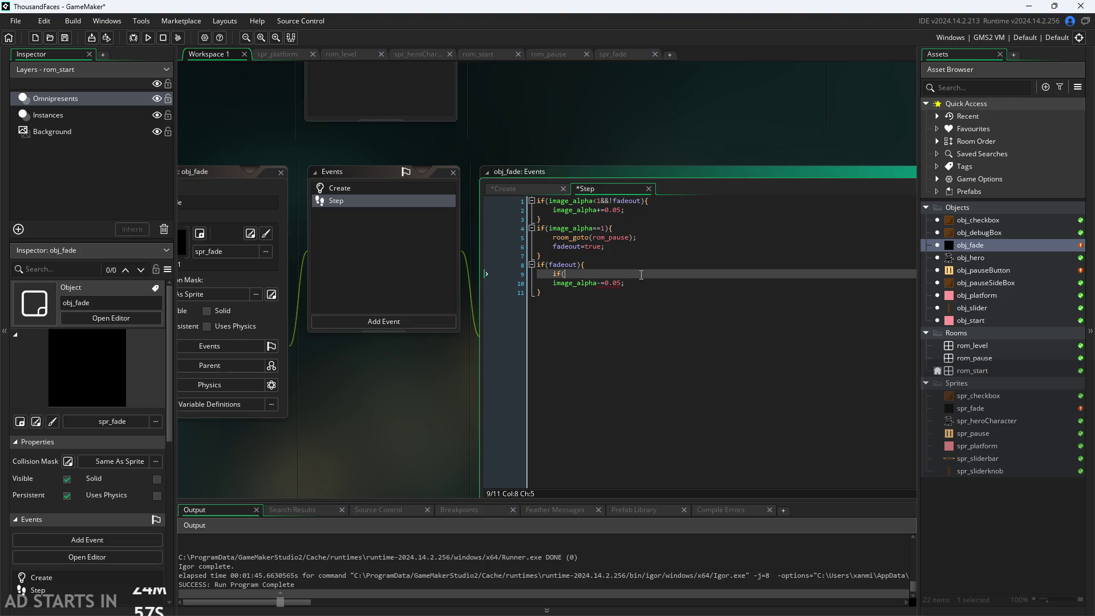
type("image_alpha")
type("==0){")
key("Return")
type("inst")
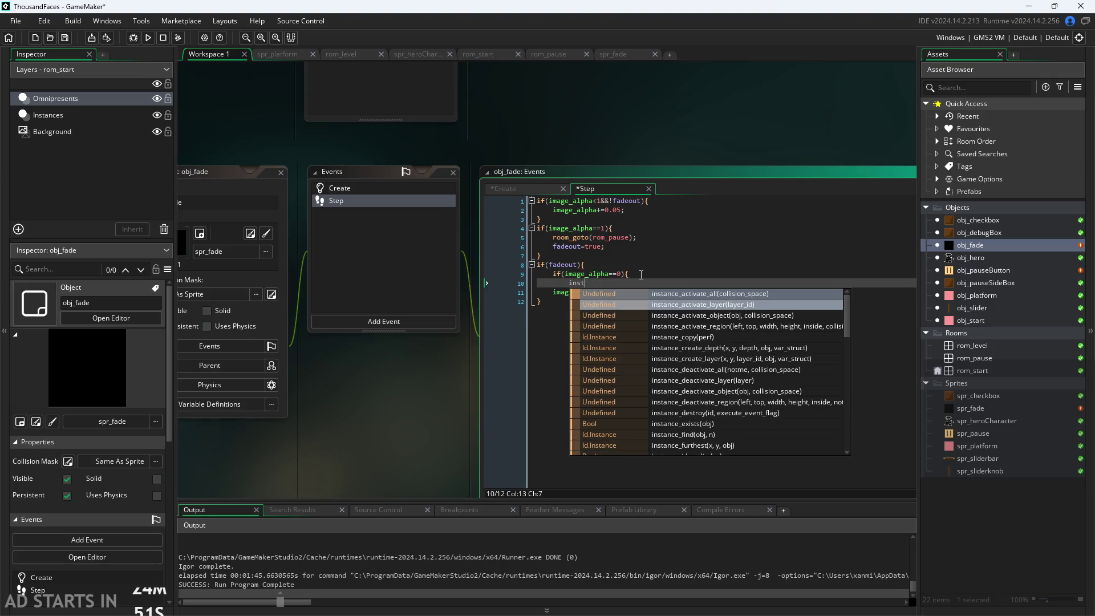
type("ance_del")
key("BackSpace")
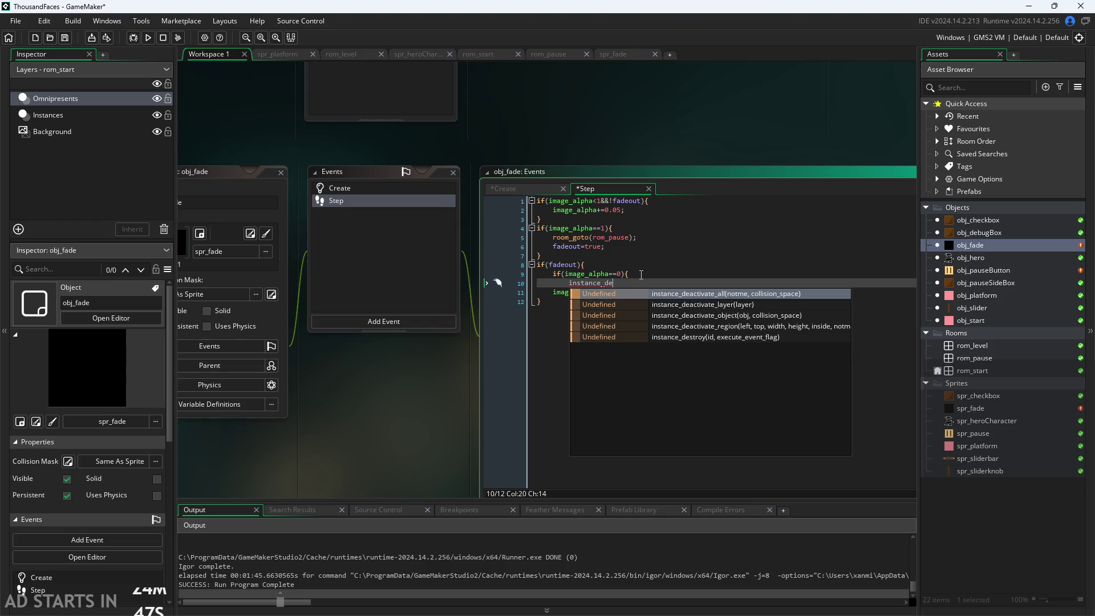
key("BackSpace")
key("BackSpace")
key("BackSpace")
key("BackSpace")
key("BackSpace")
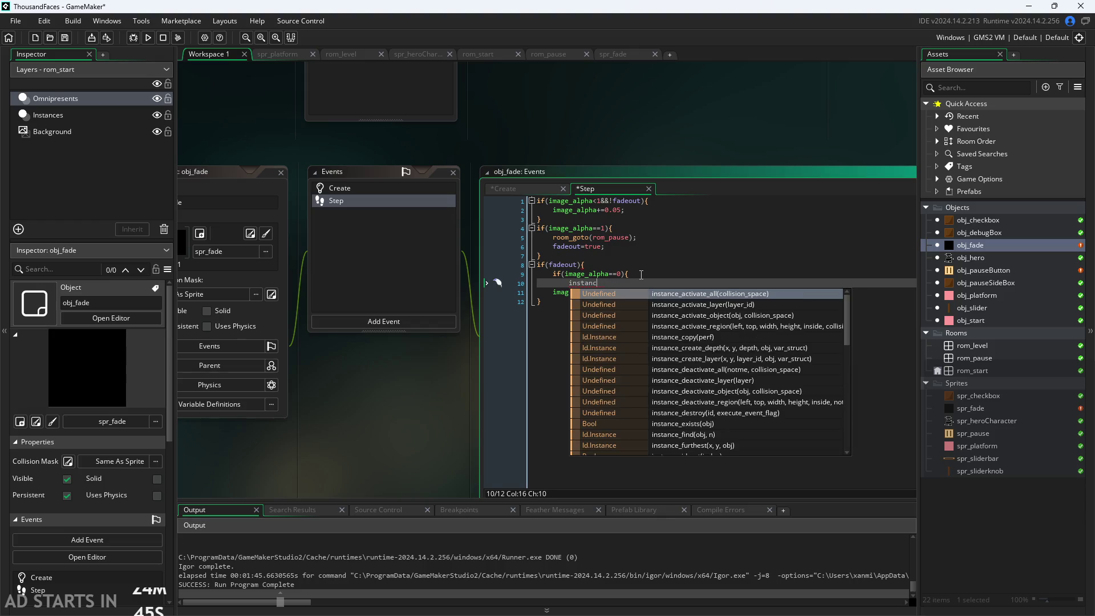
type("delete")
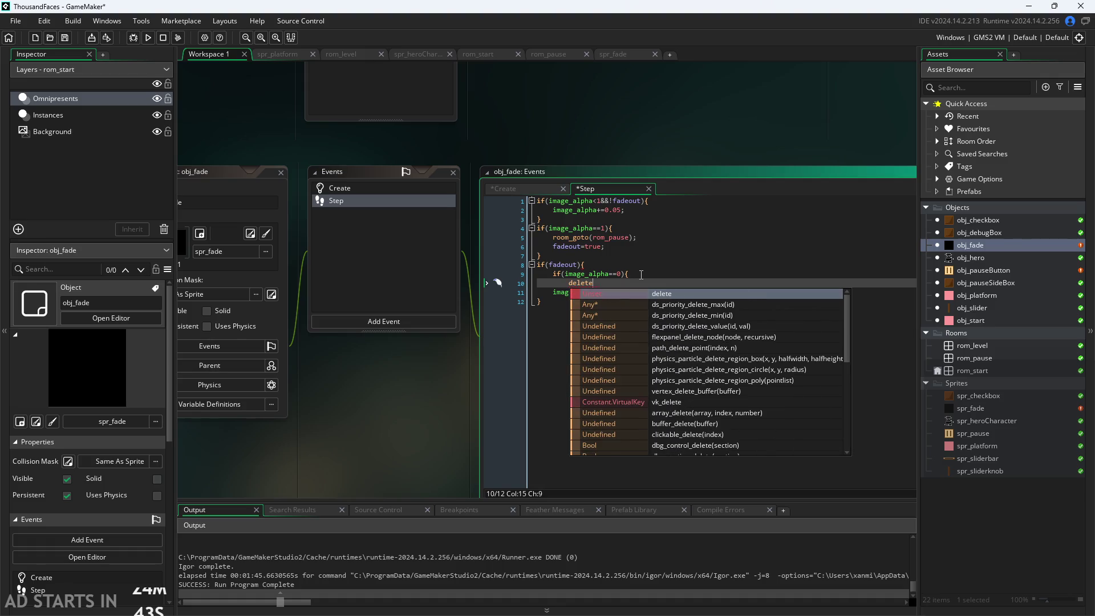
Browse the suggestion list for a delete function, then clear the mistyped name.
key("Down")
key("Down")
key("Down")
key("Up")
key("Up")
key("Down")
key("Down")
key("Down")
key("Down")
key("Down")
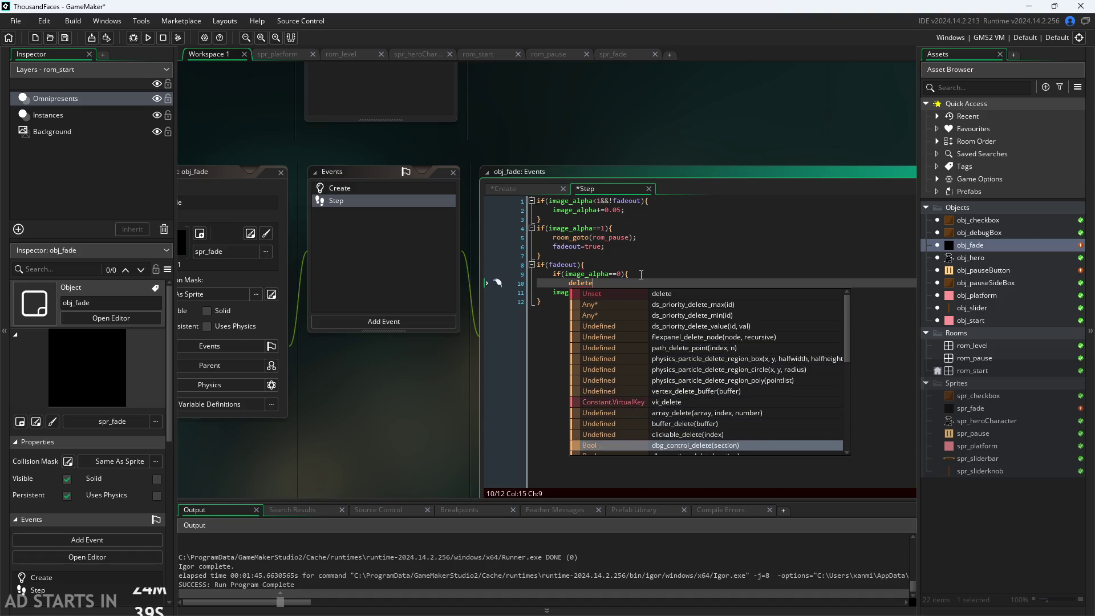
key("Down")
key("Down")
key("Down")
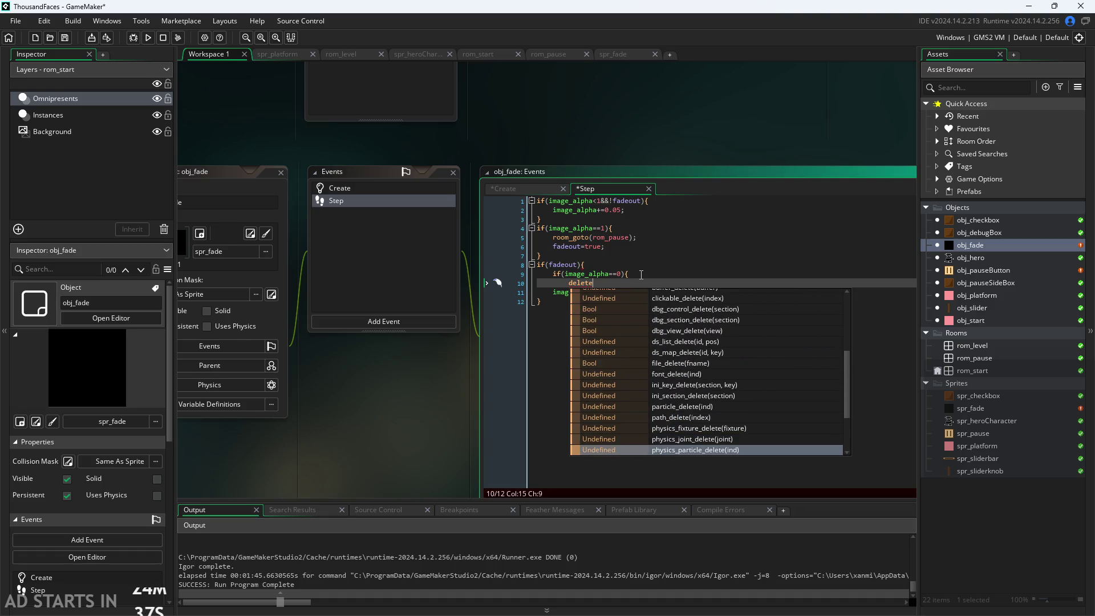
scroll(740, 333, "down", 3)
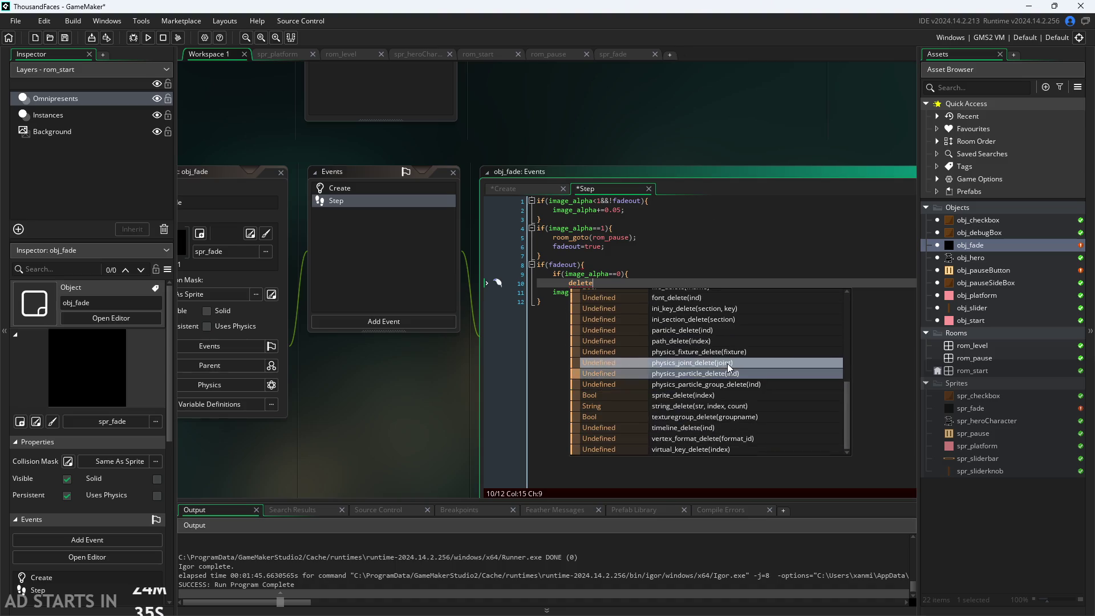
scroll(707, 445, "up", 5)
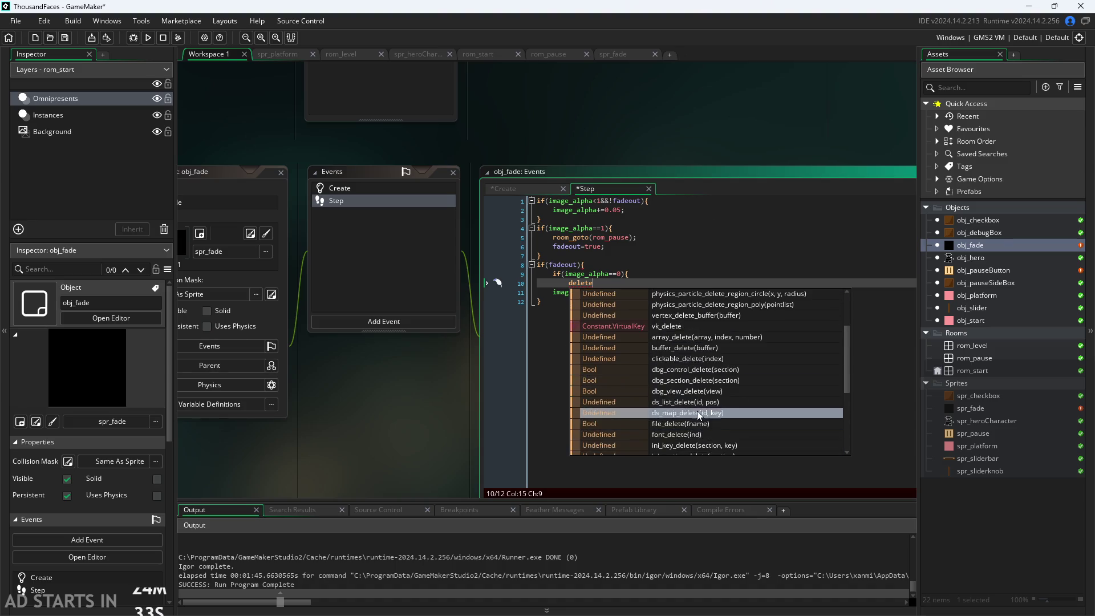
left_click(567, 284)
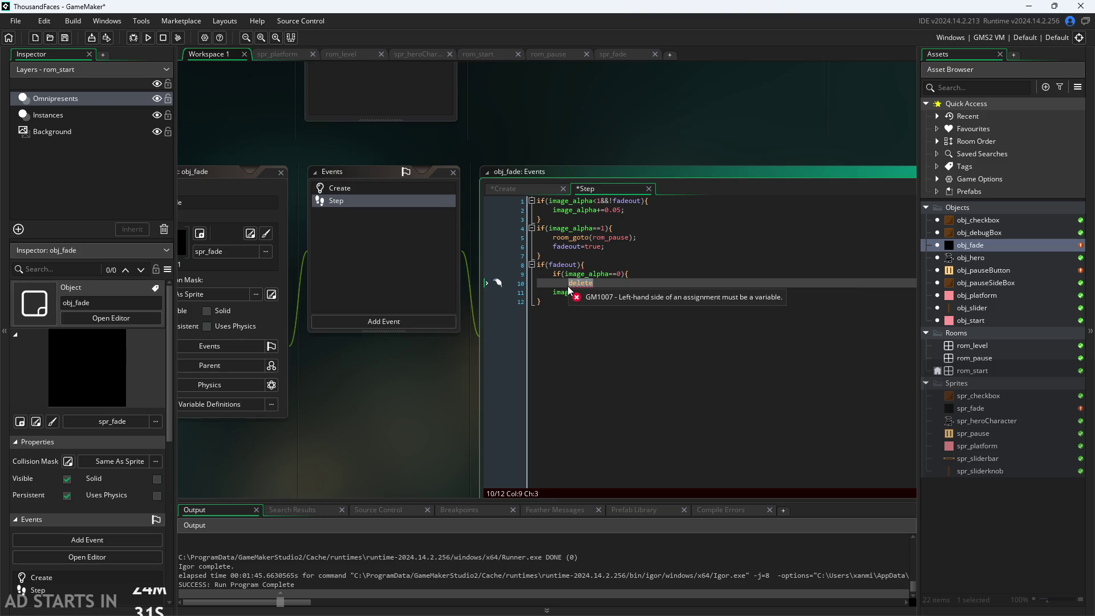
key("BackSpace")
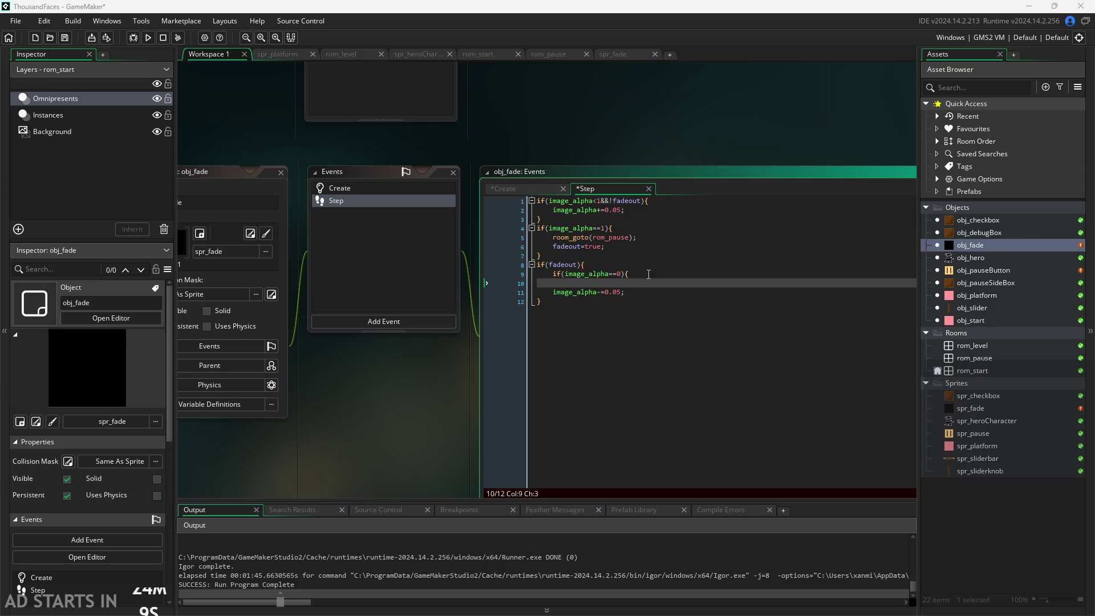
Call instance_destroy(self) in the check, close its brace, and save the project.
type("instanc")
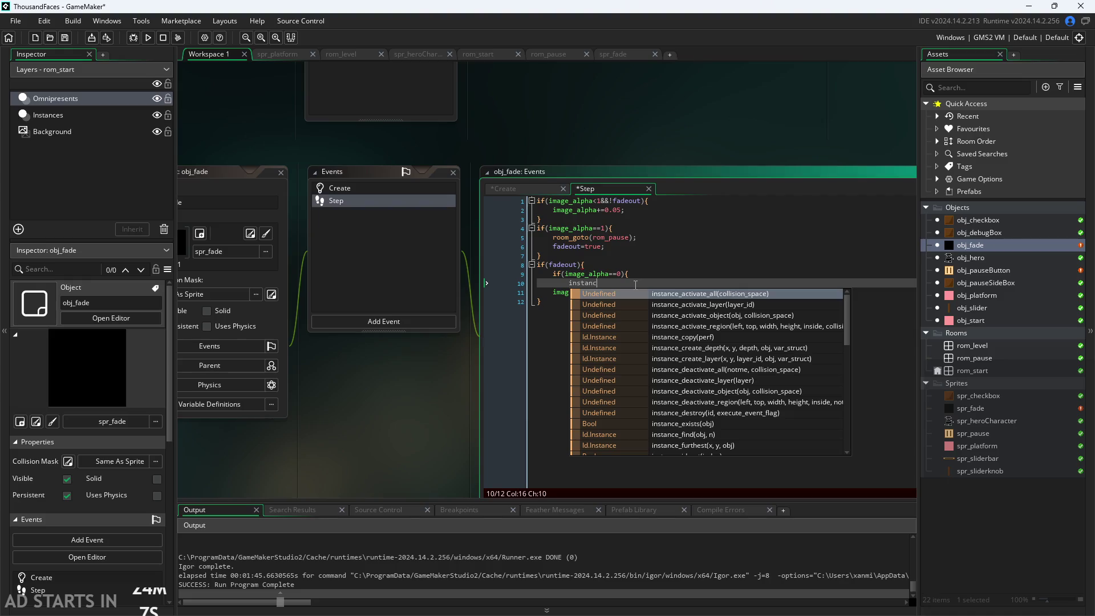
type("e_dest")
key("Return")
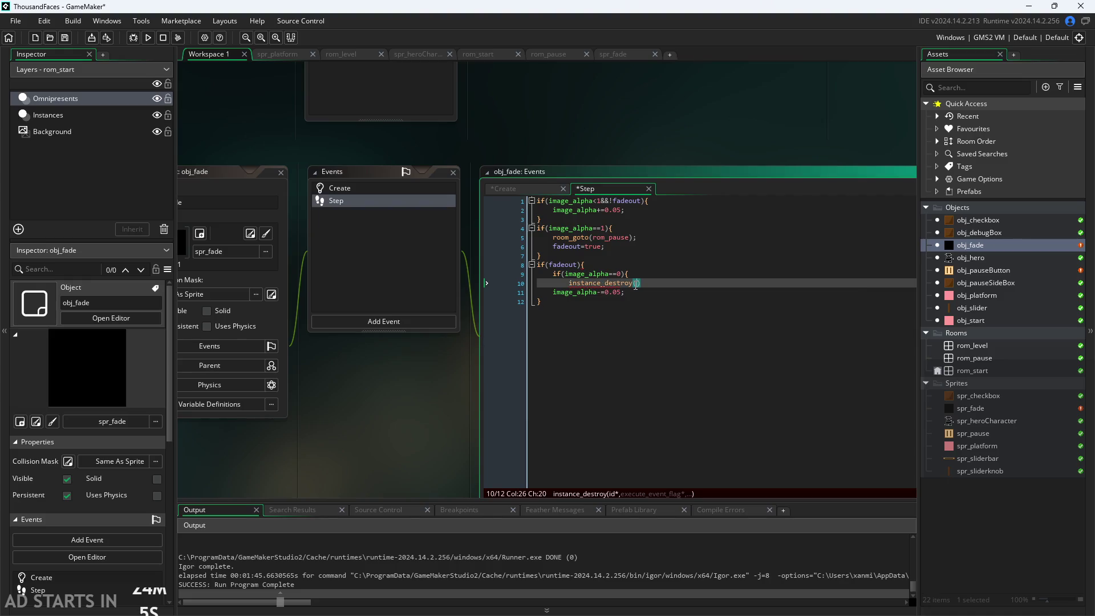
type("self)")
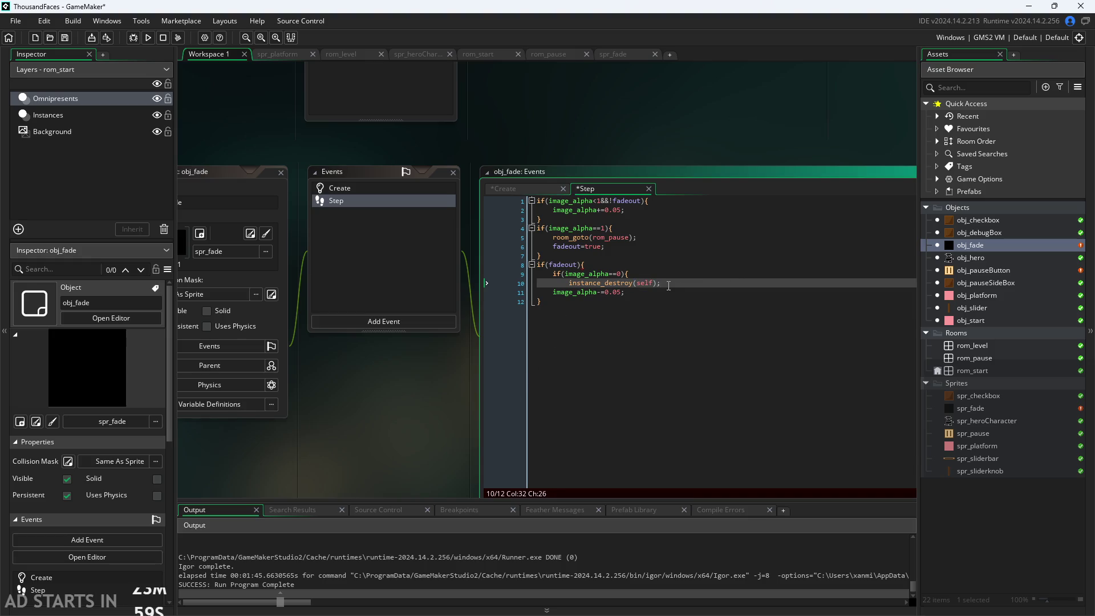
key("Return")
type("}")
key("ctrl+s")
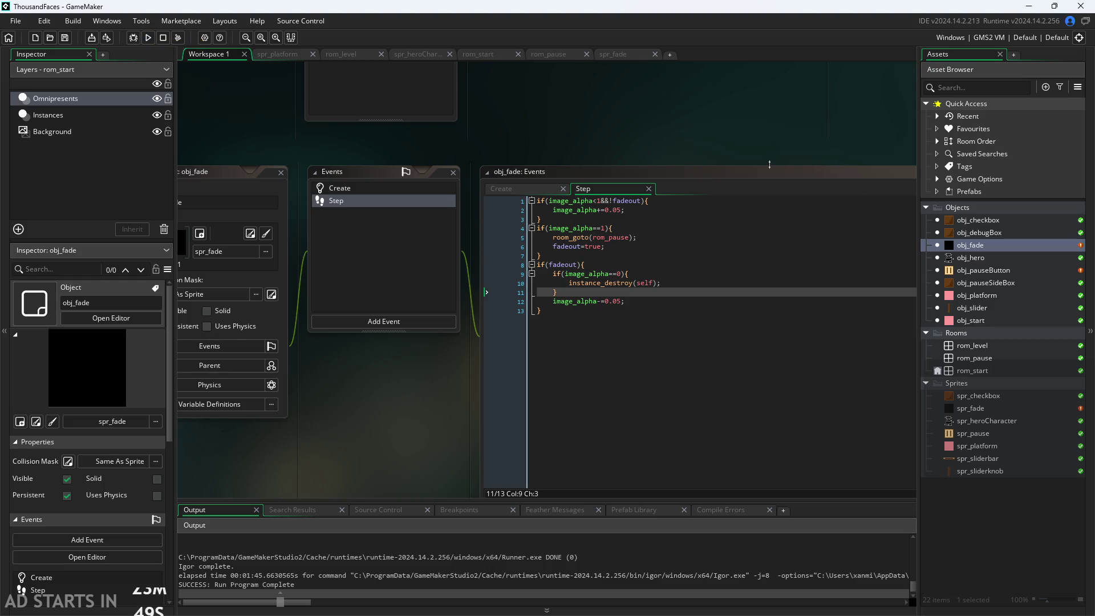
double_click(981, 270)
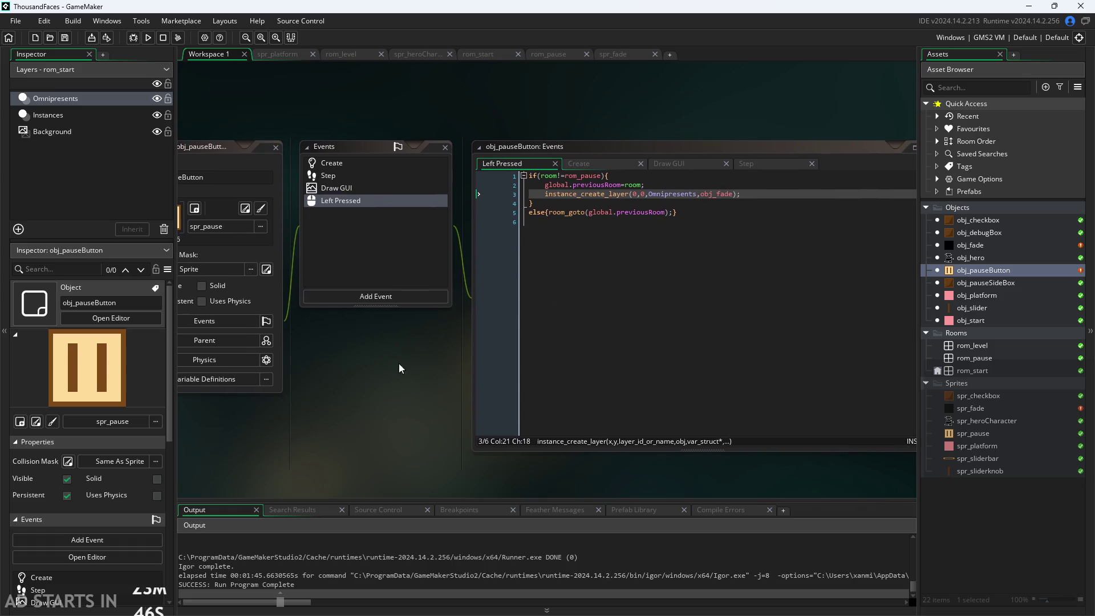
Test-build the game, getting two Draw GUI compile errors, then reopen obj_fade and obj_pauseButton.
left_click(152, 38)
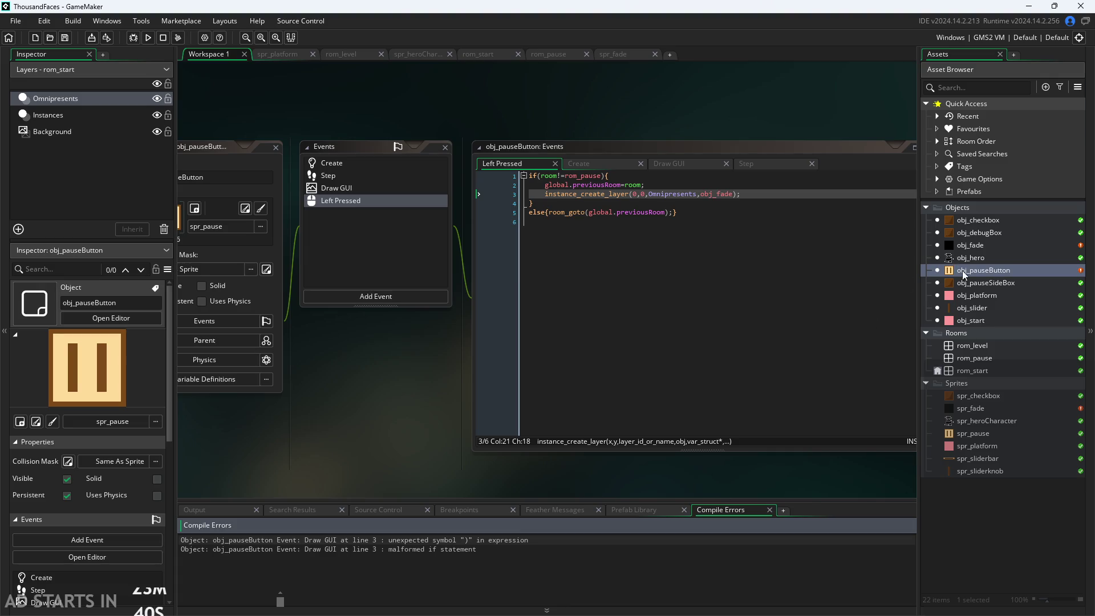
double_click(1022, 245)
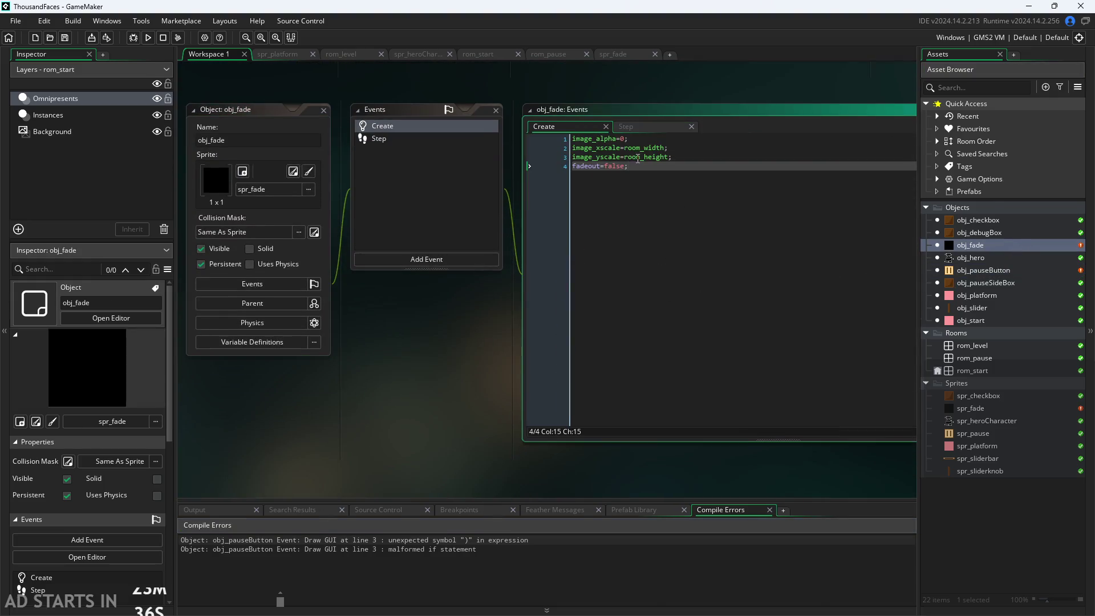
scroll(498, 358, "up", 2)
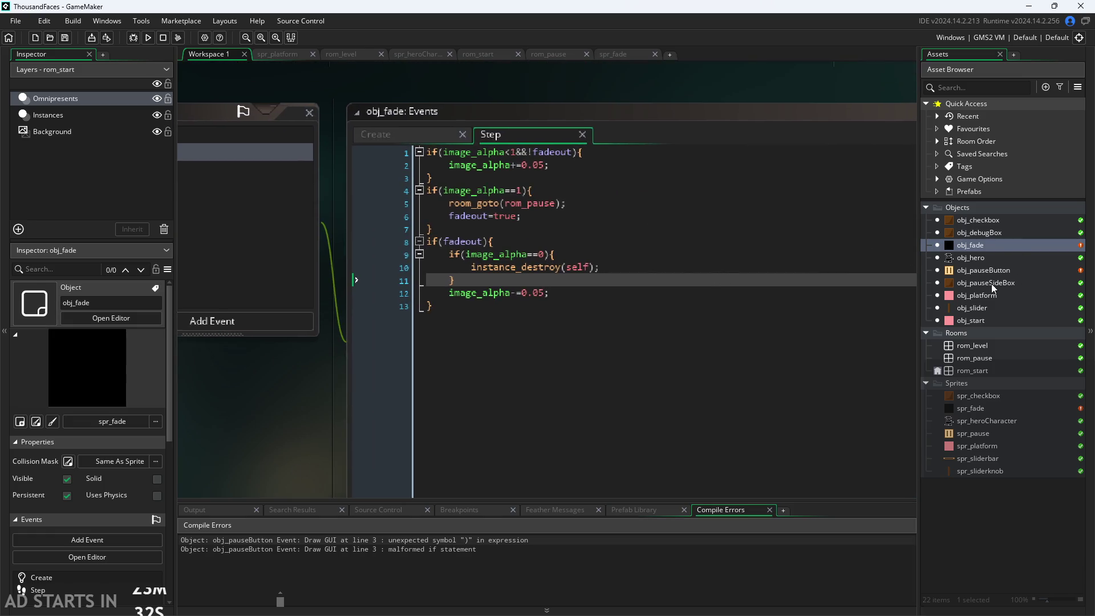
double_click(1032, 270)
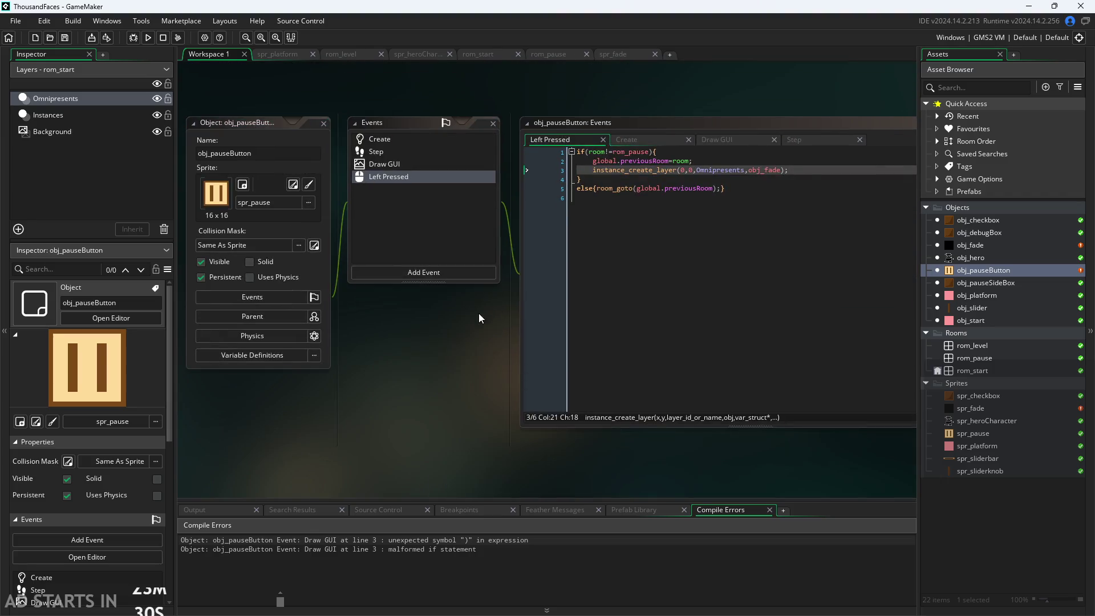
Delete the empty if(){} block from obj_pauseButton's Draw GUI code and save-and-run with F5.
scroll(341, 414, "up", 3)
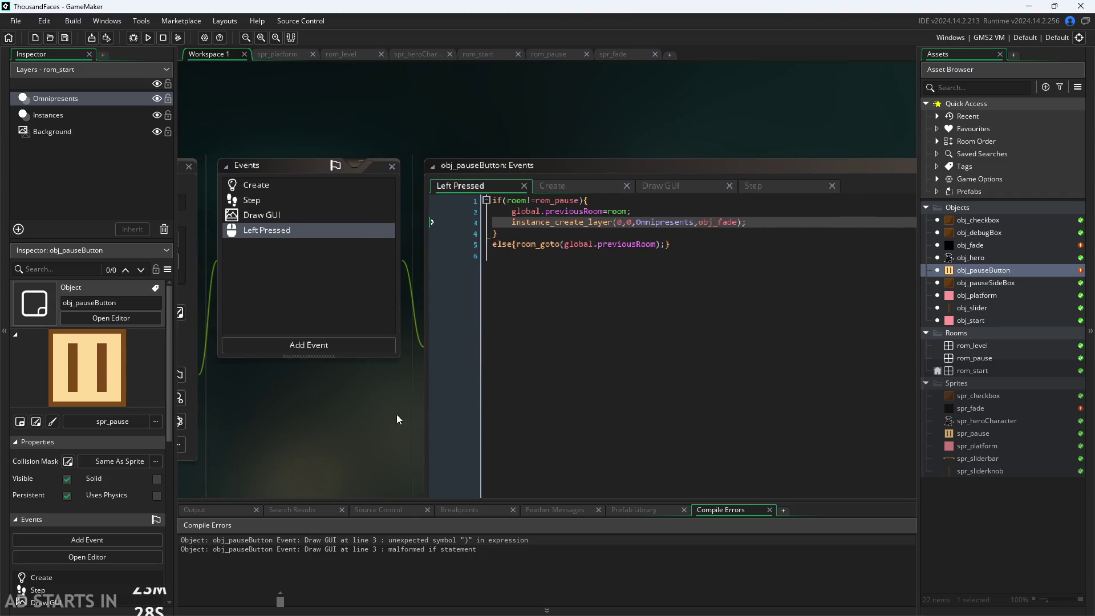
left_click(467, 538)
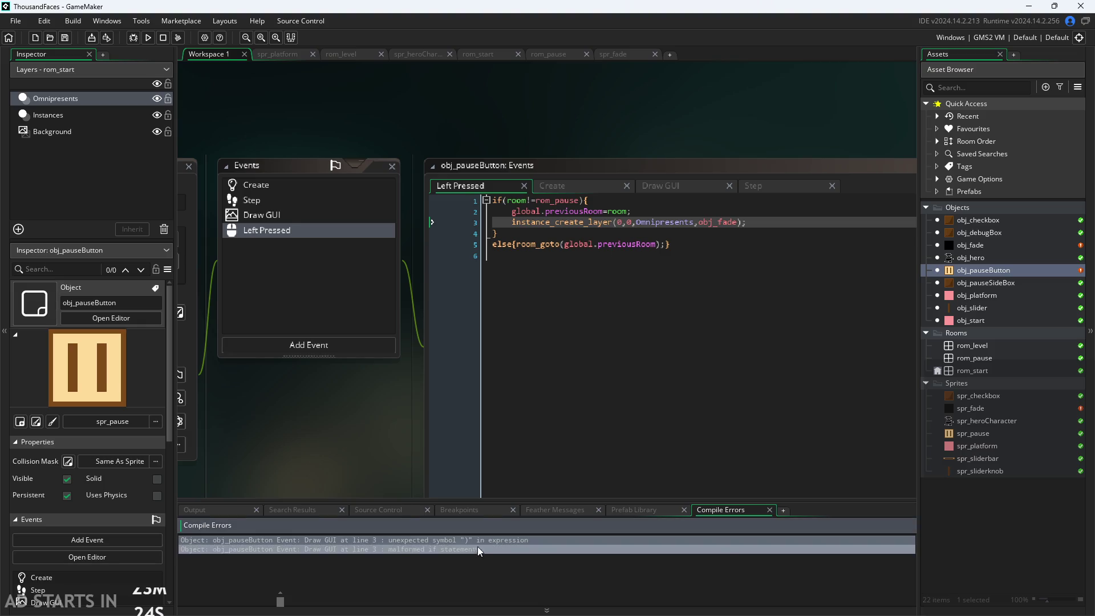
left_click(683, 187)
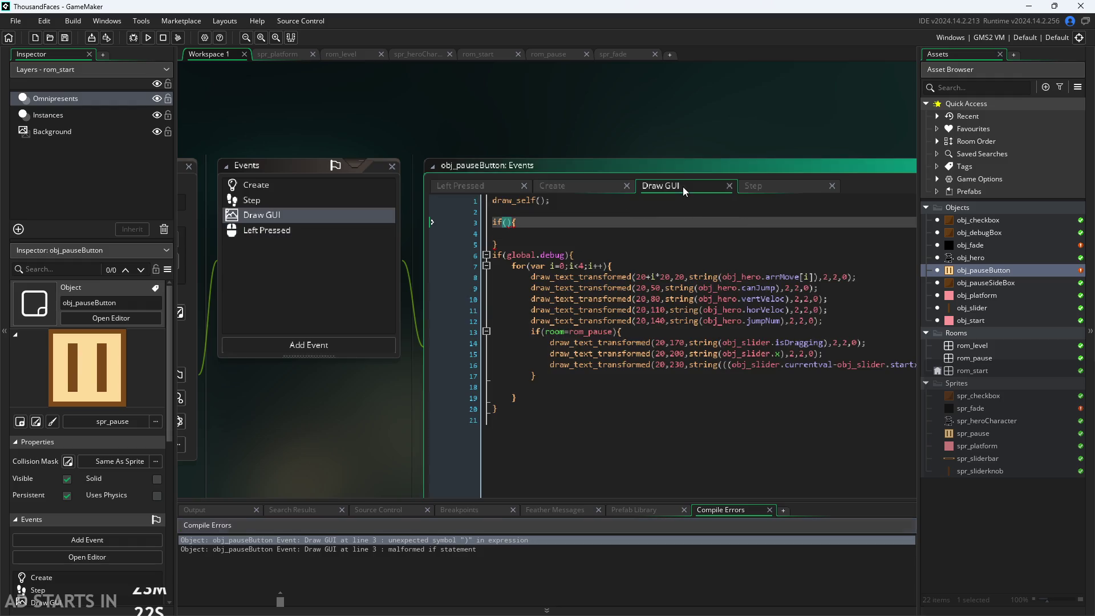
key("BackSpace")
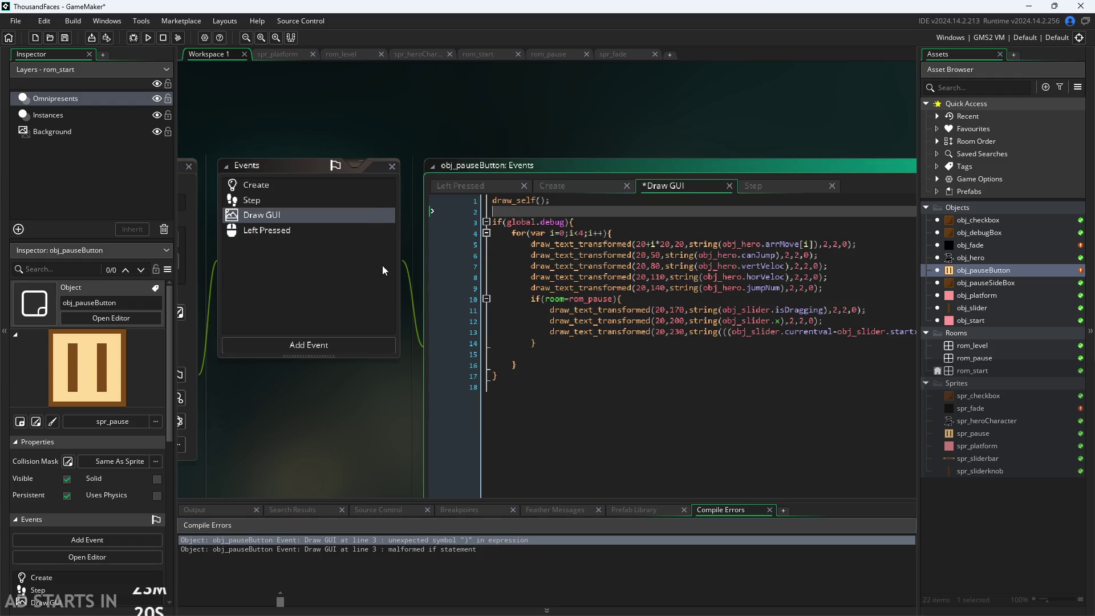
key("F5")
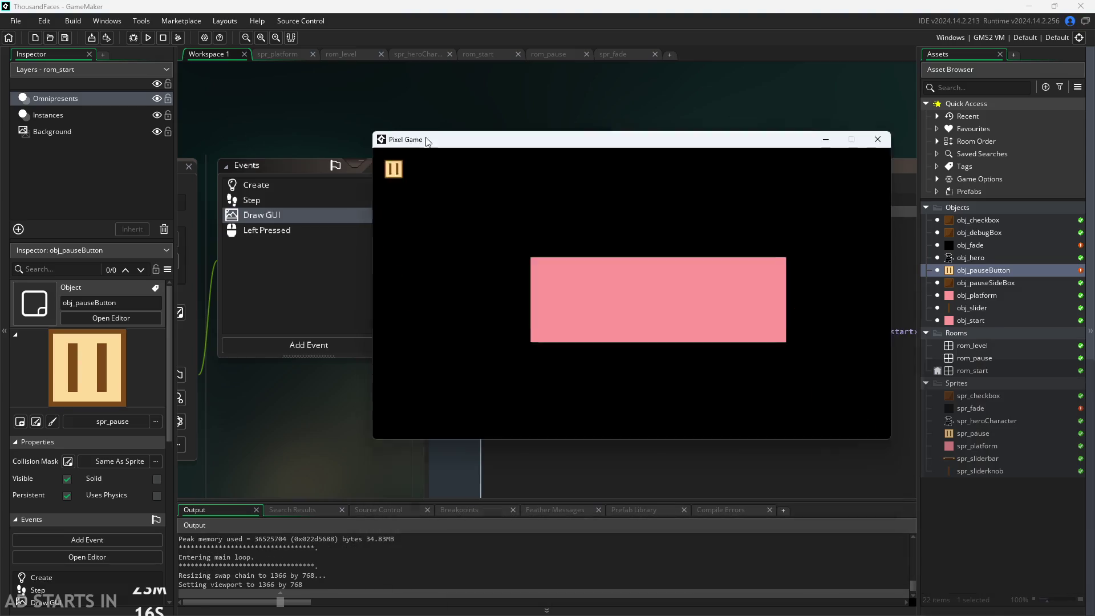
Start the game and press pause, hit the unset Omnipresents error, and abort the run.
left_click(465, 224)
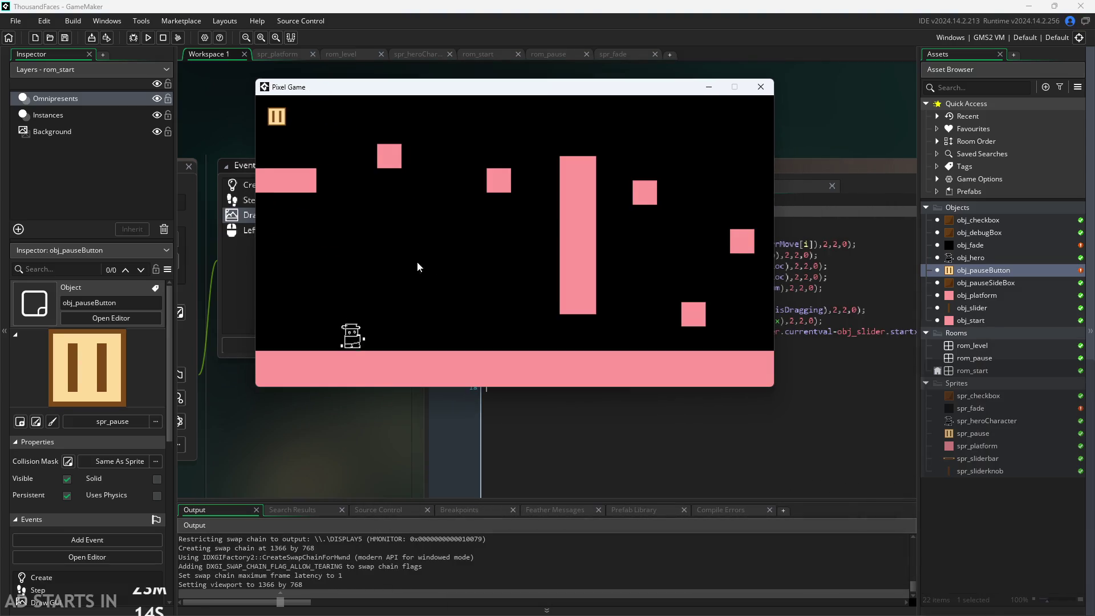
left_click(280, 115)
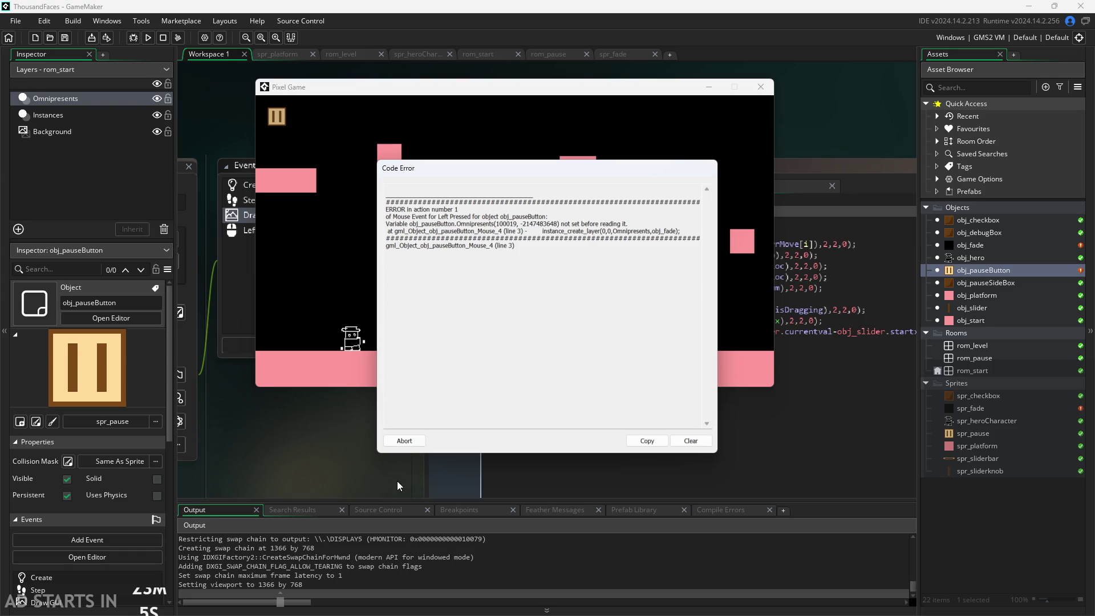
left_click(404, 440)
left_click(573, 188)
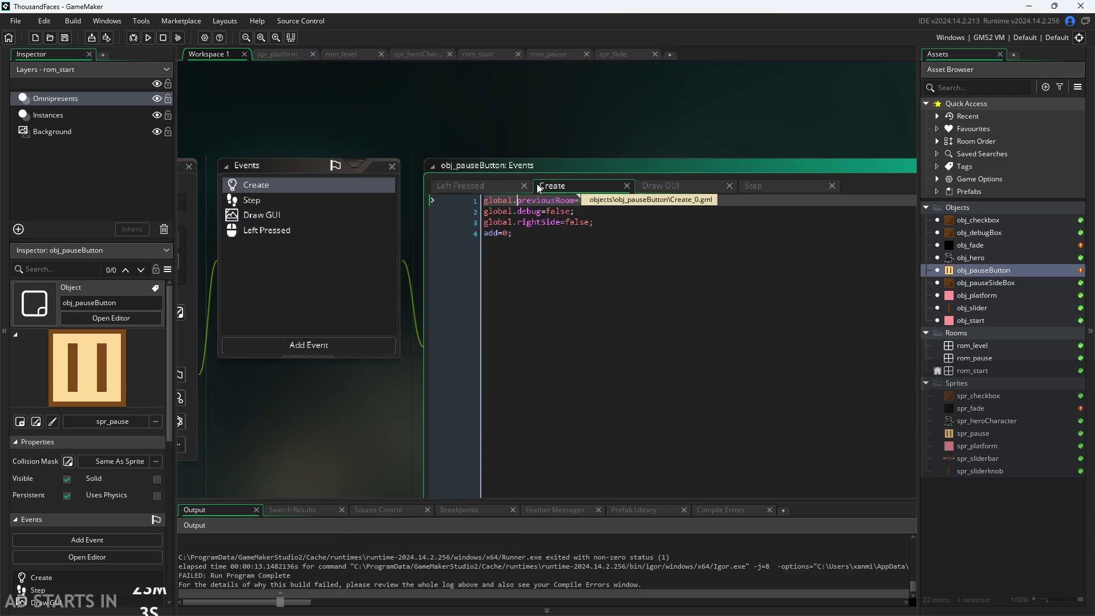
Check instance_create_layer in the Left Pressed code, then select rom_level and open rom_start.
left_click(460, 185)
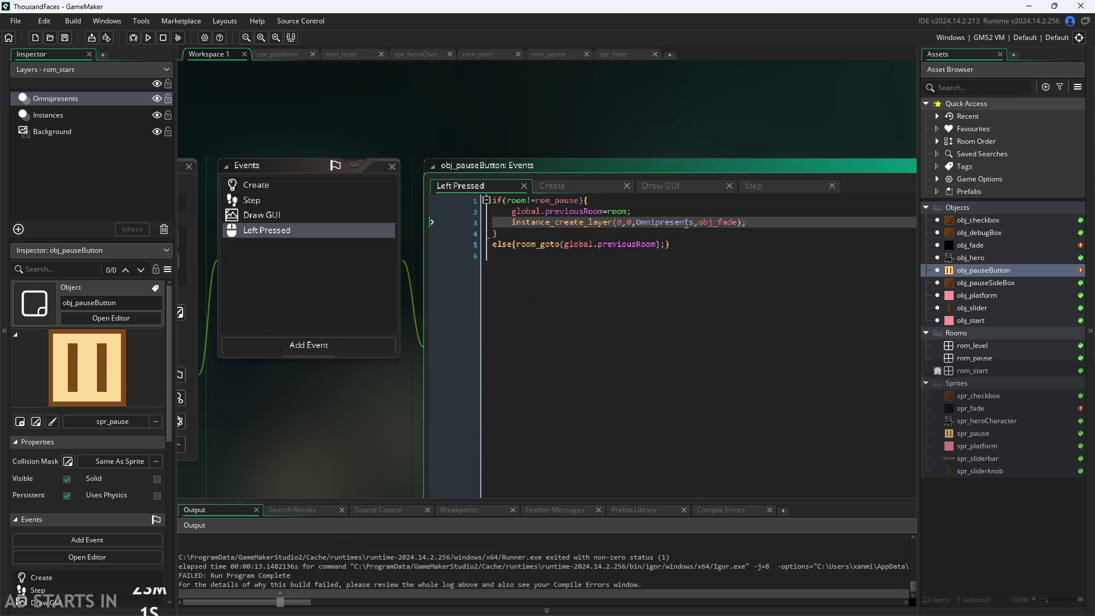
mouse_move(574, 223)
left_click(608, 136)
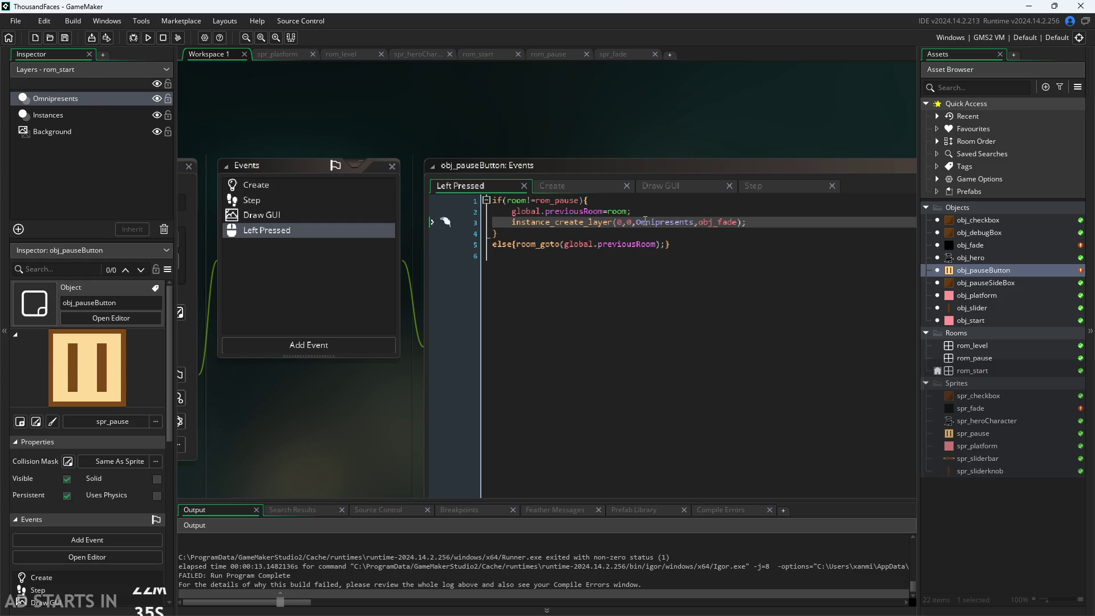
left_click(987, 348)
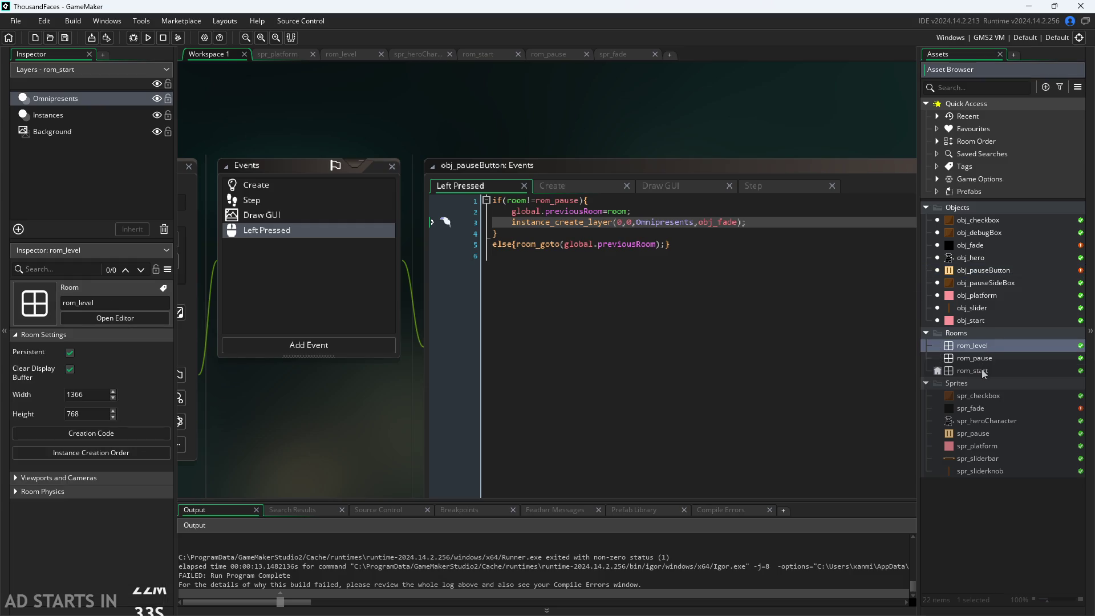
double_click(980, 370)
Review the Omnipresents layer, obj_hero, and obj_pauseButton's Draw GUI, then open obj_fade's Step code.
left_click(117, 98)
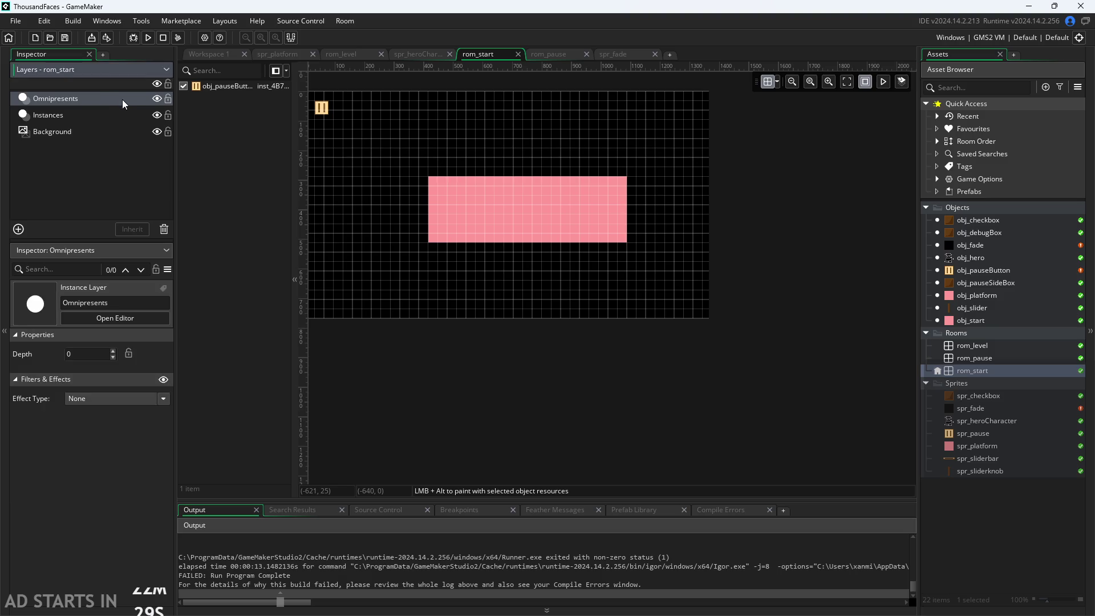
left_click(116, 429)
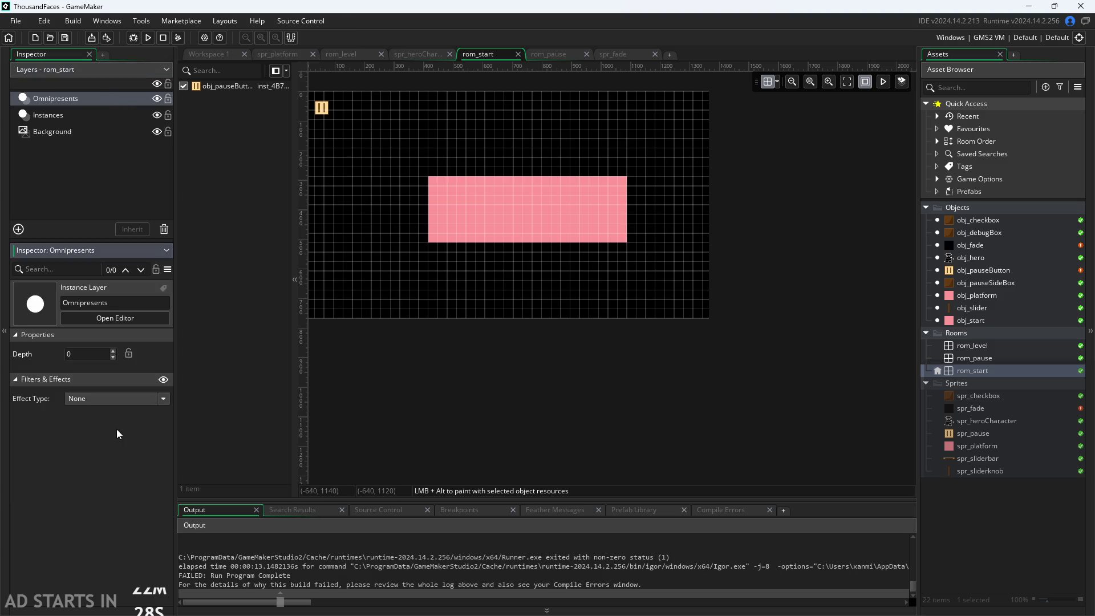
double_click(977, 258)
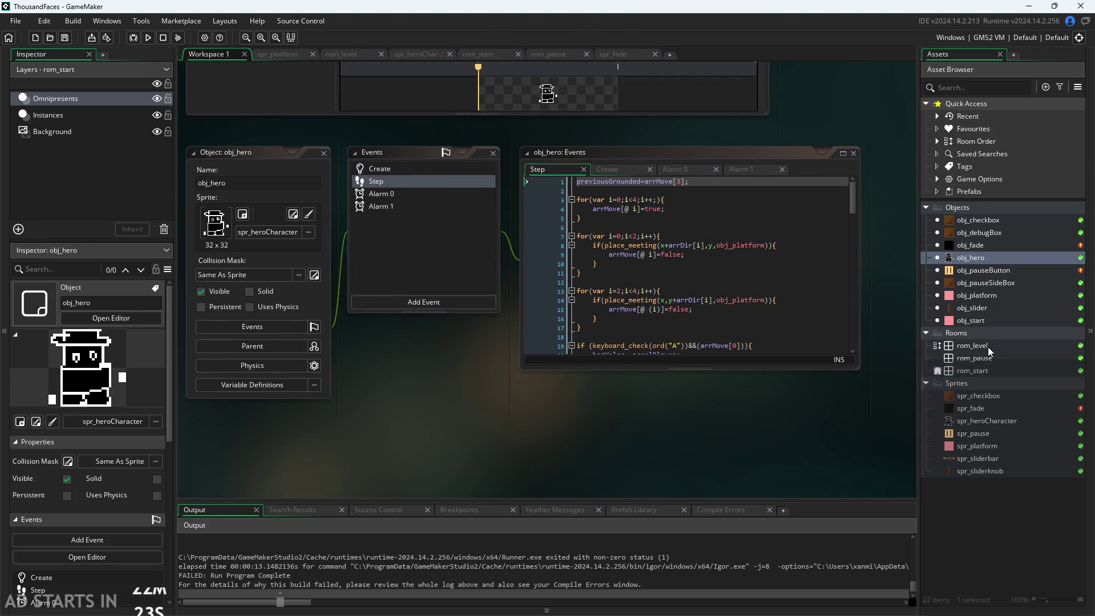
double_click(979, 271)
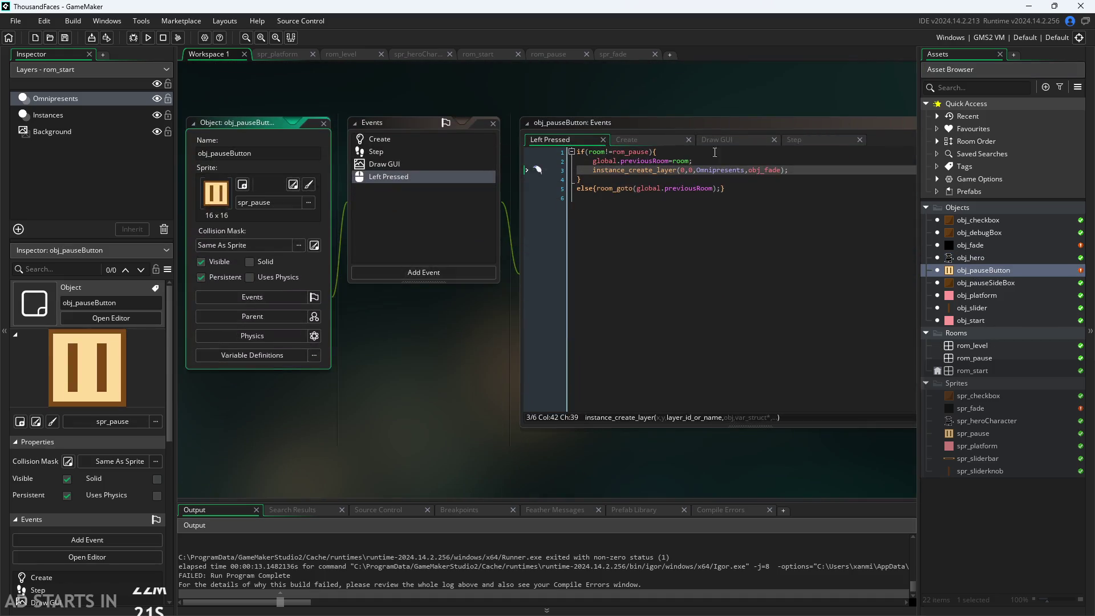
left_click(739, 144)
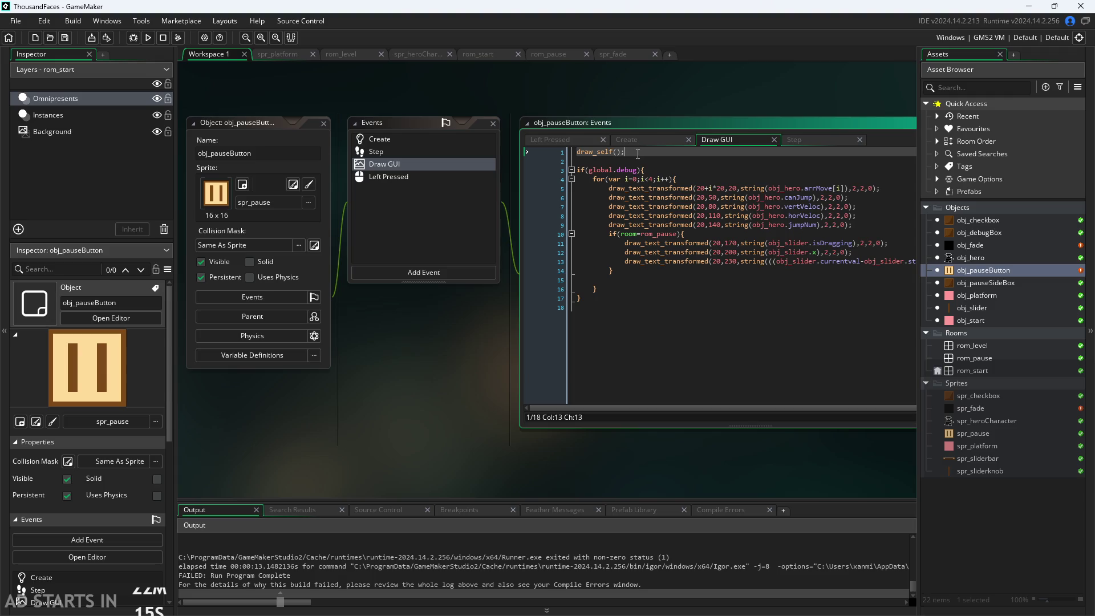
double_click(965, 245)
mouse_move(634, 299)
left_mouse_down()
mouse_move(374, 396)
mouse_move(466, 395)
left_mouse_up()
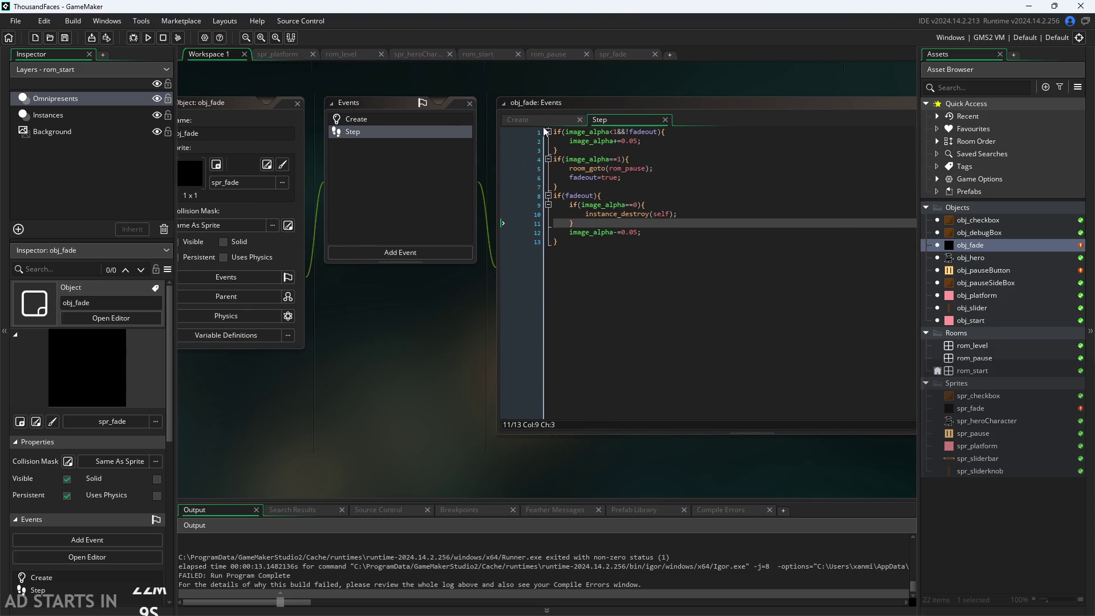
Add a Draw GUI event to obj_fade containing draw_self();, save, and run the game.
left_click(366, 252)
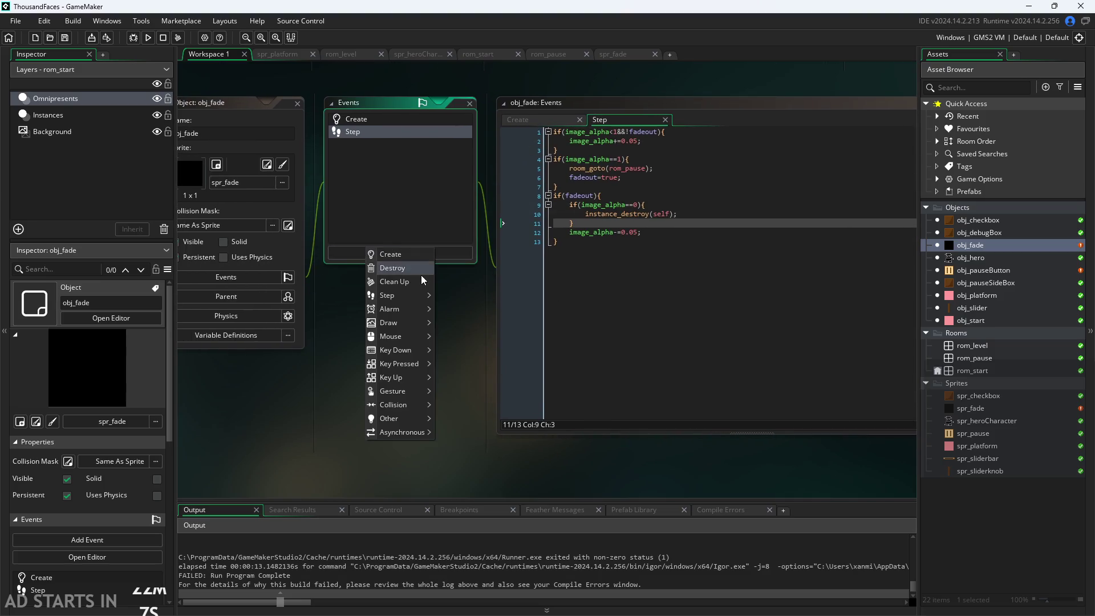
mouse_move(398, 328)
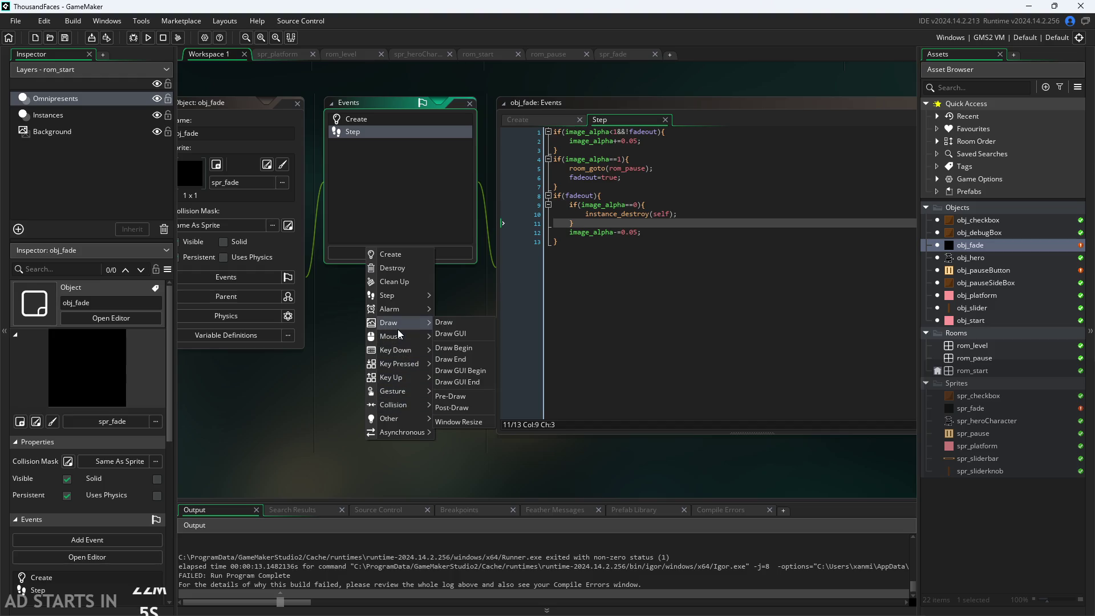
left_click(460, 336)
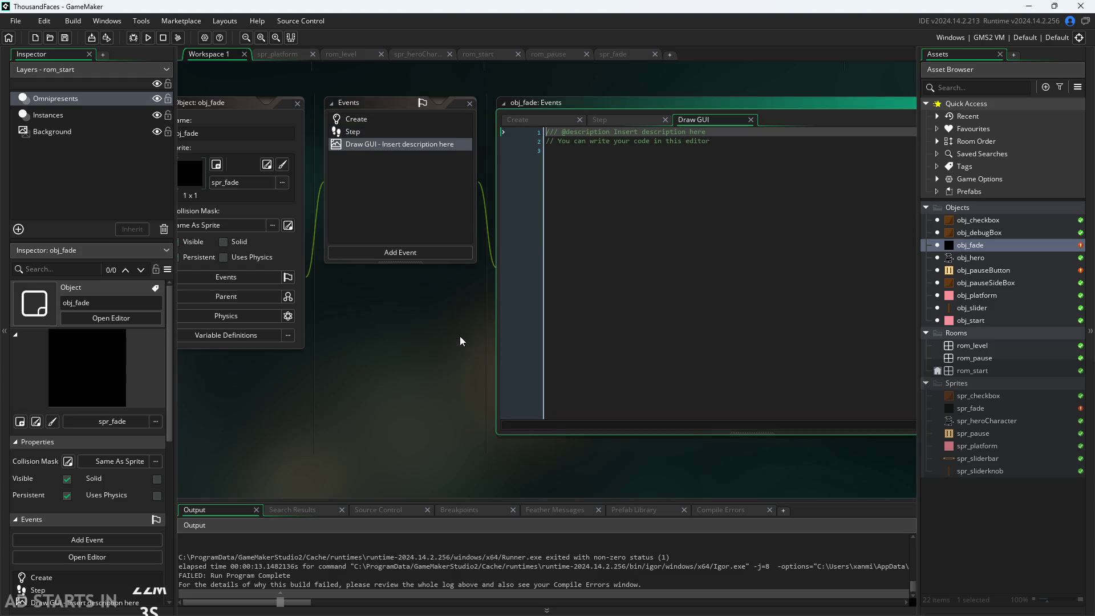
type("draw_self()")
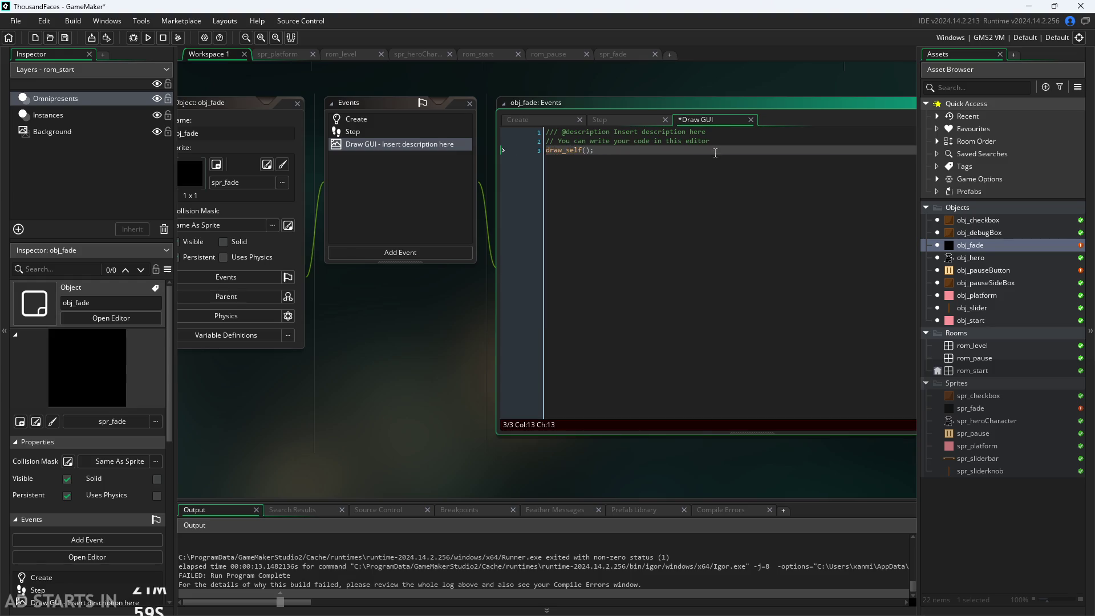
type(";")
key("ctrl+s")
left_click(147, 38)
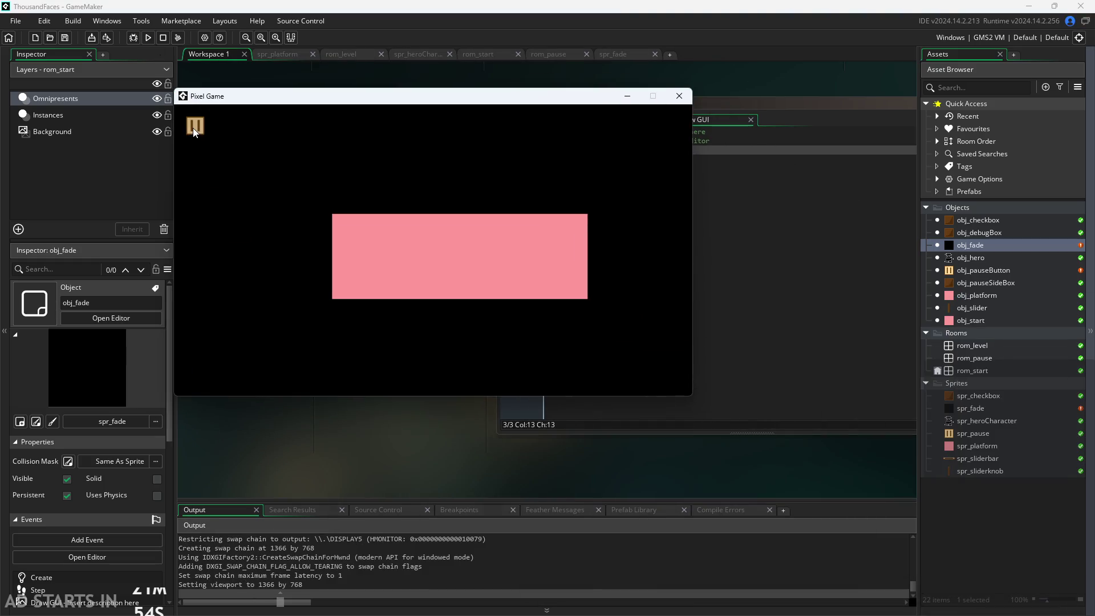
Press the in-game pause button, inspect the unset Omnipresents error, and abort the game.
left_click(193, 128)
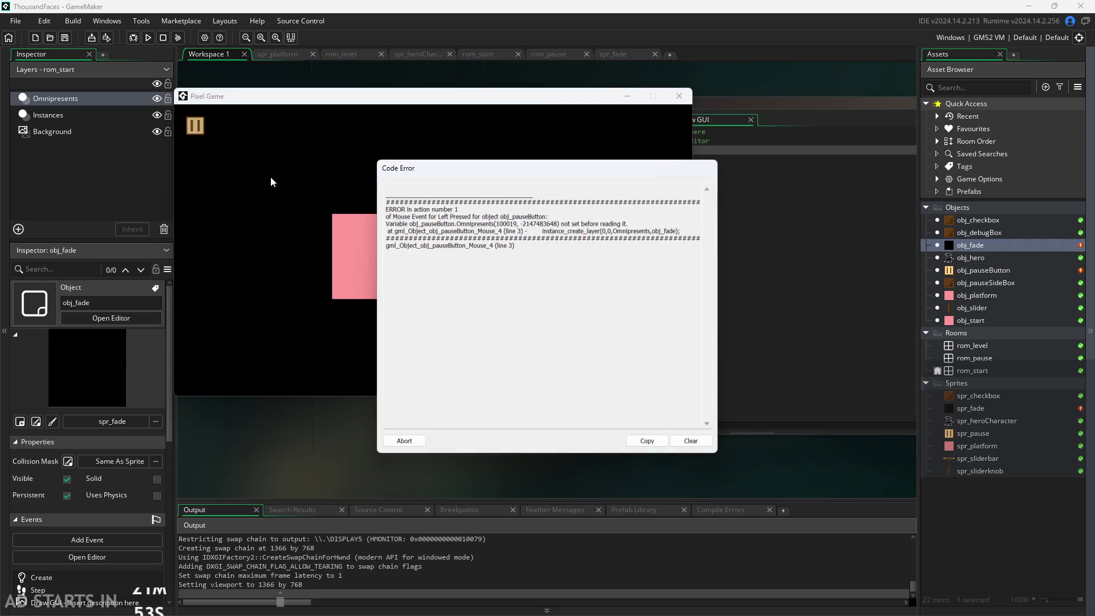
double_click(472, 224)
left_click(481, 224)
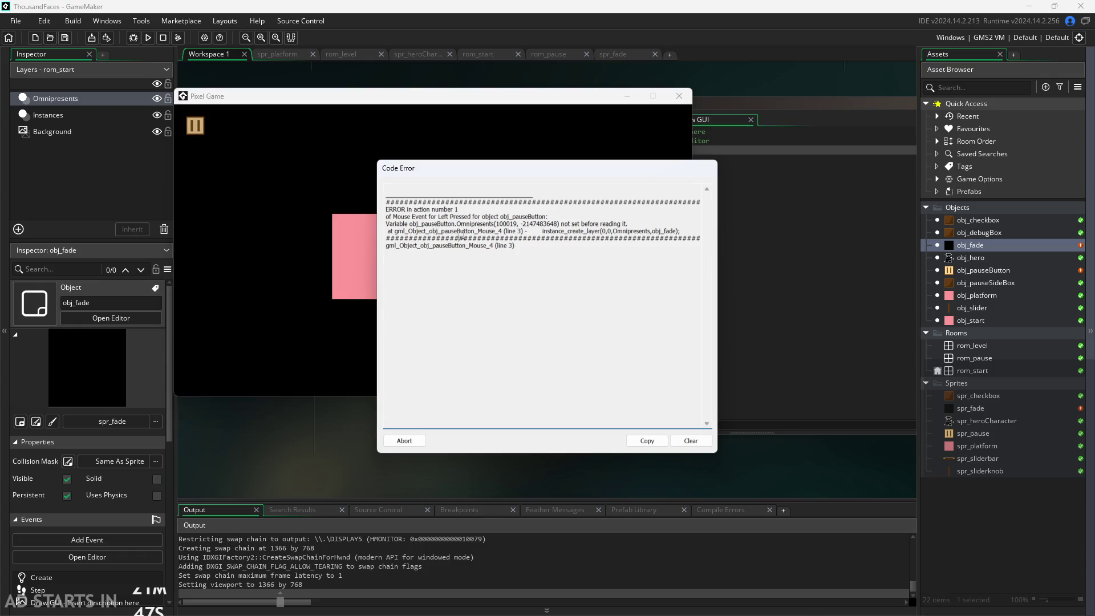
left_click(564, 231)
left_click(411, 437)
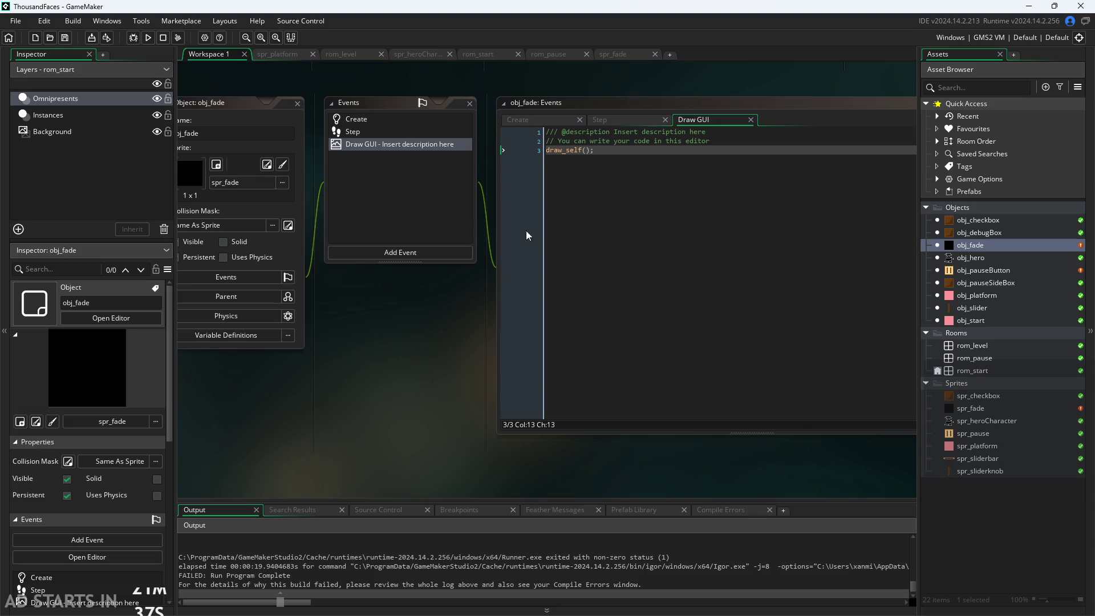
In obj_pauseButton's Left Pressed line 3, replace Omnipresents with layer in instance_create_layer.
double_click(946, 243)
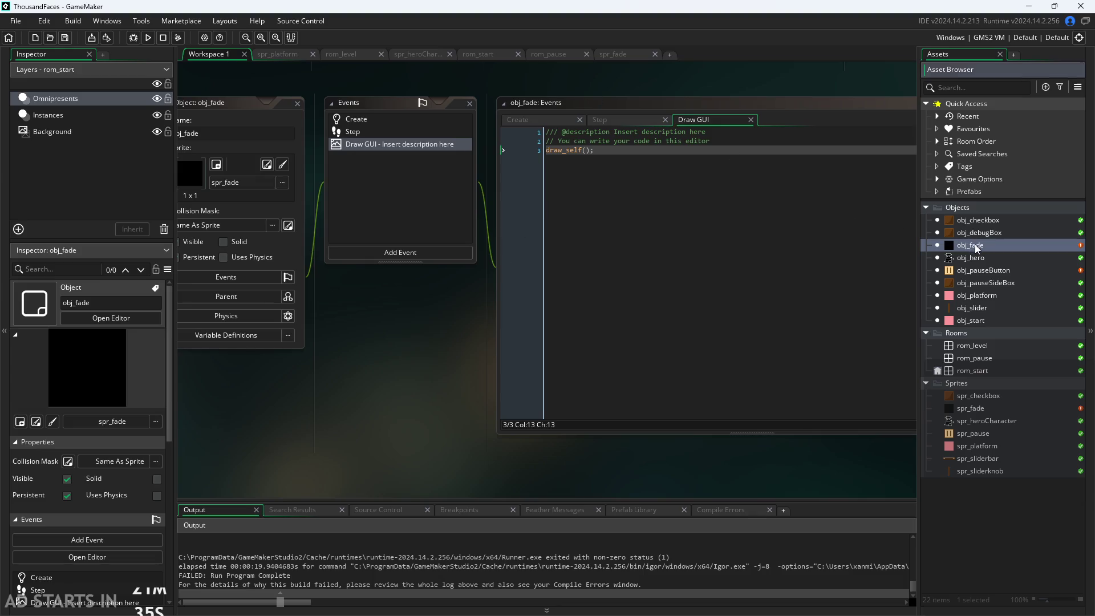
double_click(999, 271)
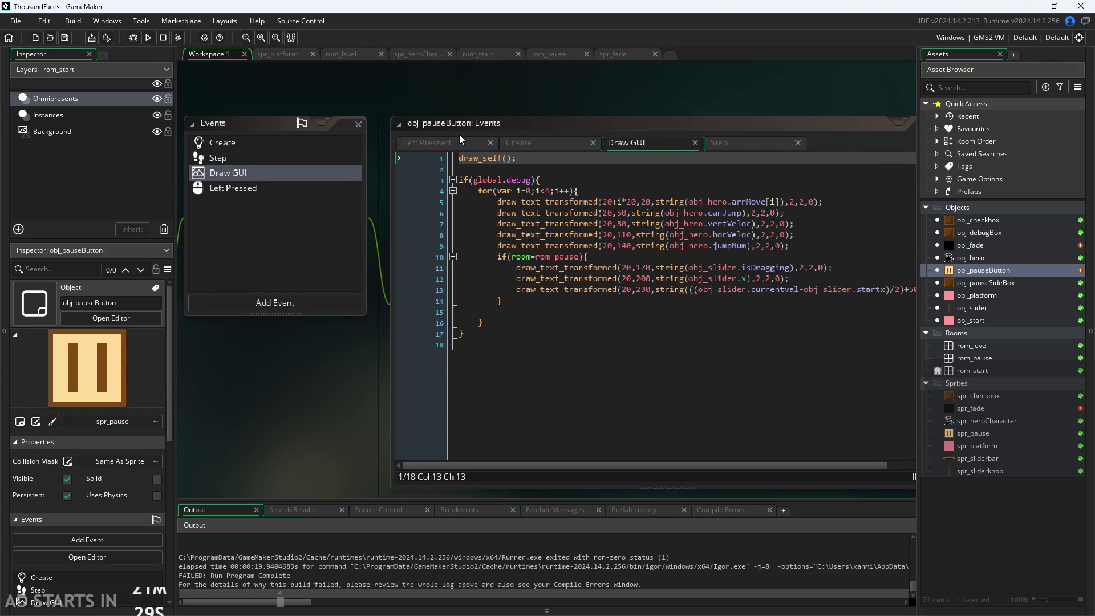
left_click(459, 143)
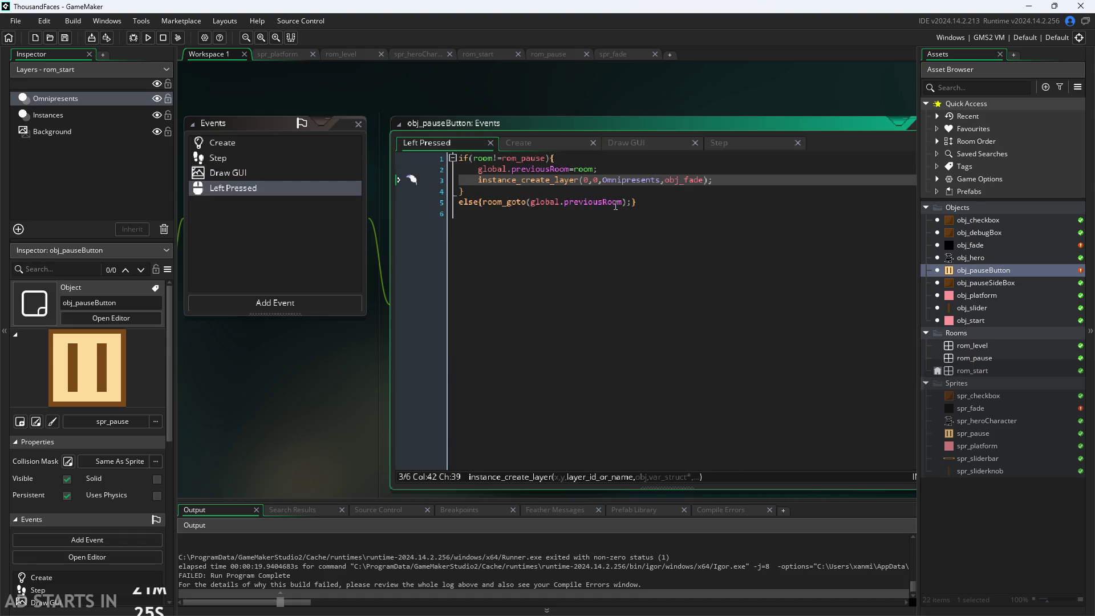
left_click_drag(662, 179, 602, 181)
type("Objec")
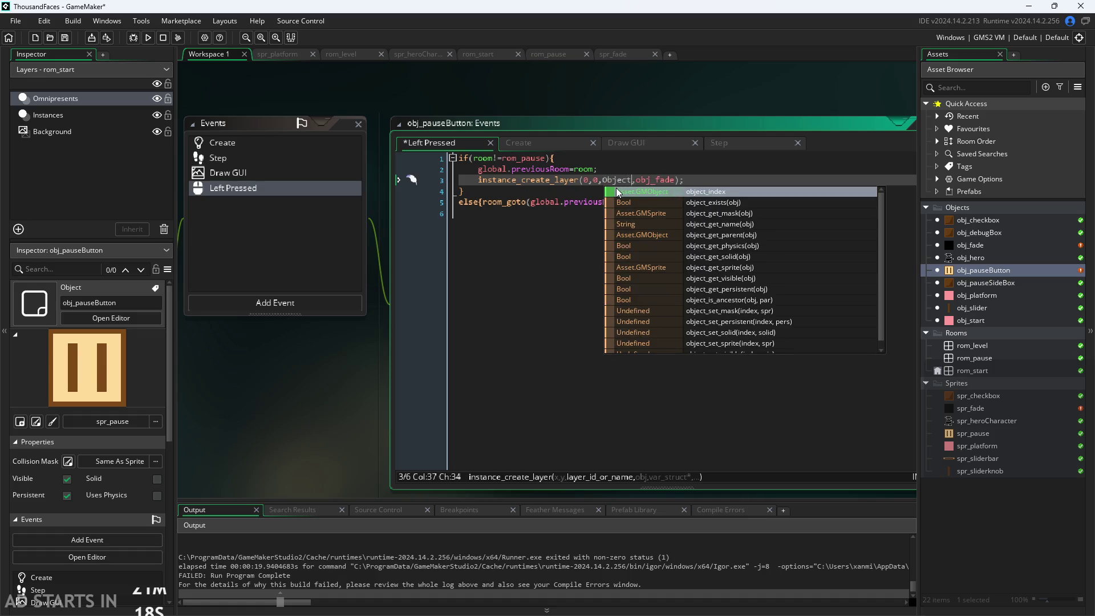
key("BackSpace")
key("BackSpace")
key("BackSpace")
type("layer")
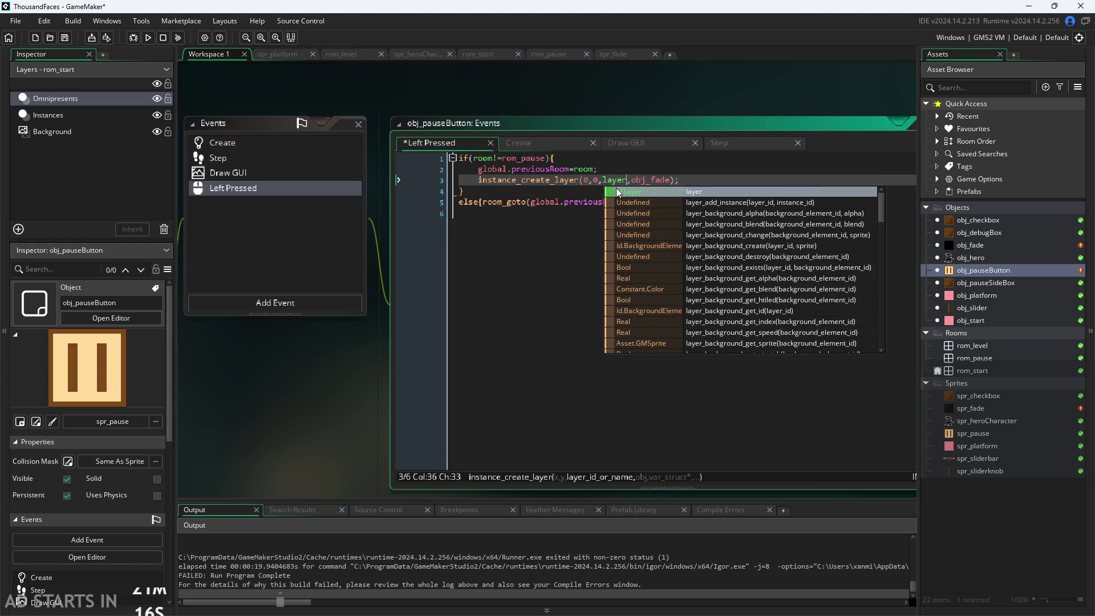
key("Escape")
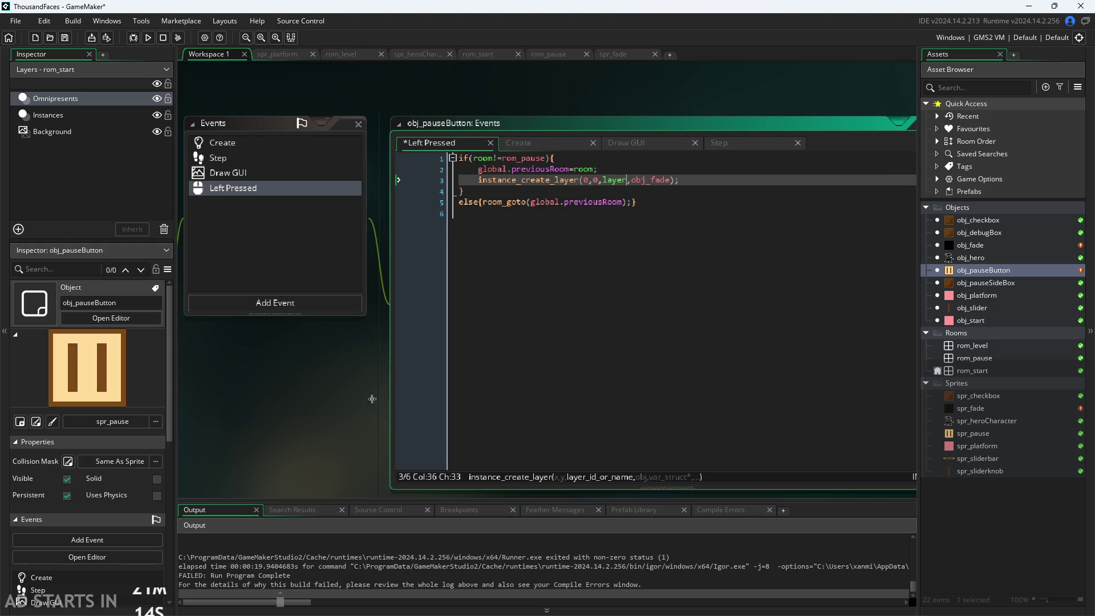
left_click(347, 403)
Run the game, start the level, and pause and resume it twice.
left_click(153, 36)
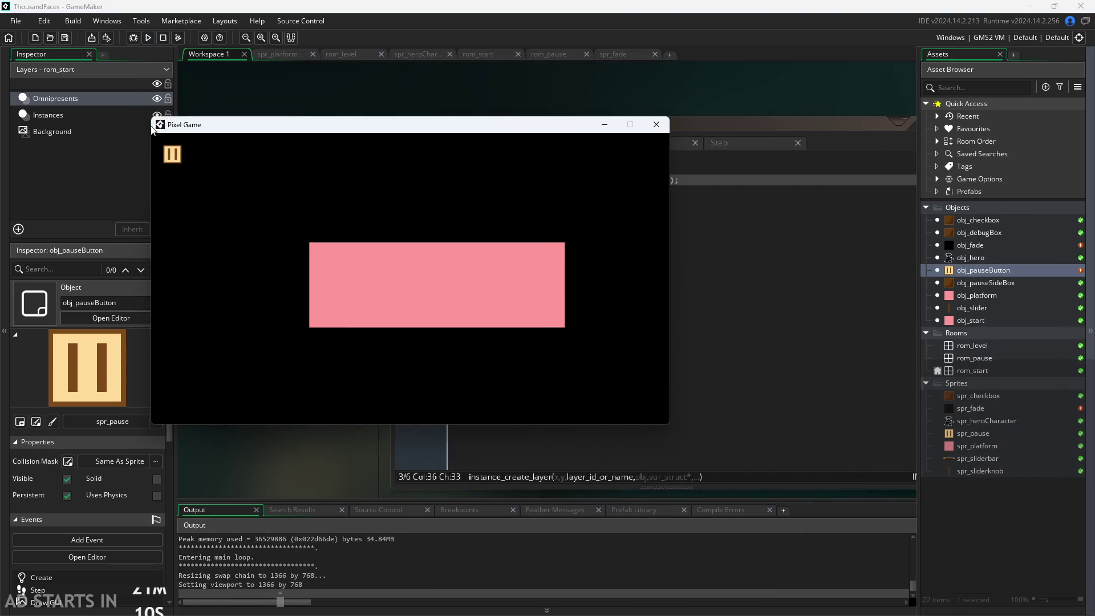
left_click(435, 284)
left_click(172, 153)
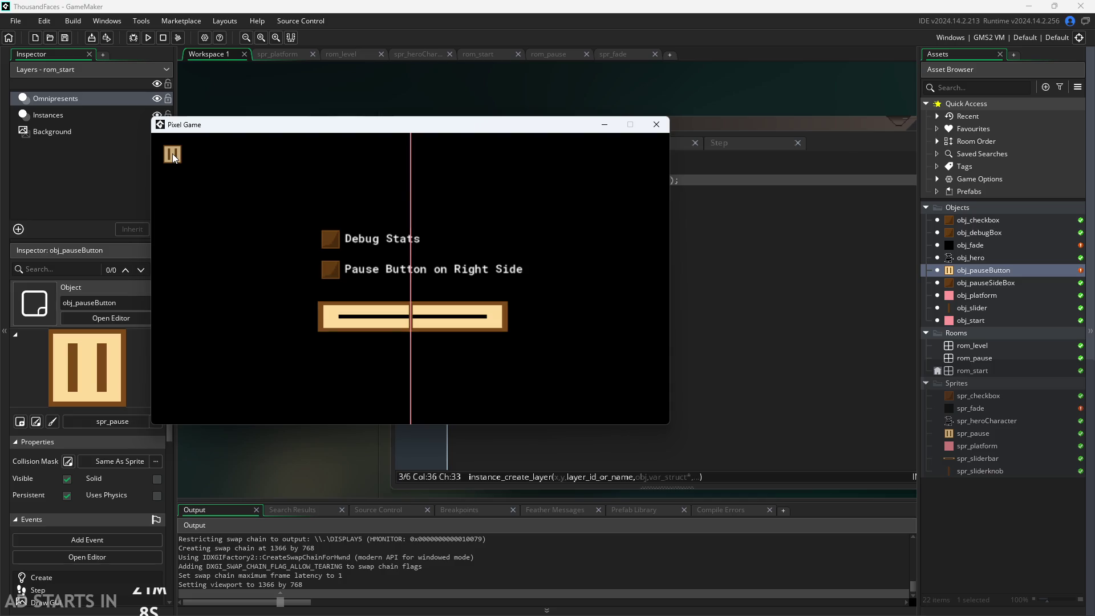
left_click(173, 153)
left_click(404, 265)
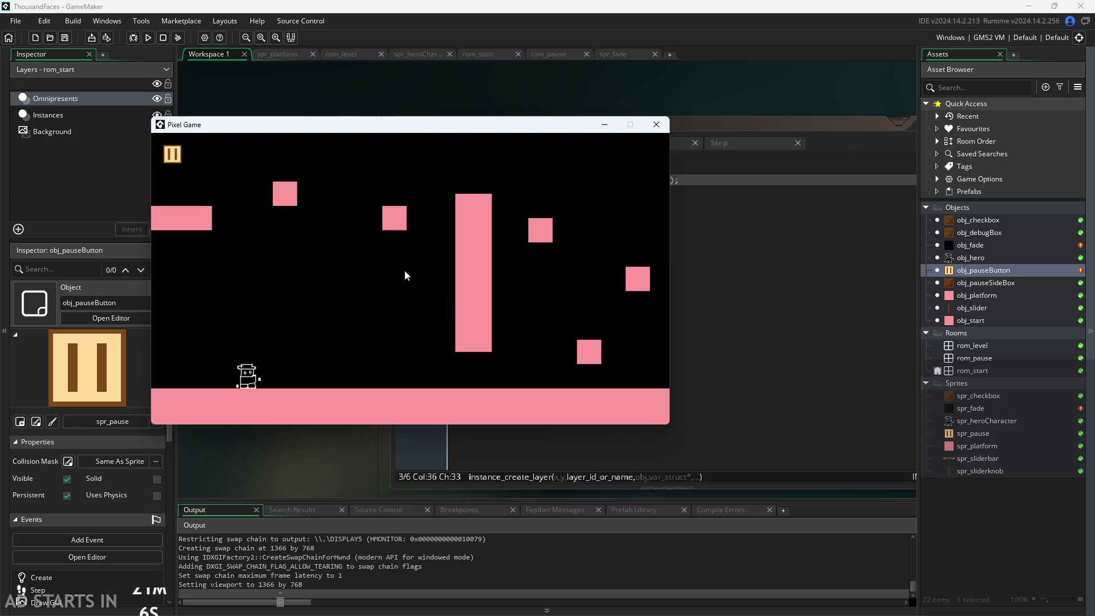
left_click(172, 152)
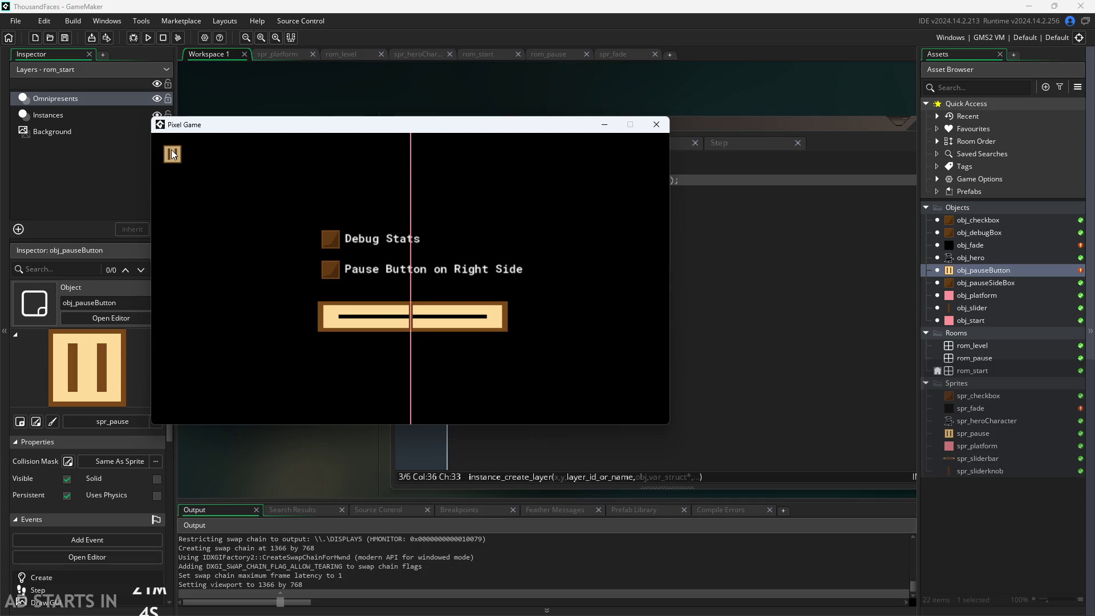
left_click(172, 153)
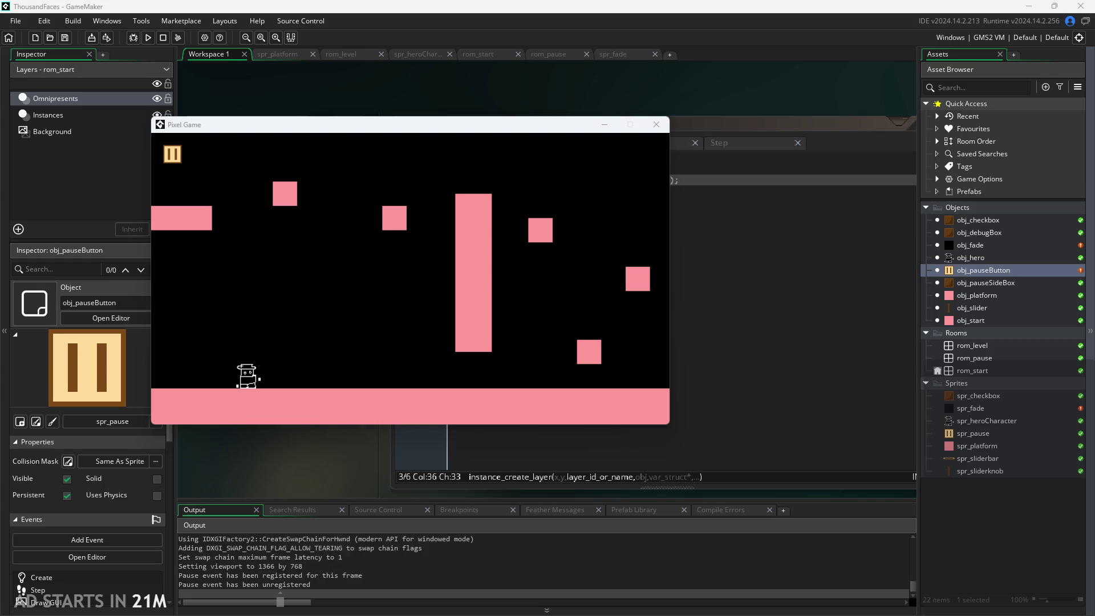
Move and jump the hero, then pause and resume the level several more times.
left_click(289, 354)
key("Up")
key("Right")
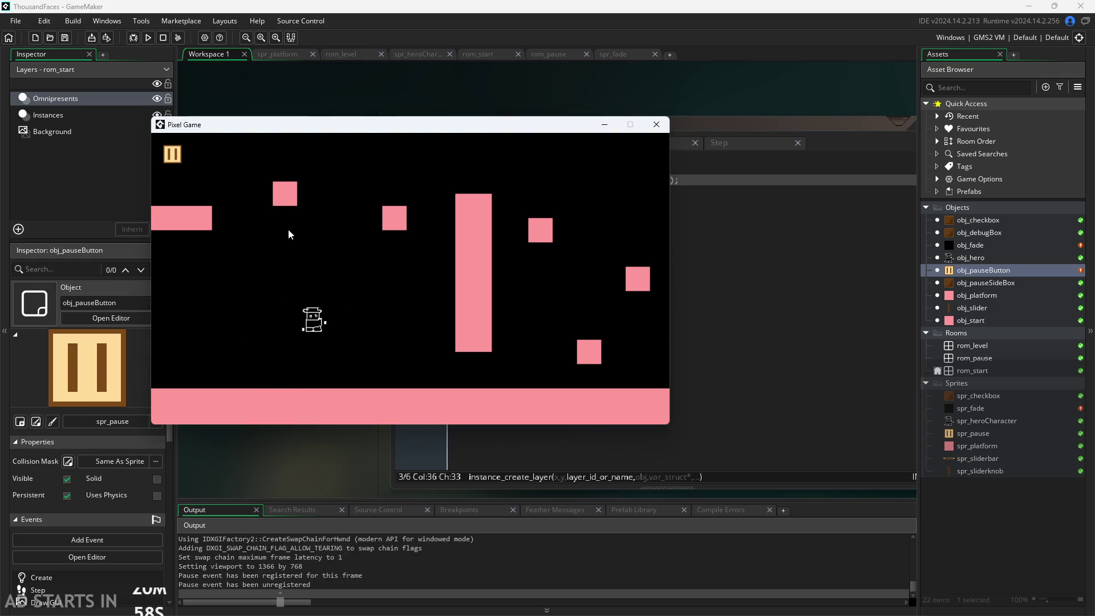
key("Up")
left_click(173, 160)
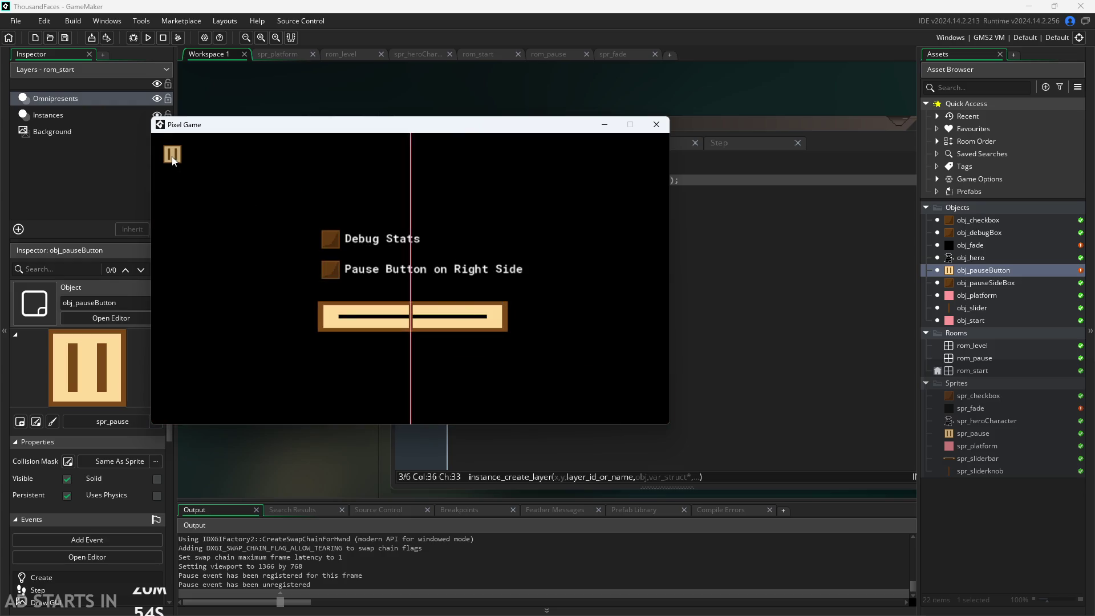
left_click(172, 156)
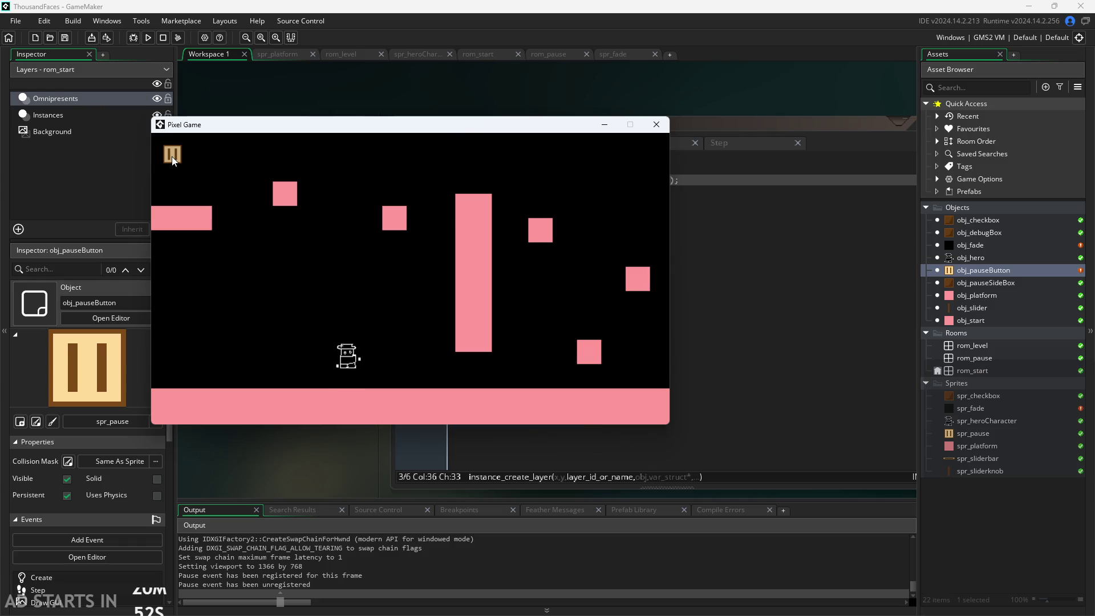
left_click(168, 156)
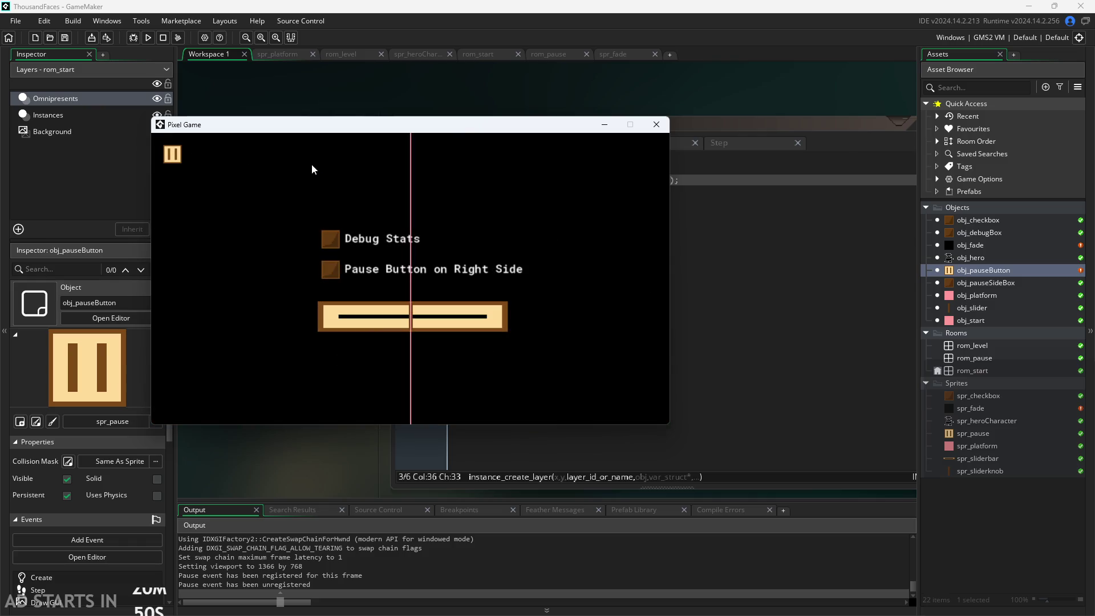
left_click(173, 156)
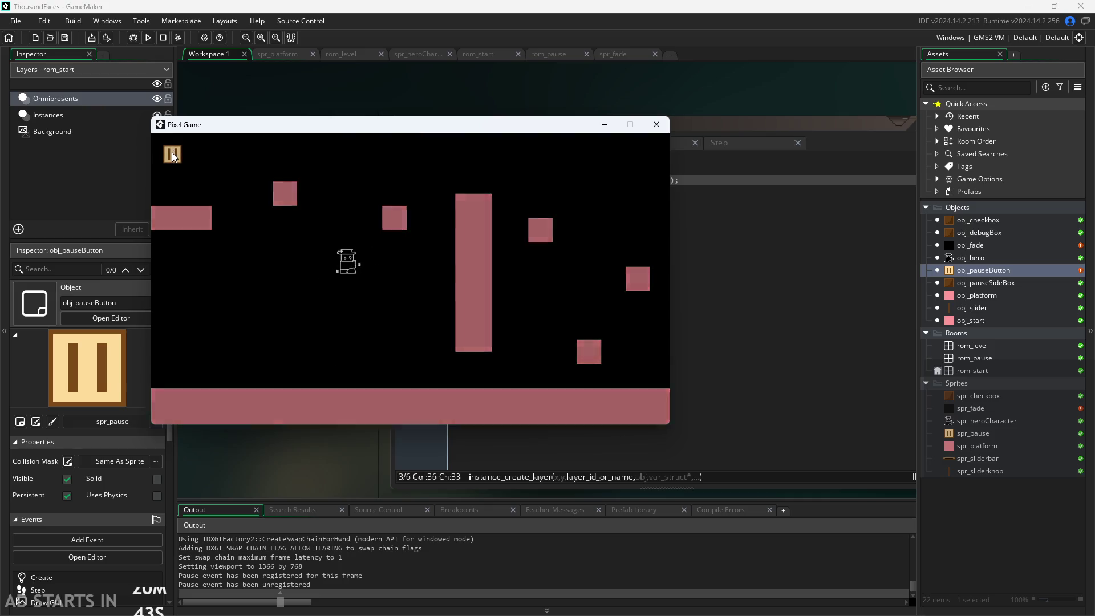
left_click(172, 155)
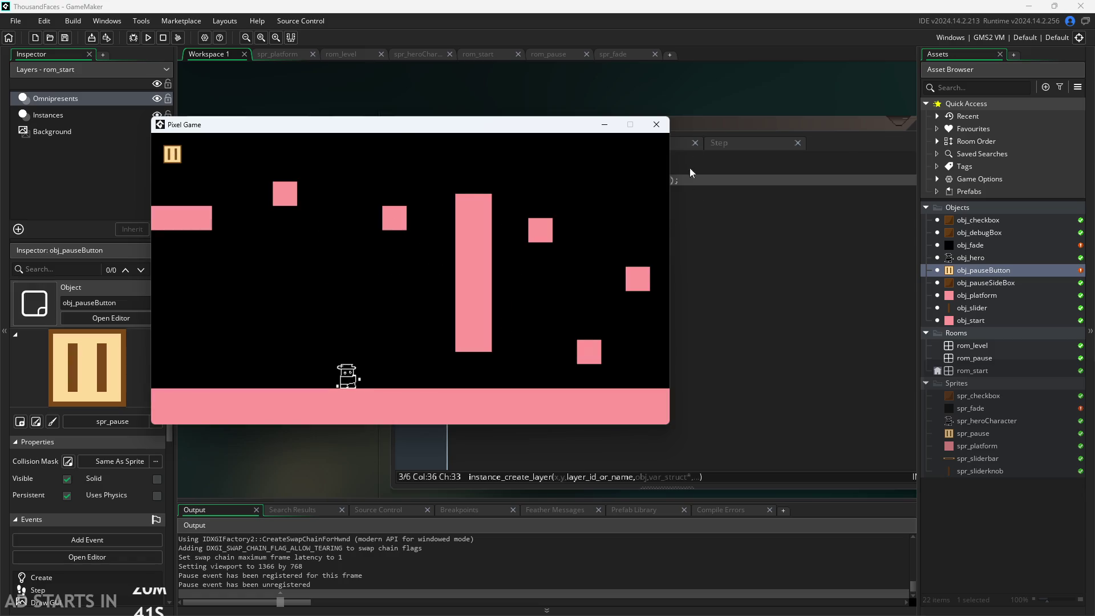
Close the running game and open obj_platform and obj_start's Step code.
left_click(656, 125)
double_click(993, 296)
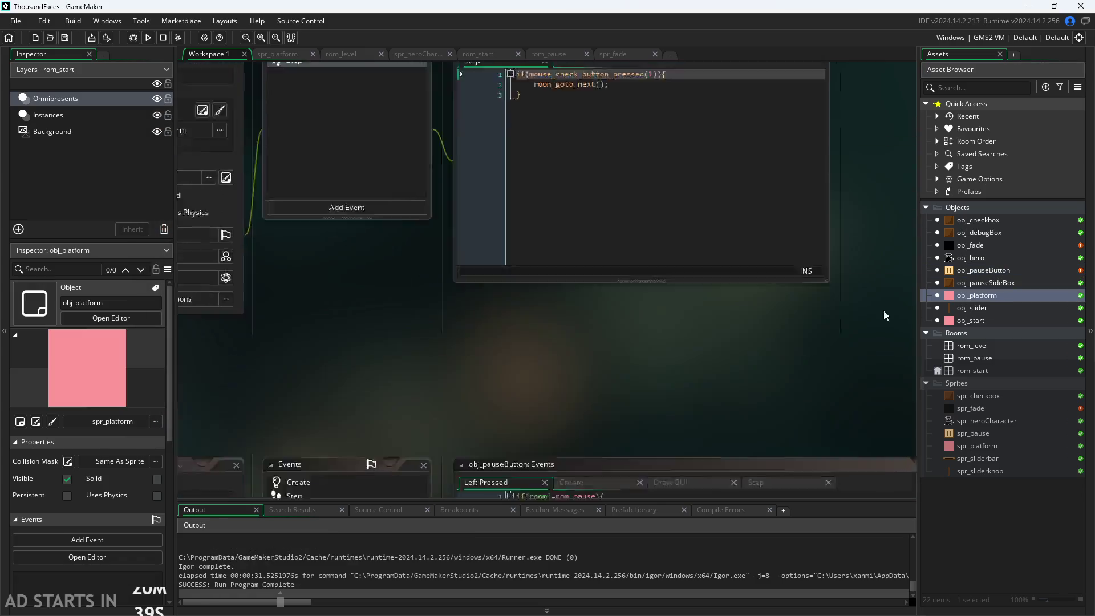
double_click(970, 320)
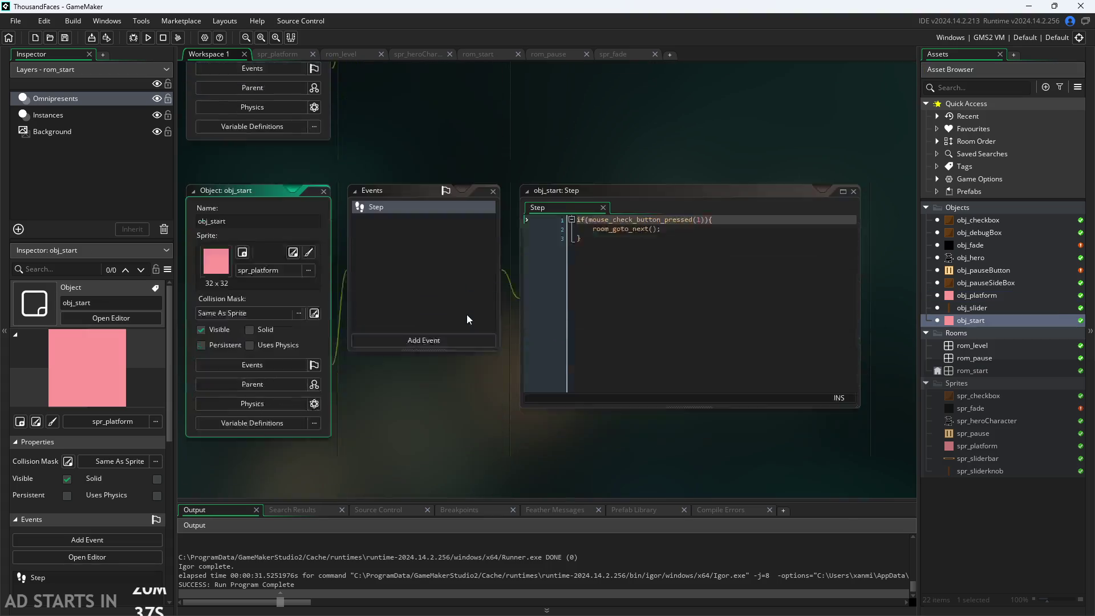
scroll(354, 423, "up", 2)
left_click(593, 207)
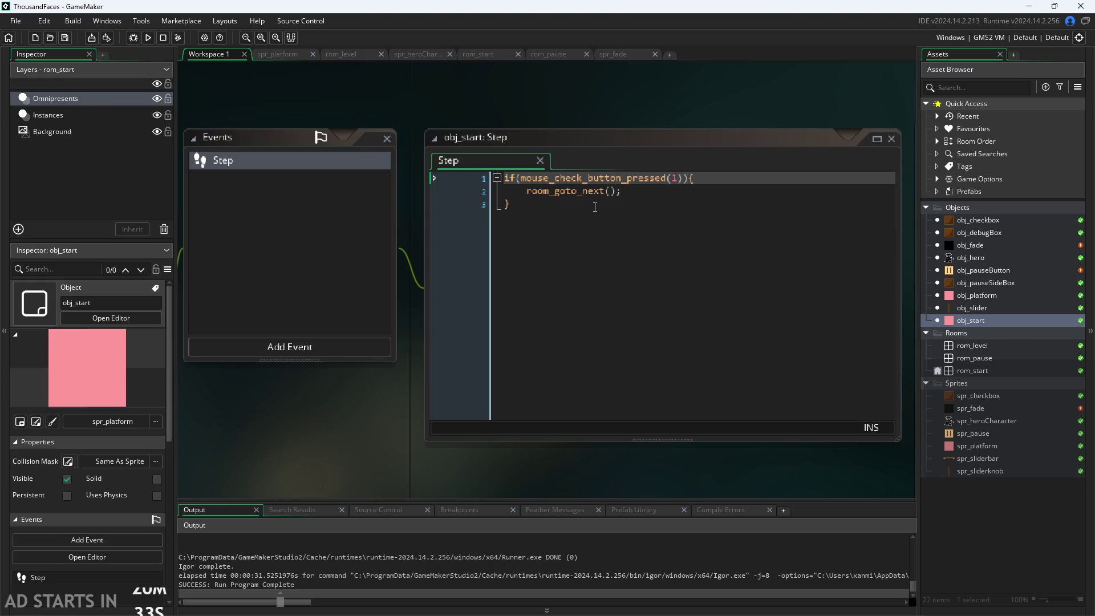
left_click(606, 206)
scroll(310, 463, "down", 2)
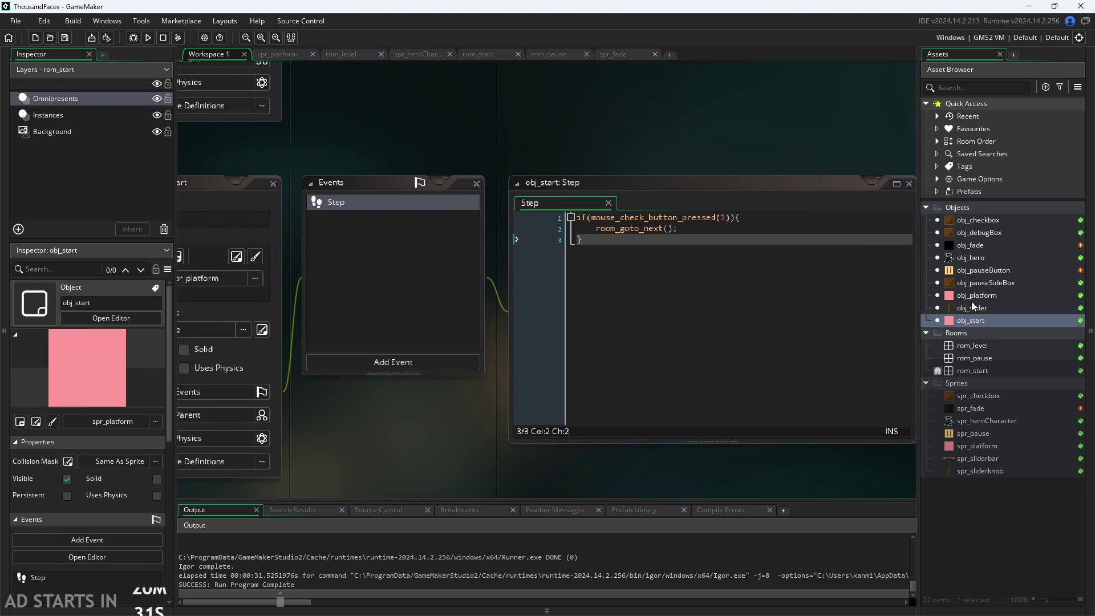
Compare with obj_pauseSideBox's Left Pressed code, then select obj_start's room_goto_next() Step code.
double_click(966, 280)
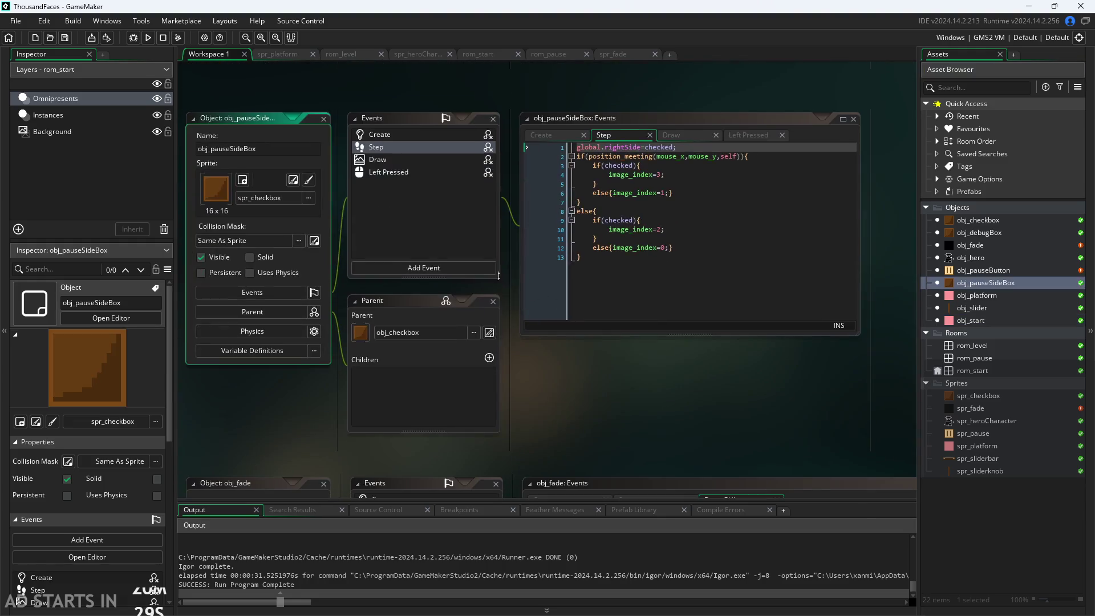
left_click(416, 171)
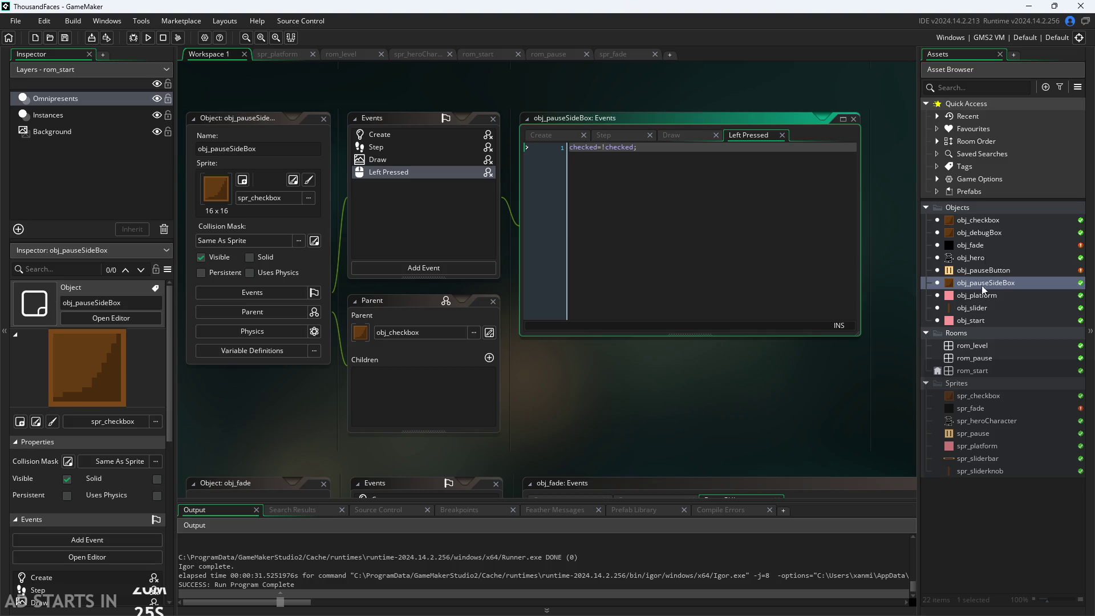
double_click(980, 321)
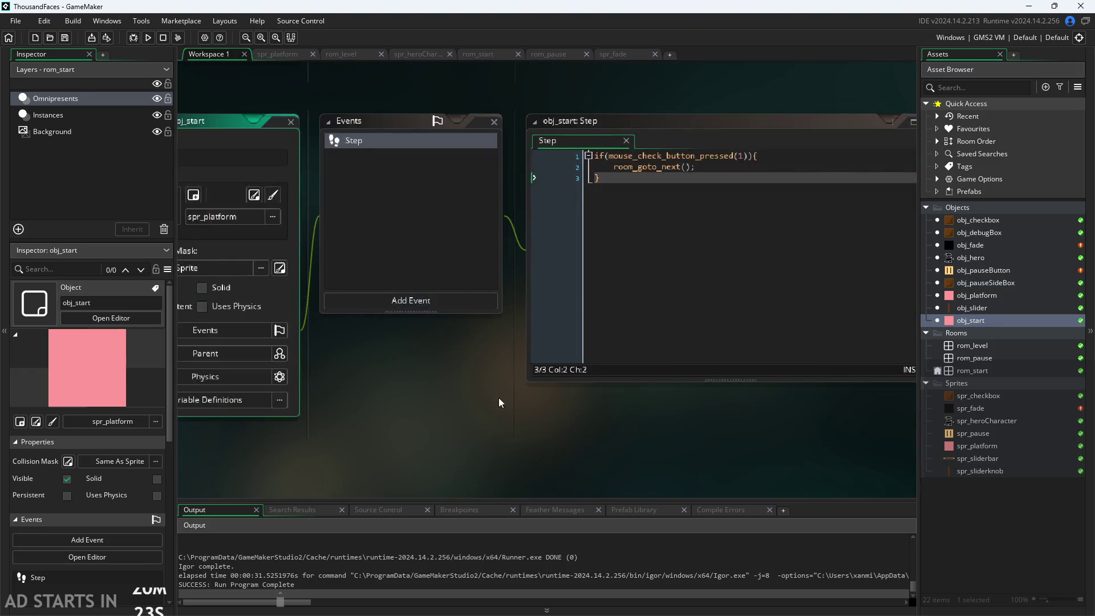
left_click_drag(670, 211, 591, 214)
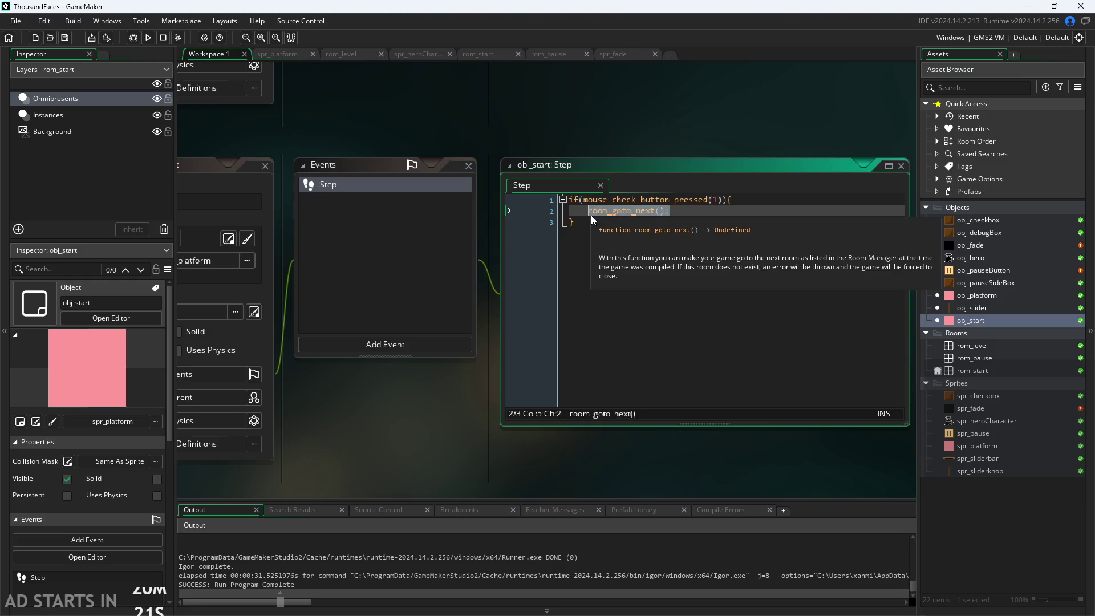
key("ctrl+a")
Clear obj_start's Step code and delete the Step event.
key("BackSpace")
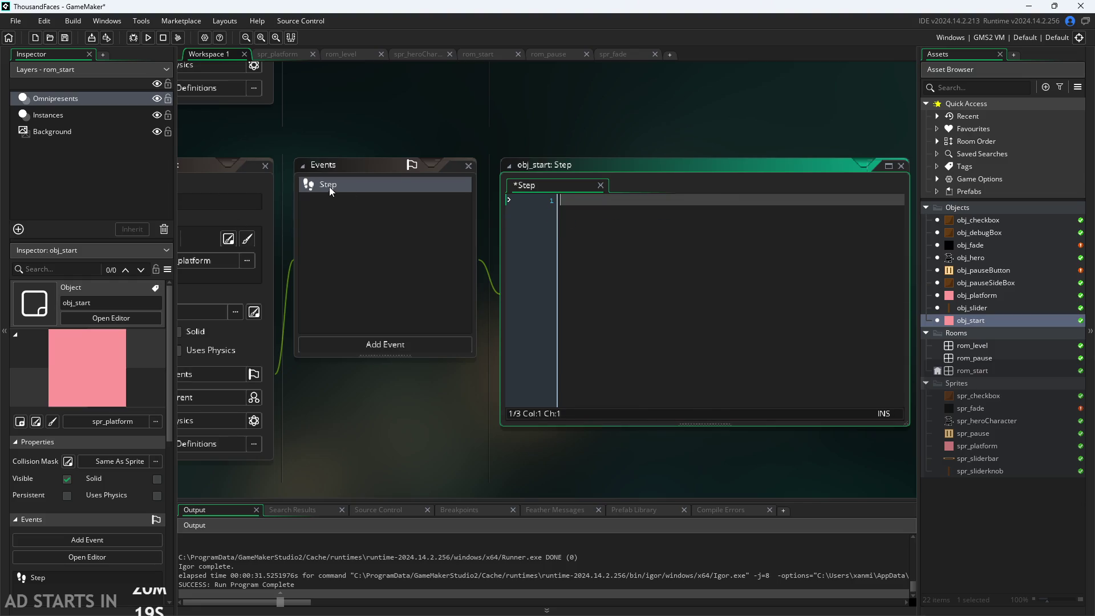
right_click(329, 186)
left_click(370, 306)
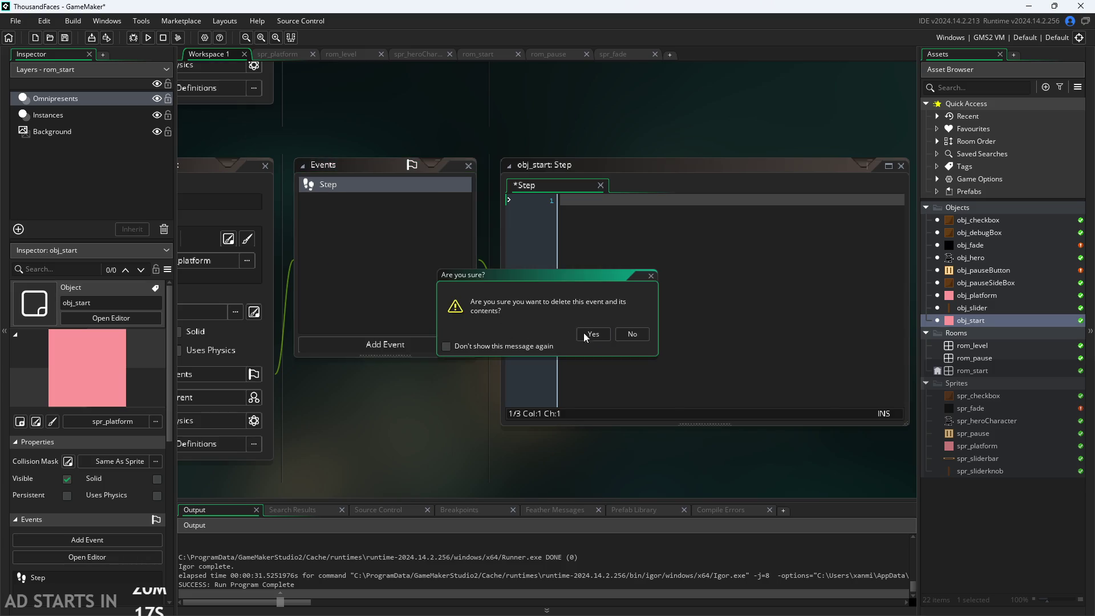
left_click(589, 334)
Add a Mouse Left Pressed event with code room_goto_next(); and run the game.
left_click(394, 344)
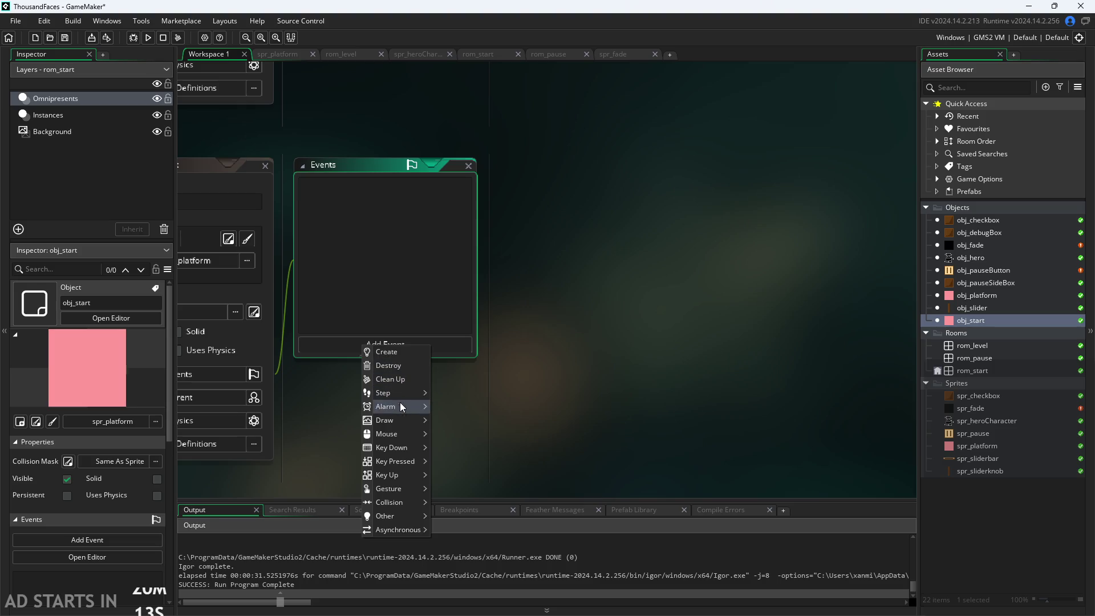
mouse_move(414, 422)
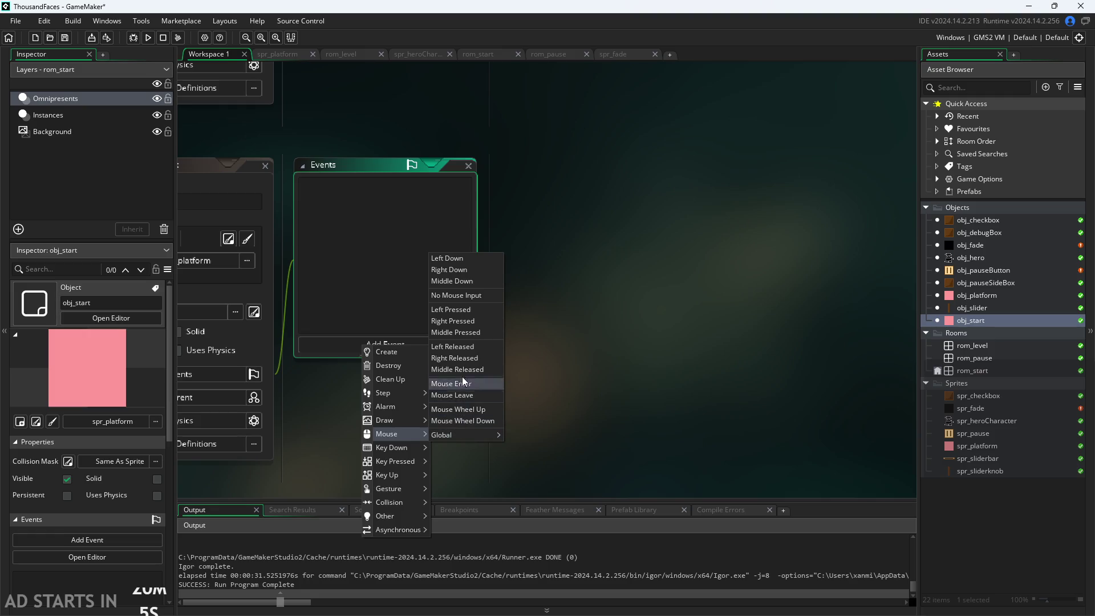
left_click(455, 310)
key("ctrl+a")
type("room_goto_next();")
left_click(434, 440)
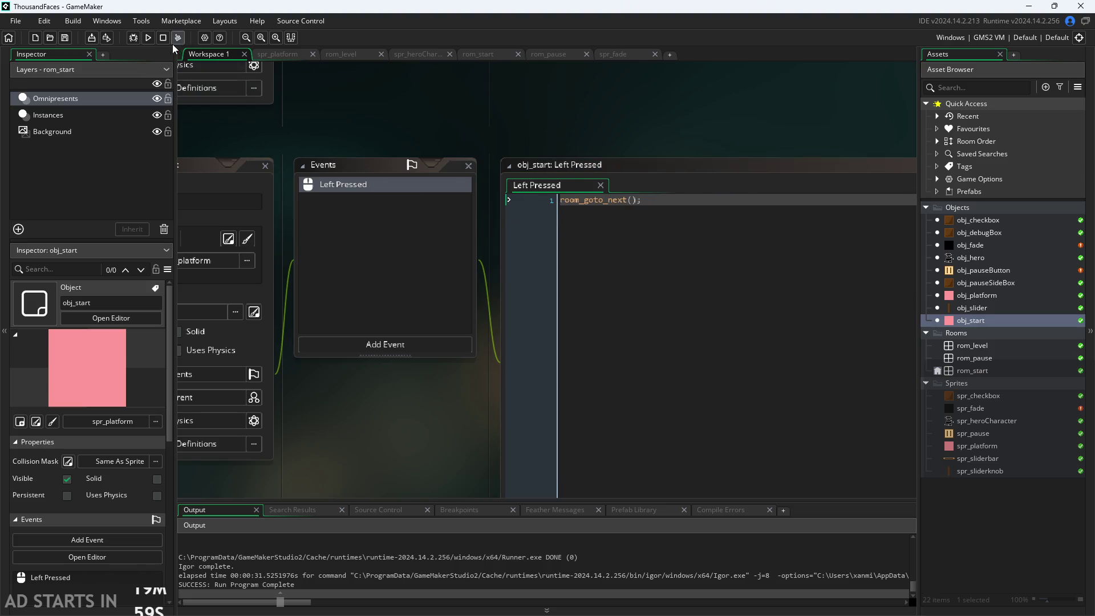
left_click(148, 38)
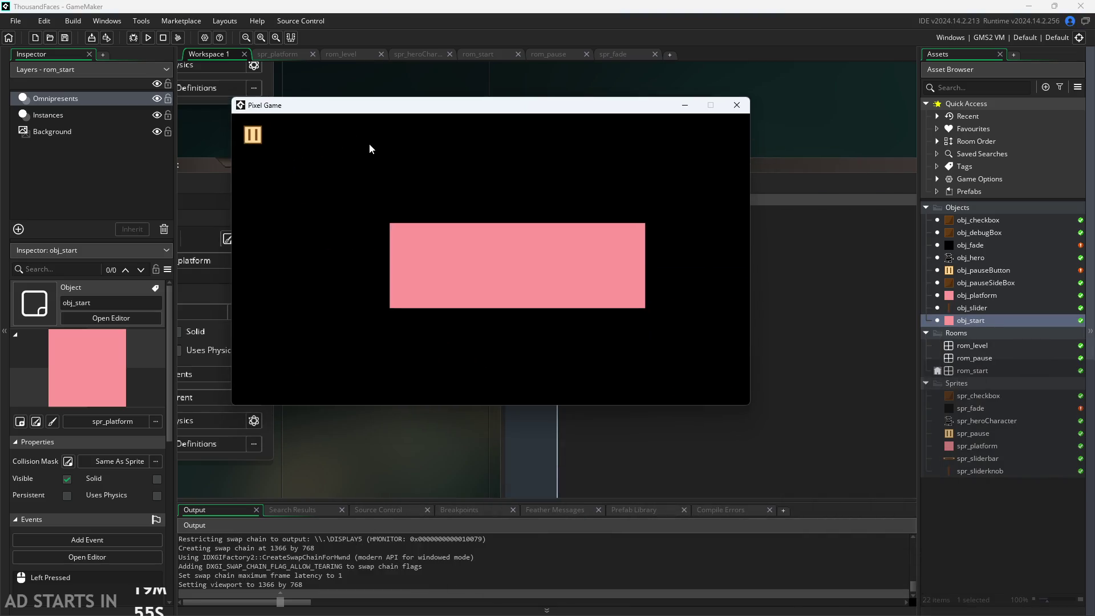
Click the start rectangle to advance, then close the game and rerun it.
left_click(480, 255)
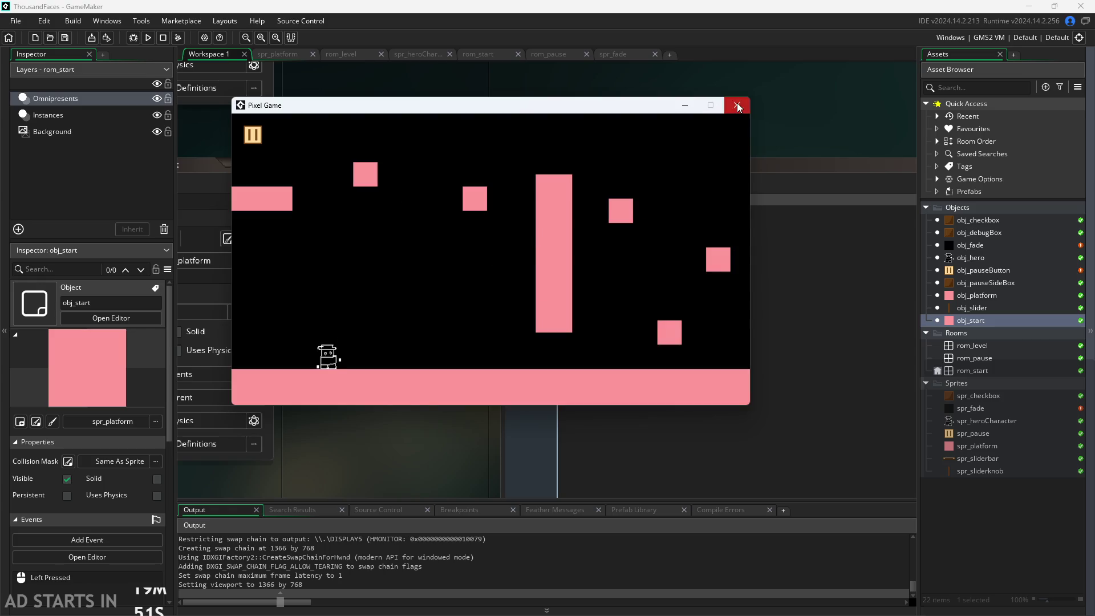
left_click(736, 105)
left_click(147, 37)
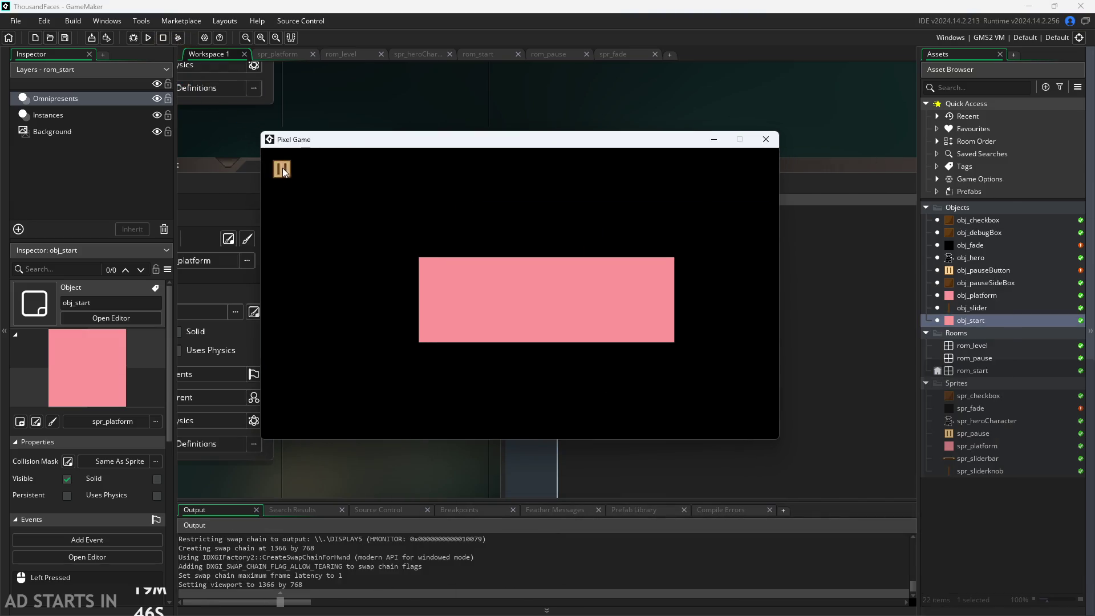
Enable Debug Stats and Pause Button on Right Side in the pause room, then abort after the pause button's code error.
left_click(280, 169)
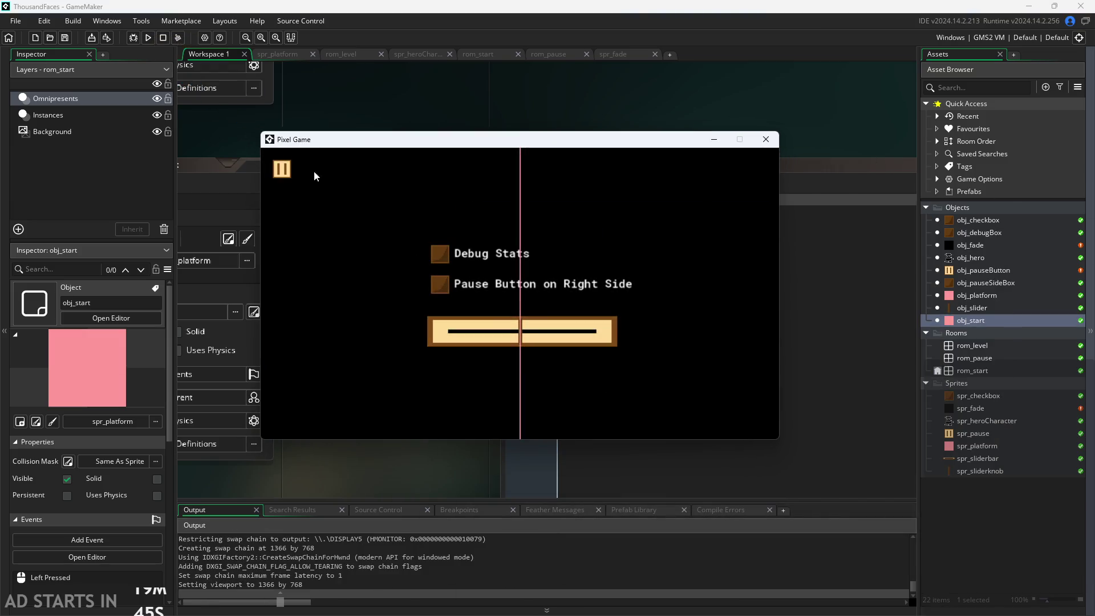
left_click(437, 257)
left_click(438, 282)
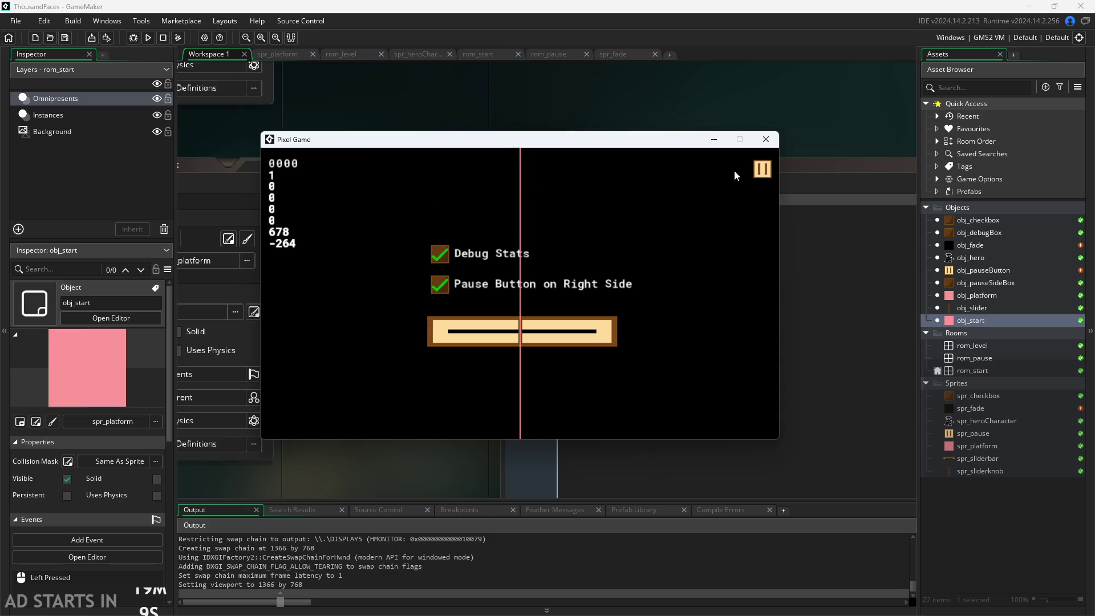
left_click(758, 167)
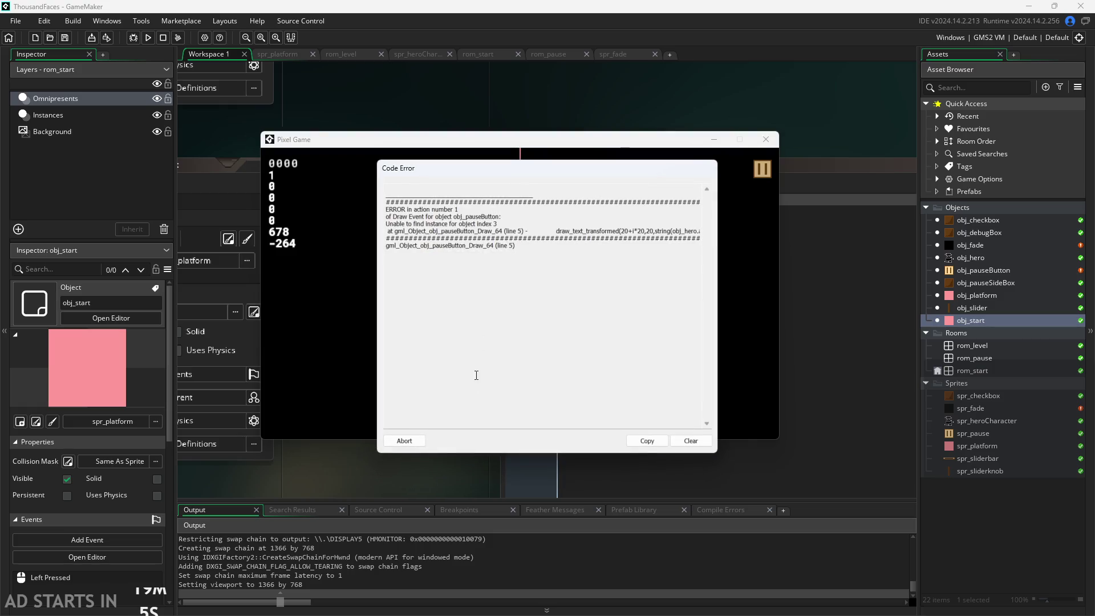
left_click(405, 442)
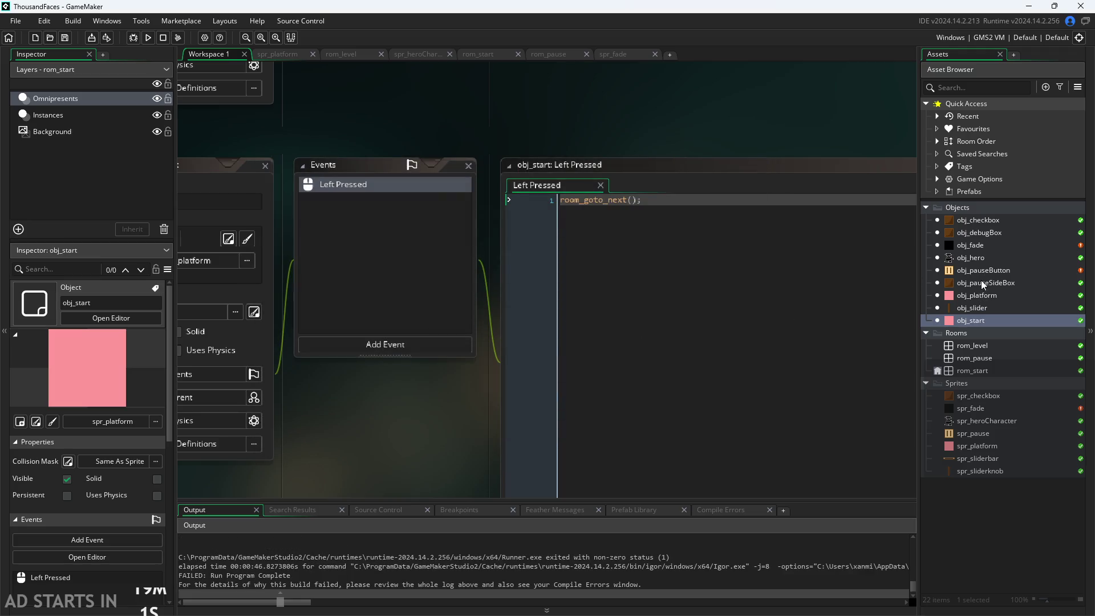
Open rom_pause and copy the hero and four platform instances.
double_click(976, 295)
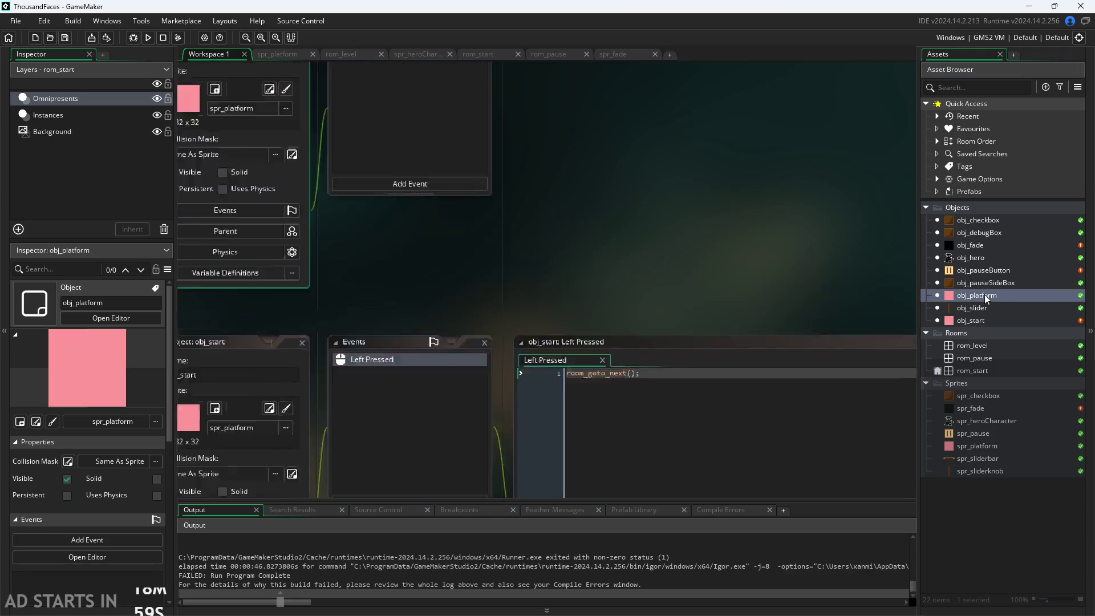
left_click(976, 358)
double_click(982, 363)
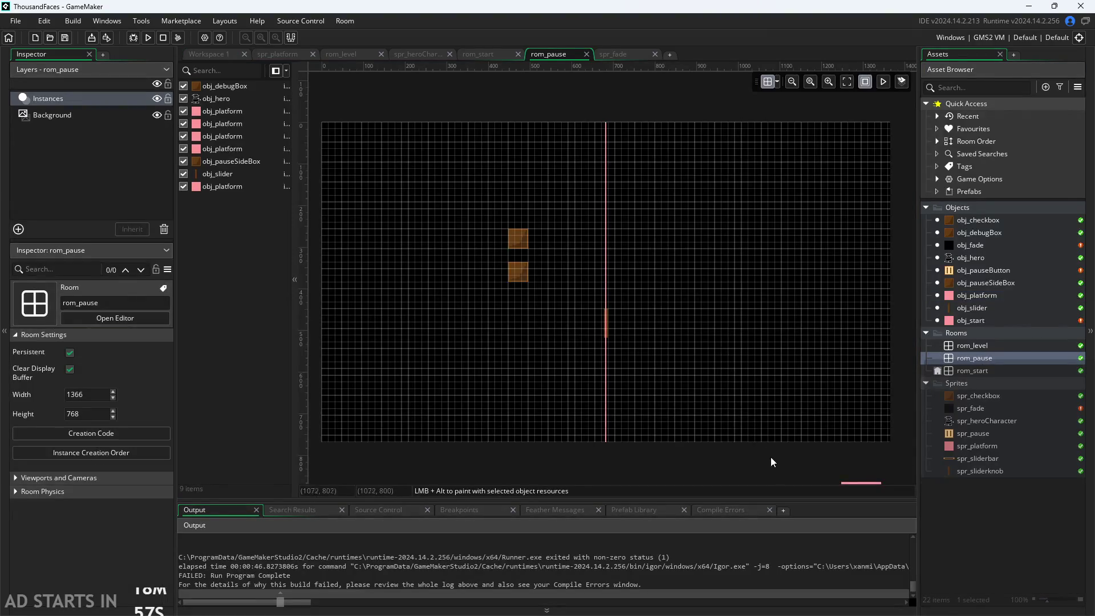
scroll(805, 477, "down", 2)
scroll(668, 350, "up", 4)
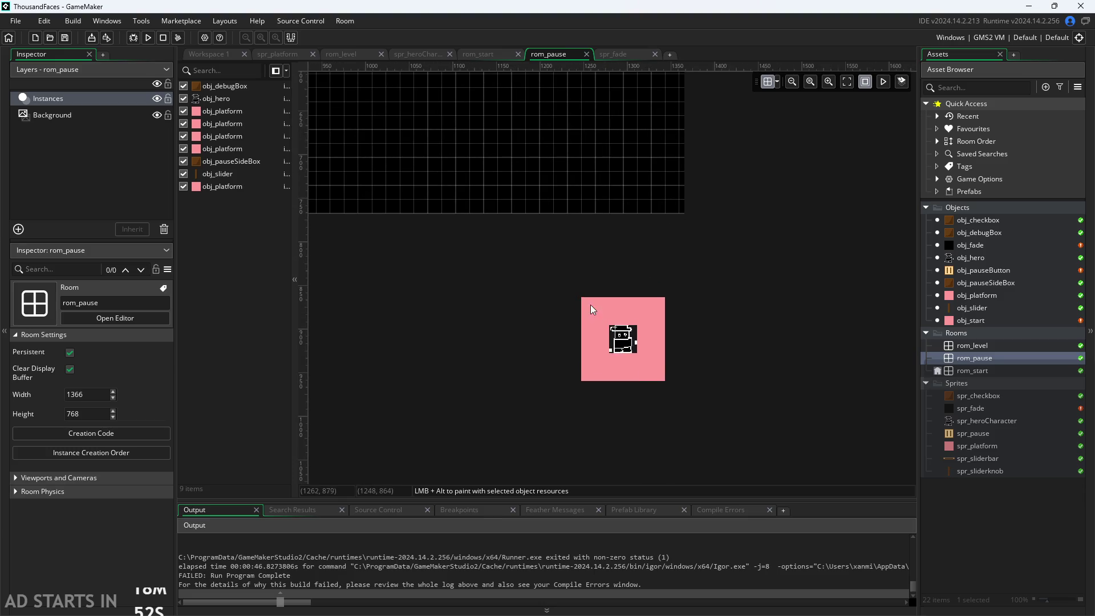
left_click_drag(558, 303, 672, 390)
left_click(699, 351)
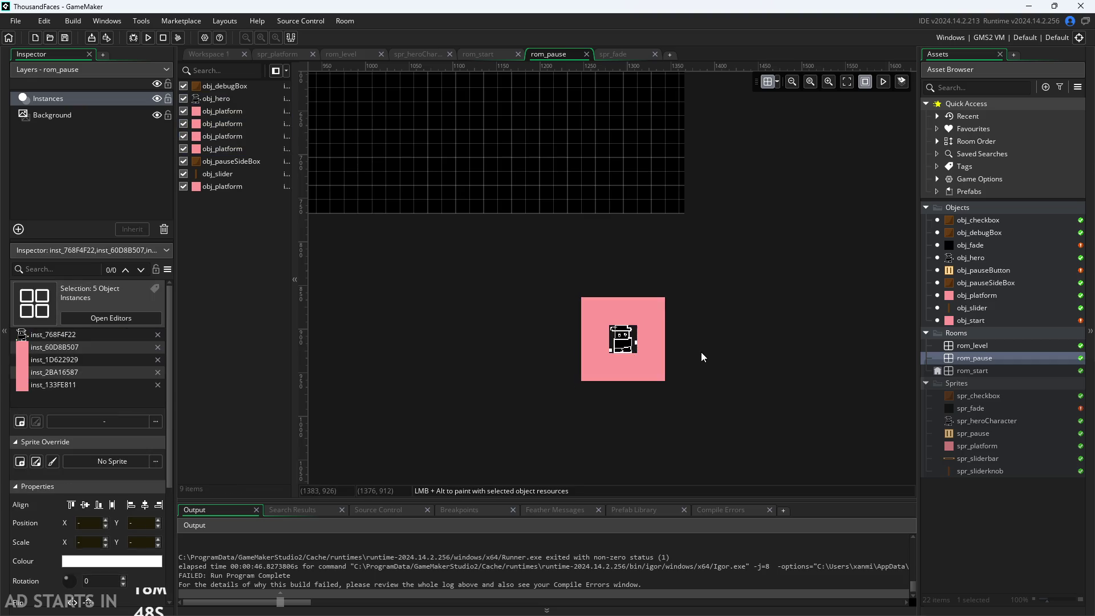
Paste the hero and platforms into rom_start.
double_click(971, 371)
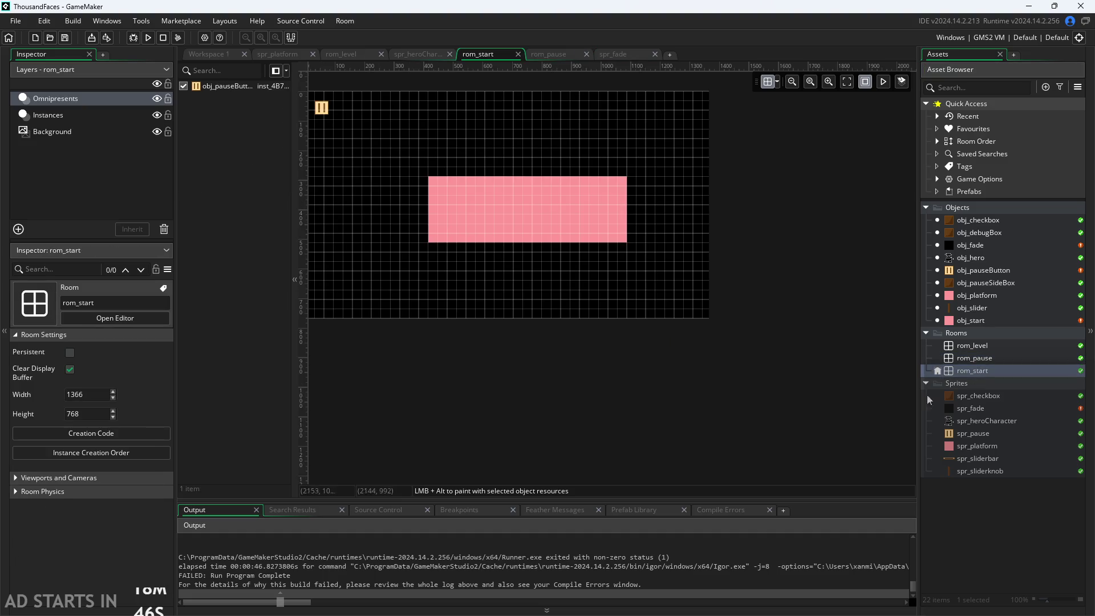
key("ctrl+v")
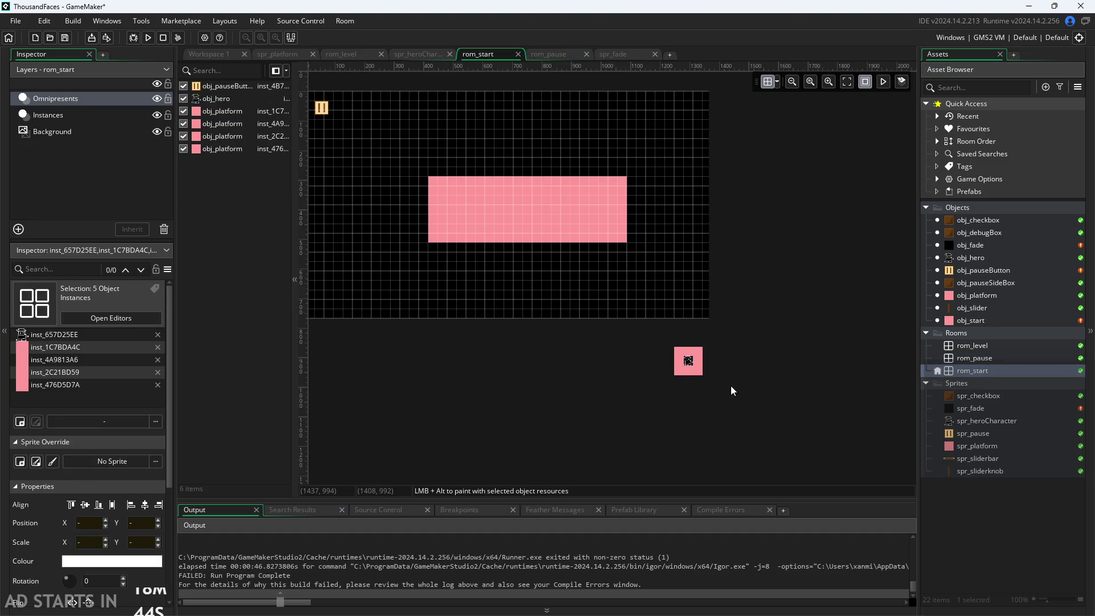
left_click(145, 37)
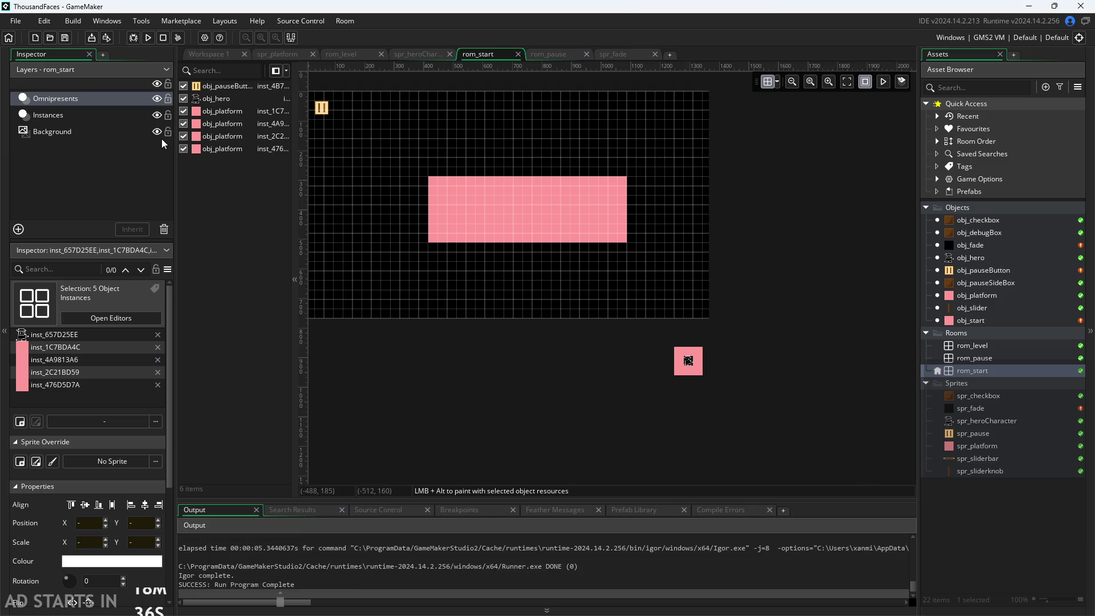
Move the pasted hero and four platforms from Omnipresents onto rom_start's Instances layer.
left_click(90, 119)
left_click(87, 101)
left_click(228, 101)
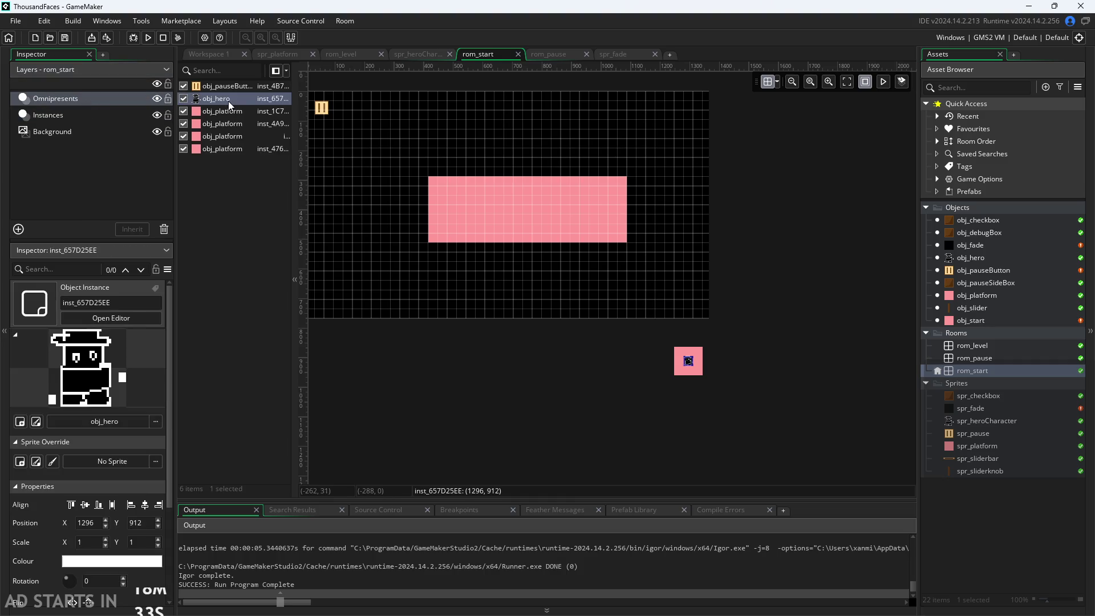
left_click(233, 149, "shift")
left_click(255, 160)
left_click(75, 114)
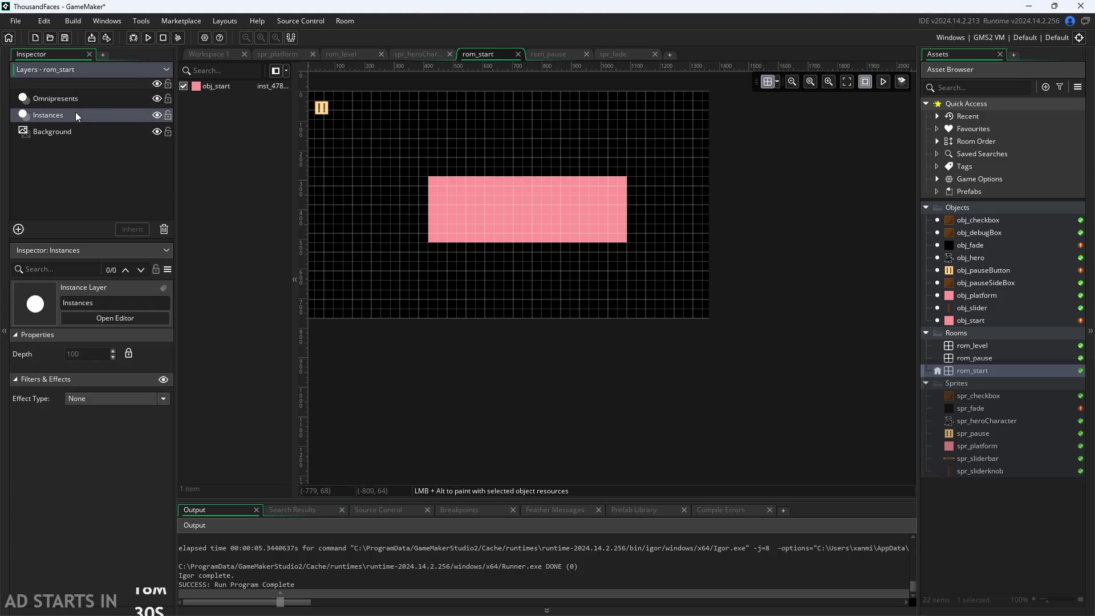
key("ctrl+z")
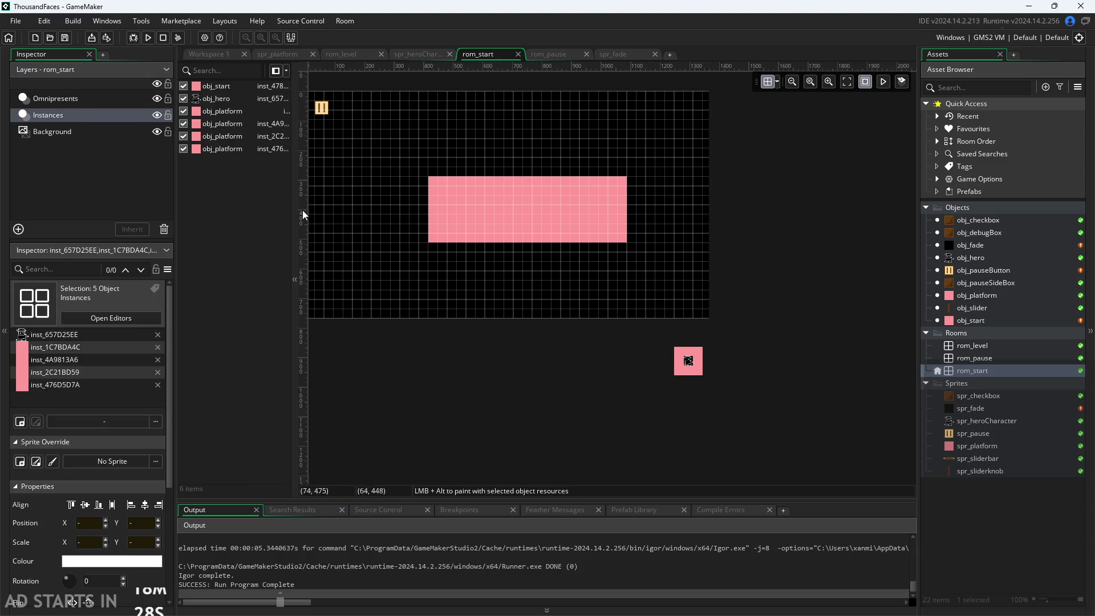
left_click(220, 54)
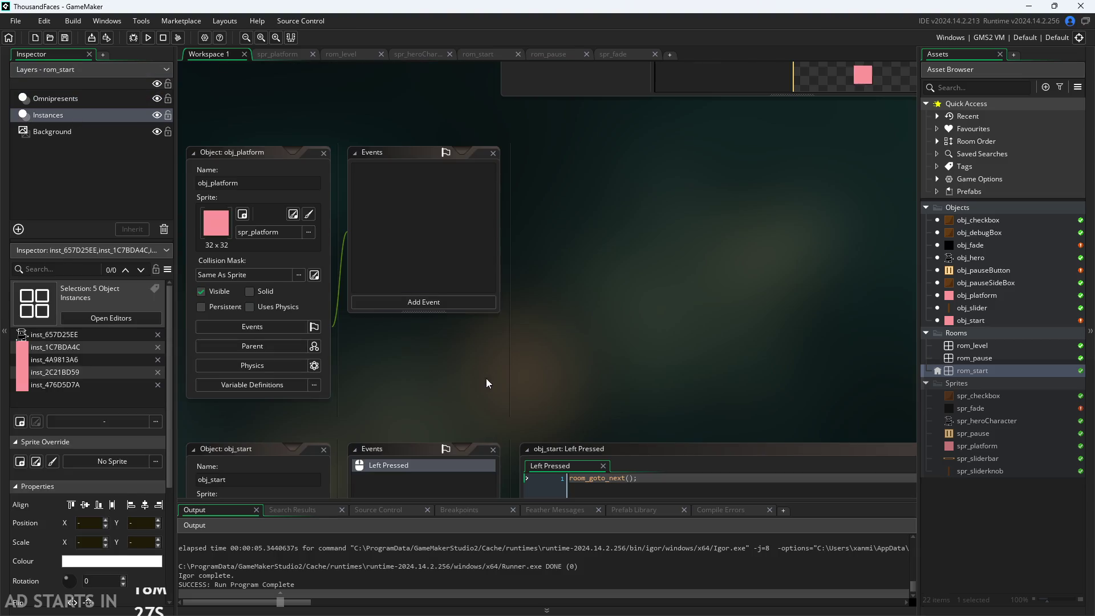
Run the game, enable Debug Stats and the right-side pause button, then resume.
left_click(148, 37)
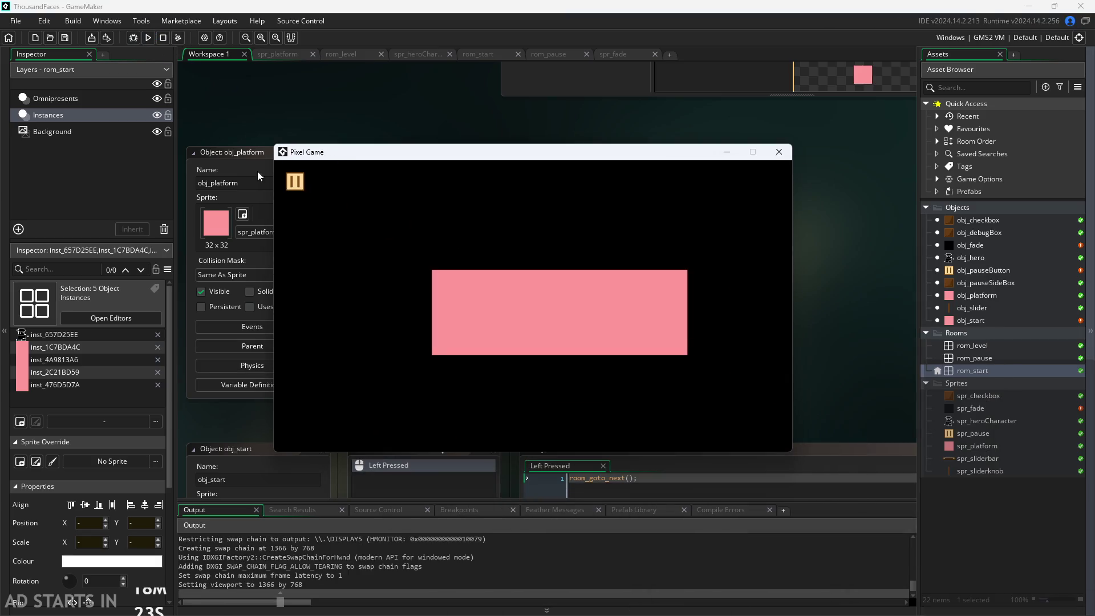
left_click(560, 305)
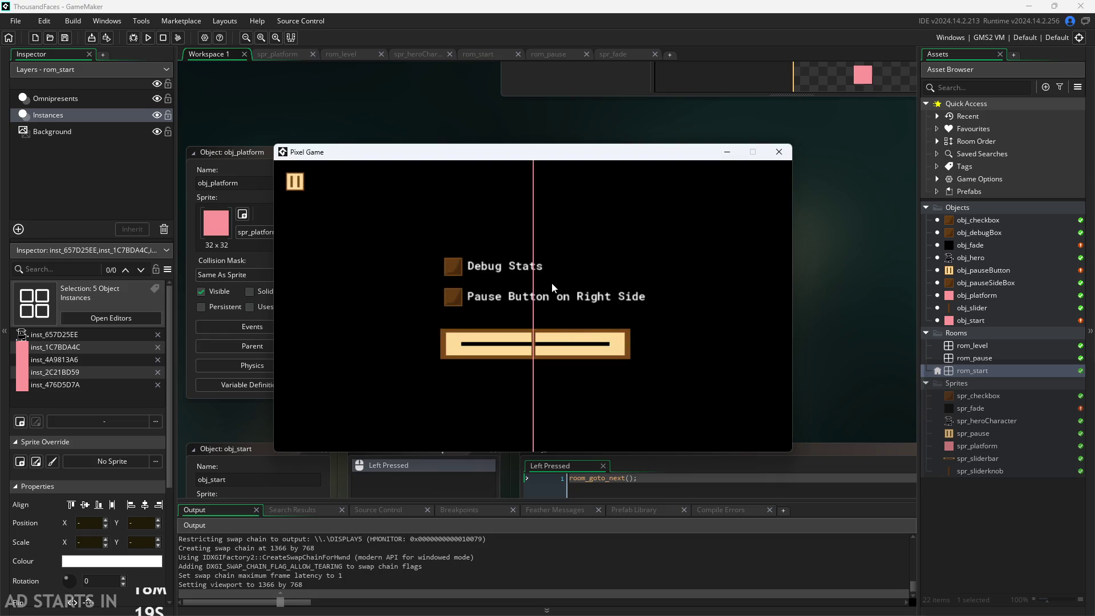
left_click(453, 270)
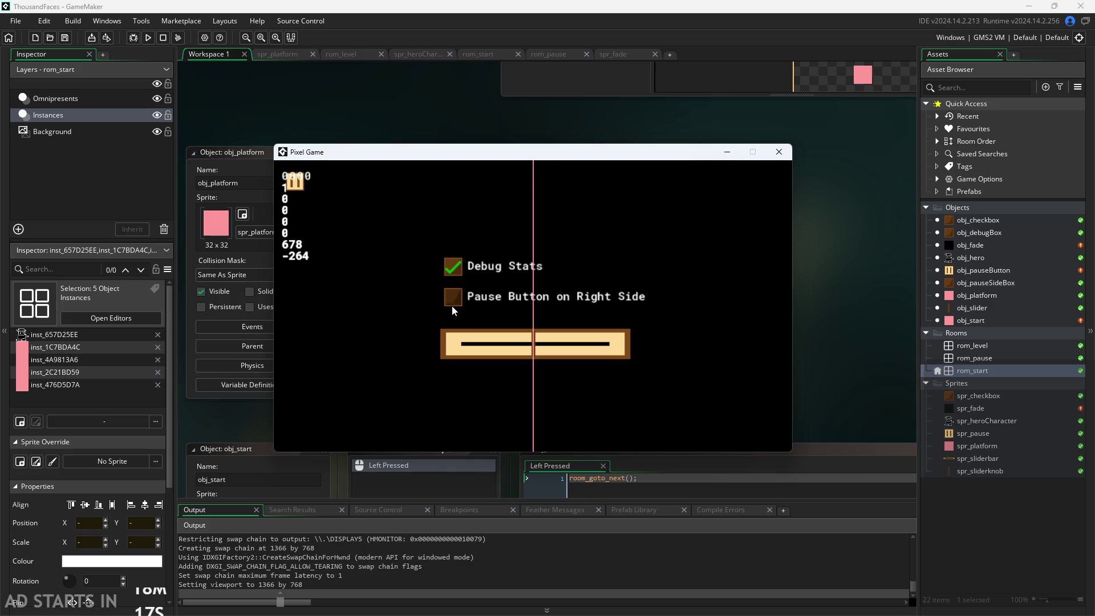
left_click(459, 296)
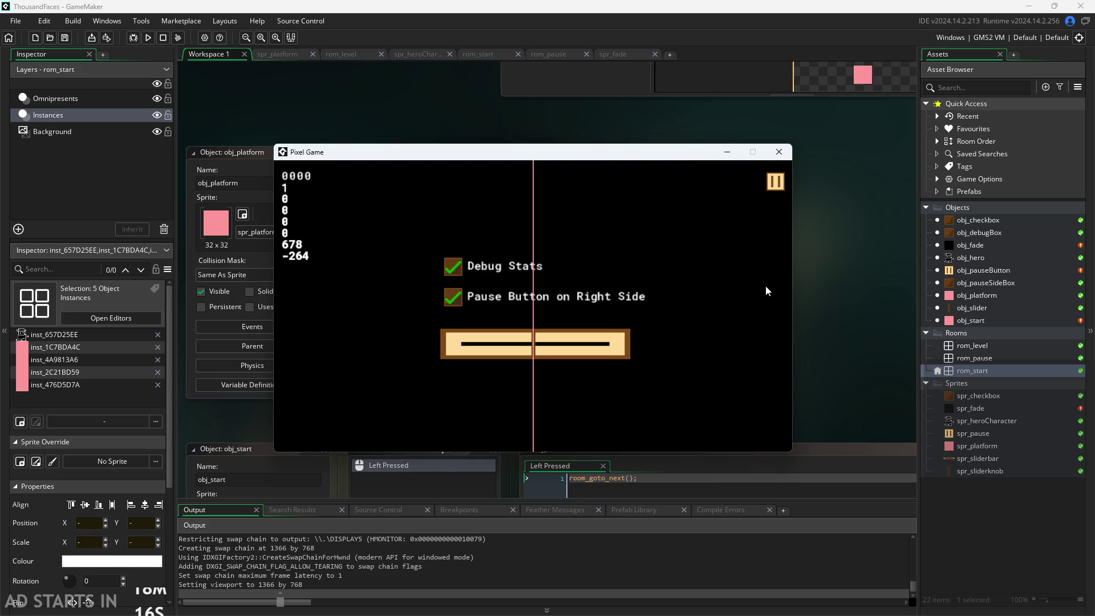
left_click(772, 186)
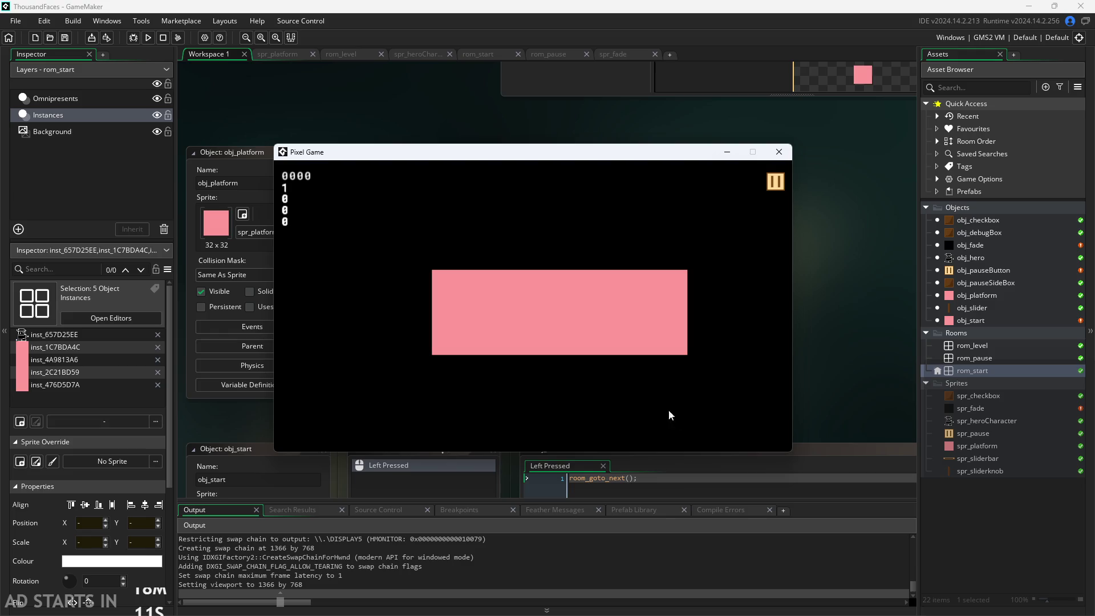
Start the level, pause and resume it, then close the game and open obj_pauseButton.
left_click(597, 313)
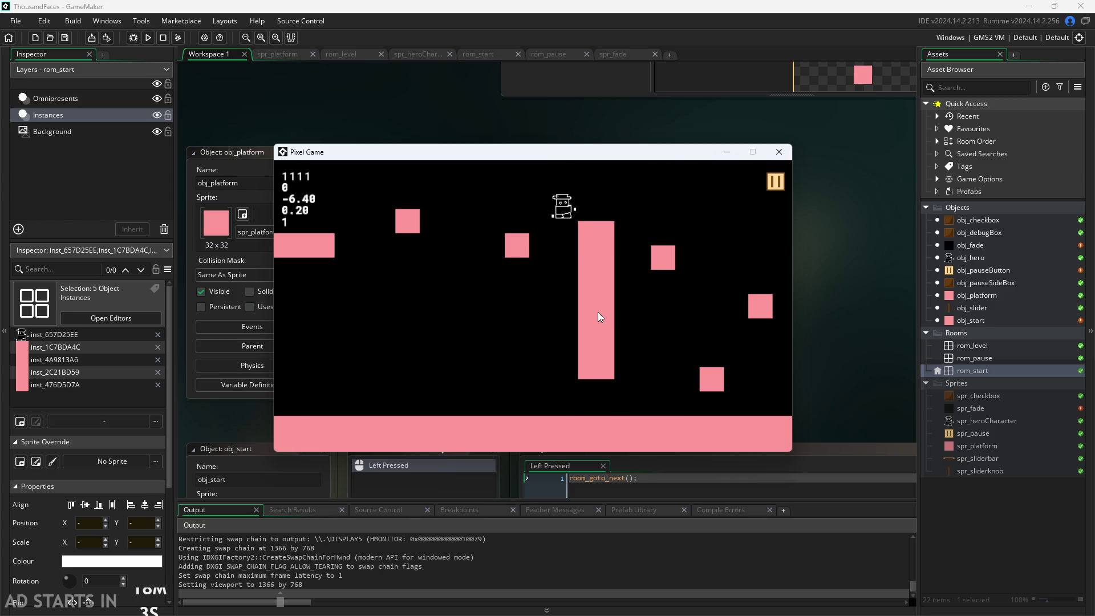
left_click(775, 183)
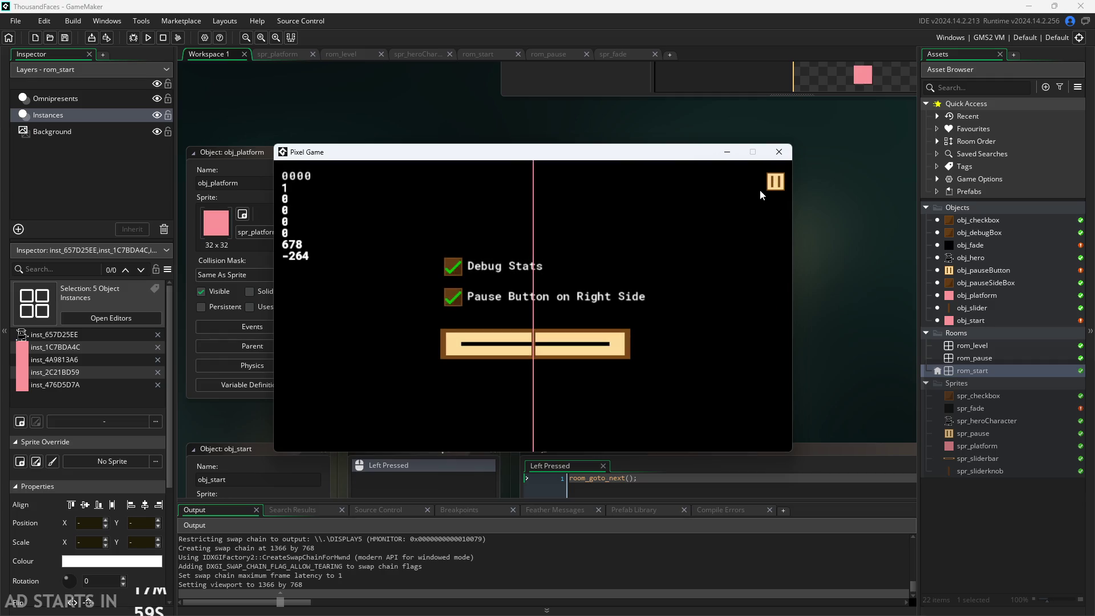
left_click(774, 181)
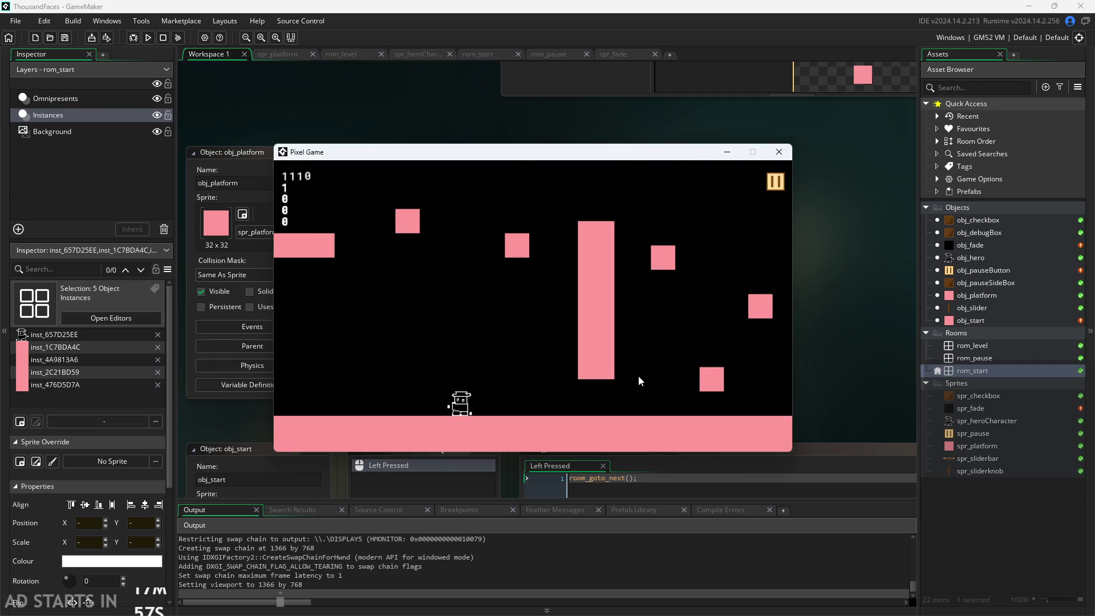
left_click(778, 153)
double_click(977, 270)
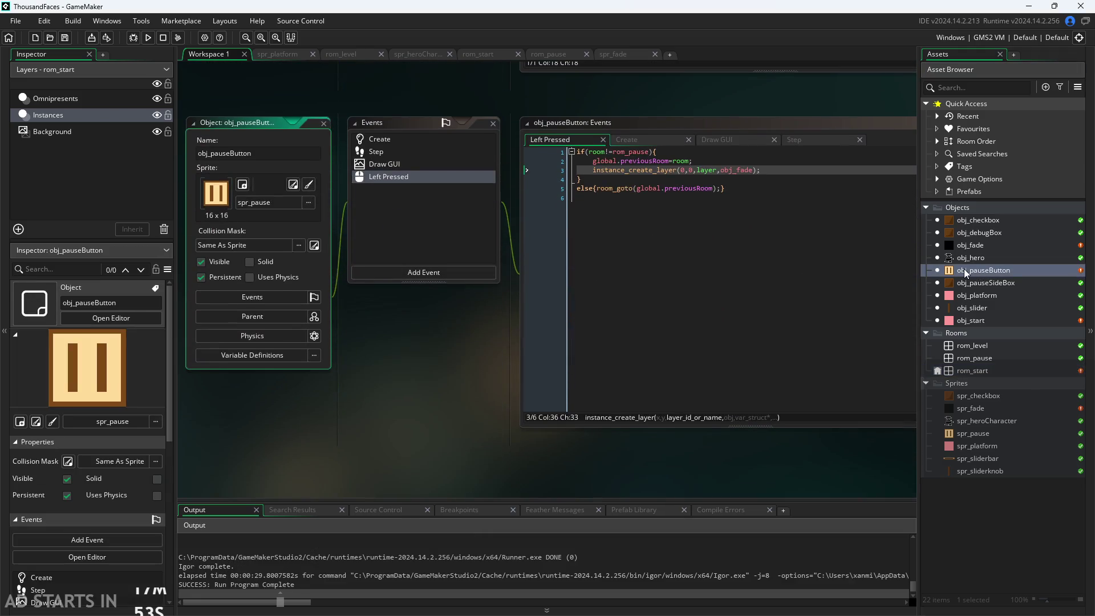
Put room_goto(global.previousRoom) on its own line inside the else braces, then reopen obj_fade.
scroll(393, 452, "up", 3)
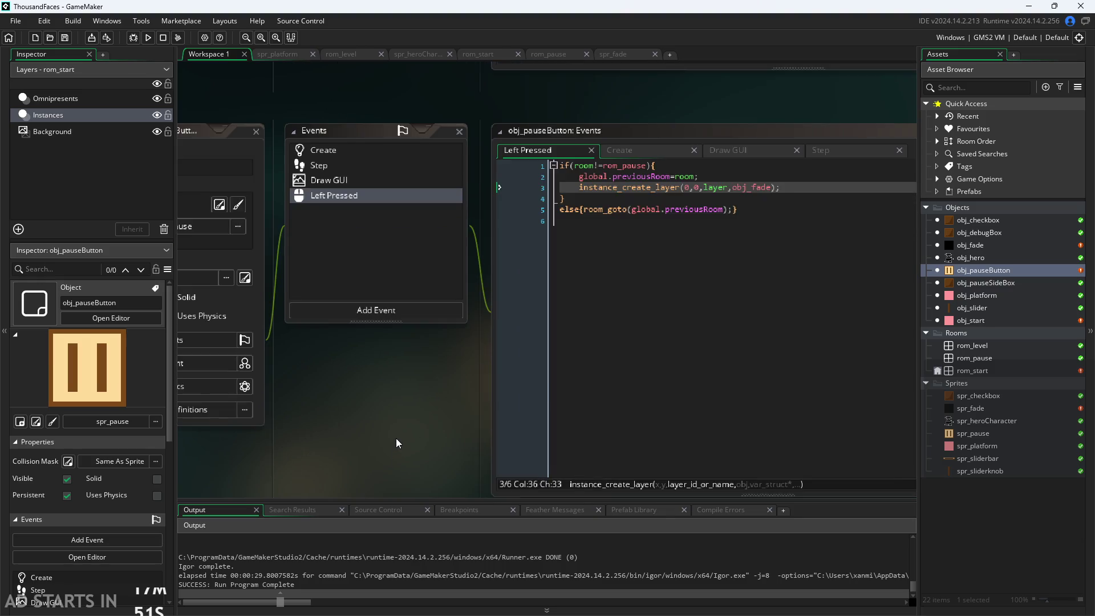
double_click(993, 246)
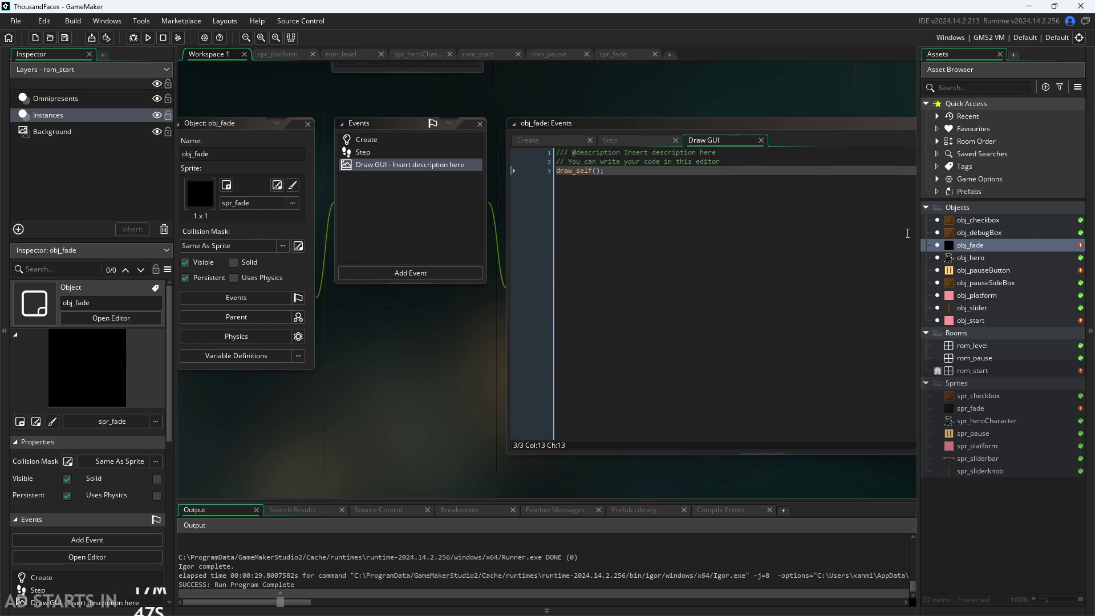
double_click(980, 268)
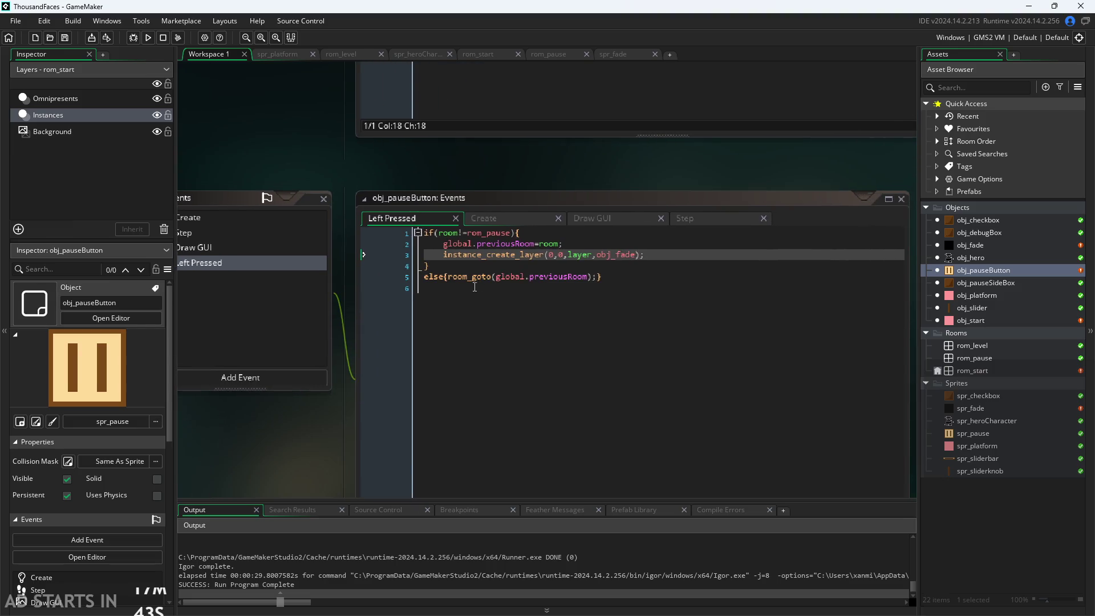
left_click(449, 279)
key("Return")
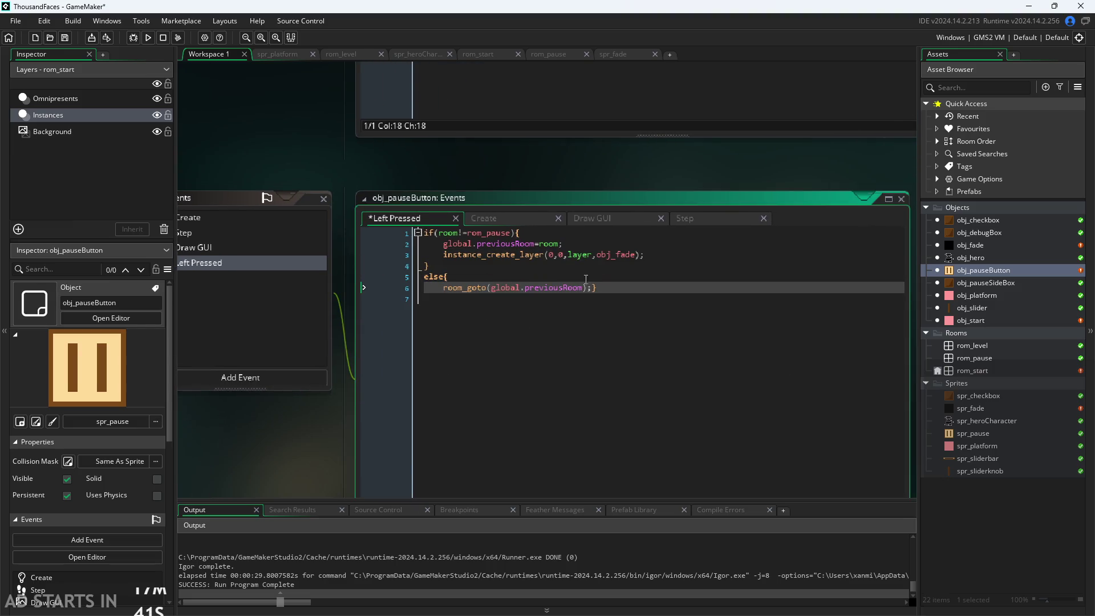
left_click(593, 287)
key("Return")
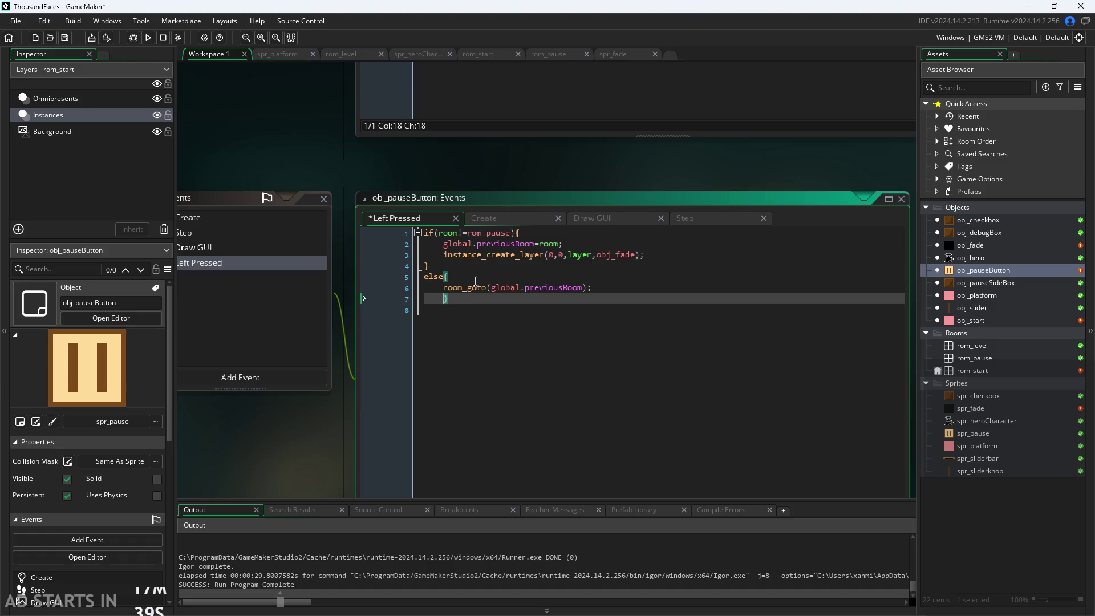
key("Up")
key("Up")
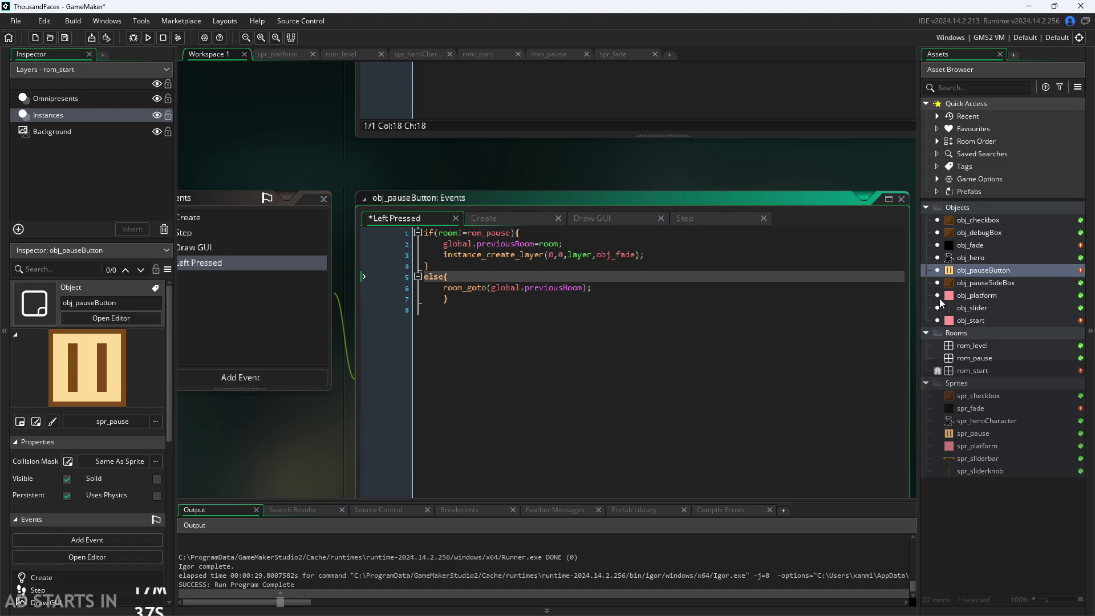
double_click(971, 245)
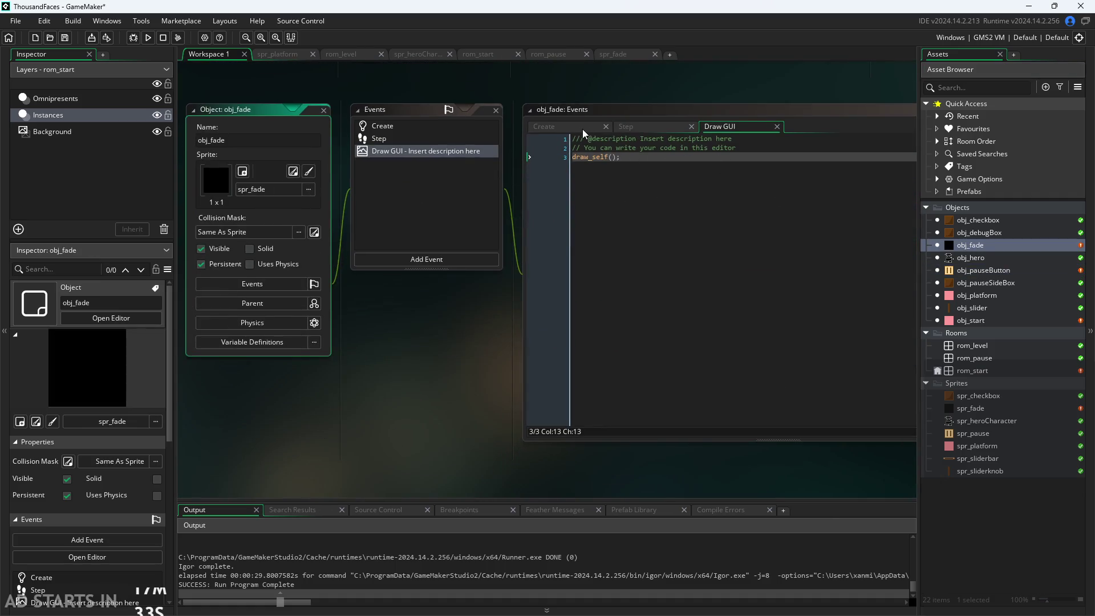
Add a blank line after fadeout=false in obj_fade's Create code.
left_click(584, 127)
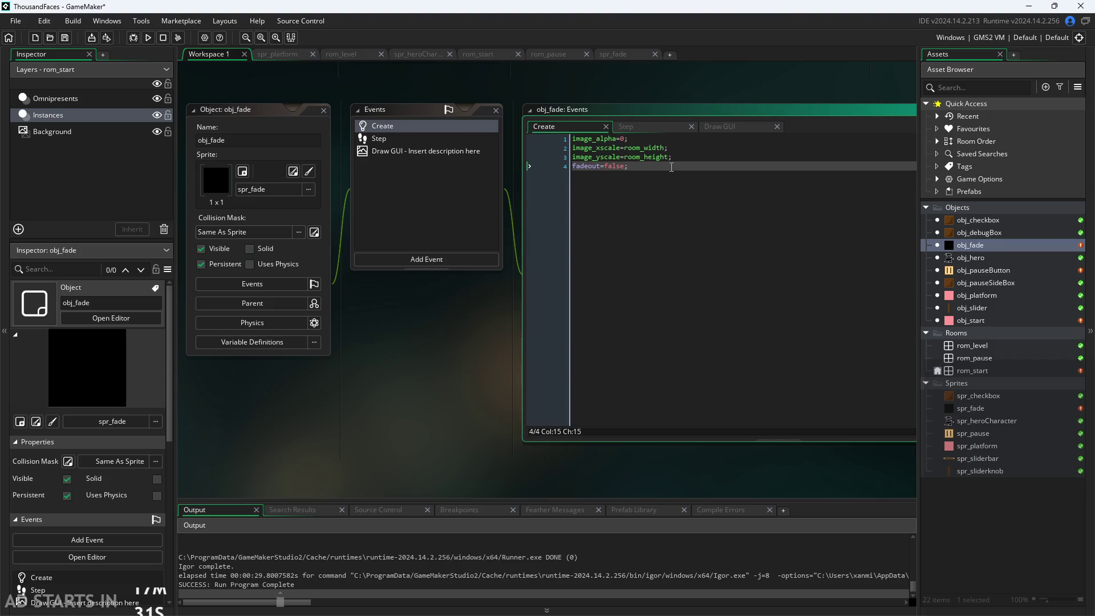
key("Return")
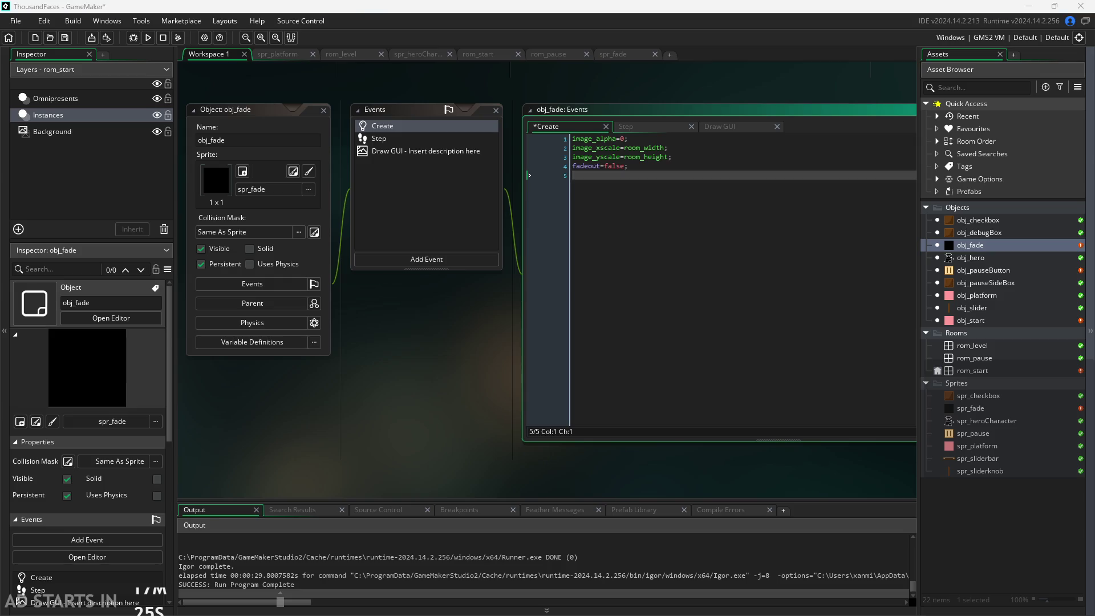
left_click(753, 174)
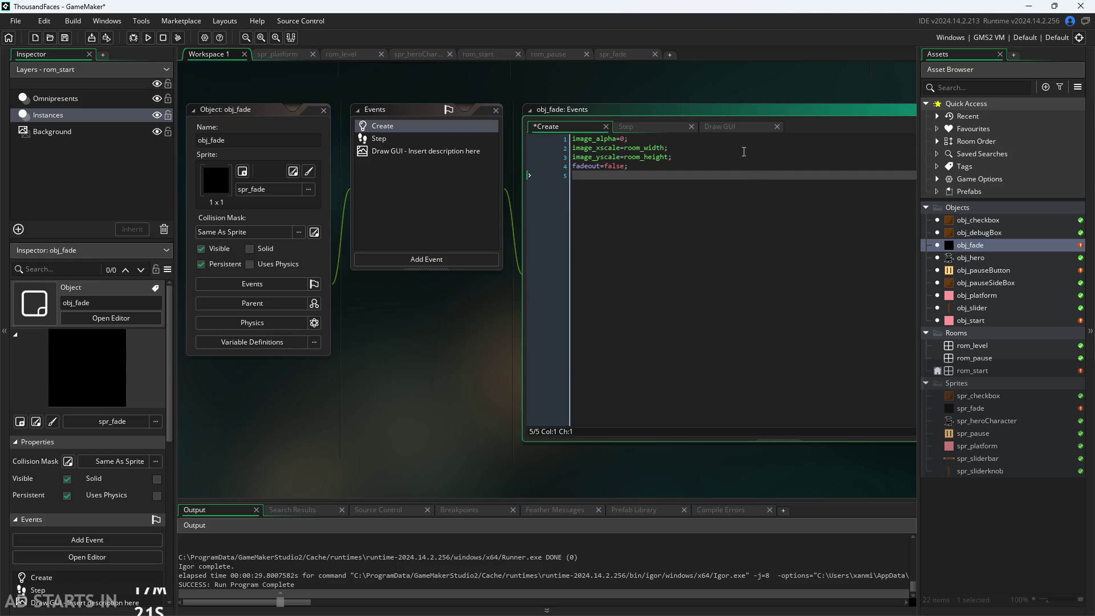
In obj_fade's Step event, wrap room_goto(rom_pause) inside if(room!=rom_pause).
left_click(659, 126)
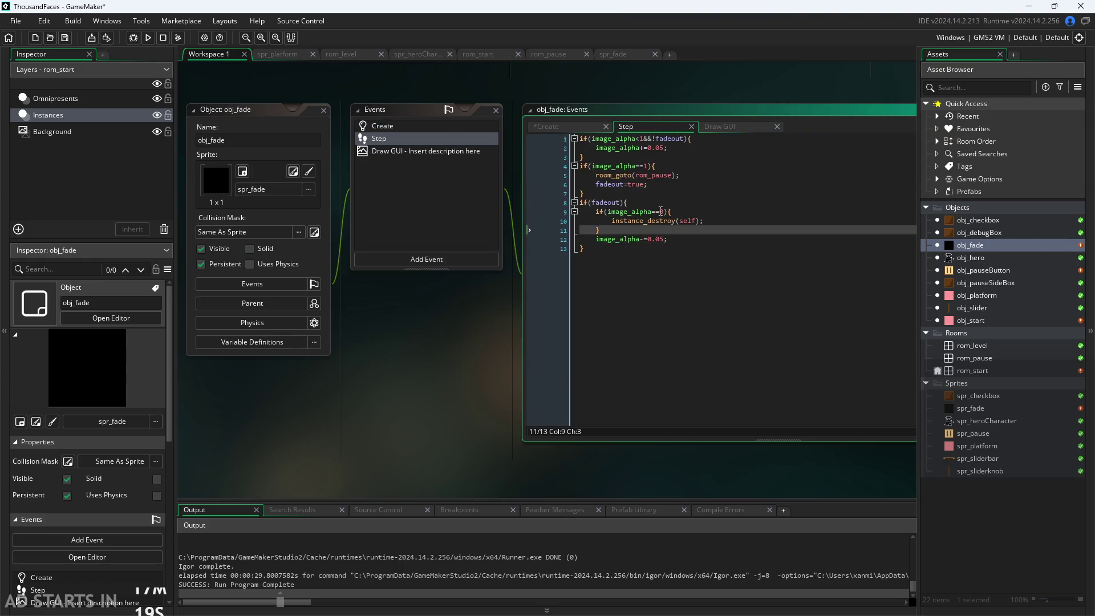
left_click(660, 166)
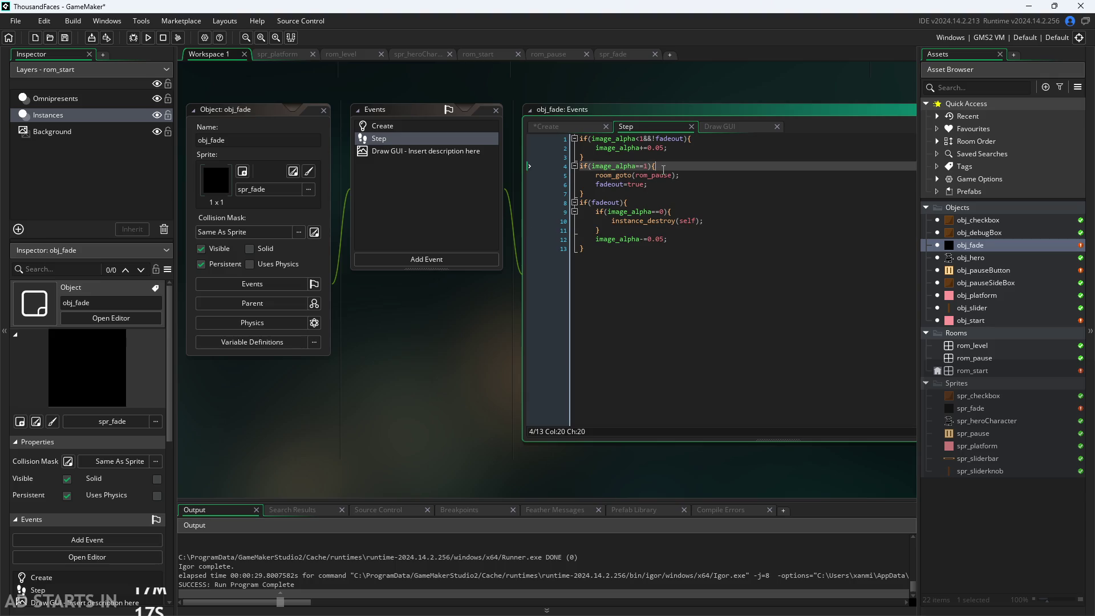
key("Return")
key("Down")
key("Tab")
key("Up")
type("if(")
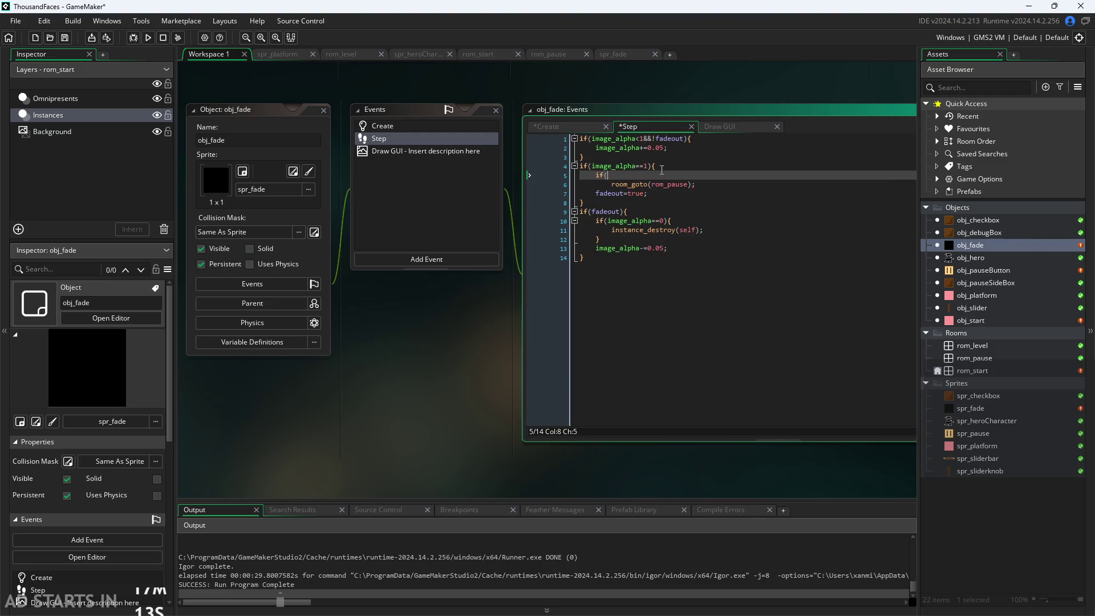
type("room!=")
type("rom_p")
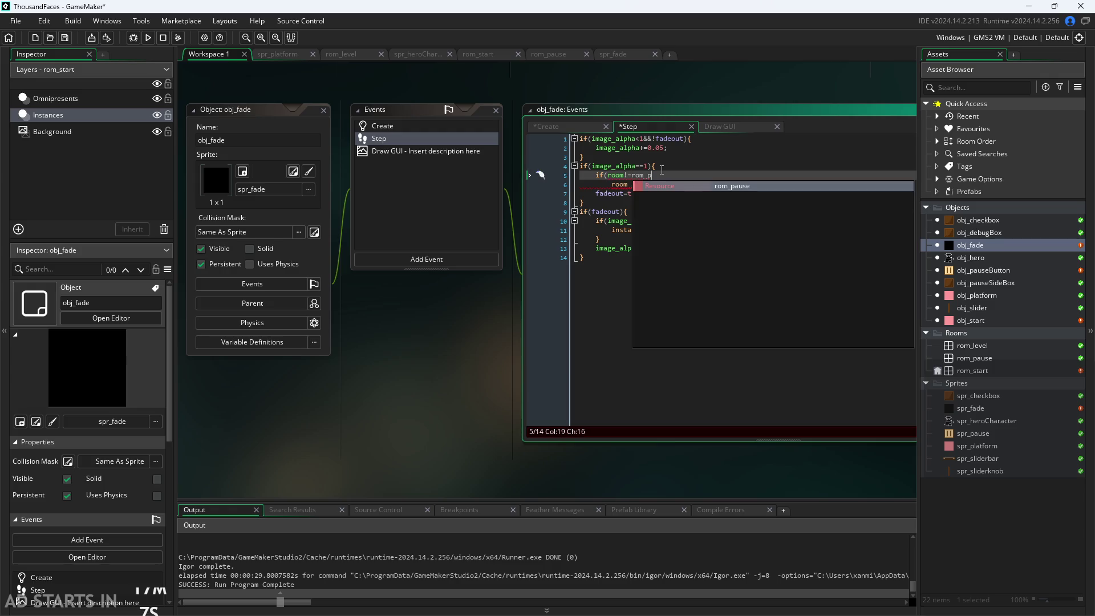
type("ause){")
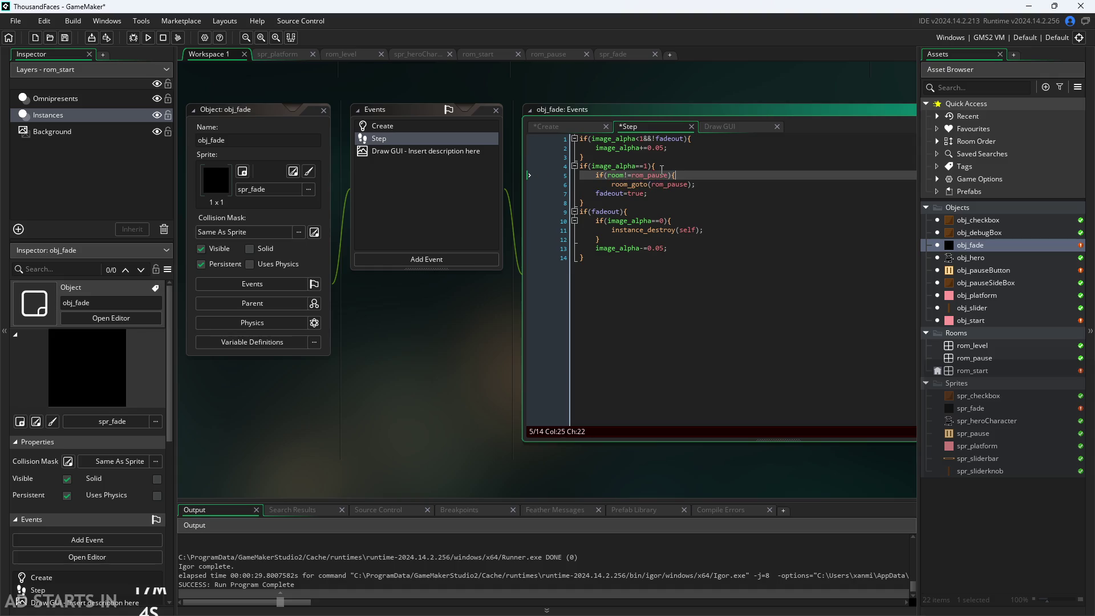
Close the if block and open an indented else branch below it.
key("Down")
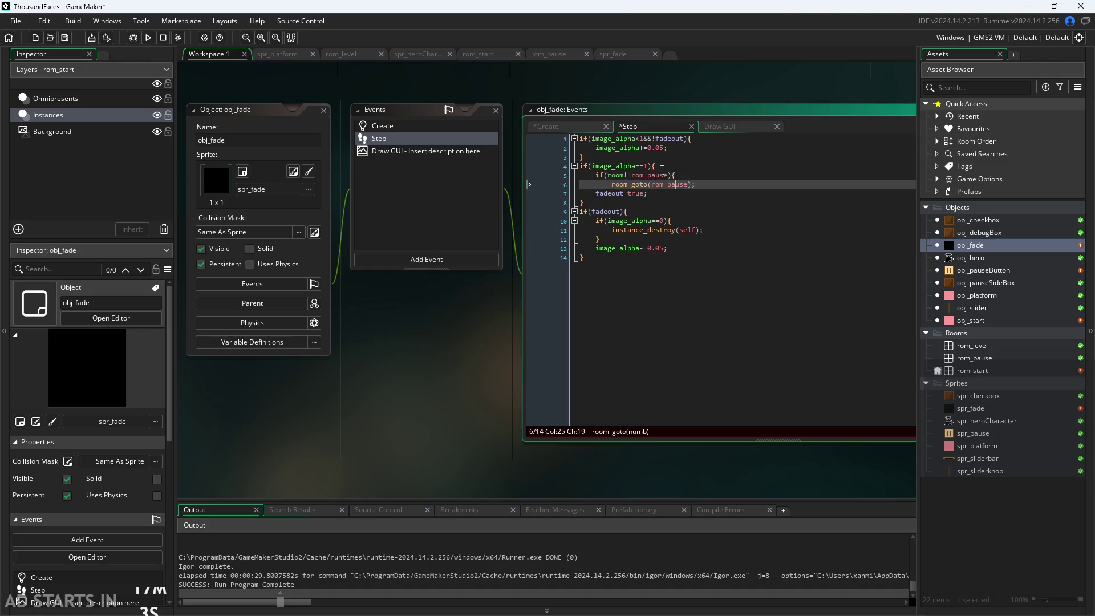
key("Return")
type("}")
key("Return")
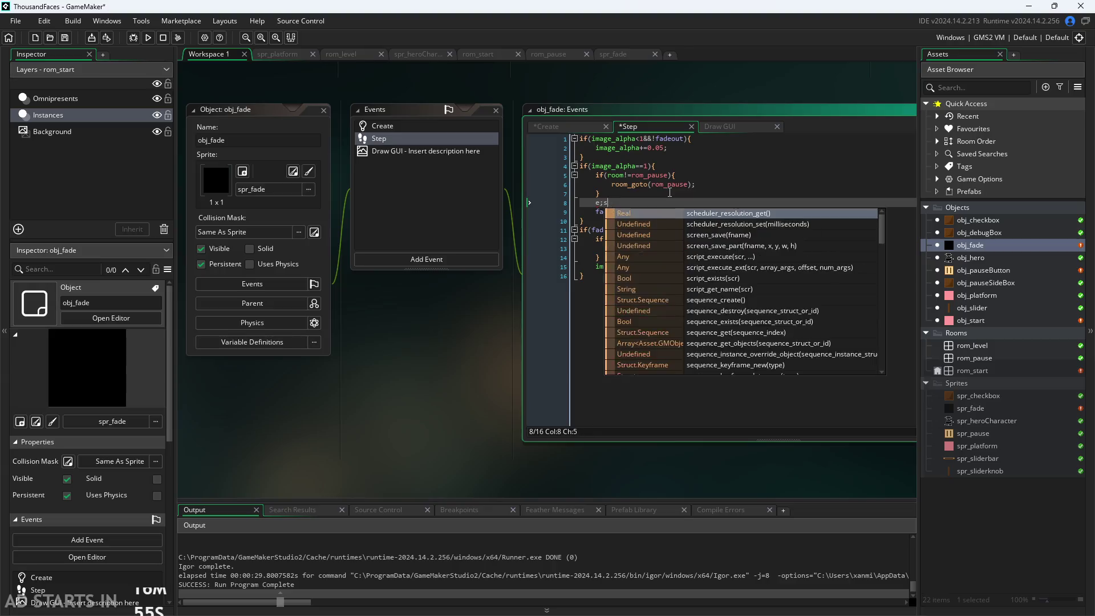
type("else{")
key("Return")
key("Return")
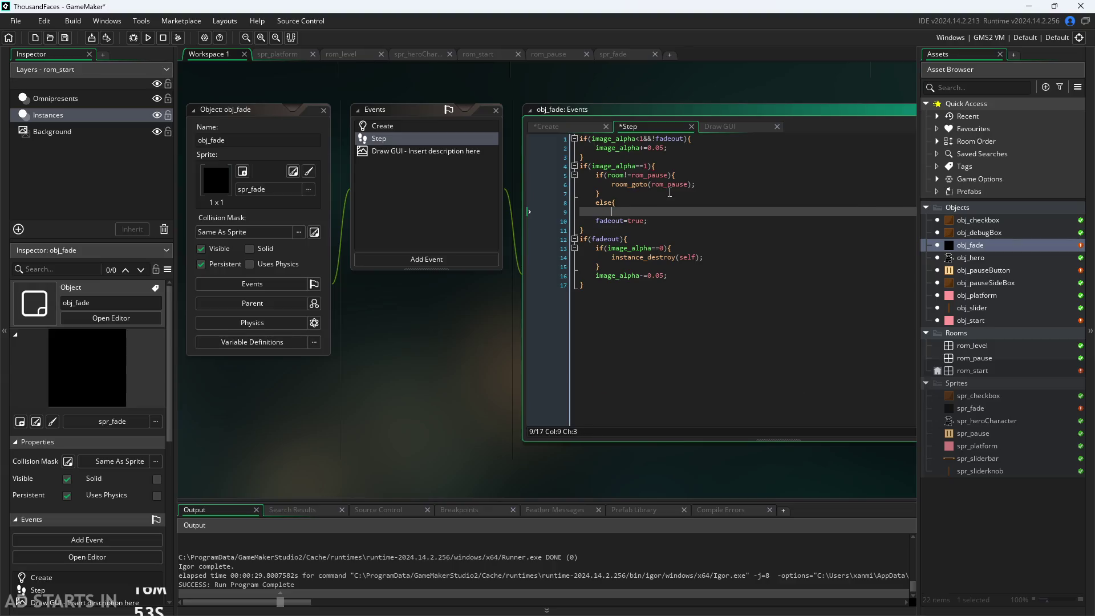
key("Up")
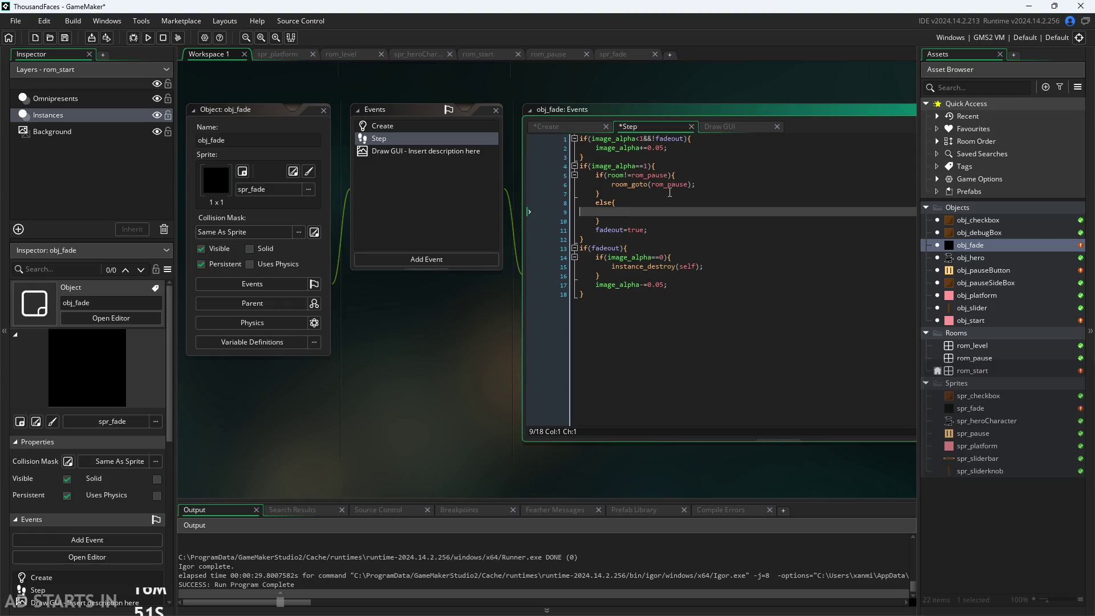
key("Tab")
Fill the else branch with room_goto(global.previousRoom); and save the project.
type("room")
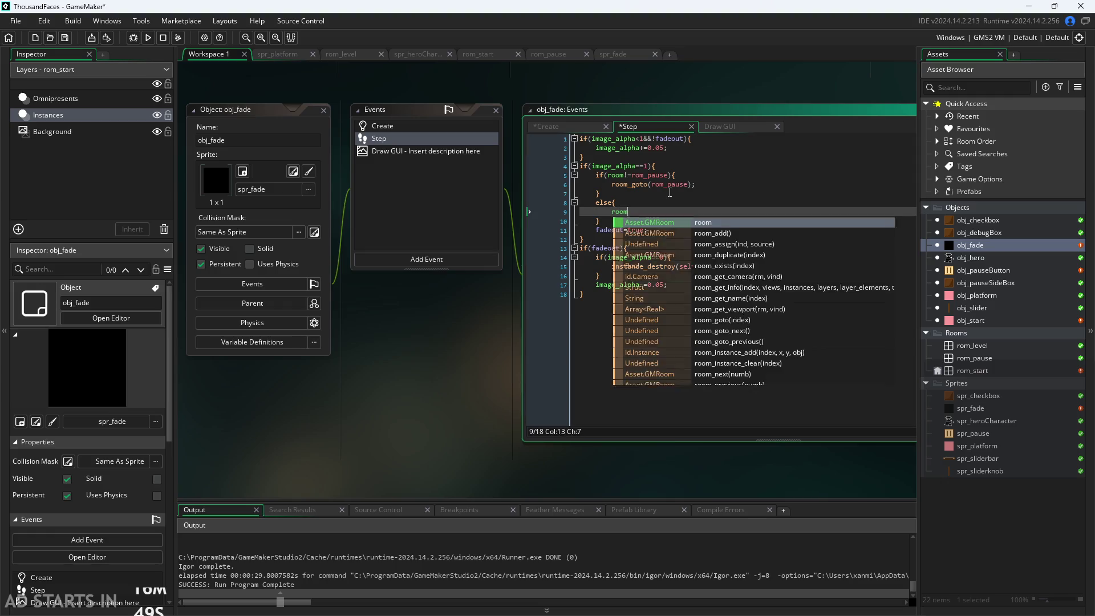
type("_got")
key("Return")
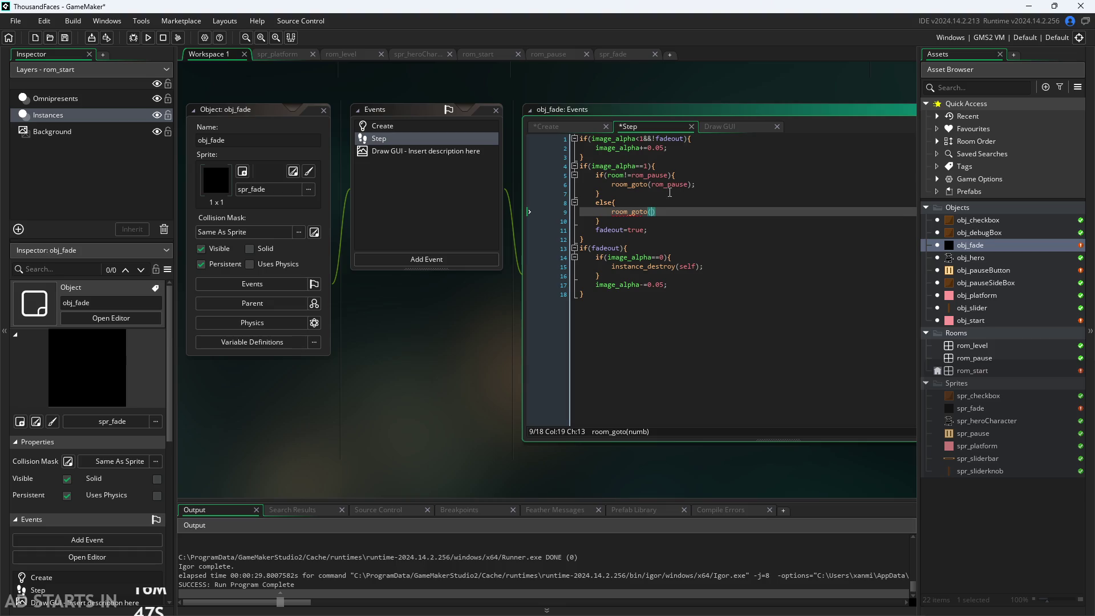
type("glob")
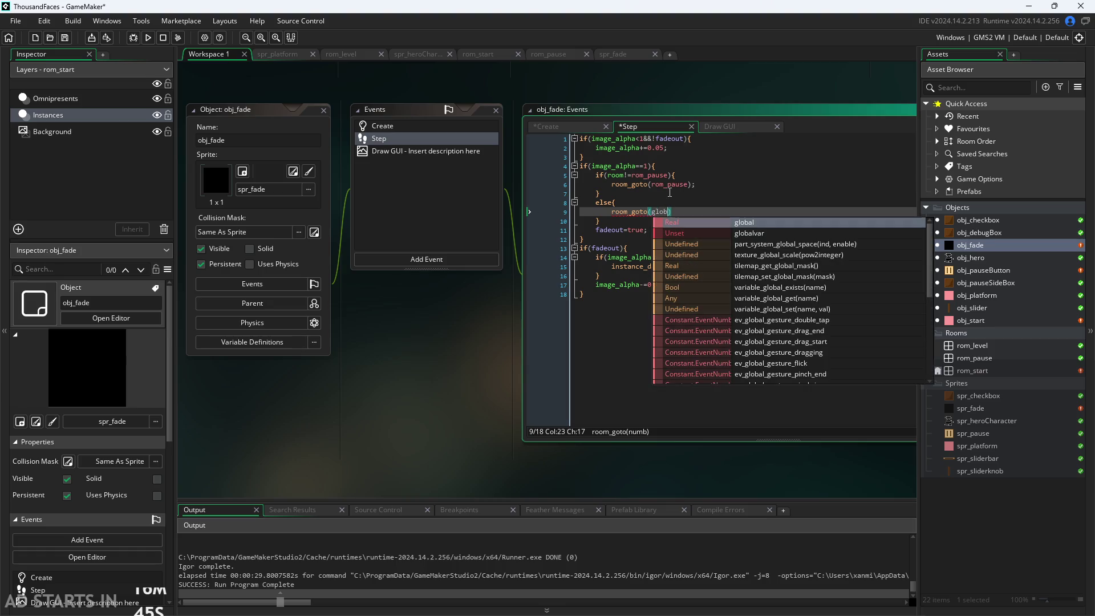
type("al.")
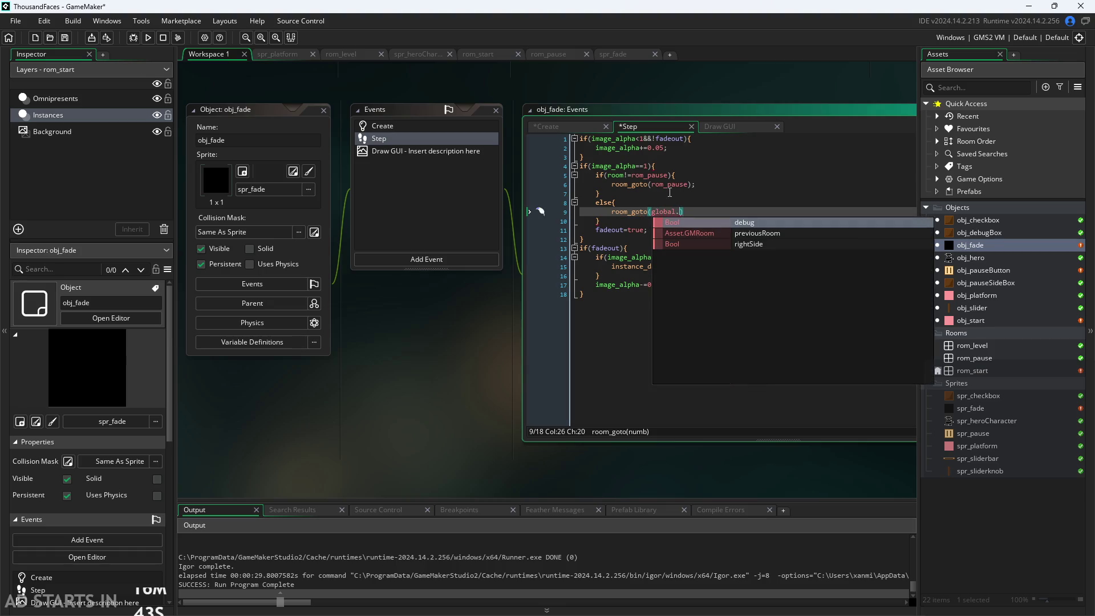
key("Down")
key("Return")
key("End")
type(";")
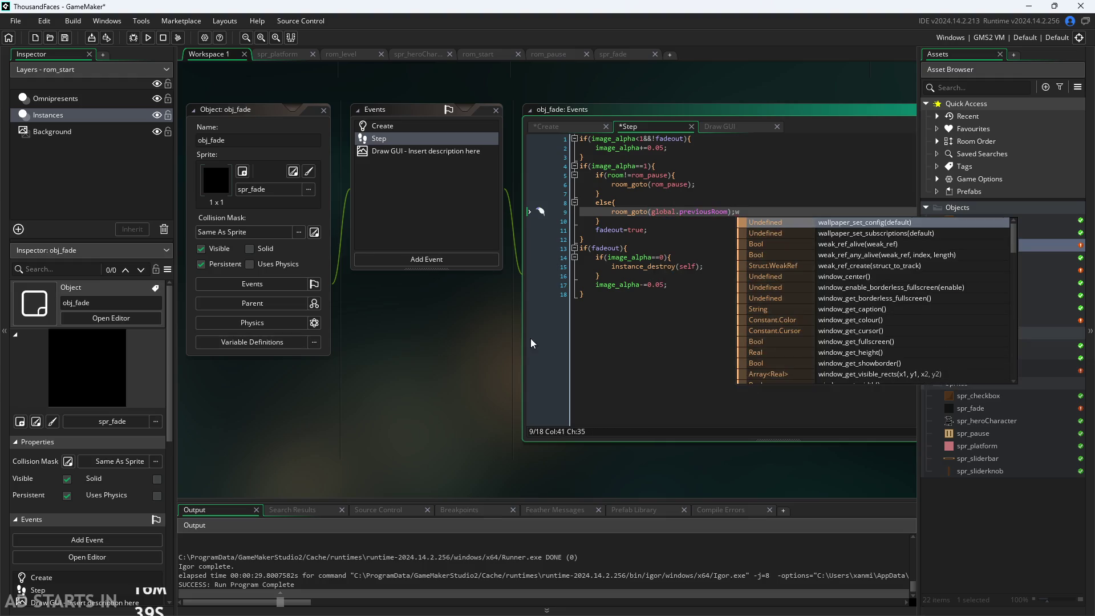
key("Escape")
key("ctrl+s")
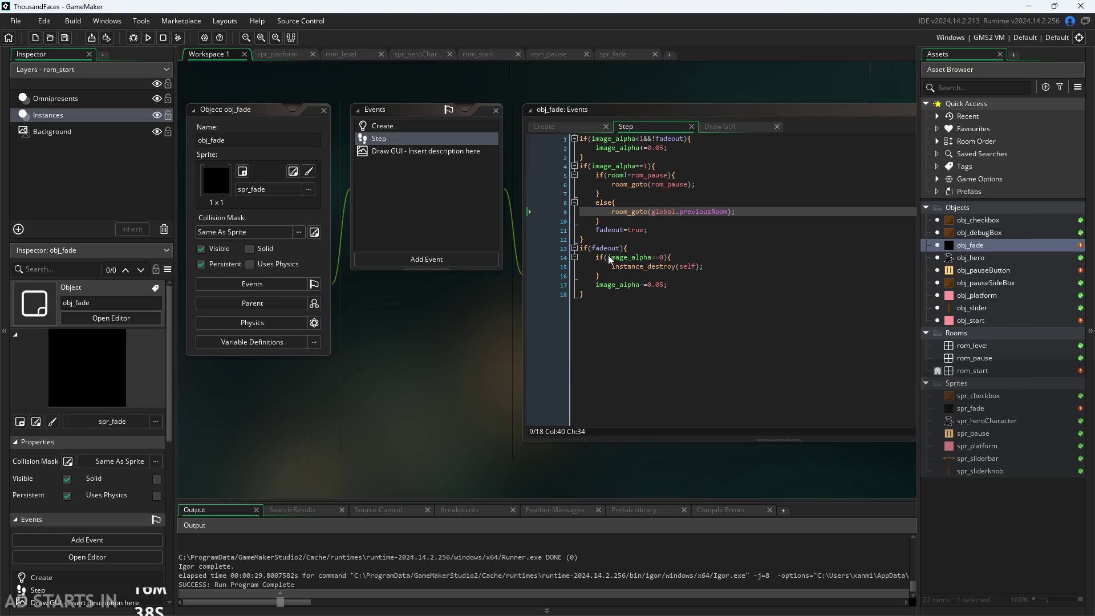
left_click(988, 272)
Replace line 6's room_goto(global.previousRoom) with the obj_fade instance_create_layer line, save, and run.
double_click(988, 272)
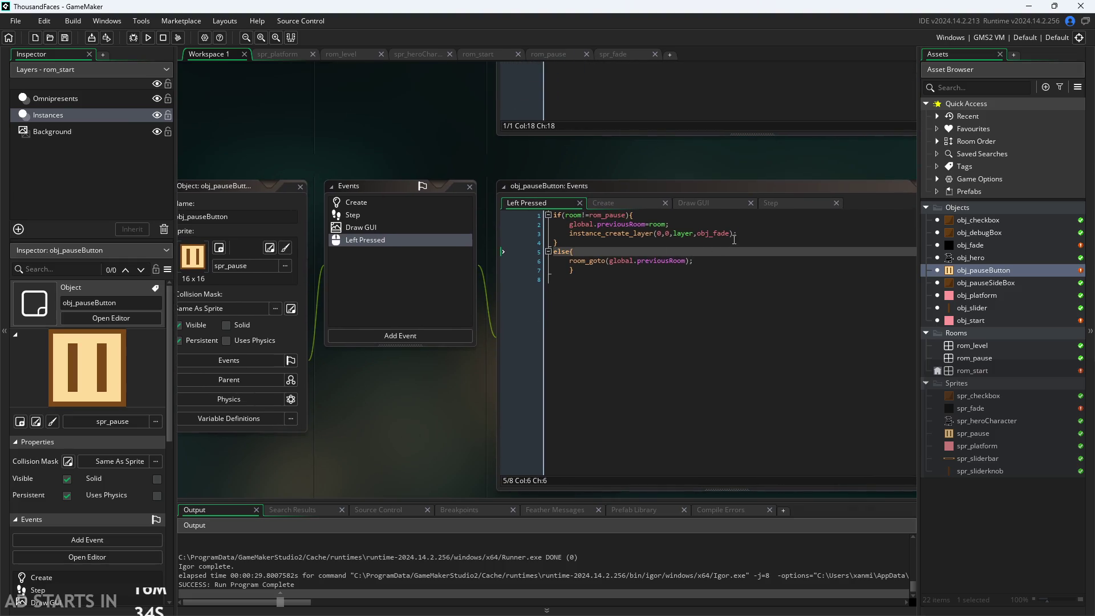
left_click_drag(737, 234, 569, 235)
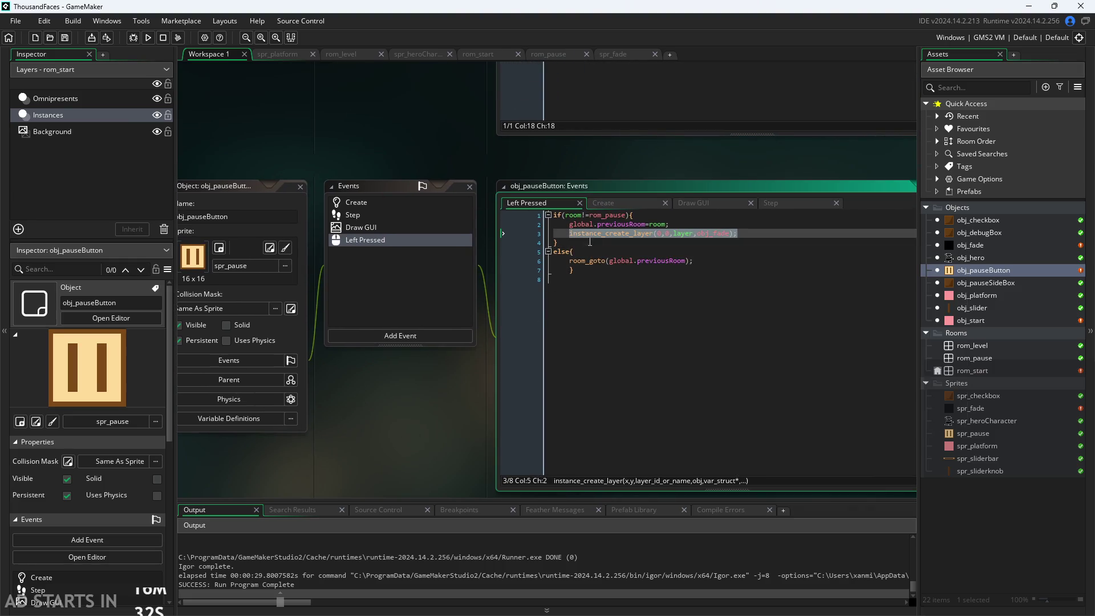
key("ctrl+c")
left_click_drag(692, 261, 568, 263)
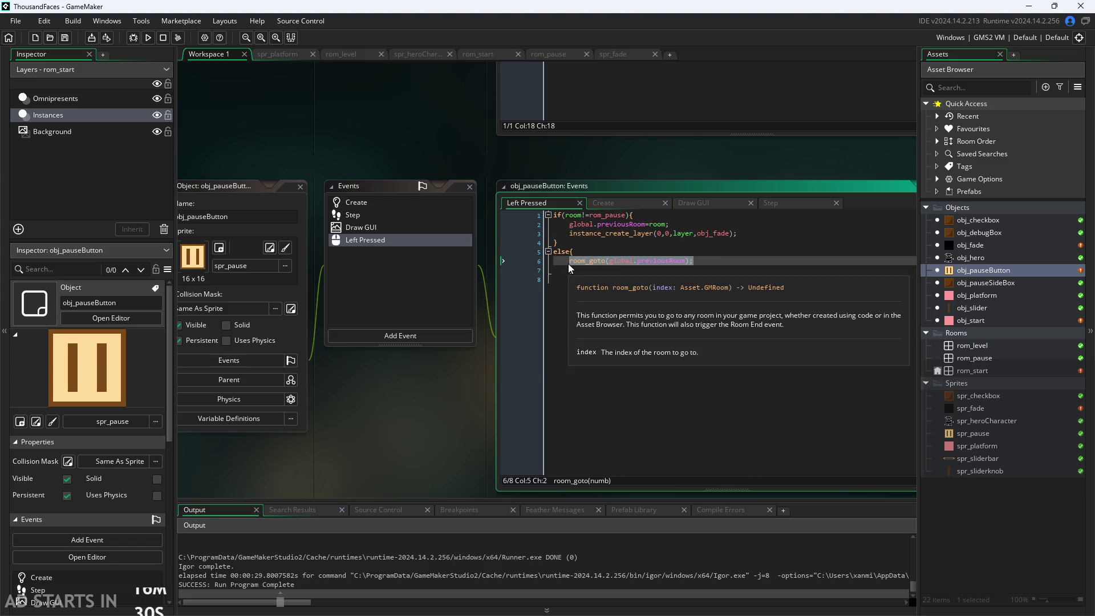
key("ctrl+v")
key("ctrl+s")
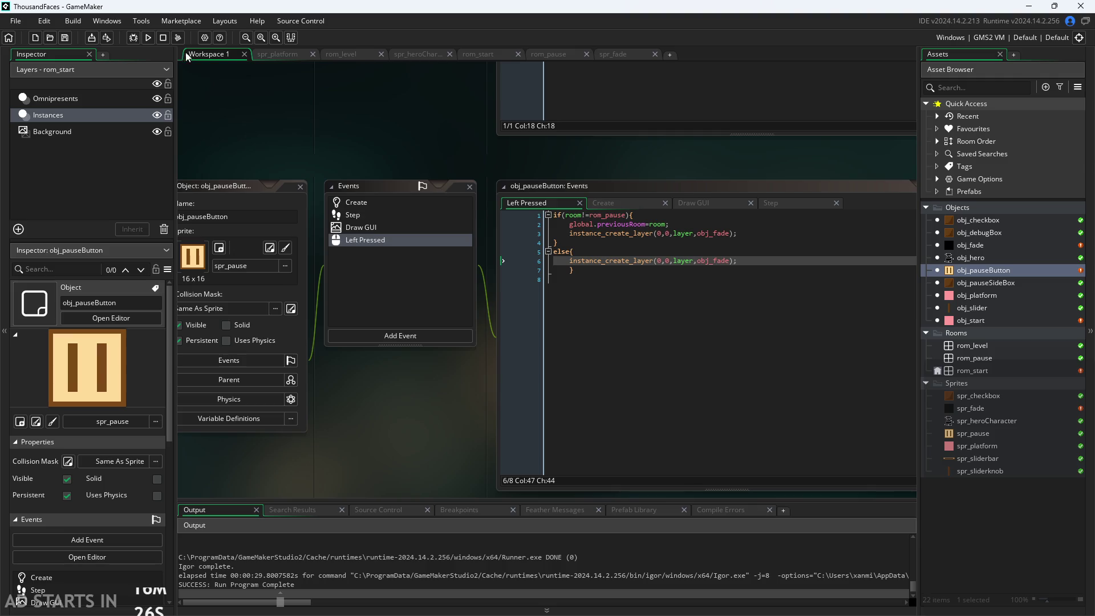
left_click(148, 38)
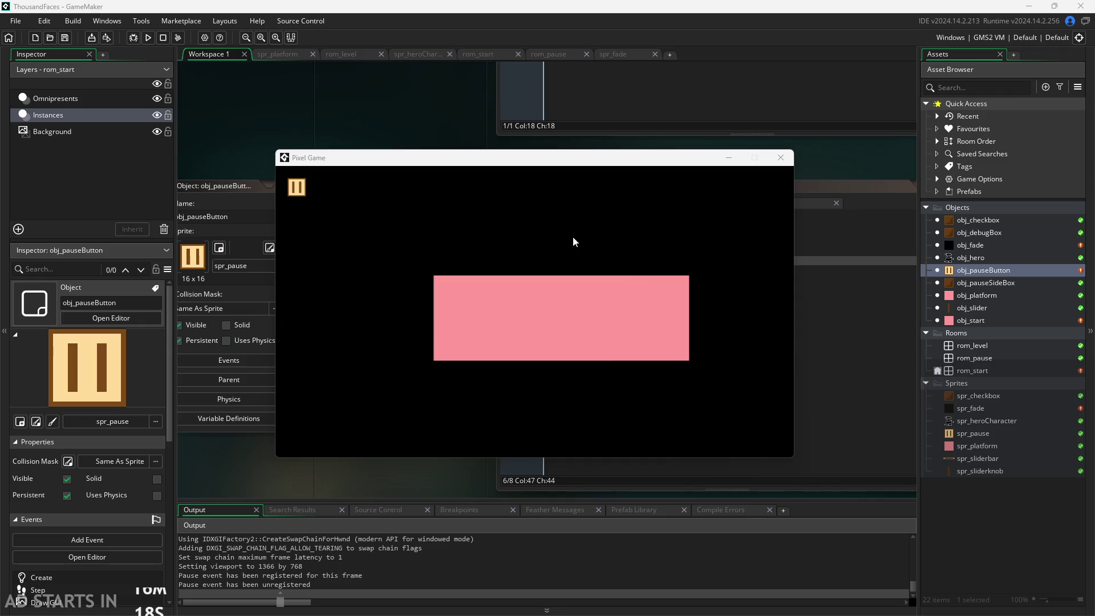
Switch between the level and the pause room four times, walking the hero right in between.
left_click(299, 183)
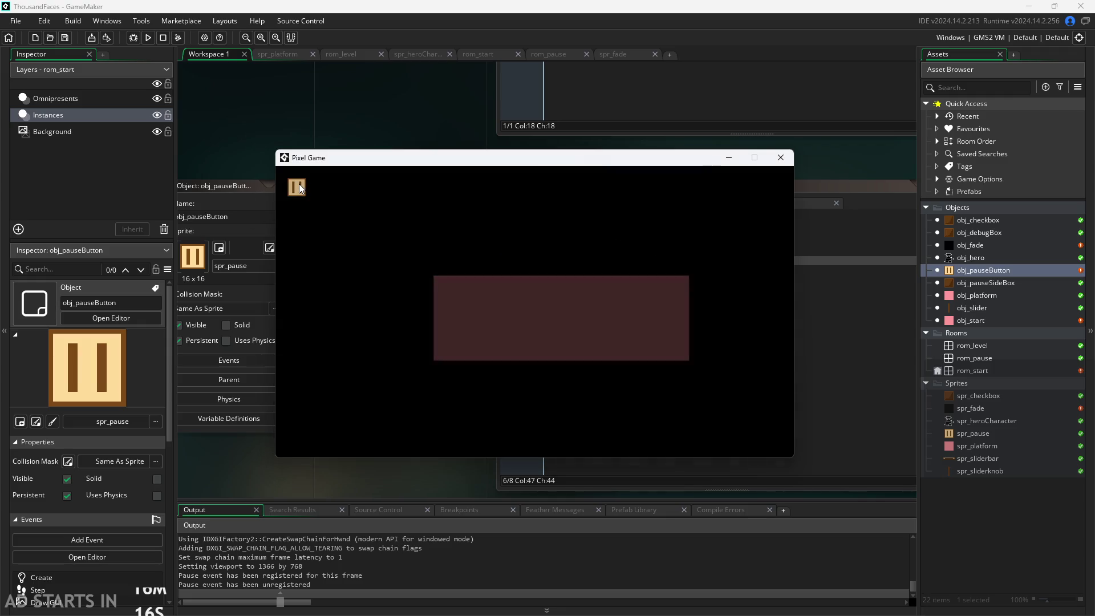
left_click(298, 187)
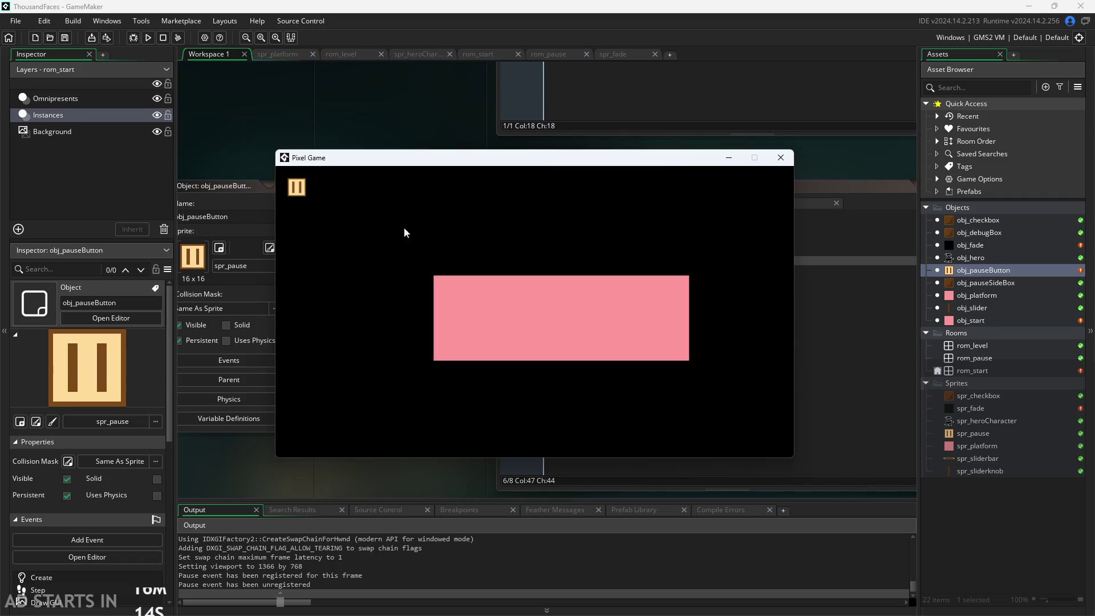
left_click(296, 190)
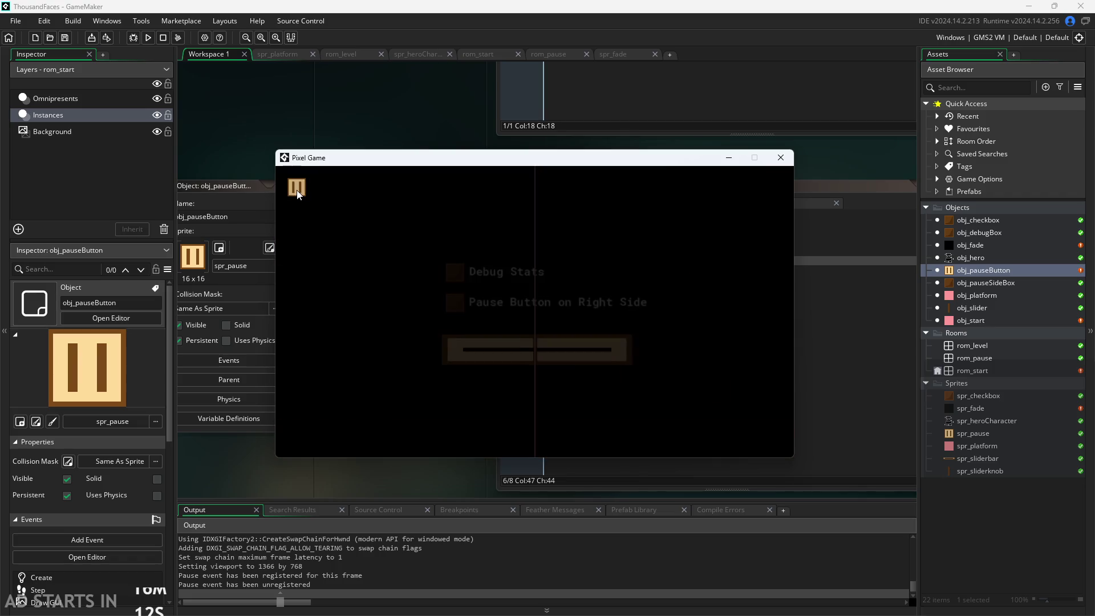
left_click(297, 190)
key("Right")
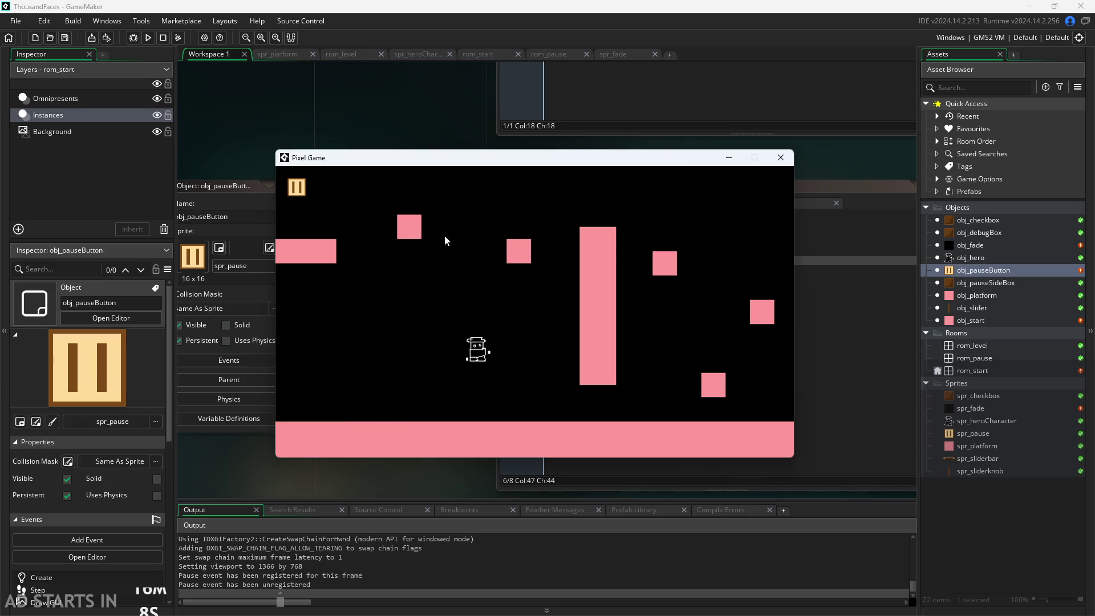
left_click(298, 182)
left_click(298, 181)
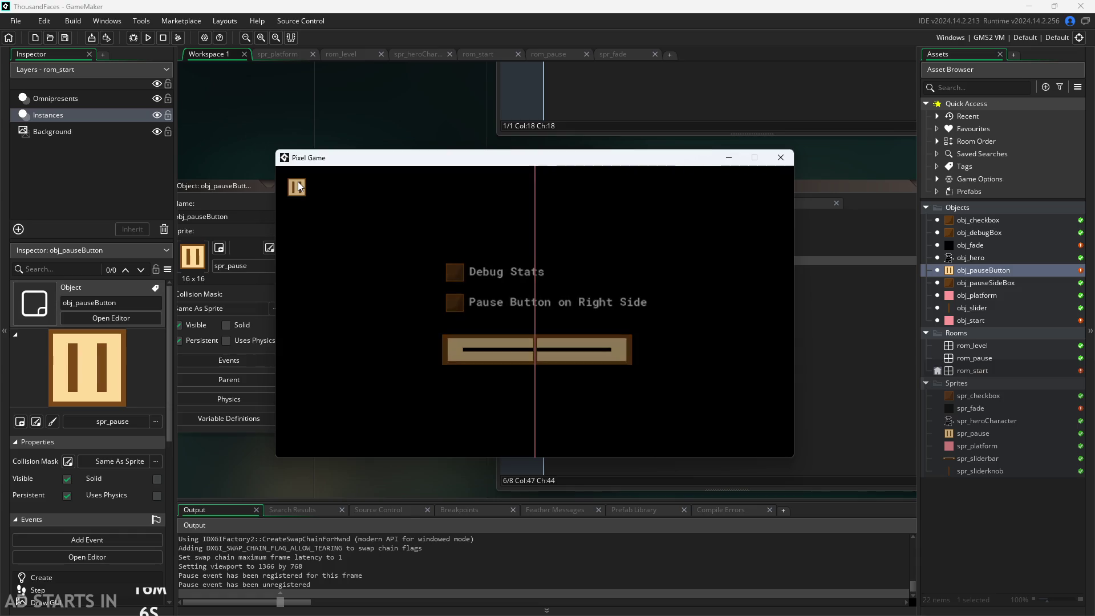
left_click(298, 181)
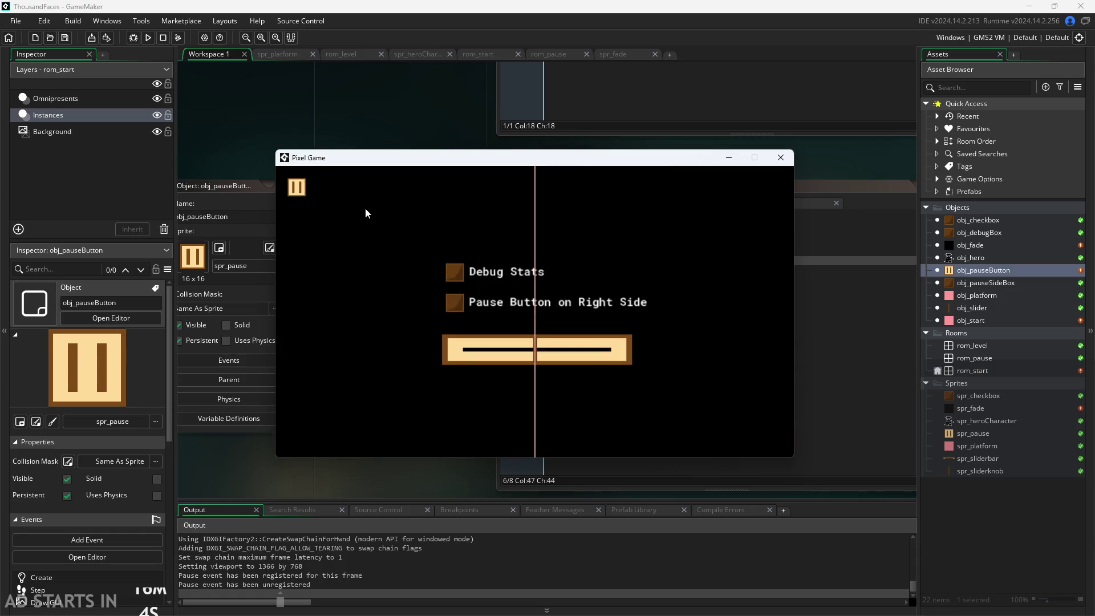
left_click(299, 187)
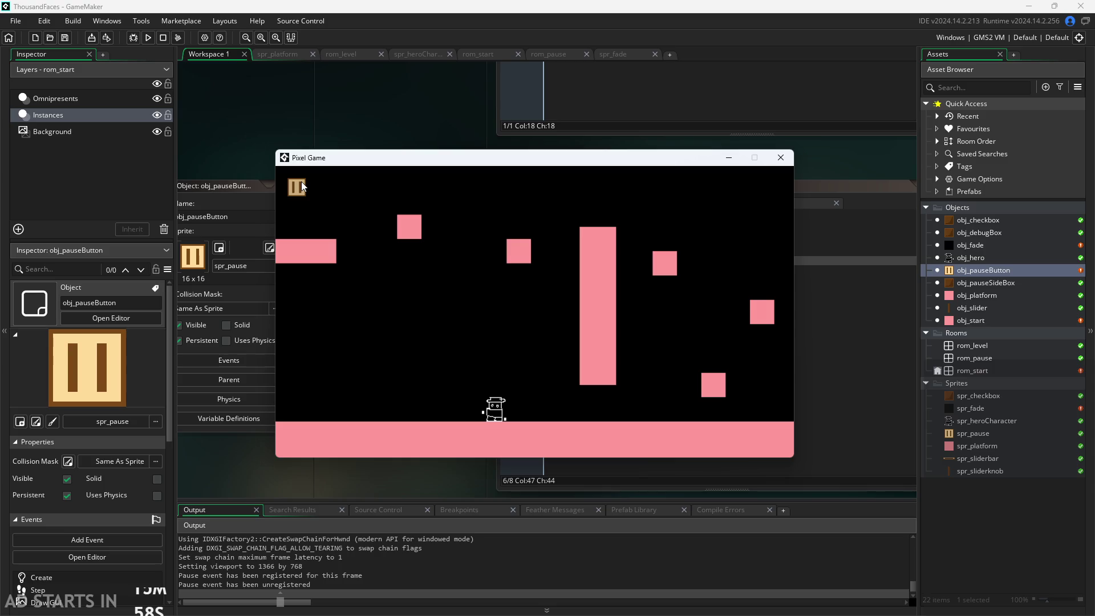
Repeat the pause-and-resume cycle five more times to confirm the fade works both ways.
left_click(300, 183)
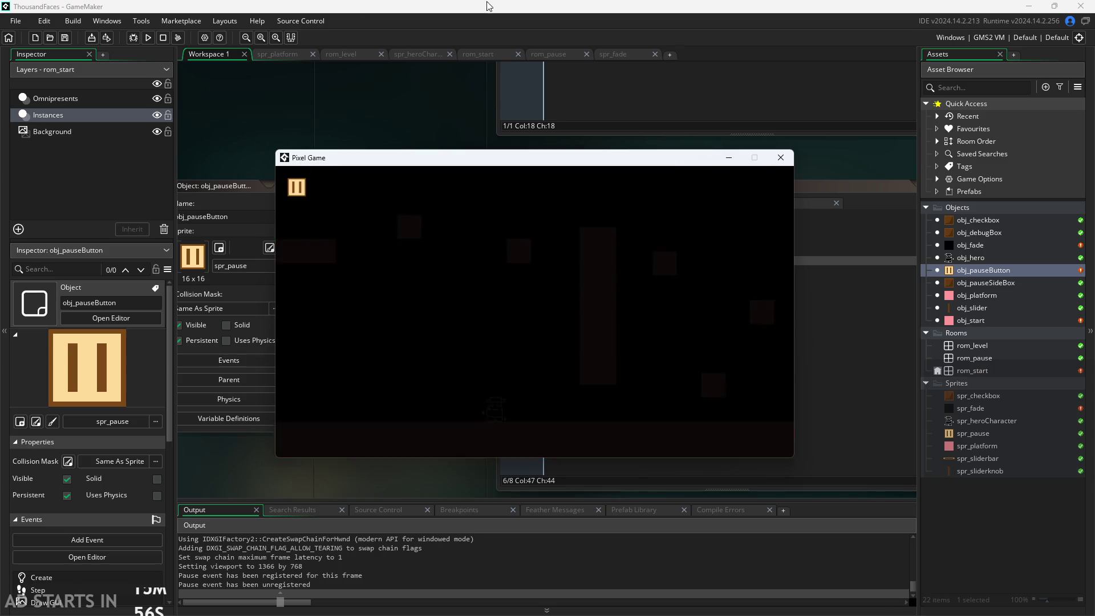
left_click(294, 191)
left_click(295, 189)
left_click(294, 190)
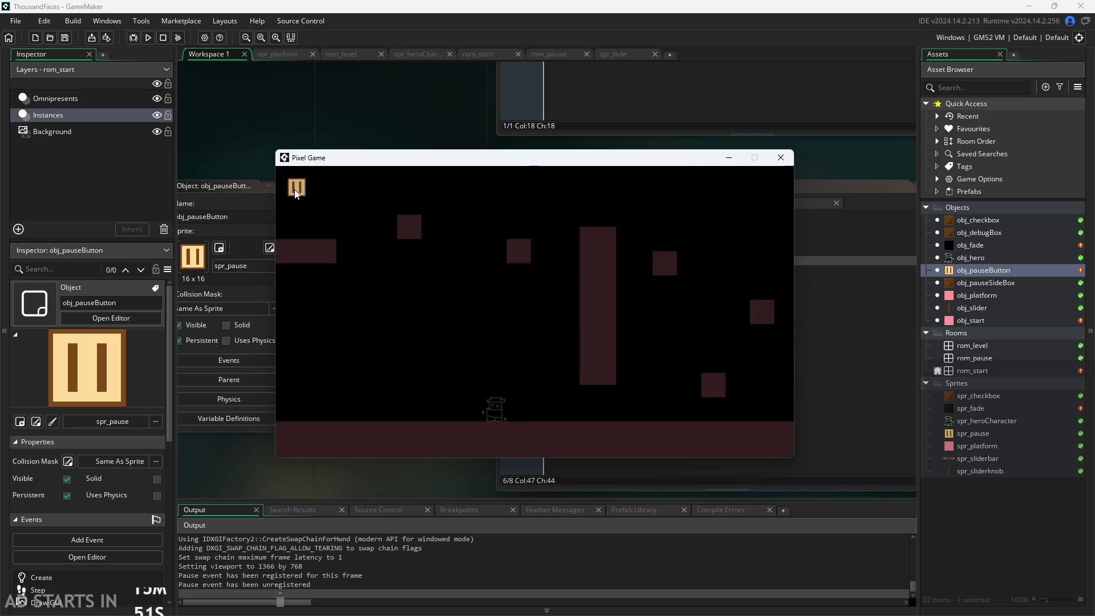
left_click(294, 189)
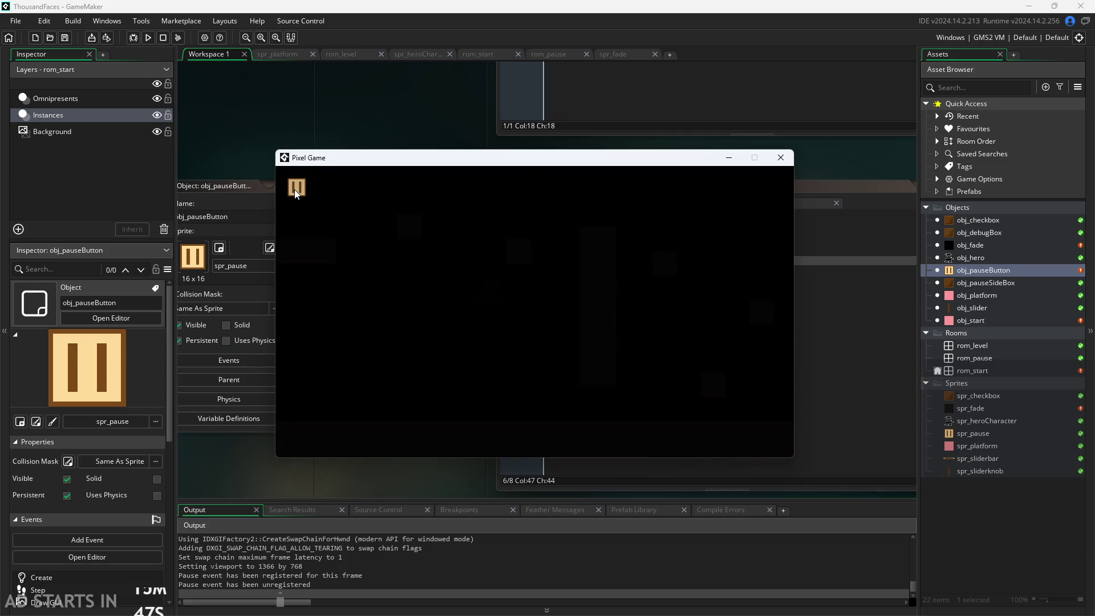
left_click(295, 189)
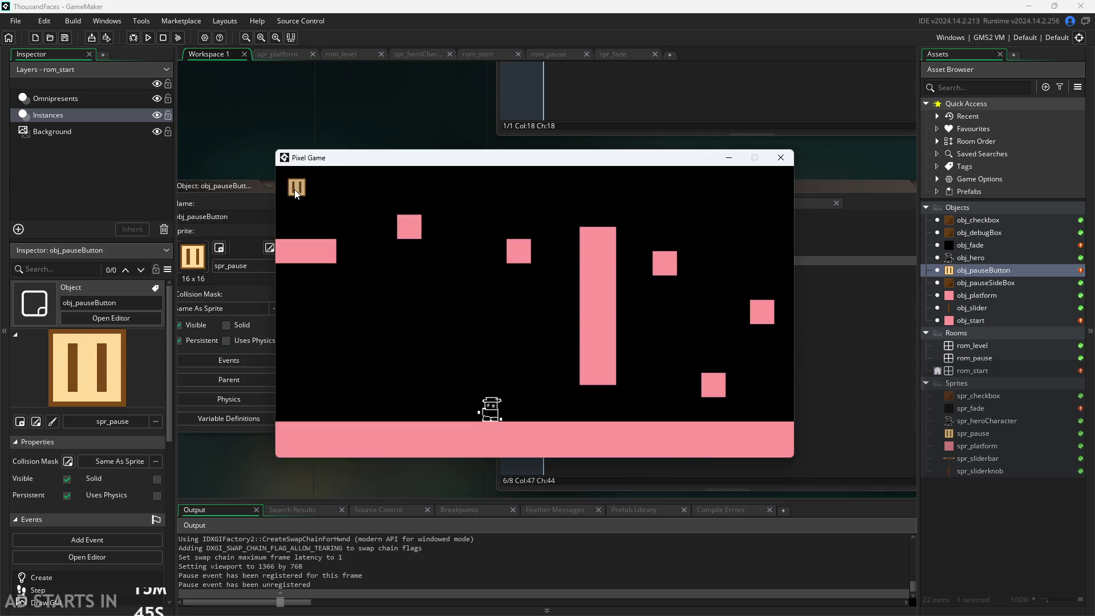
left_click(294, 189)
left_click(296, 188)
left_click(297, 192)
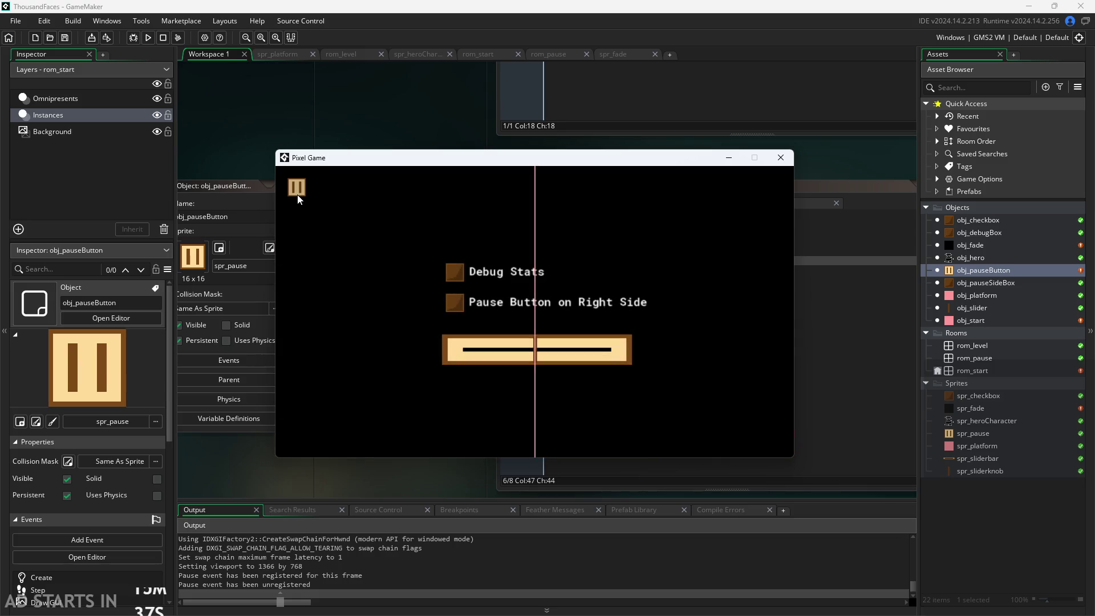
left_click(296, 188)
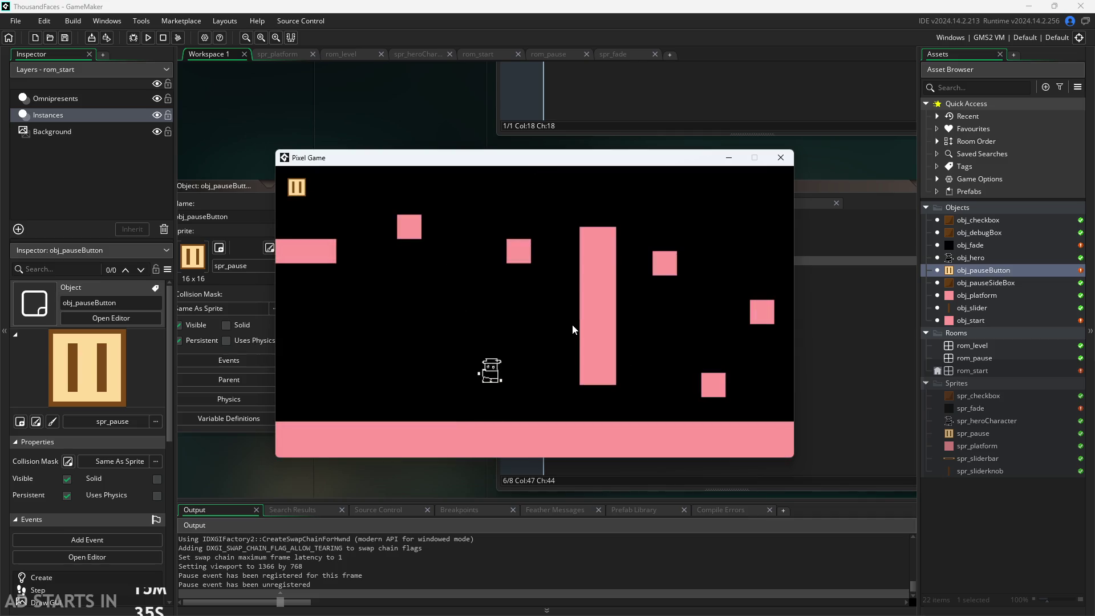
In the pause room, turn on Debug Stats and move the pause button to the right side.
left_click(296, 187)
left_click(451, 272)
left_click(455, 302)
left_click(774, 189)
Walk and jump the hero, then pause and resume twice with the right-side button.
key("Right")
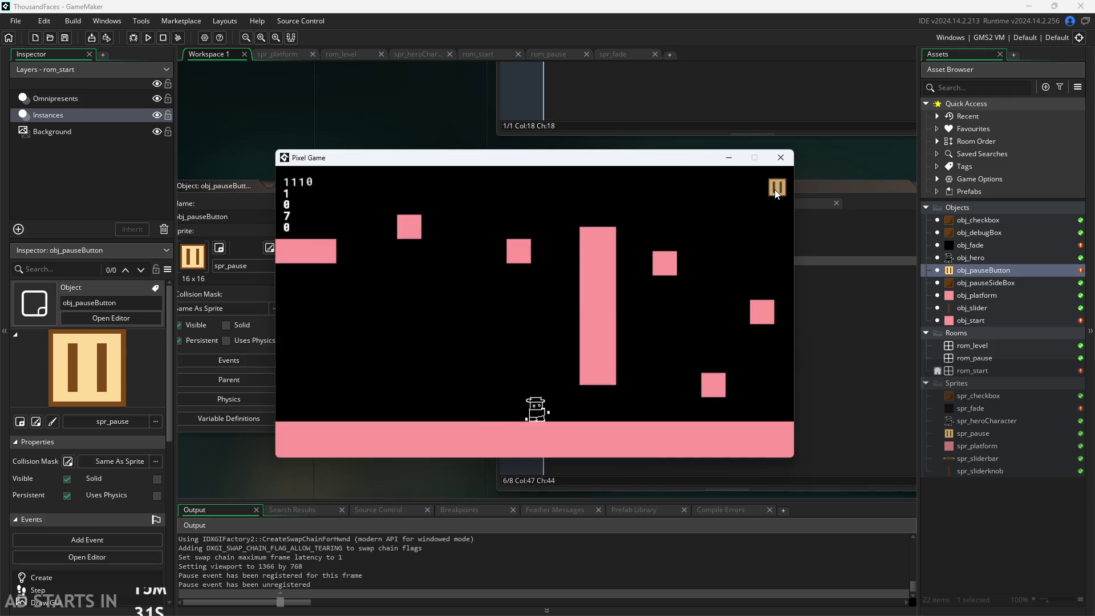
key("space")
left_click(774, 189)
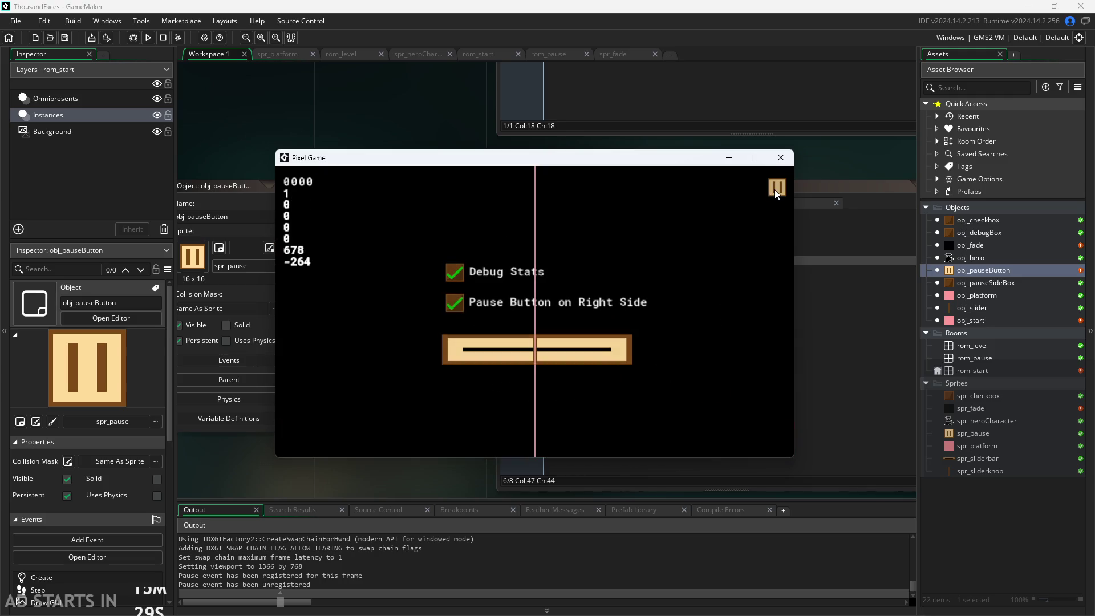
left_click(775, 189)
left_click(774, 189)
left_click(774, 189)
Jump the hero onto the left platform and walk it back off to the right.
key("space")
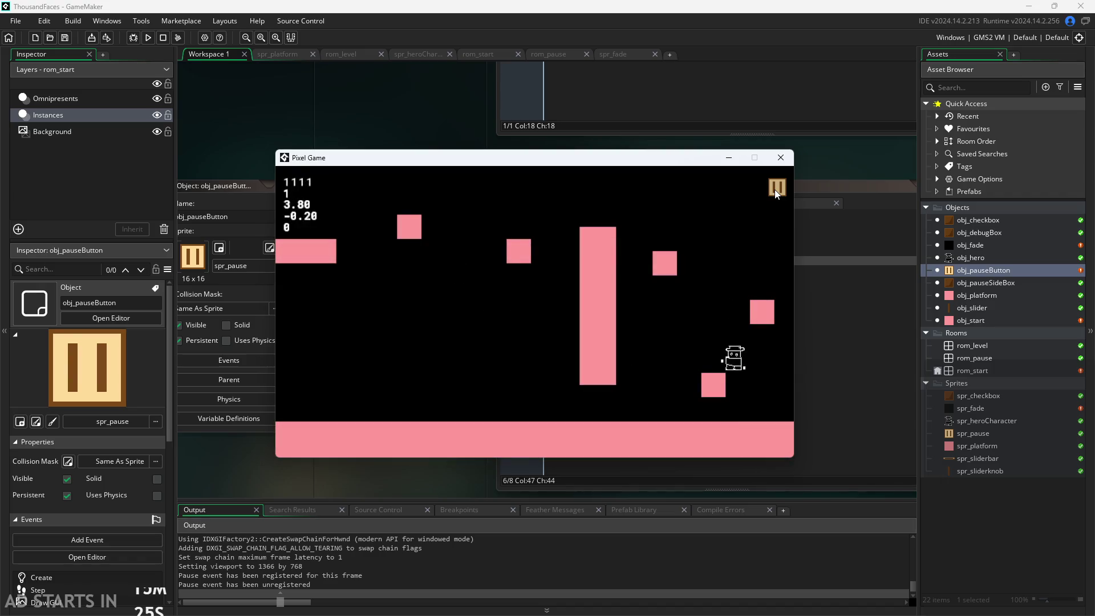
key("space")
key("Left")
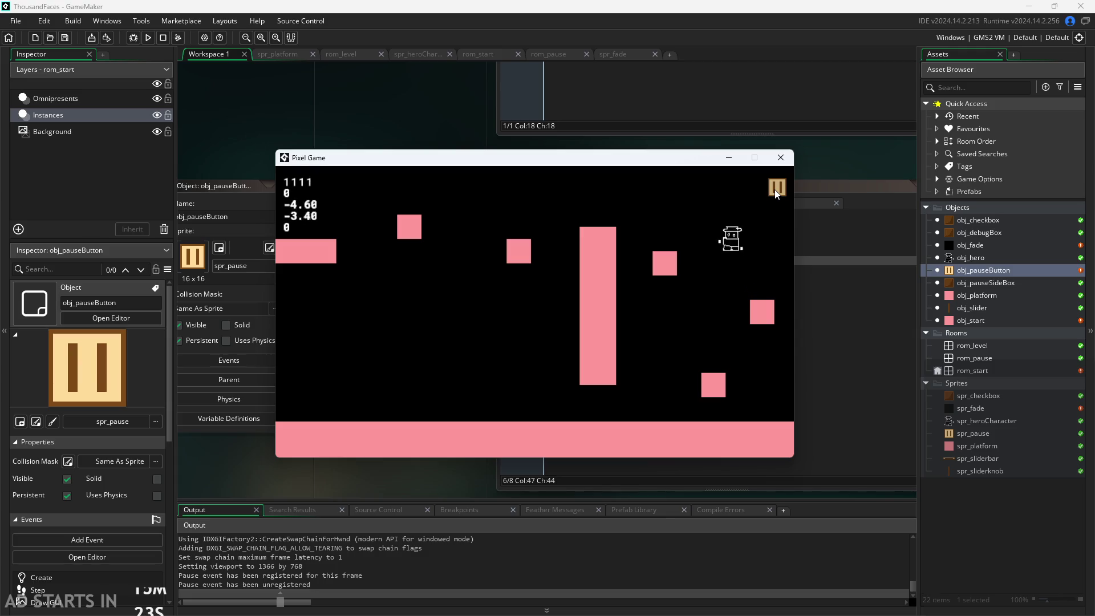
key("space")
key("Left")
key("space")
key("Right")
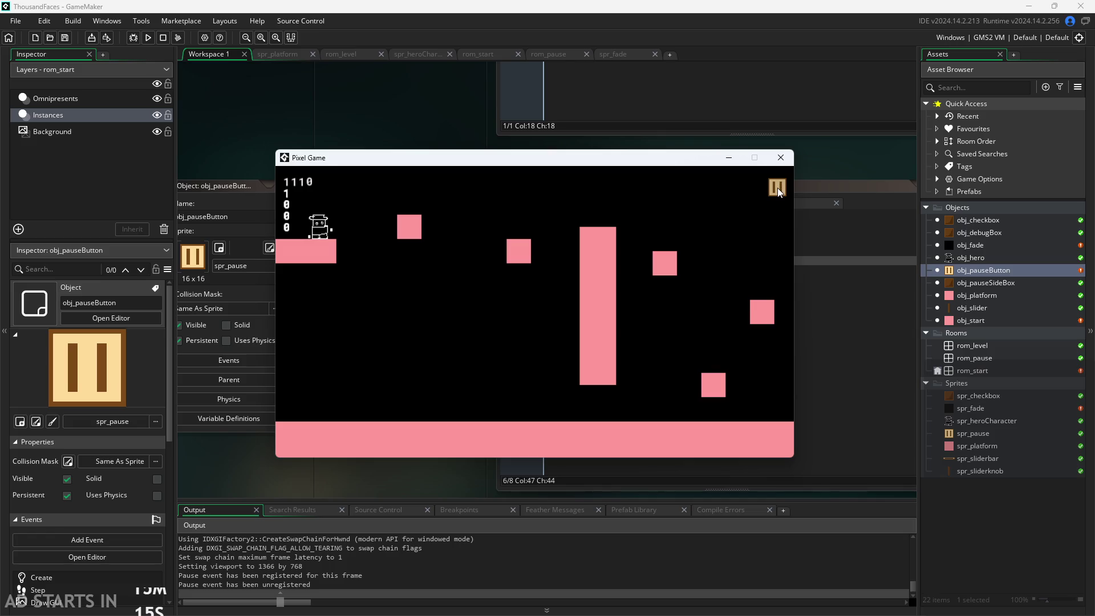
key("Right")
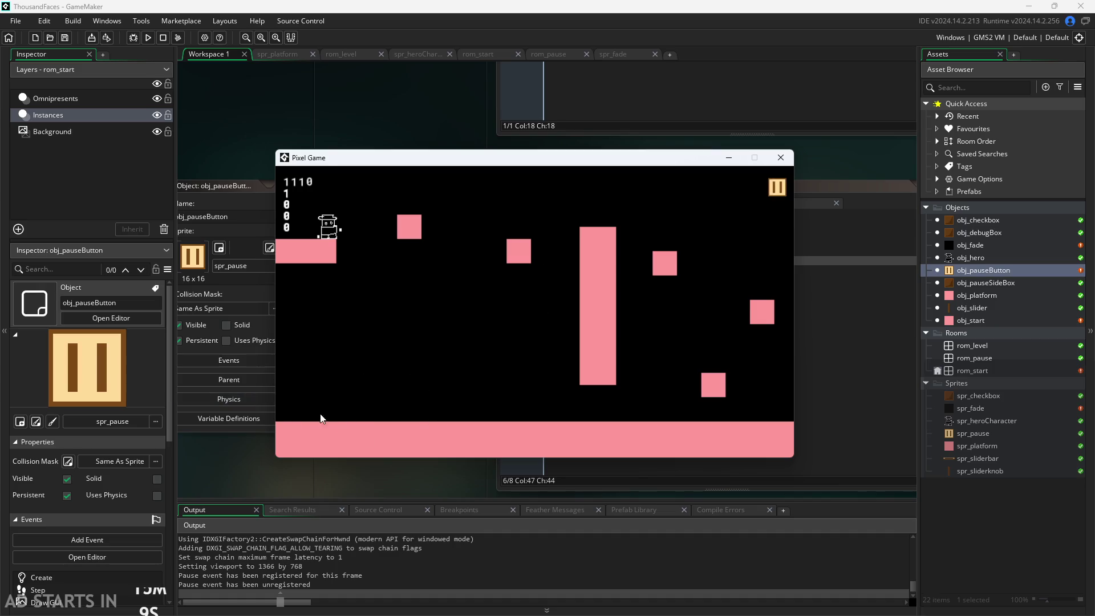
key("Right")
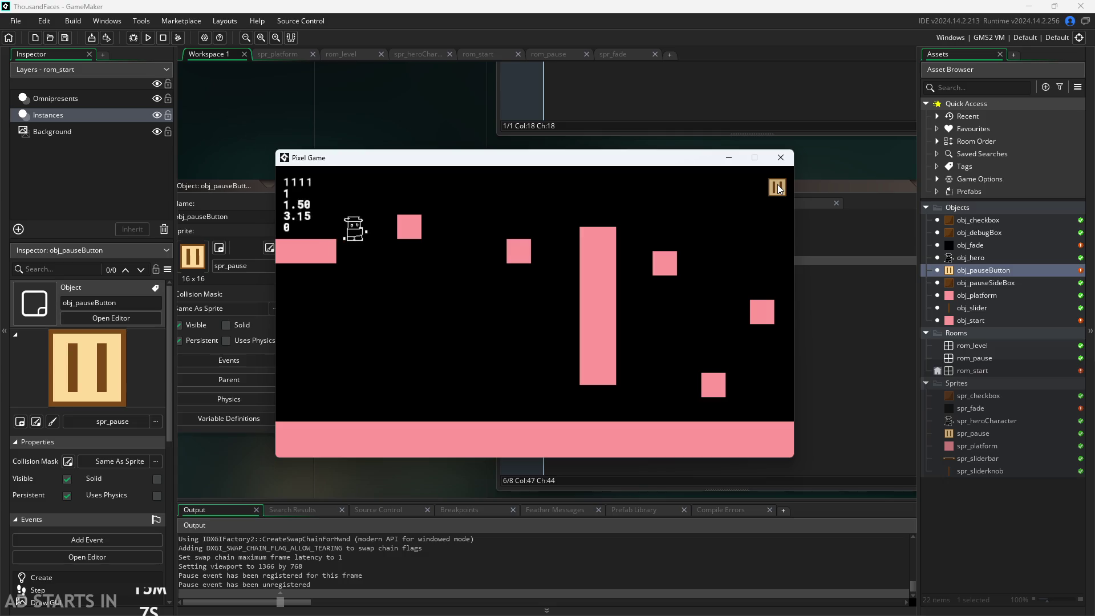
Pause and resume twice more from the right-side button, jumping in between.
left_click(779, 188)
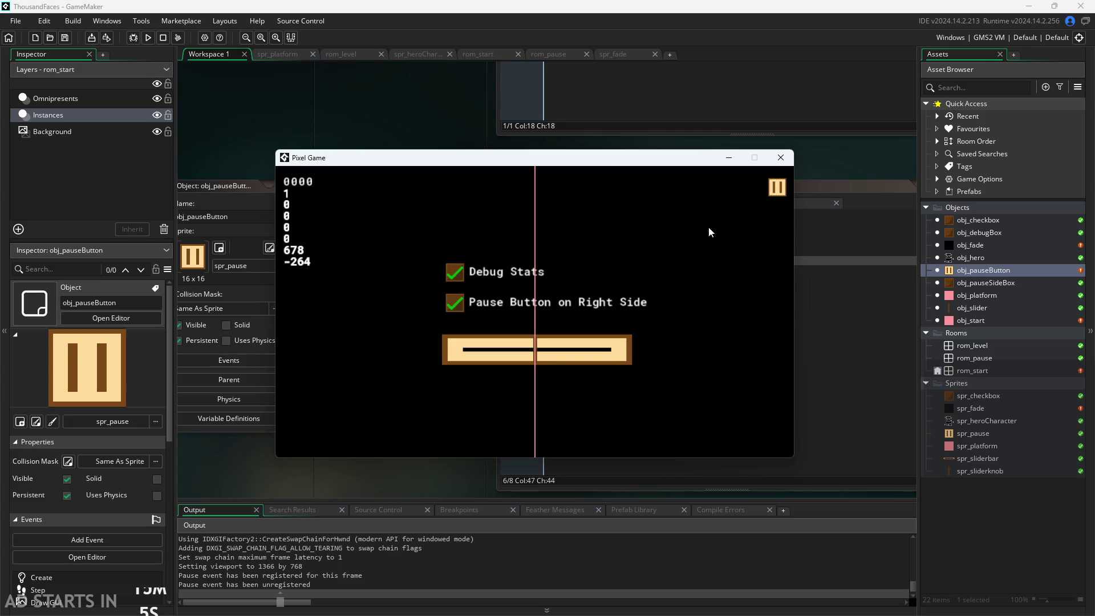
left_click(773, 195)
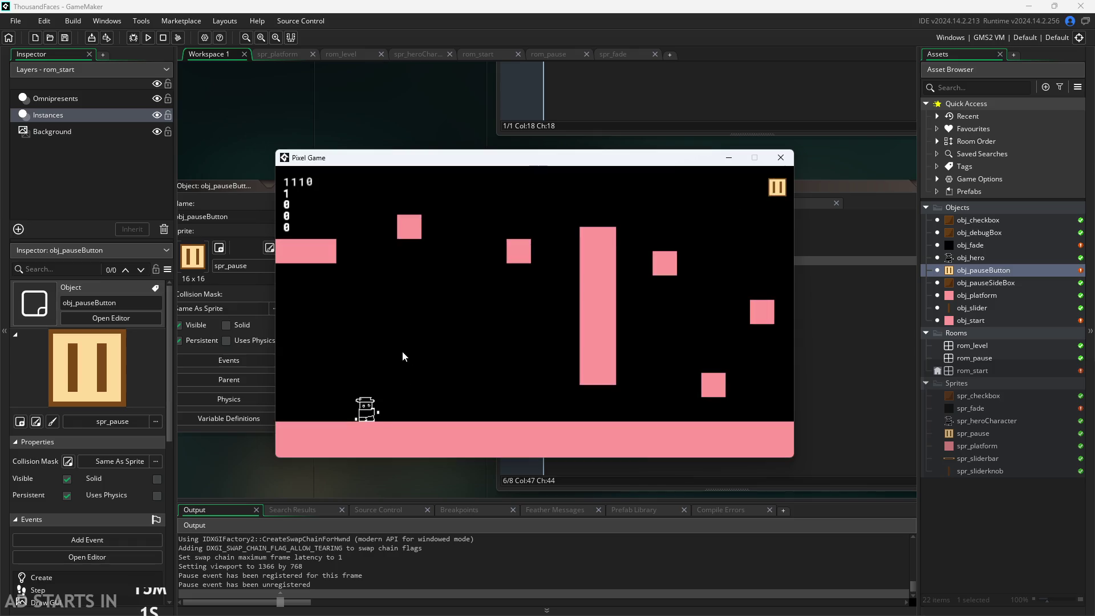
key("space")
left_click(776, 193)
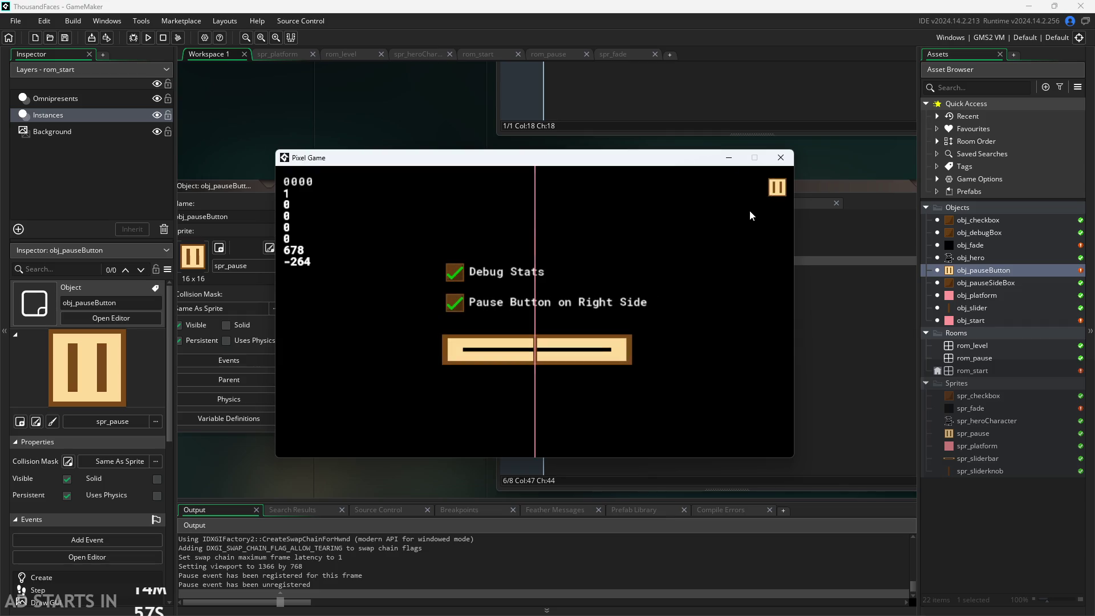
left_click(776, 188)
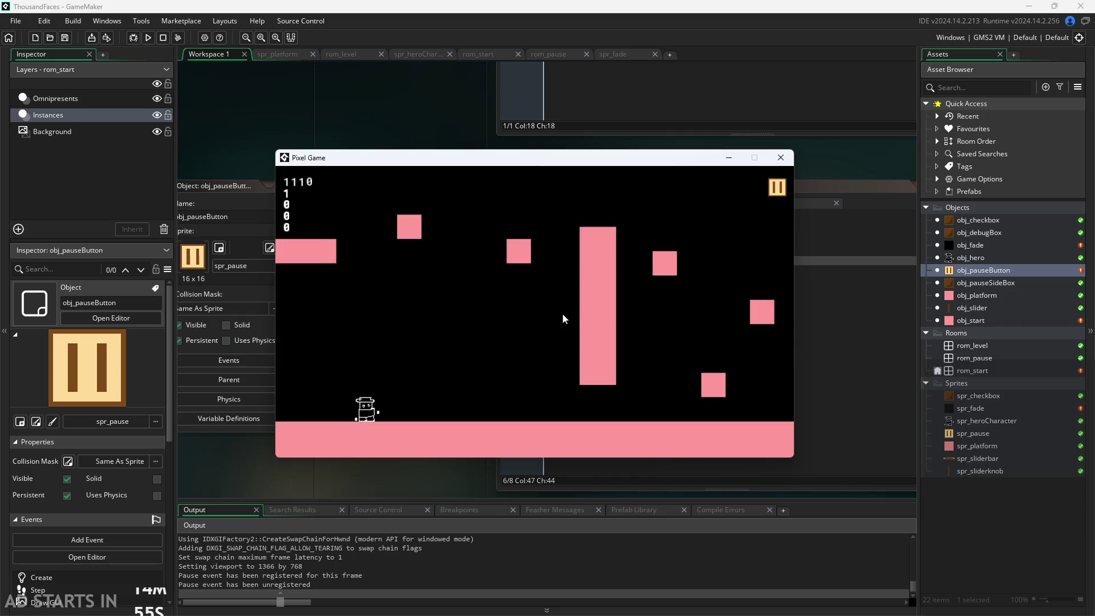
Move the hero onto the small platform, over the gap, and jump left off the pillar.
key("Right")
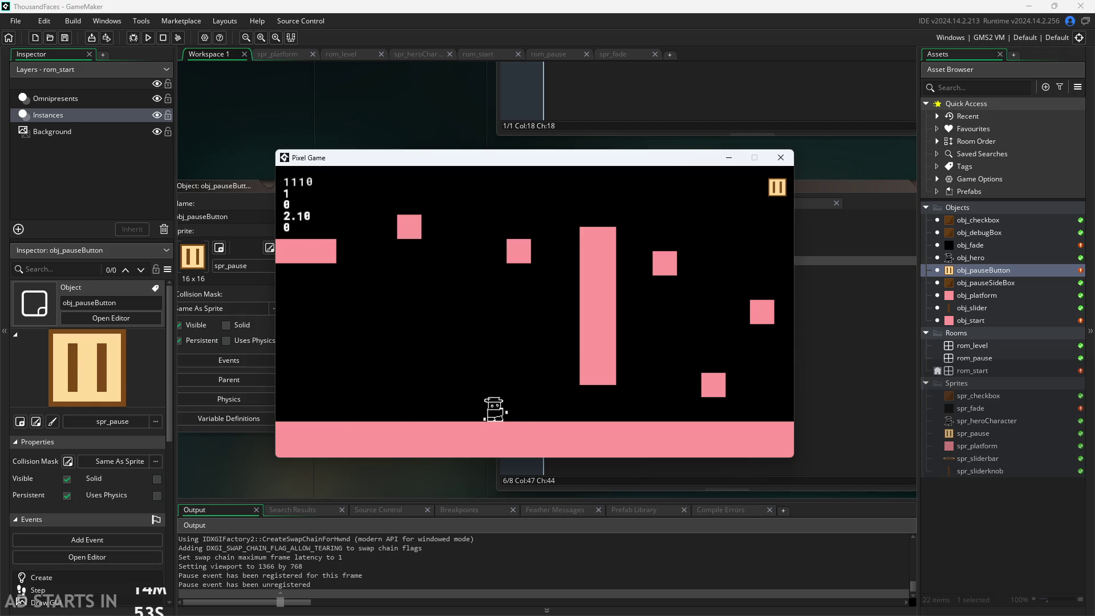
key("Right")
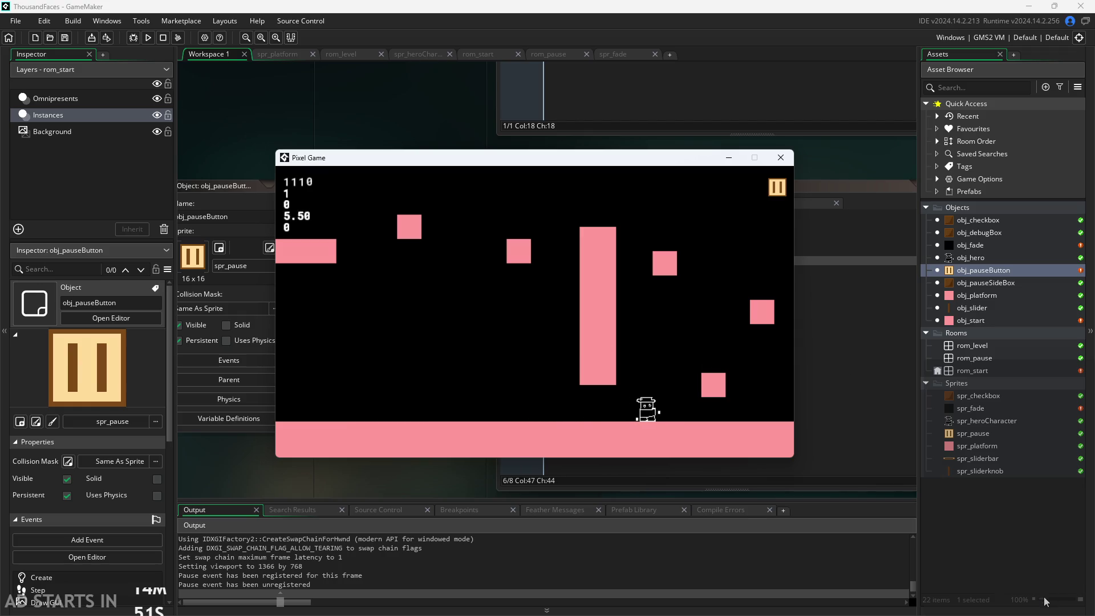
key("Up")
key("Right")
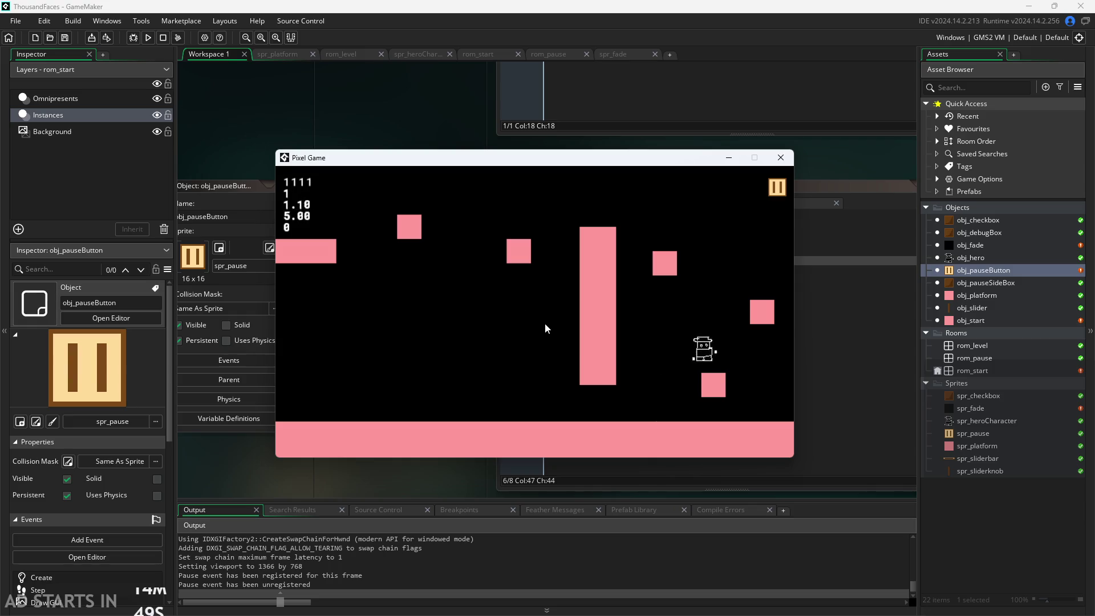
key("Up")
key("Up")
key("Left")
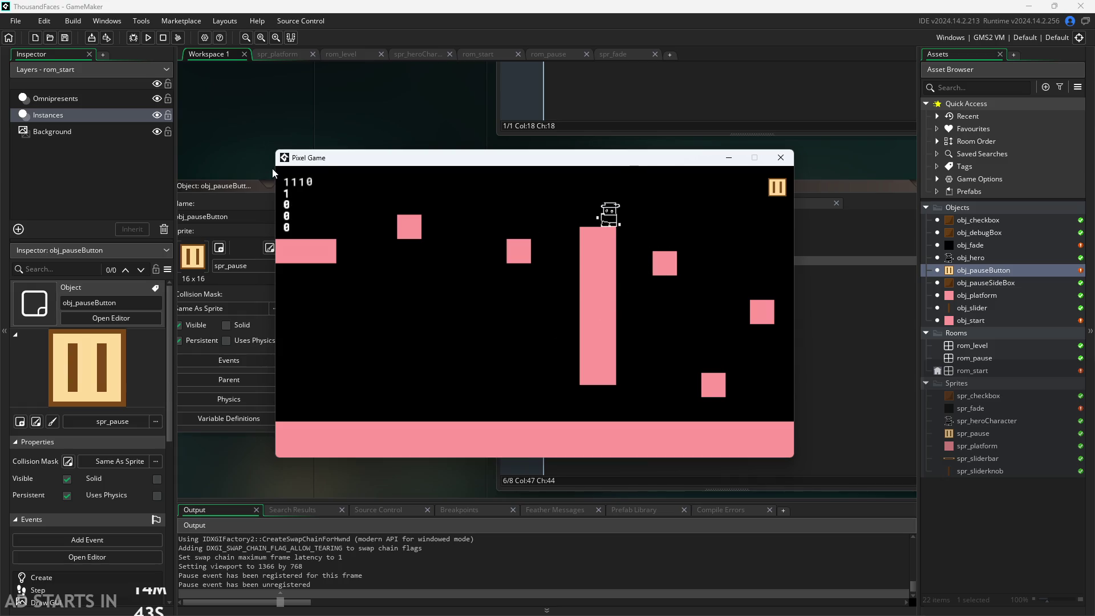
key("Left")
key("Up")
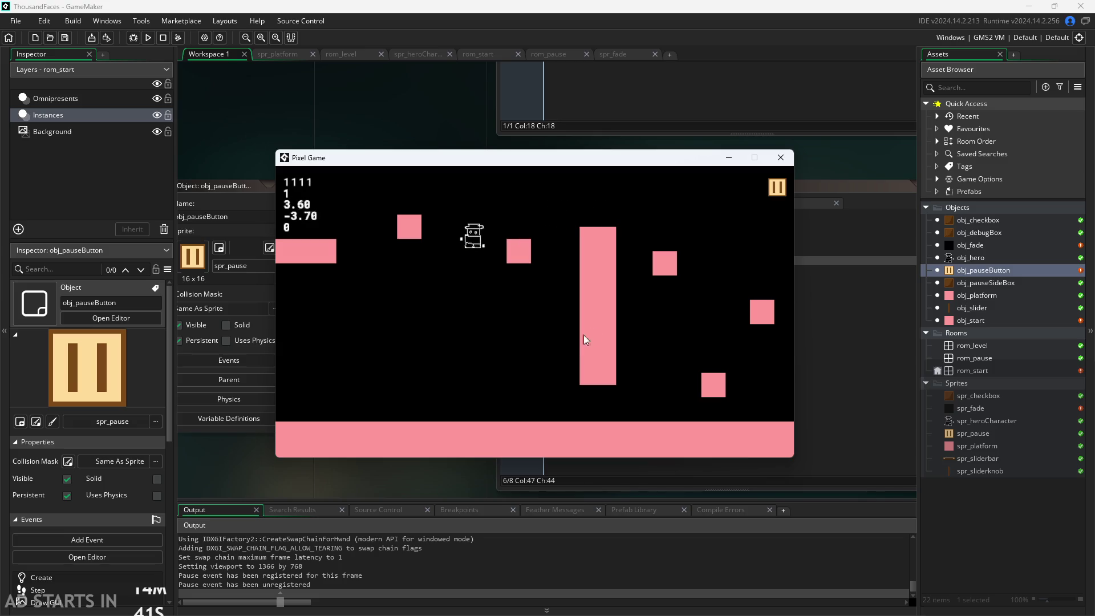
Pause into the pause menu and resume the level twice more.
left_click(771, 187)
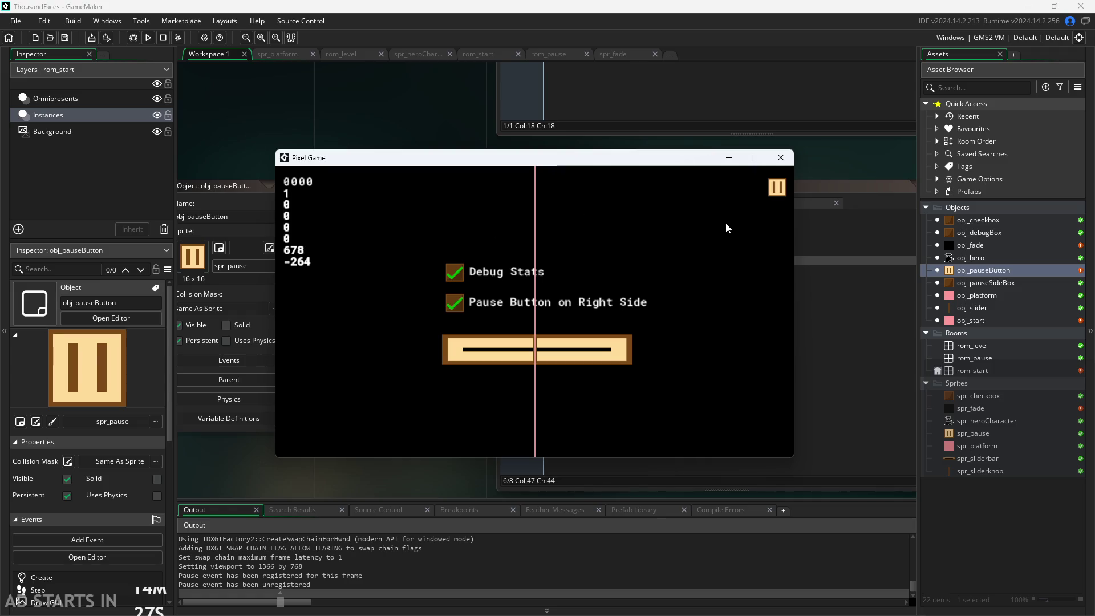
left_click(775, 188)
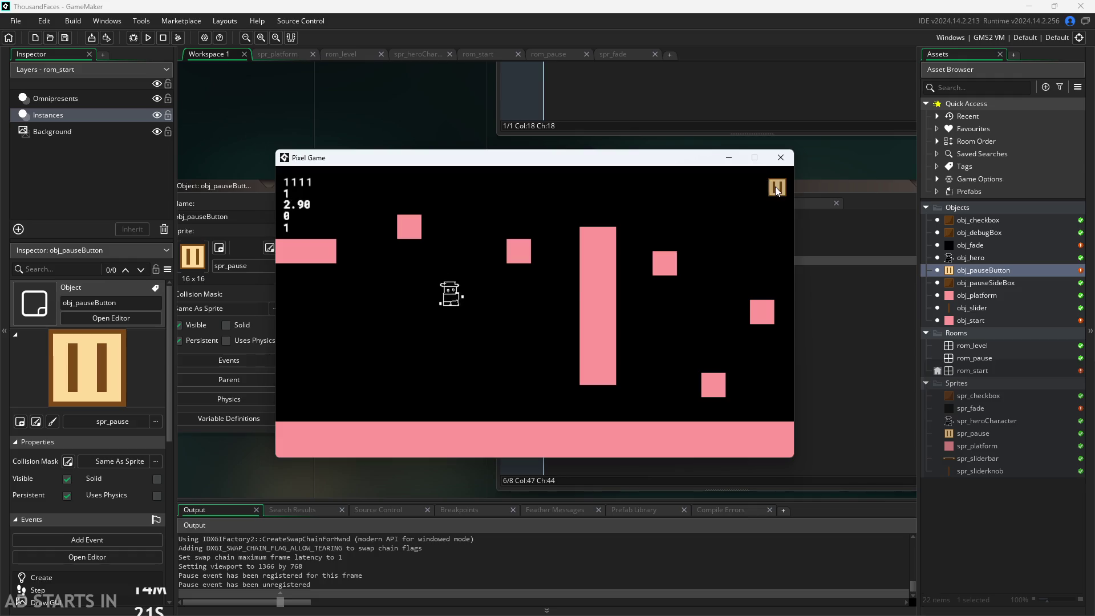
left_click(775, 187)
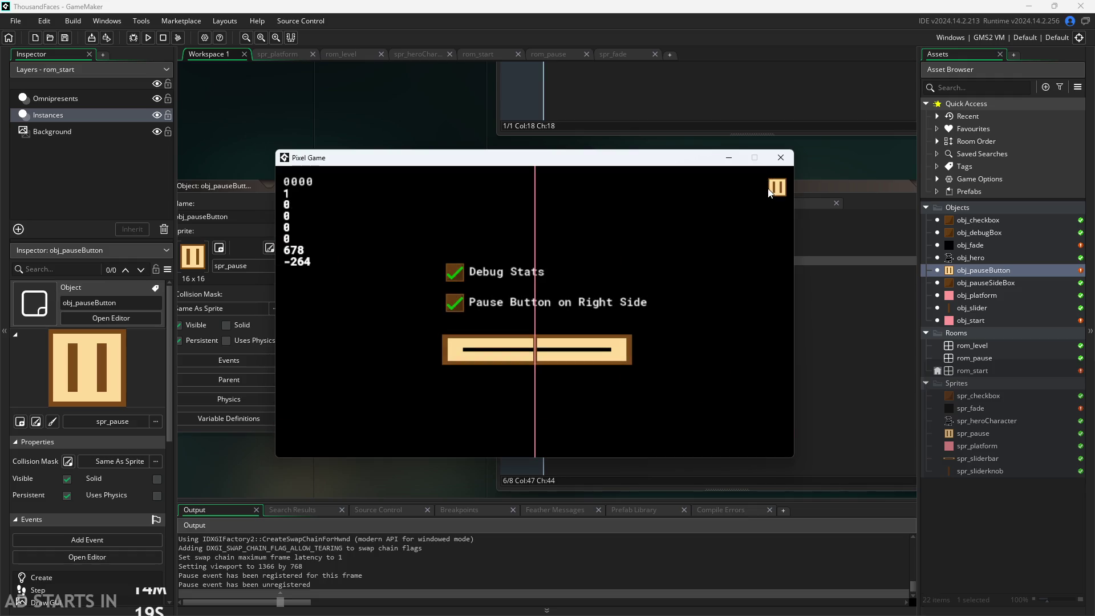
left_click(771, 191)
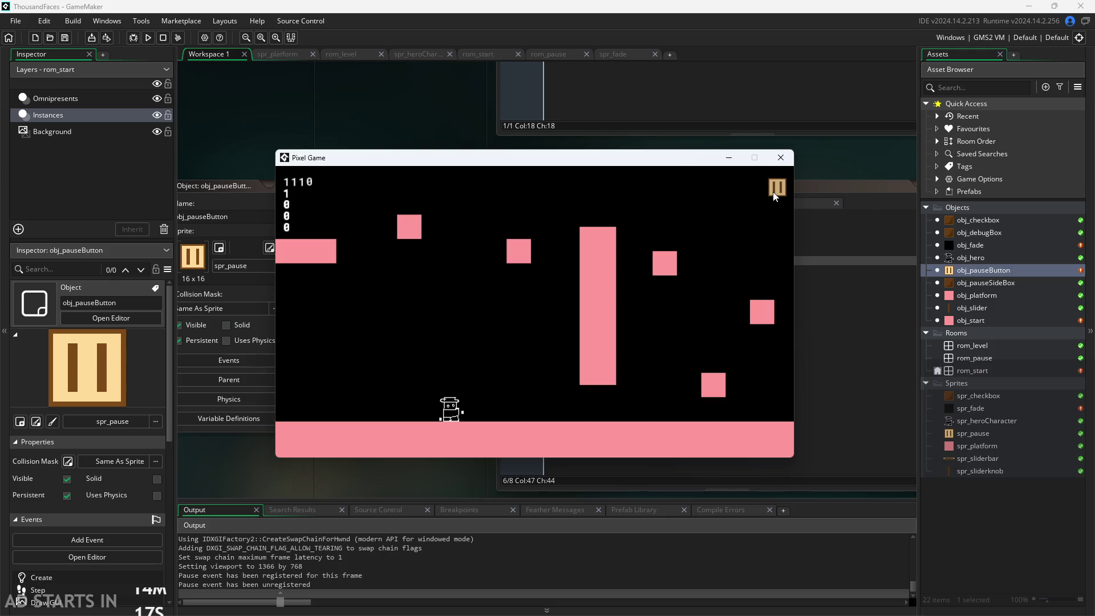
left_click(773, 195)
Jump the hero onto the right block and back left, then pause and resume once more.
key("Right")
key("space")
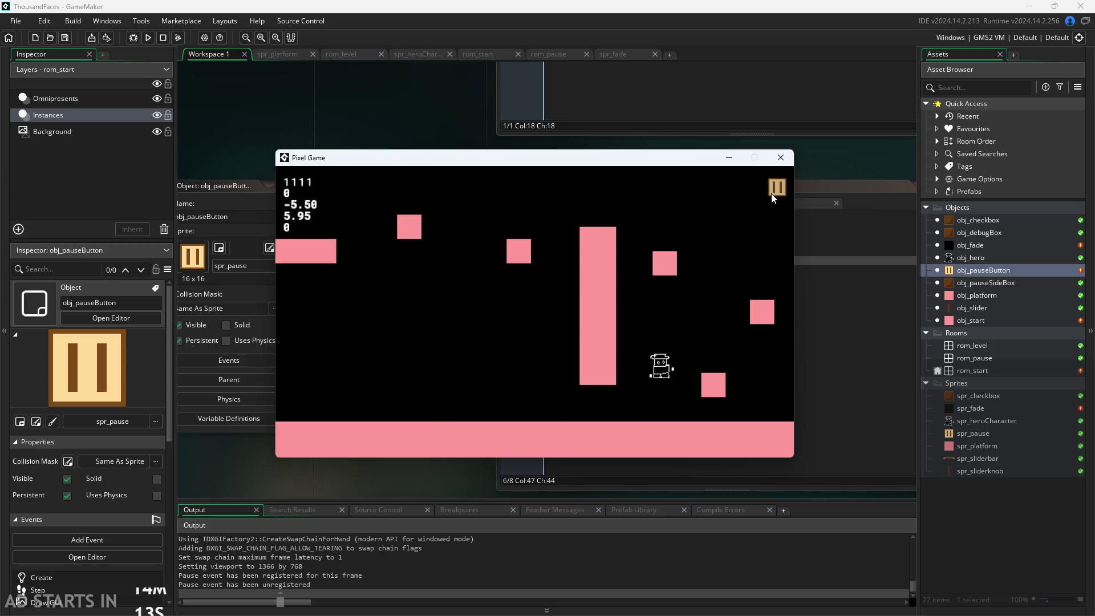
key("space")
key("Left")
key("space")
left_click(773, 195)
left_click(773, 196)
Close the game, review obj_fade's room_width/room_height scaling code, and view the 1×1 black spr_fade sprite.
left_click(781, 157)
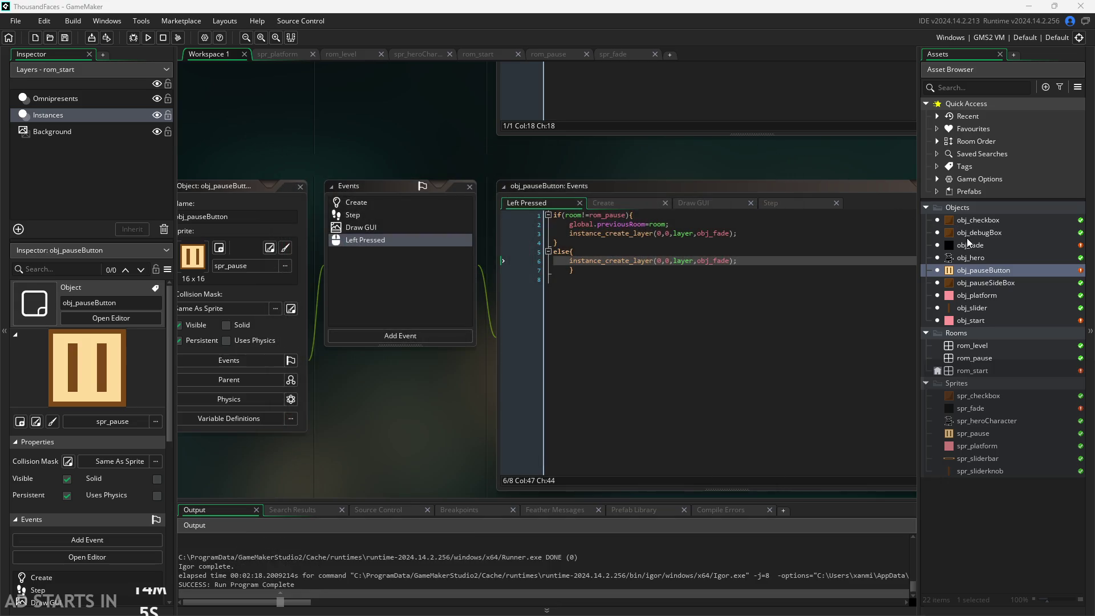
double_click(967, 244)
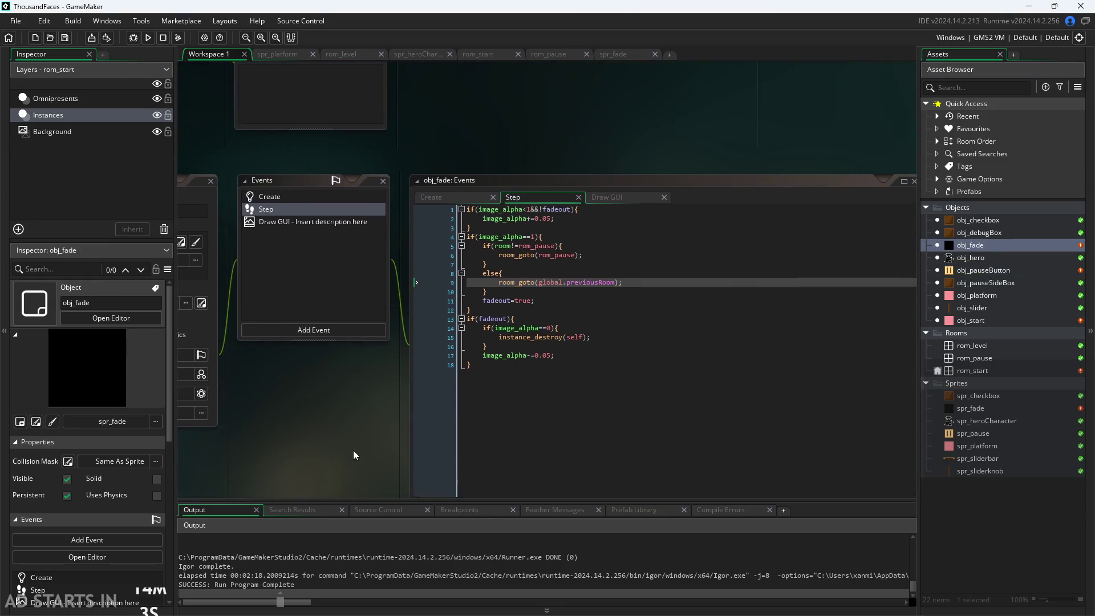
left_click(444, 193)
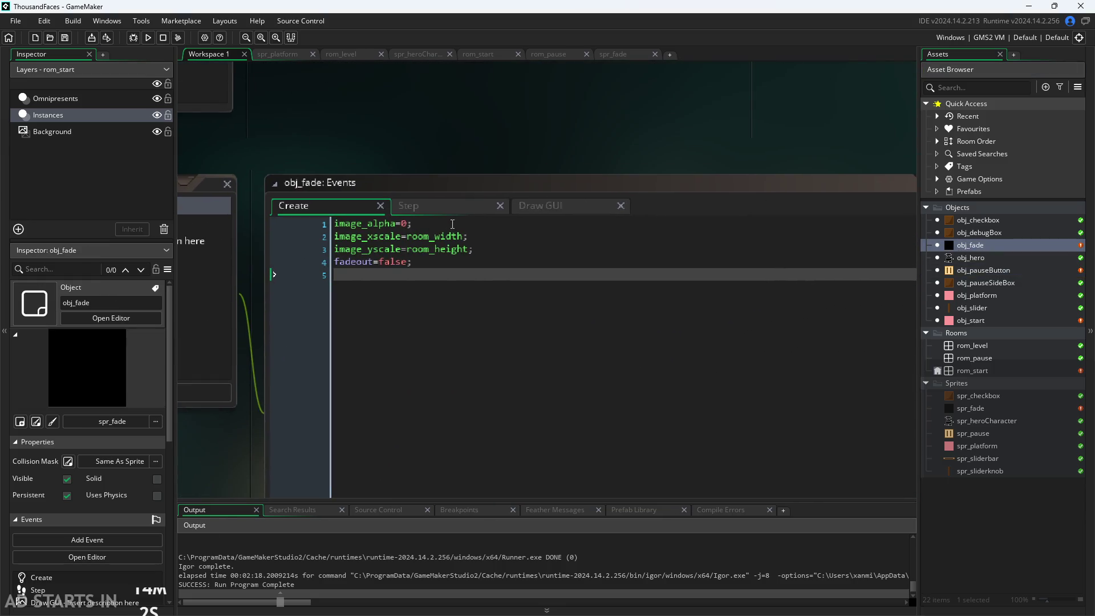
left_click(428, 249)
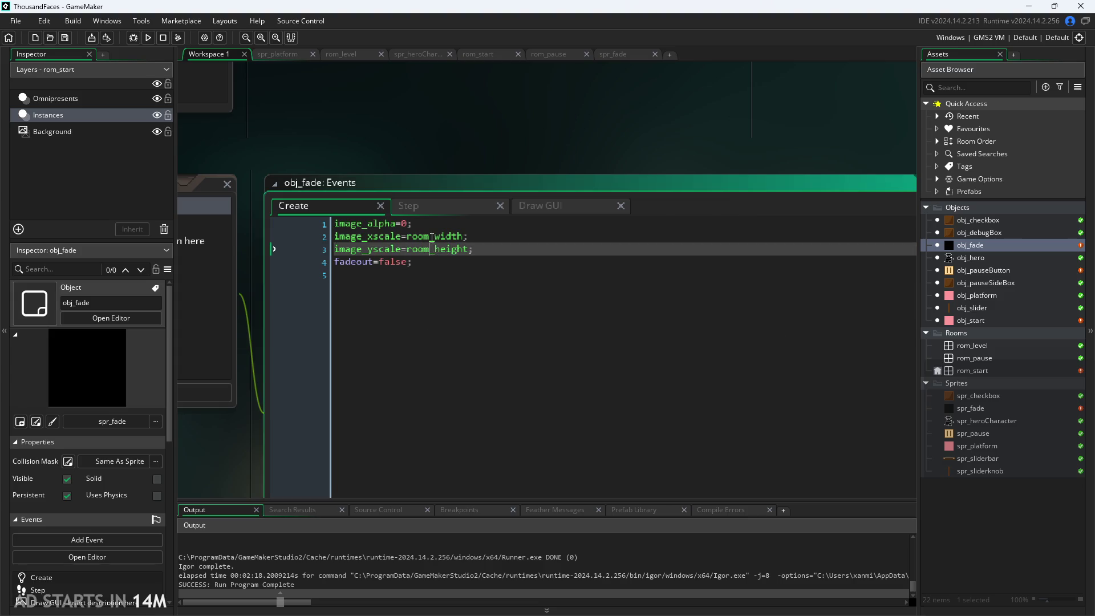
left_click(432, 236)
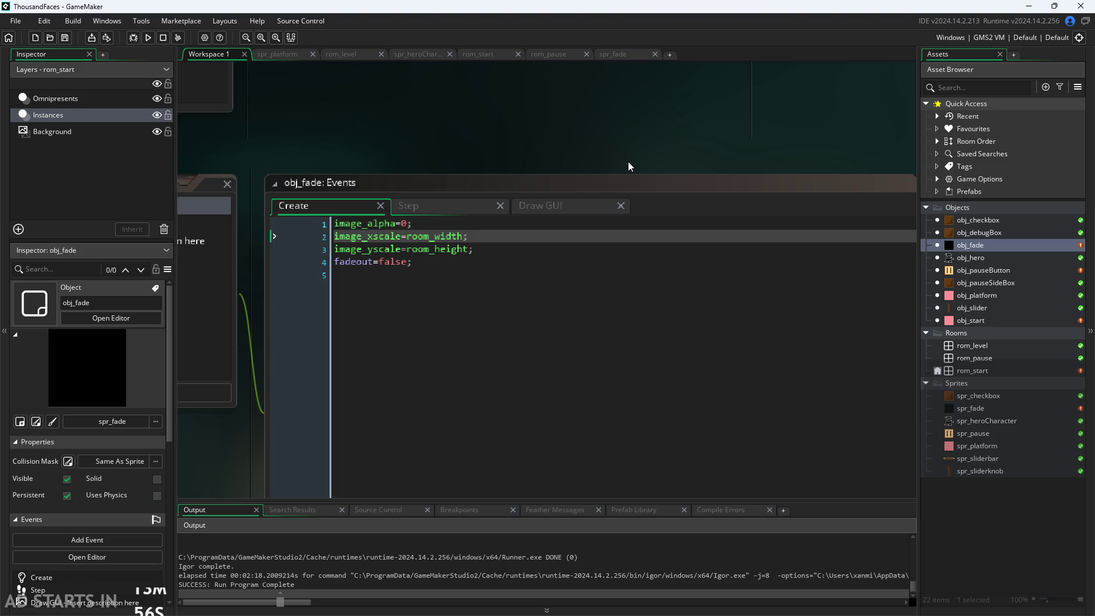
double_click(991, 409)
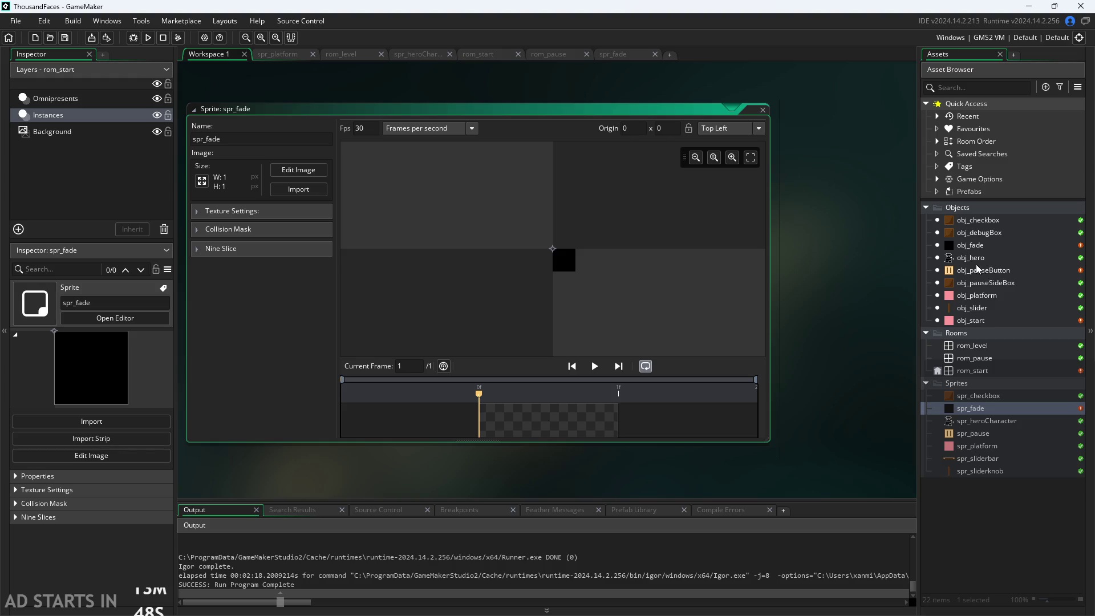
double_click(976, 368)
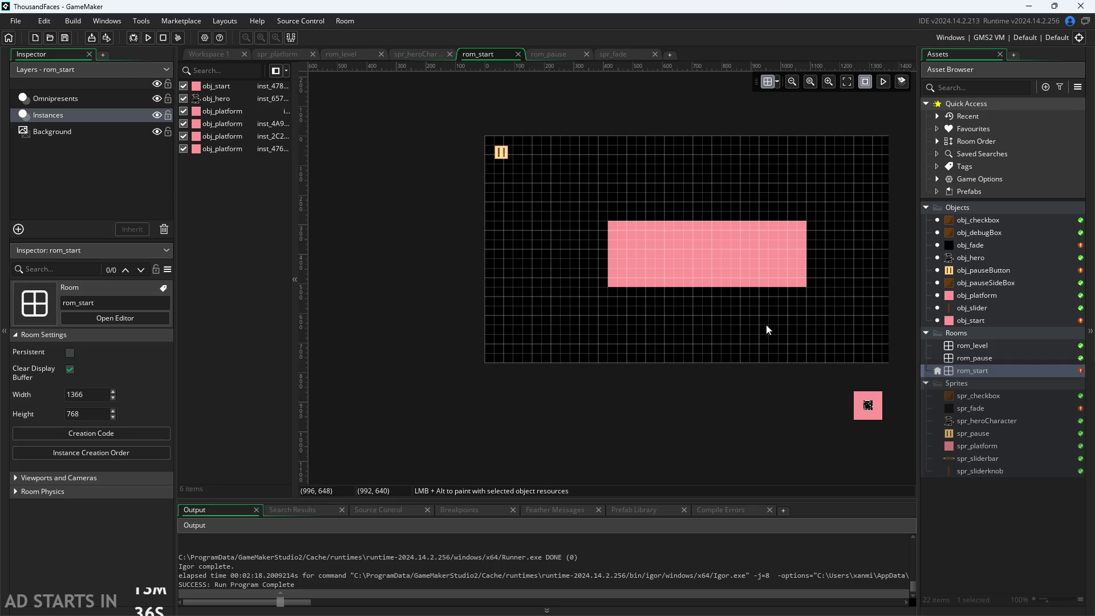
Pan across the rom_start room, then reopen obj_fade's Create code (image_alpha=0, fadeout=false).
mouse_move(426, 239)
left_mouse_down()
mouse_move(317, 336)
mouse_move(338, 368)
left_mouse_up()
double_click(967, 244)
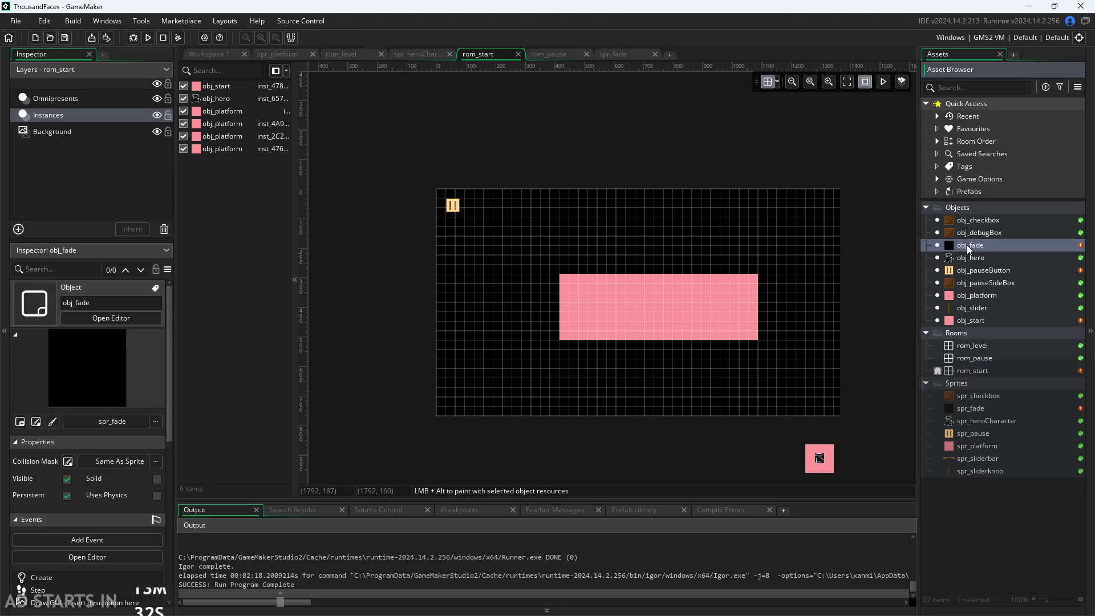
scroll(496, 353, "down", 2)
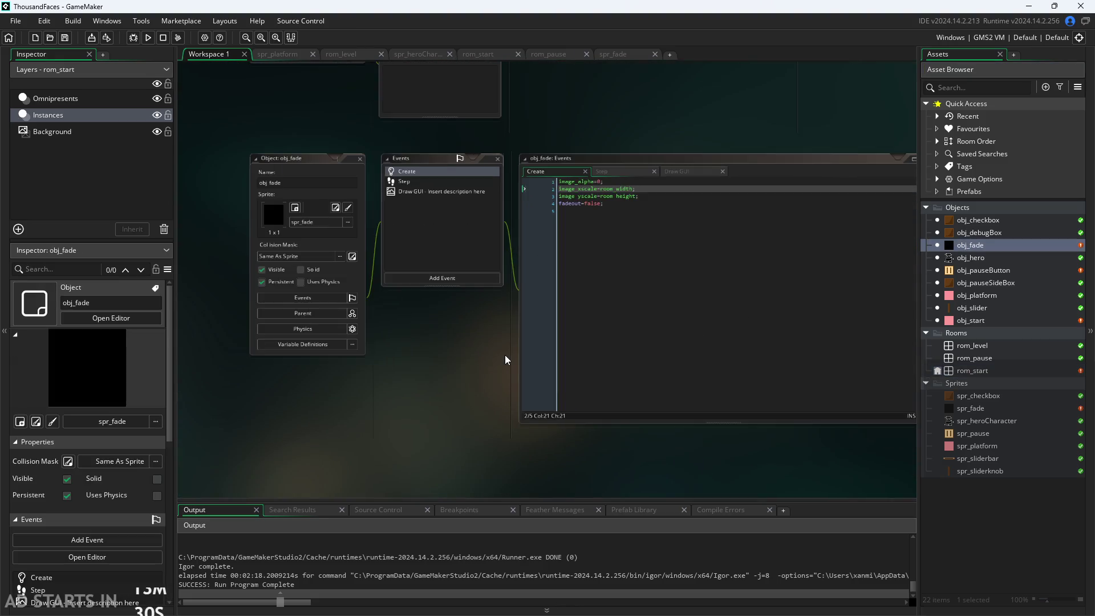
left_click_drag(505, 354, 450, 409)
scroll(550, 241, "up", 2)
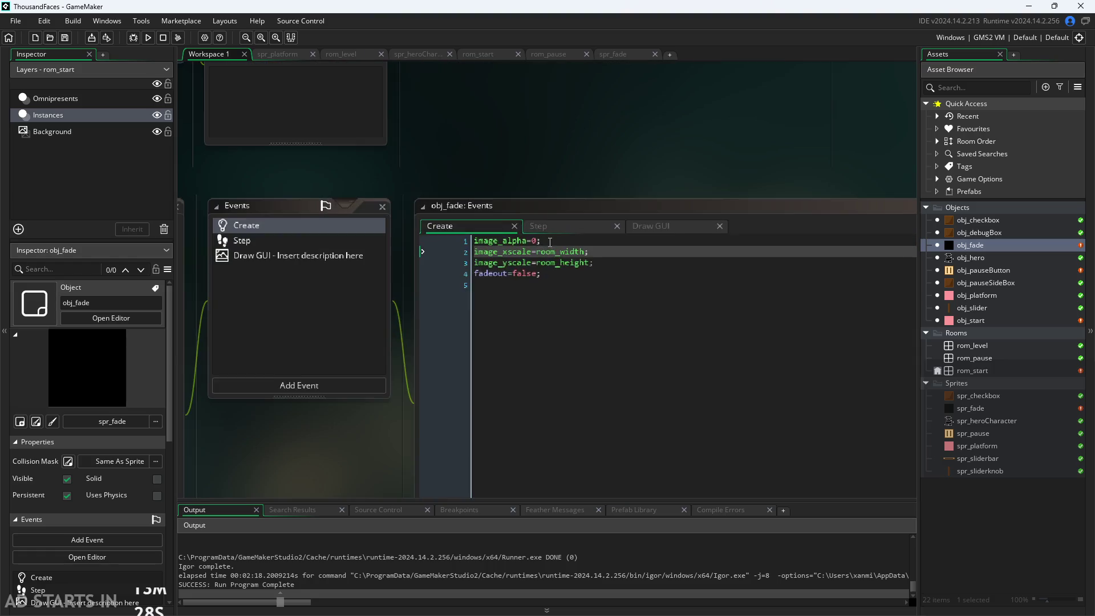
scroll(520, 180, "down", 1)
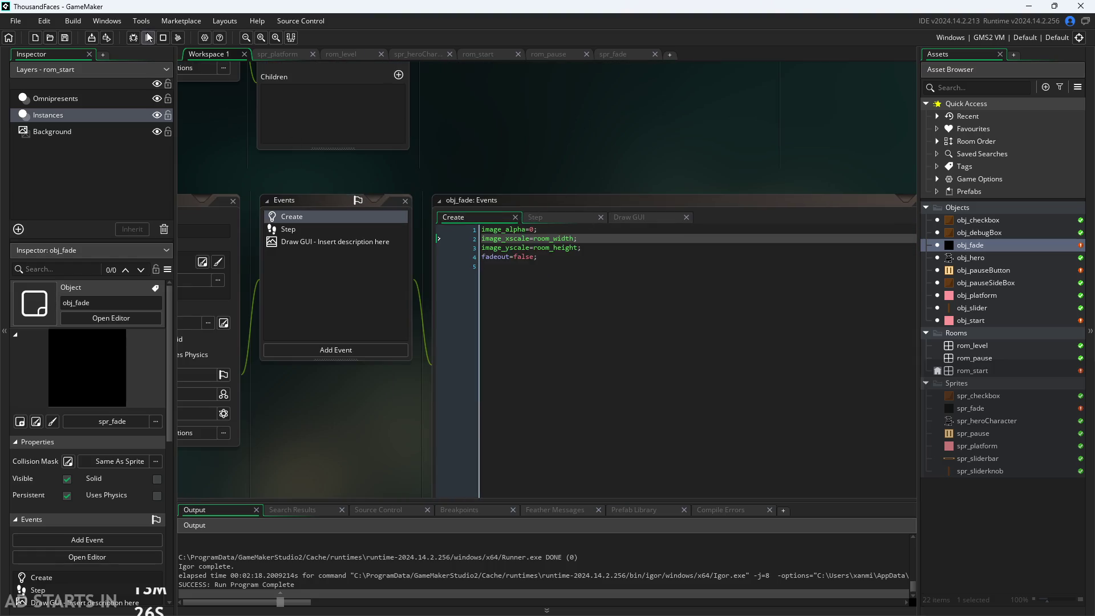
Run the game with F5, enter the level from the start block, and close it.
key("F5")
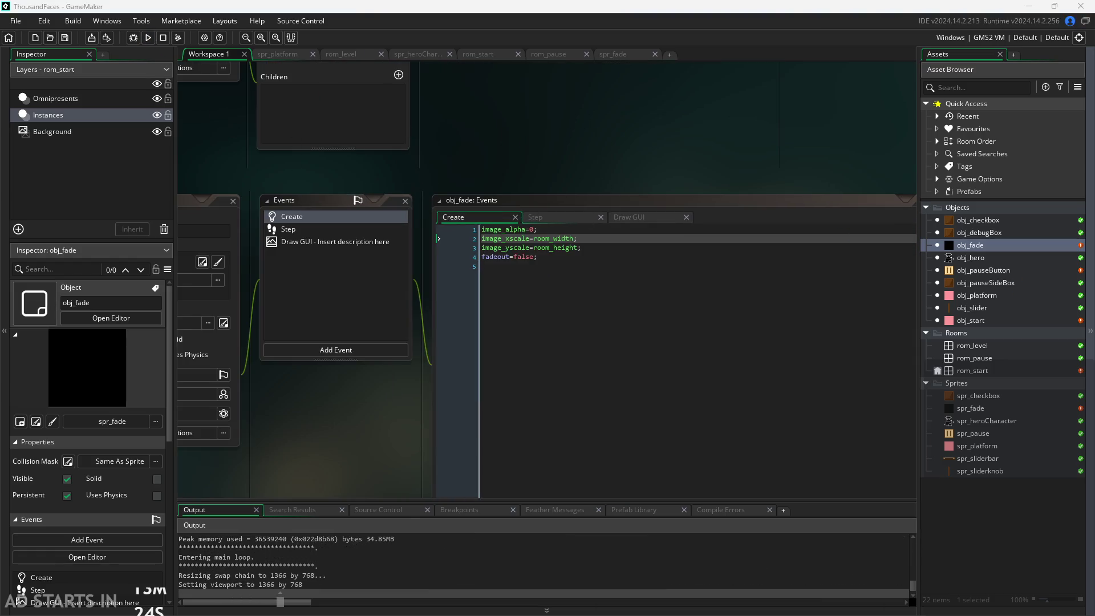
left_click(485, 303)
key("Right")
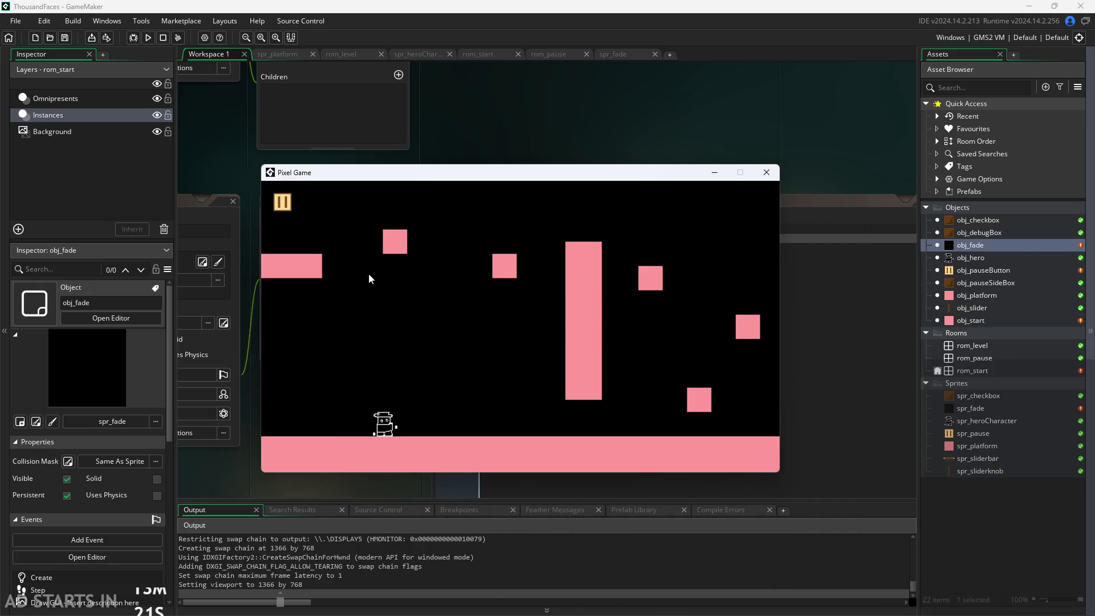
left_click(775, 175)
Review obj_start's room_goto_next Left Pressed code, then bring up obj_fade's Step event.
double_click(997, 296)
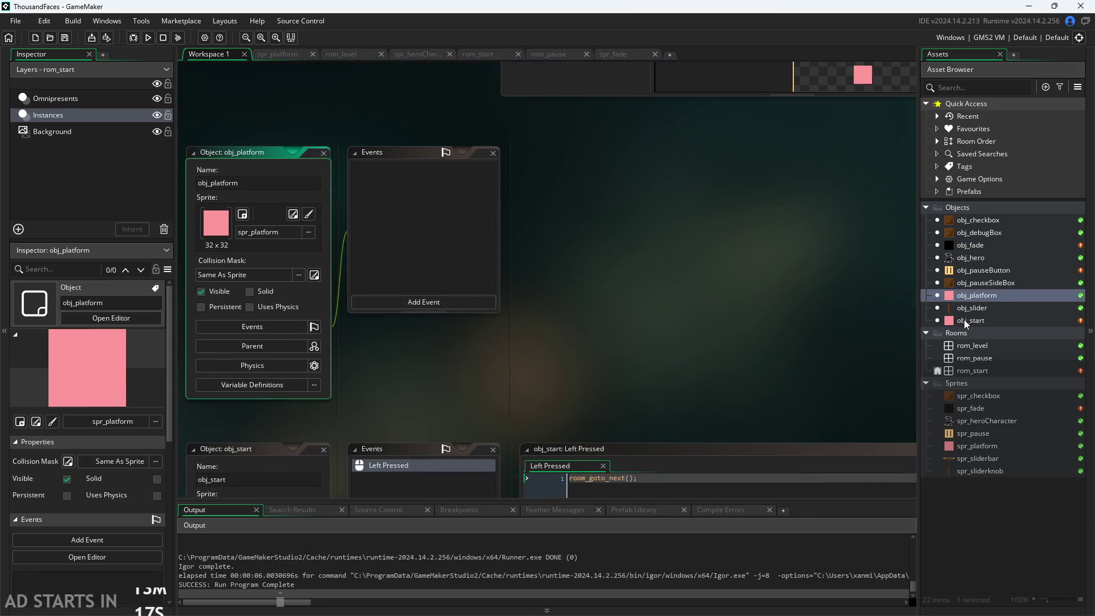
double_click(962, 320)
left_click_drag(568, 201, 444, 203)
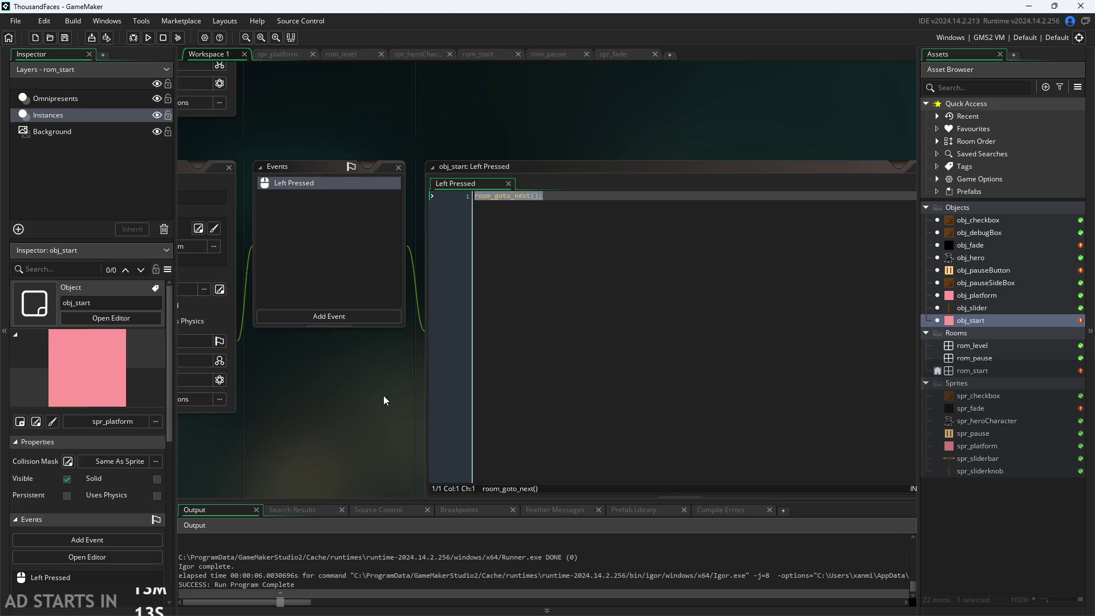
scroll(383, 395, "up", 1)
left_click(526, 334)
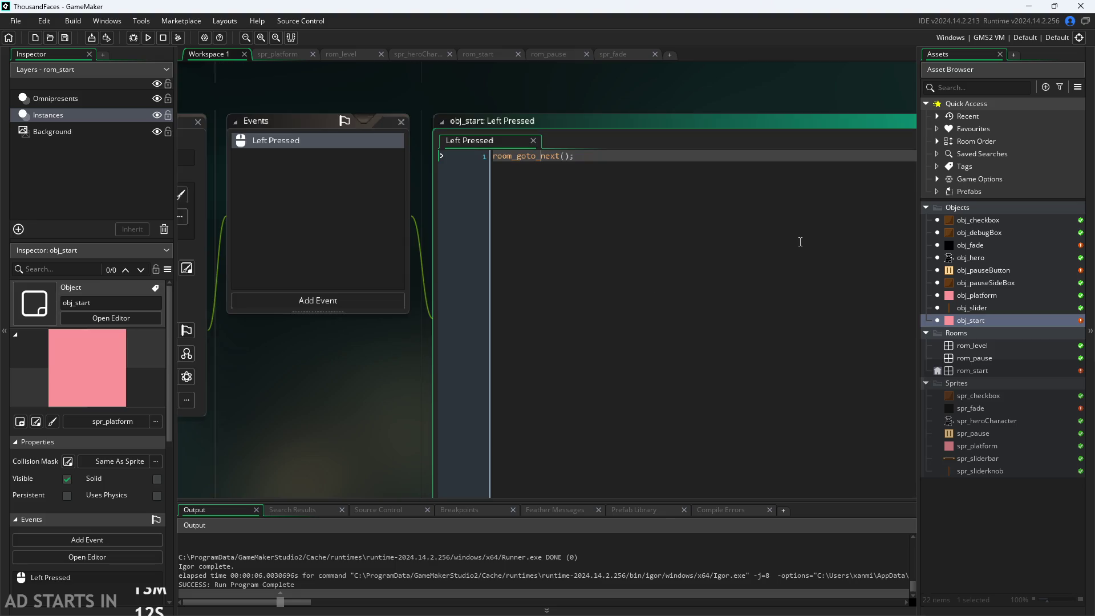
double_click(976, 245)
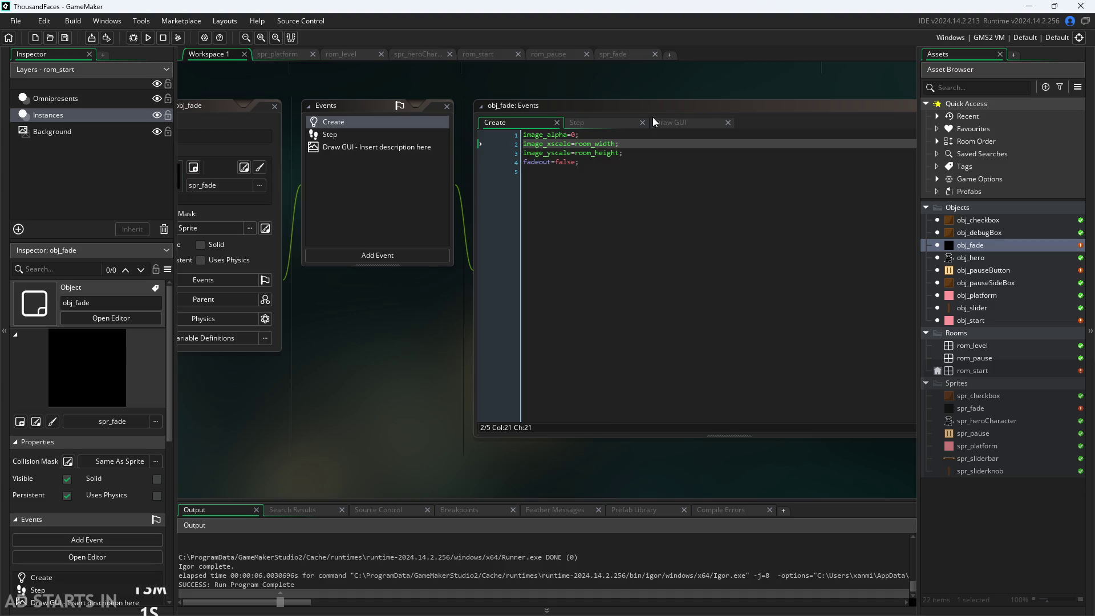
left_click(604, 120)
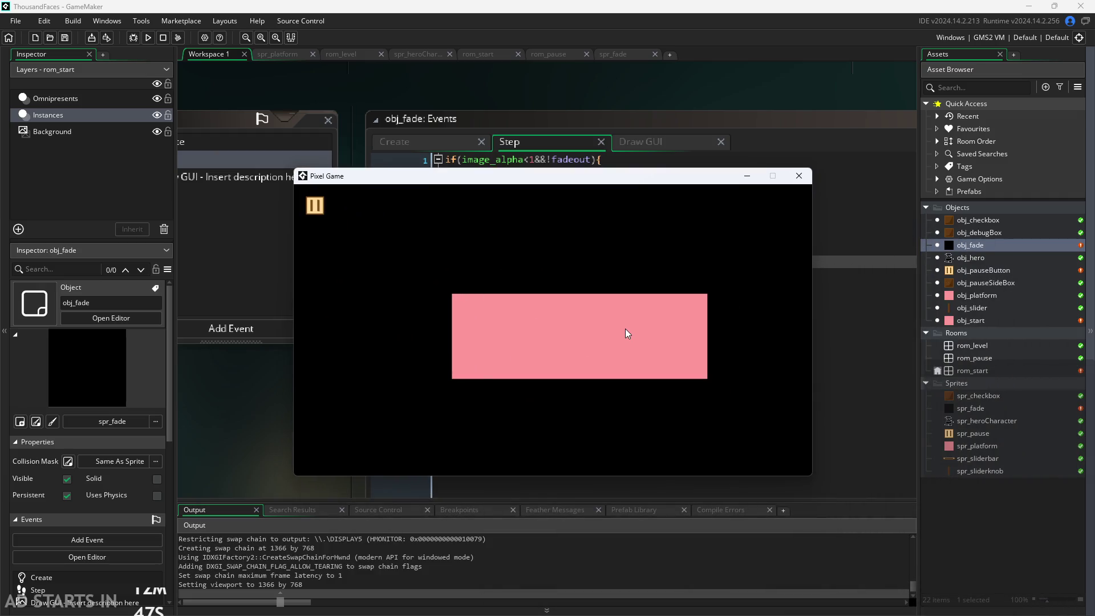
Enter the level from the pink start block, showing the hero among pink platforms.
left_click(536, 334)
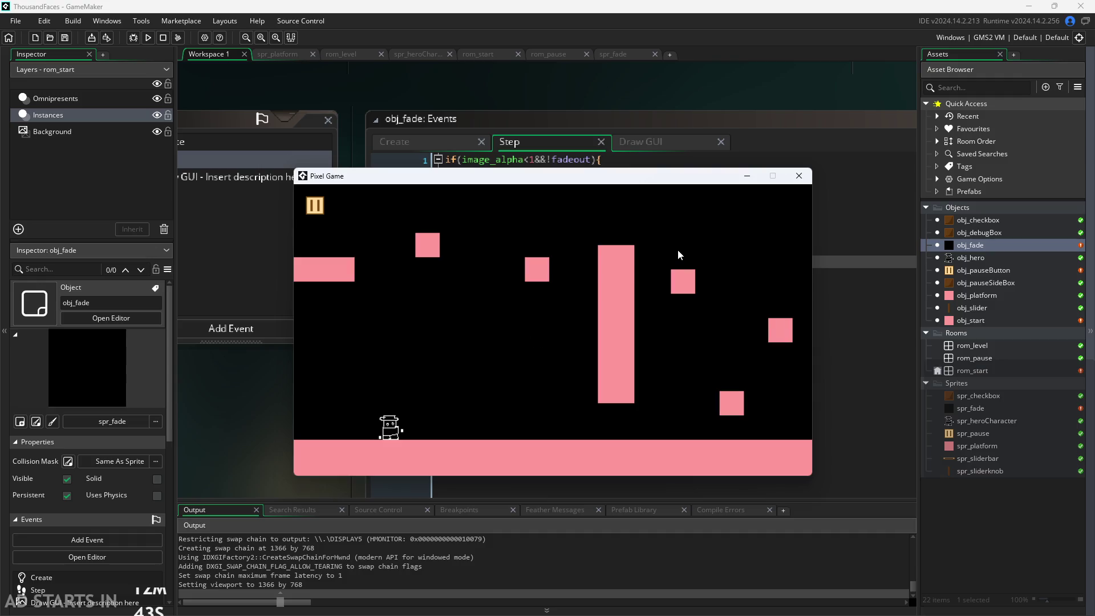
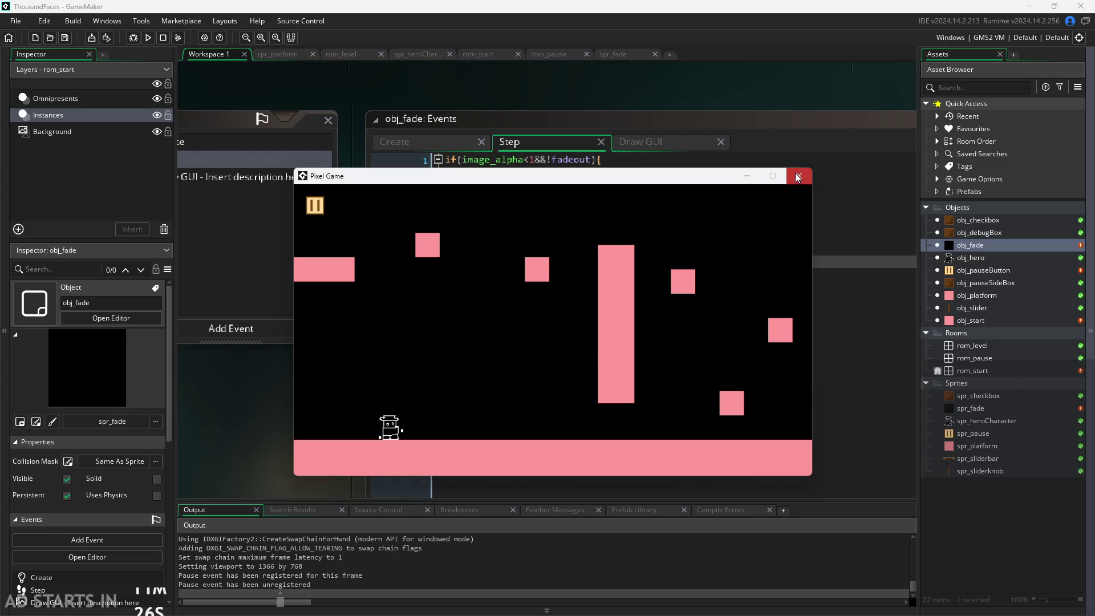
Close the running test game window.
left_click(798, 178)
scroll(361, 399, "down", 3)
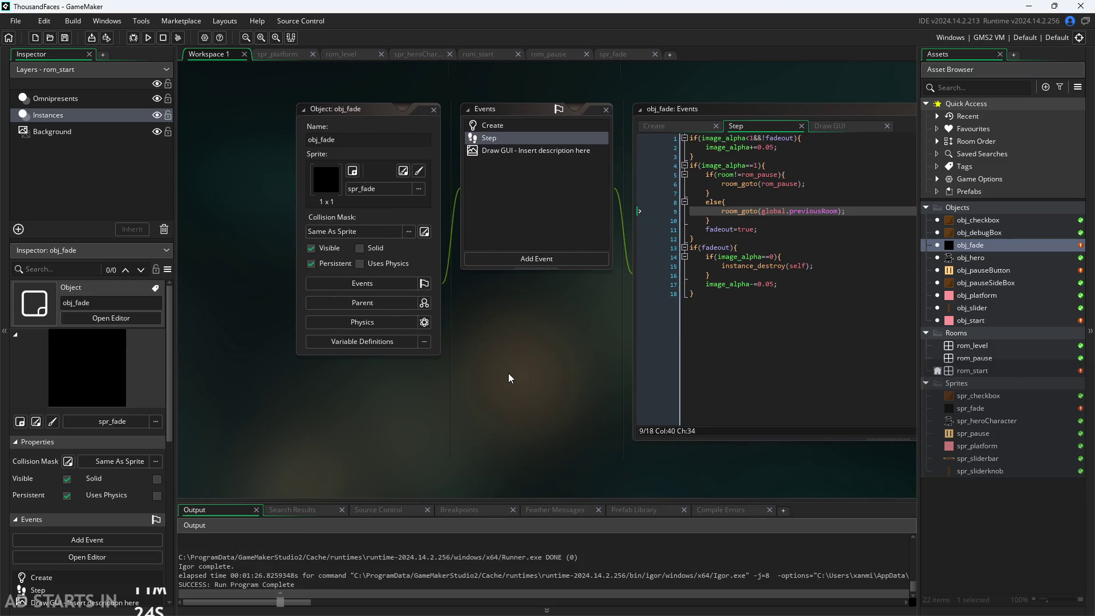
scroll(451, 360, "up", 1)
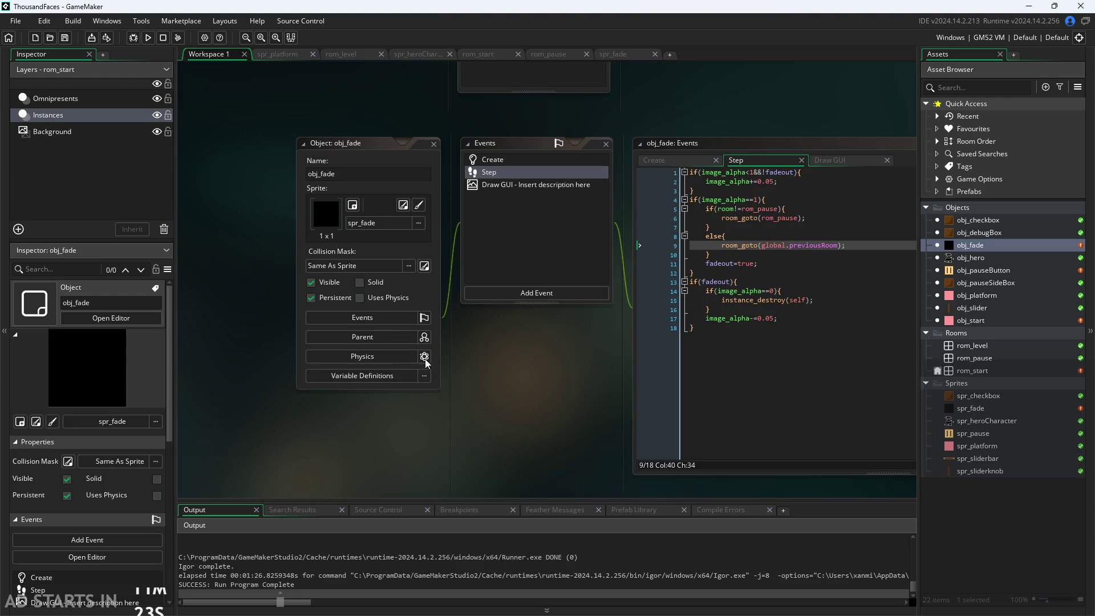
Review obj_fade's Variable Definitions and Create code, adding and then deleting a trial variable.
left_click(388, 378)
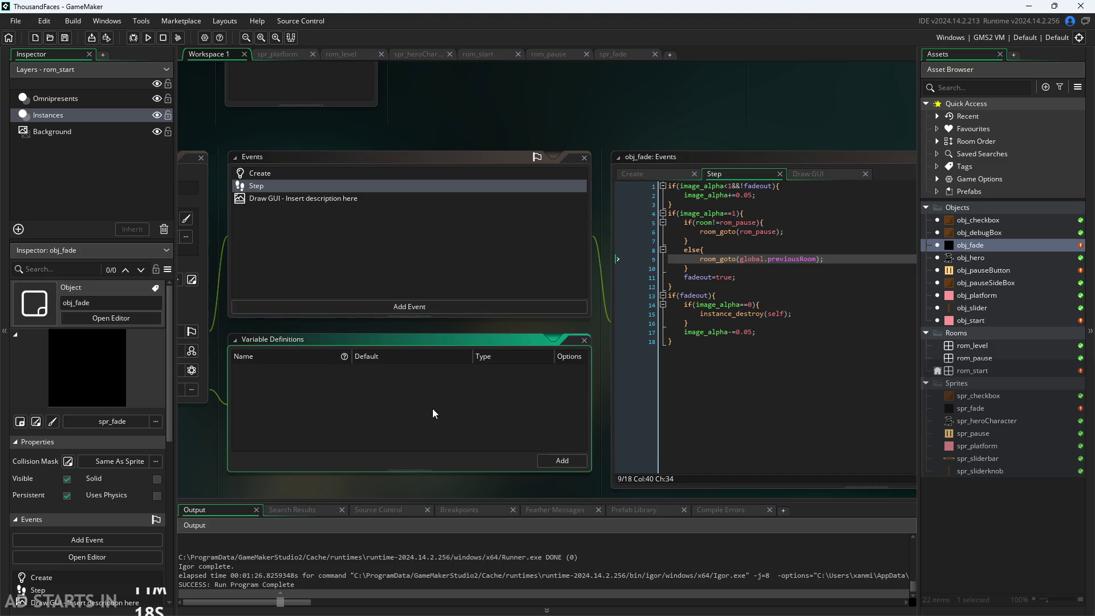
left_click(654, 177)
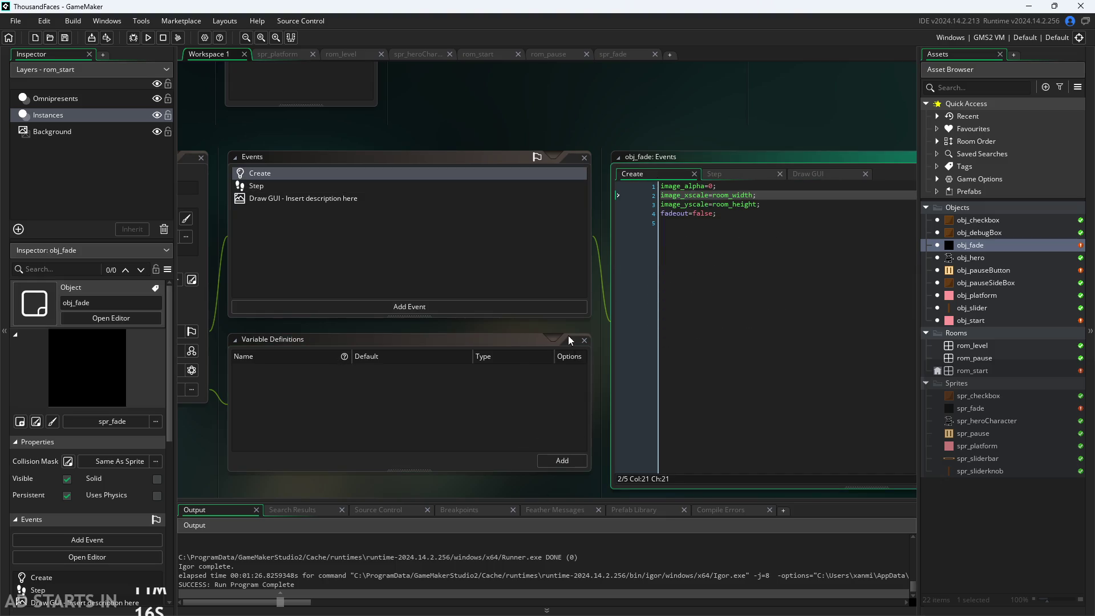
scroll(591, 324, "up", 1)
scroll(590, 324, "up", 1, "ctrl")
scroll(590, 337, "down", 2)
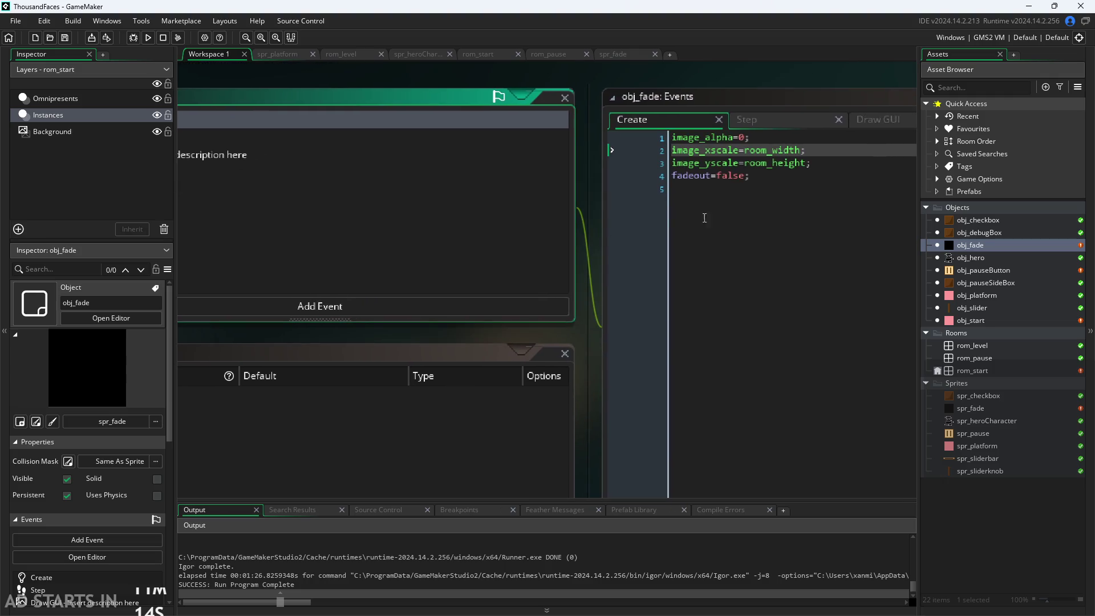
scroll(594, 282, "down", 1, "ctrl")
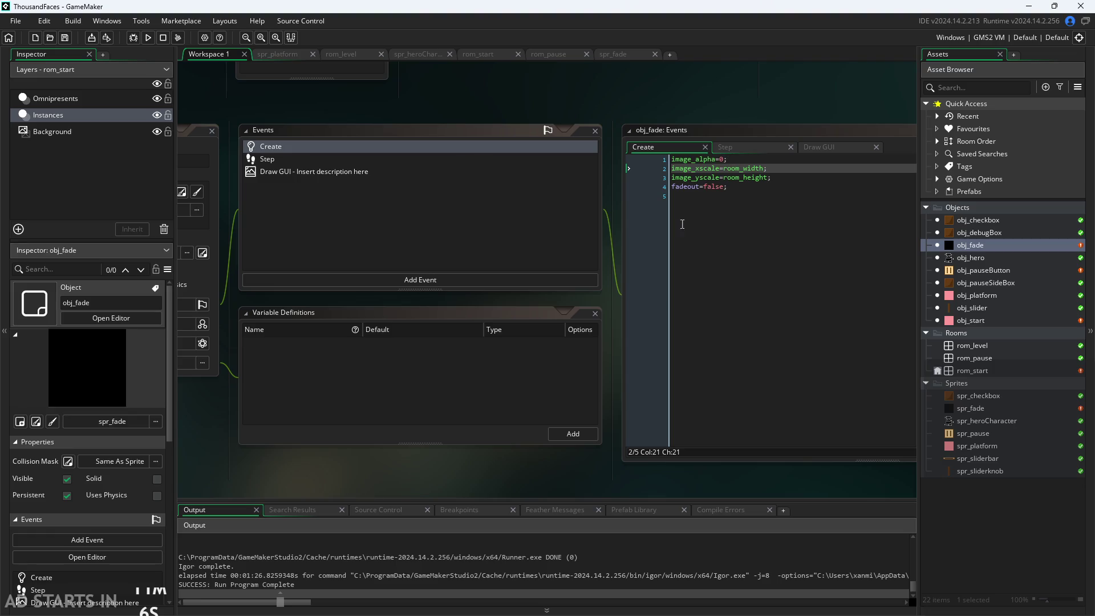
left_click(573, 434)
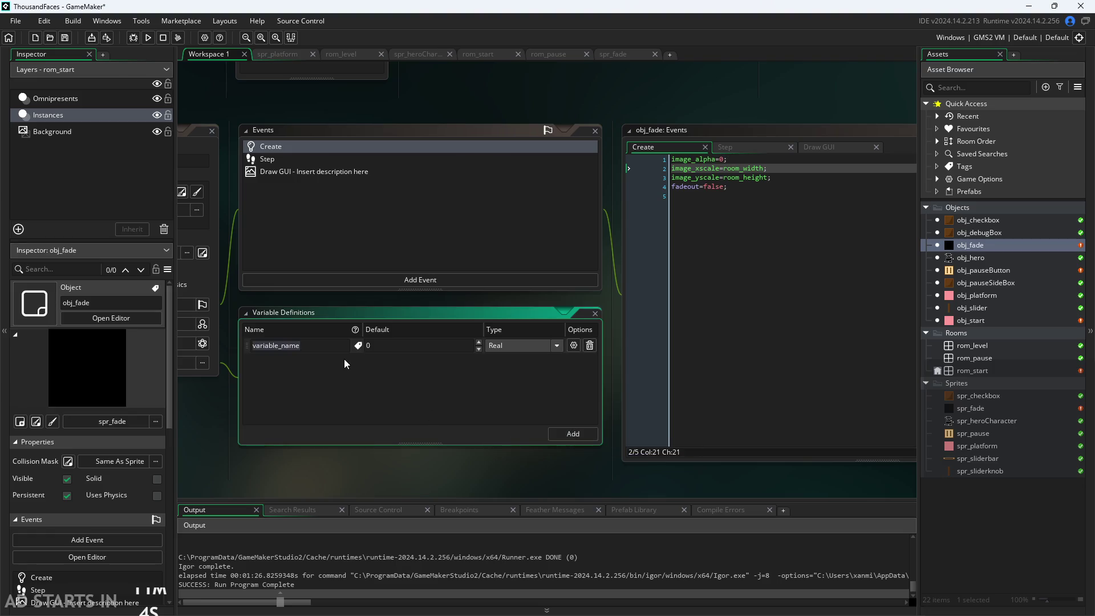
left_click(589, 346)
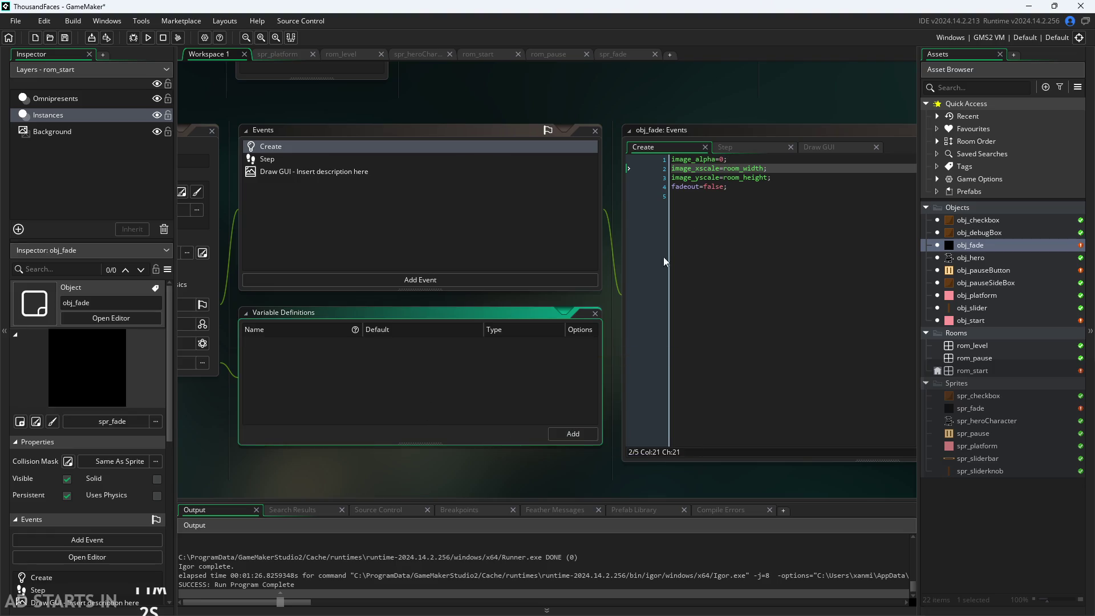
End the fadeout=false line in obj_fade's Create event with a semicolon.
left_click(736, 160)
key("Down")
key("Down")
key("Down")
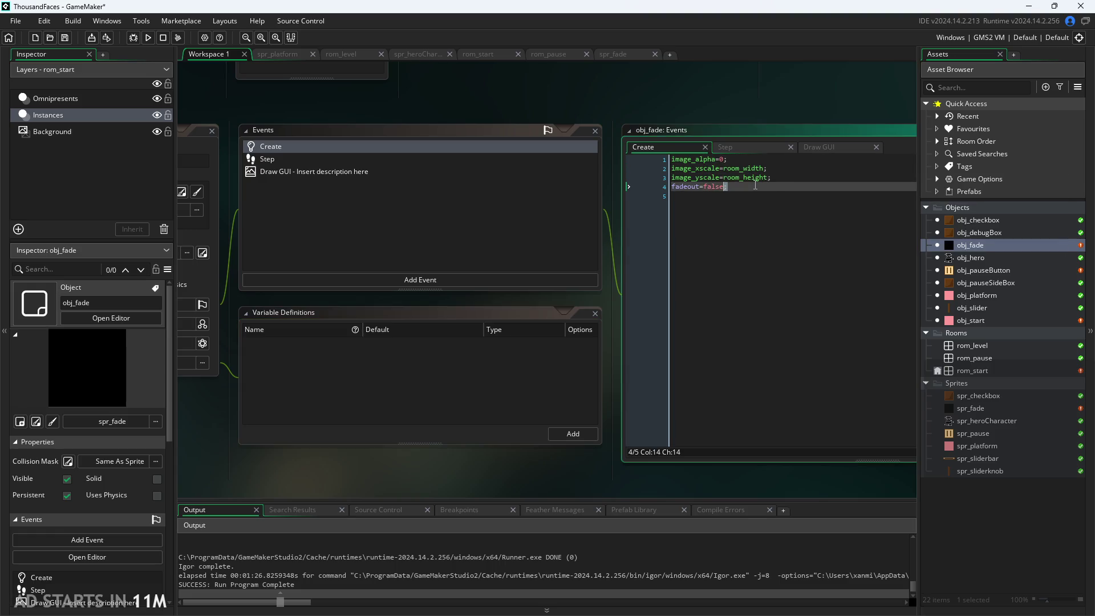
type(";")
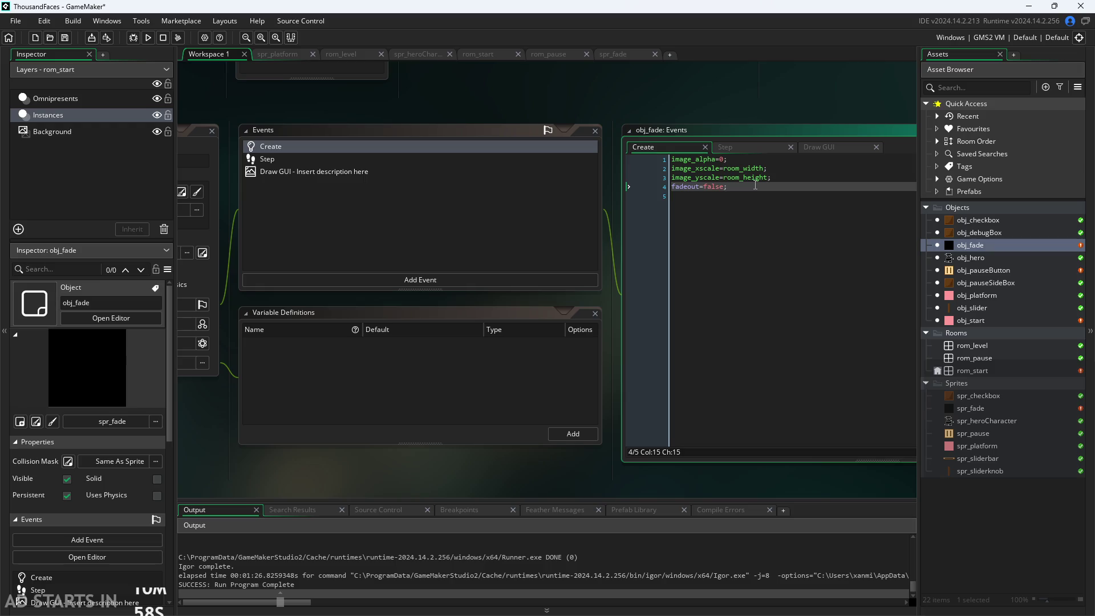
key("Return")
key("BackSpace")
Add a placeholder variable definition to obj_fade and clear its default name.
left_click(572, 434)
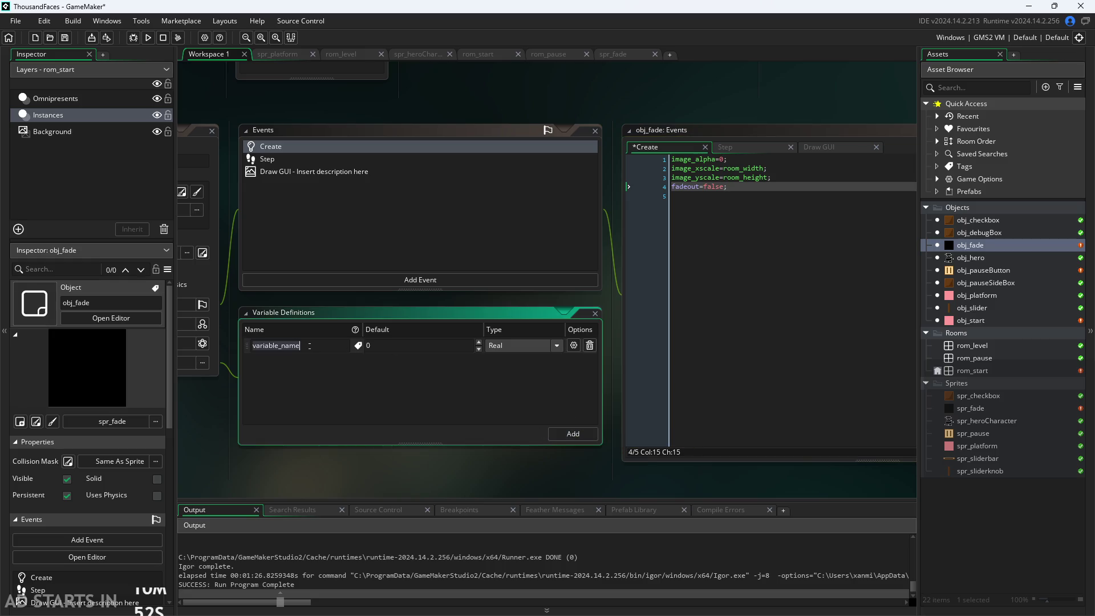
key("BackSpace")
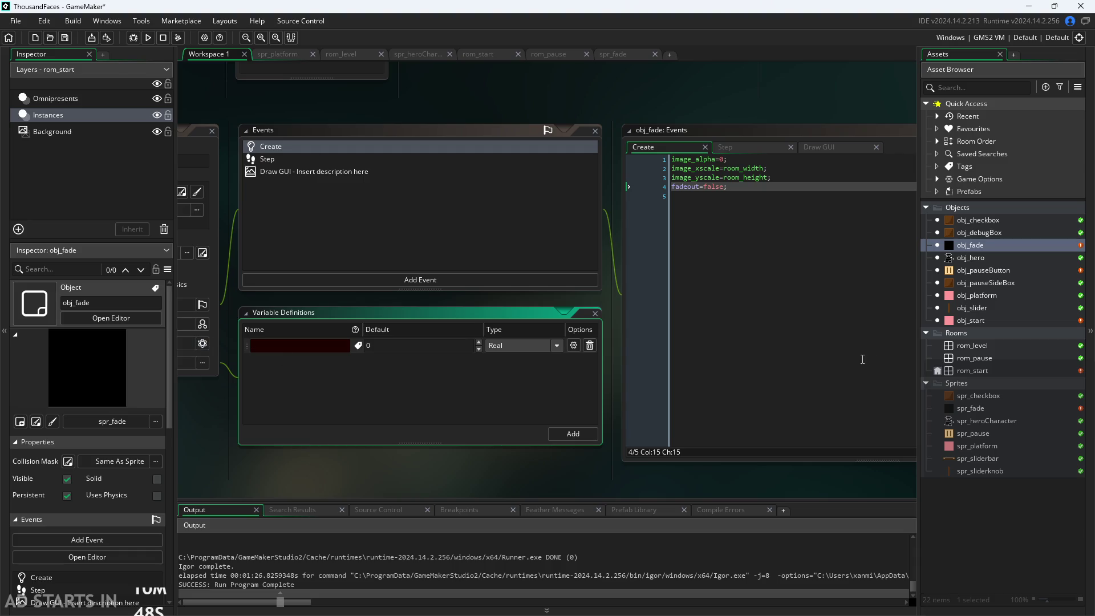
left_click(751, 148)
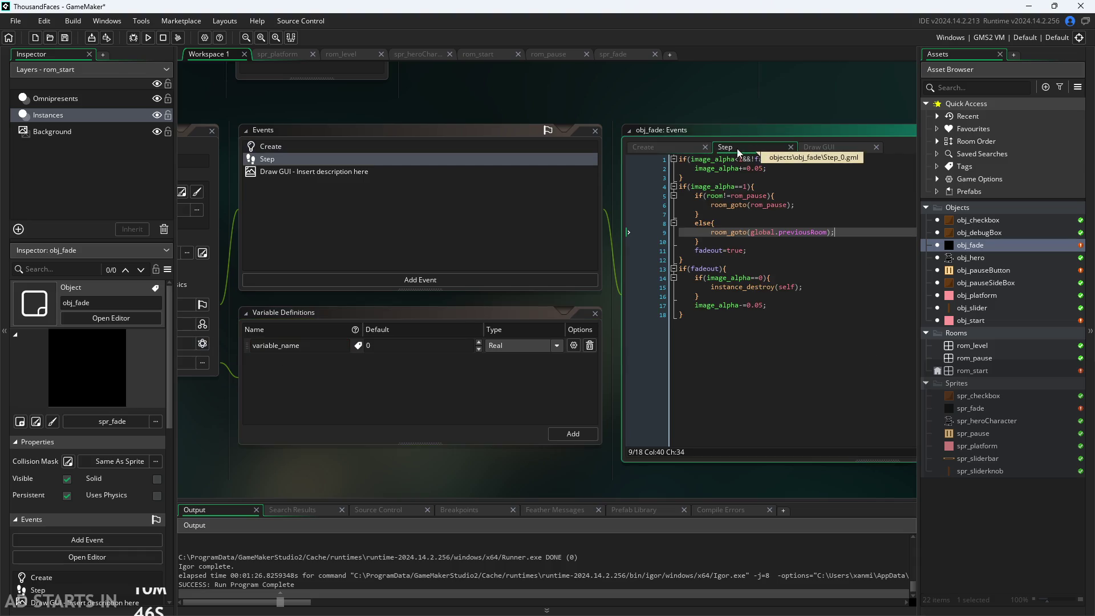
left_click(656, 147)
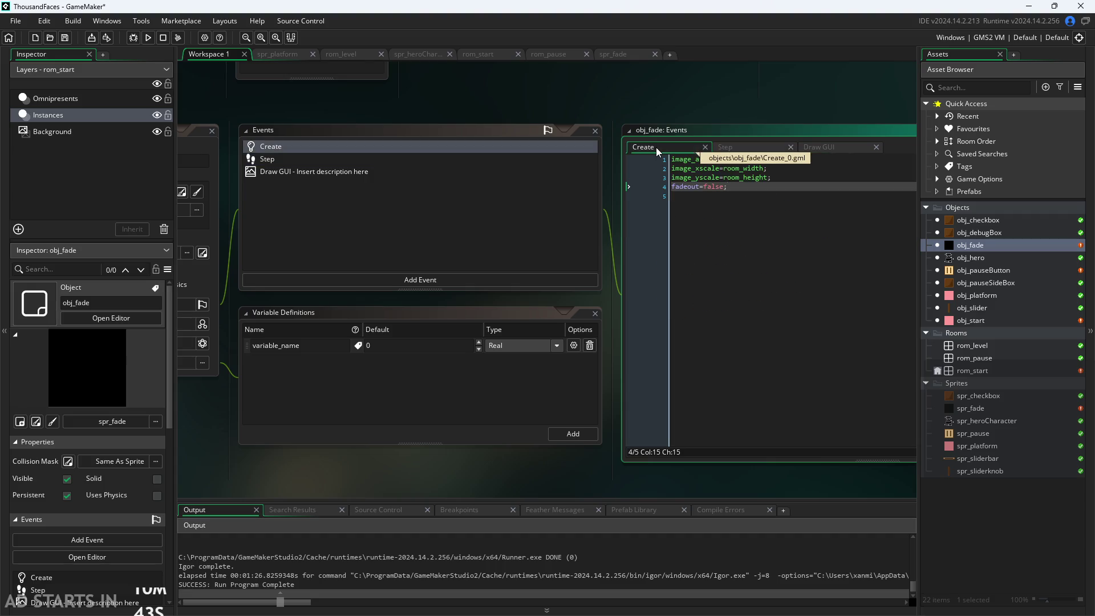
left_click(717, 146)
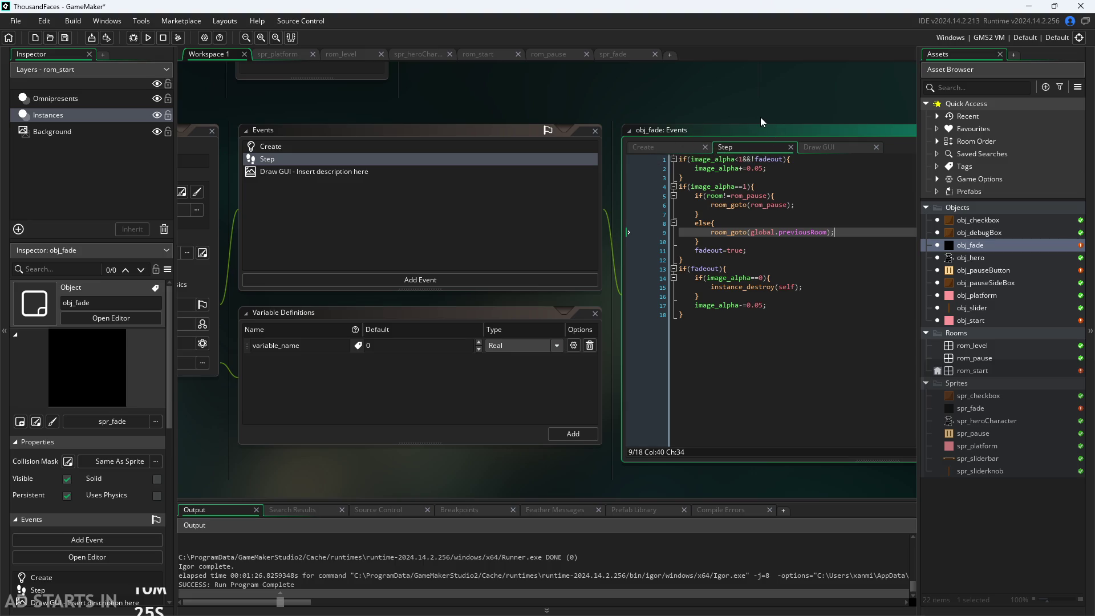
Delete the variable_name placeholder row from obj_fade's Variable Definitions.
scroll(754, 108, "up", 3)
scroll(613, 63, "down", 3)
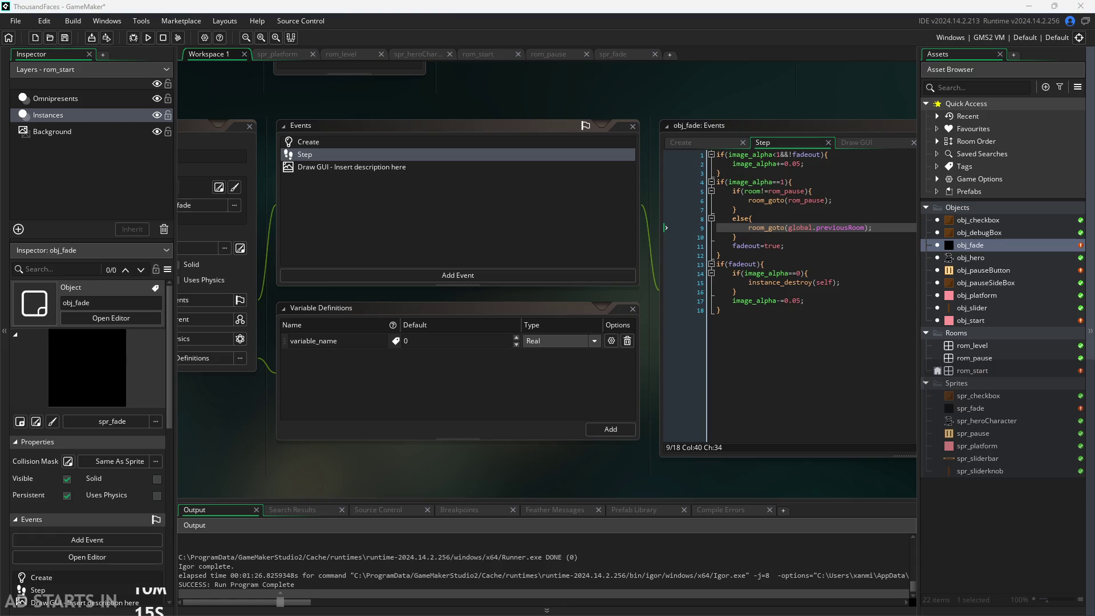
mouse_move(511, 478)
left_mouse_down()
mouse_move(676, 475)
mouse_move(610, 485)
left_mouse_up()
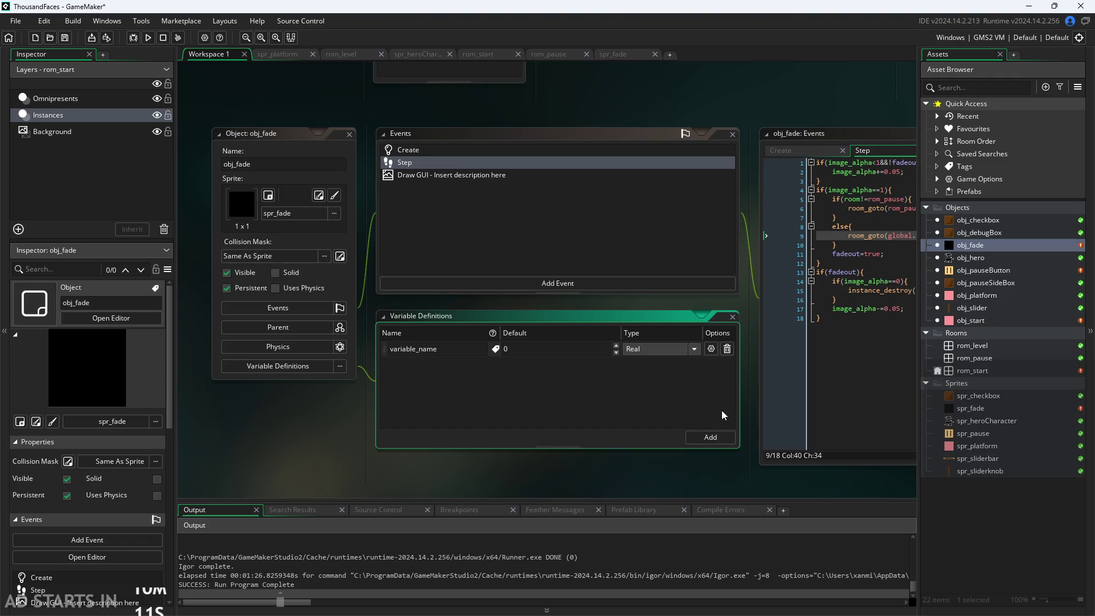
left_click(727, 348)
left_click_drag(573, 466, 439, 476)
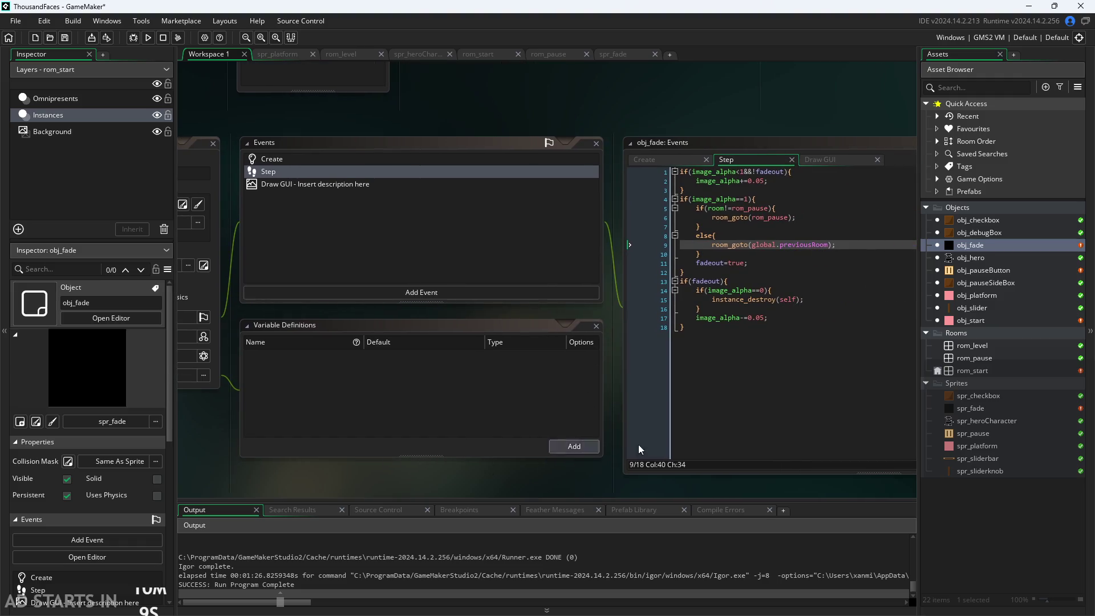
double_click(977, 274)
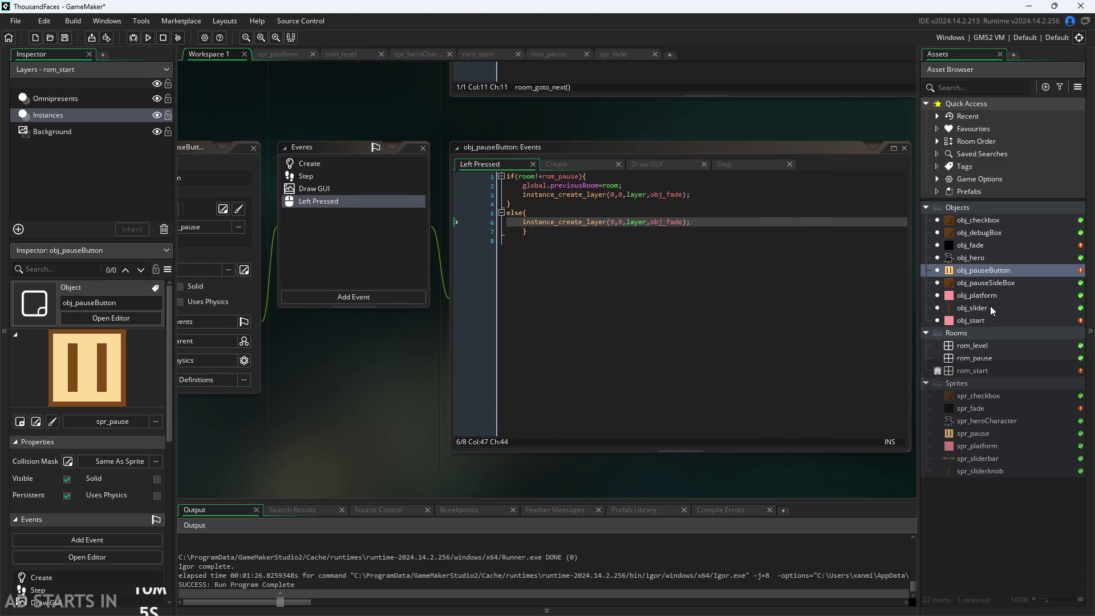
Replace room_goto_next(); in obj_start's Left Pressed code with instance_create_layer(0,0,layer,obj_fade,.
double_click(982, 321)
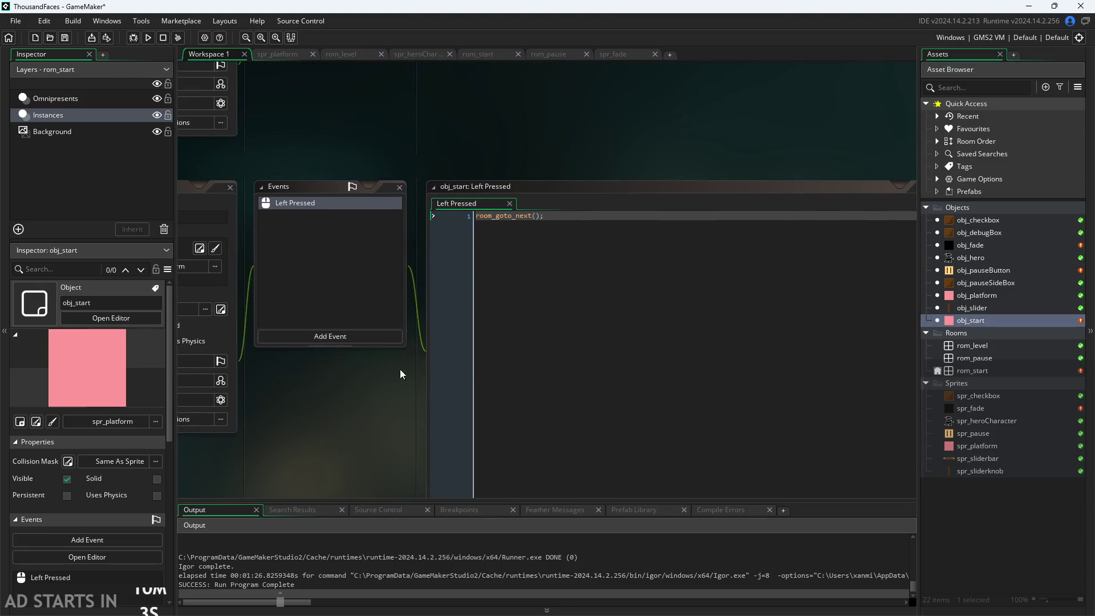
key("ctrl+a")
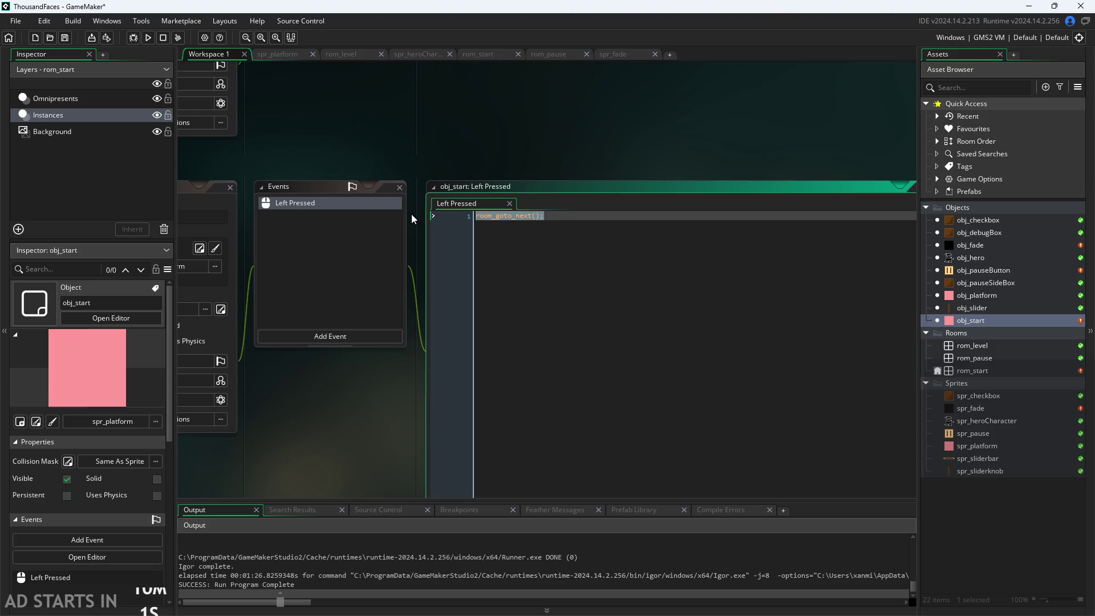
type("instance_")
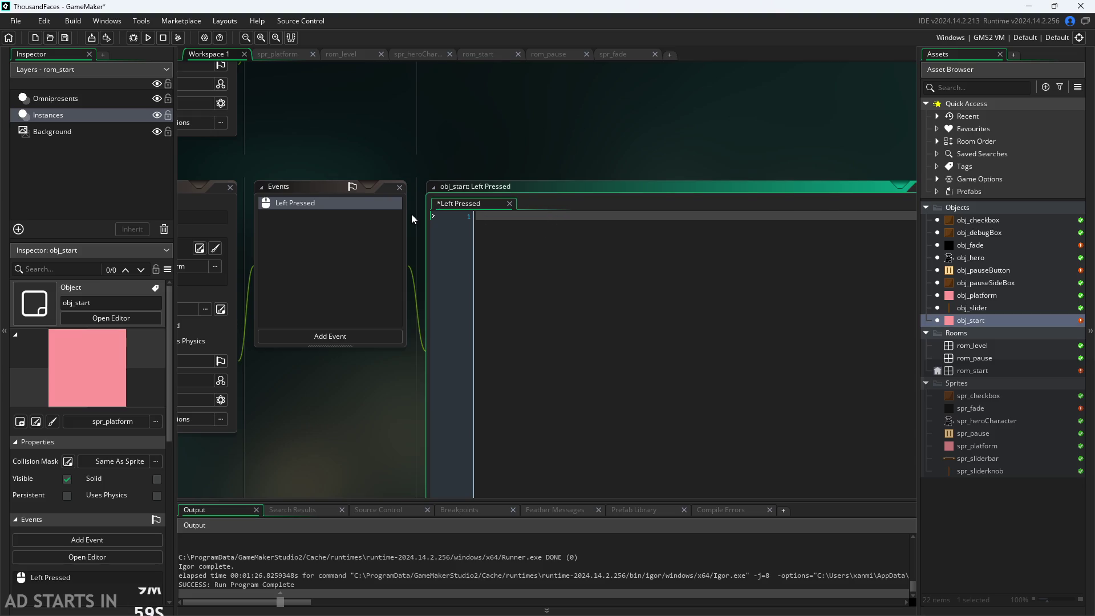
type("cre")
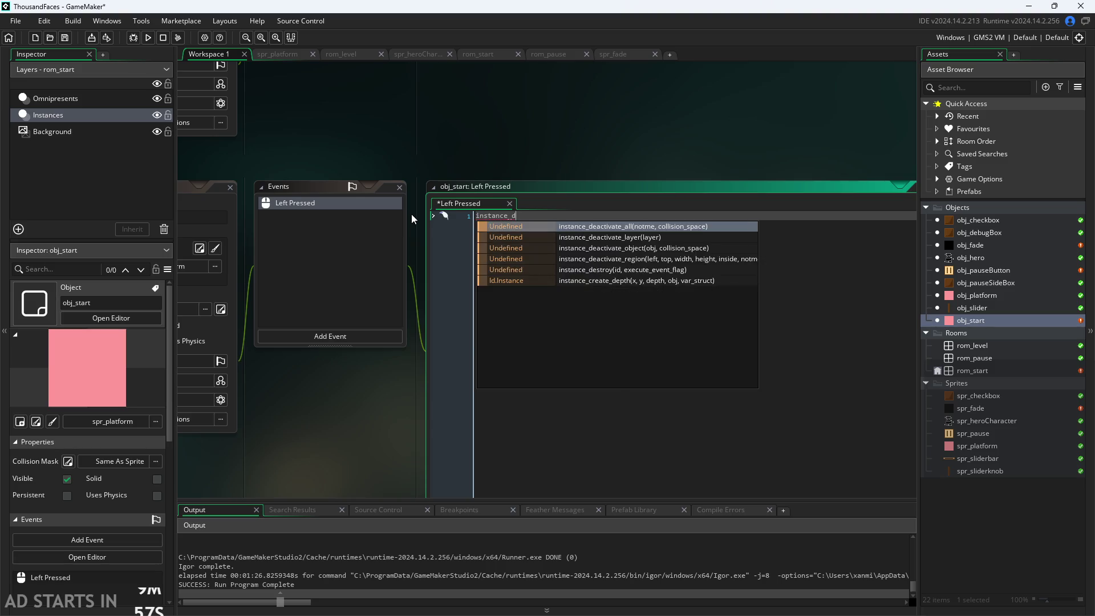
key("Down")
key("Return")
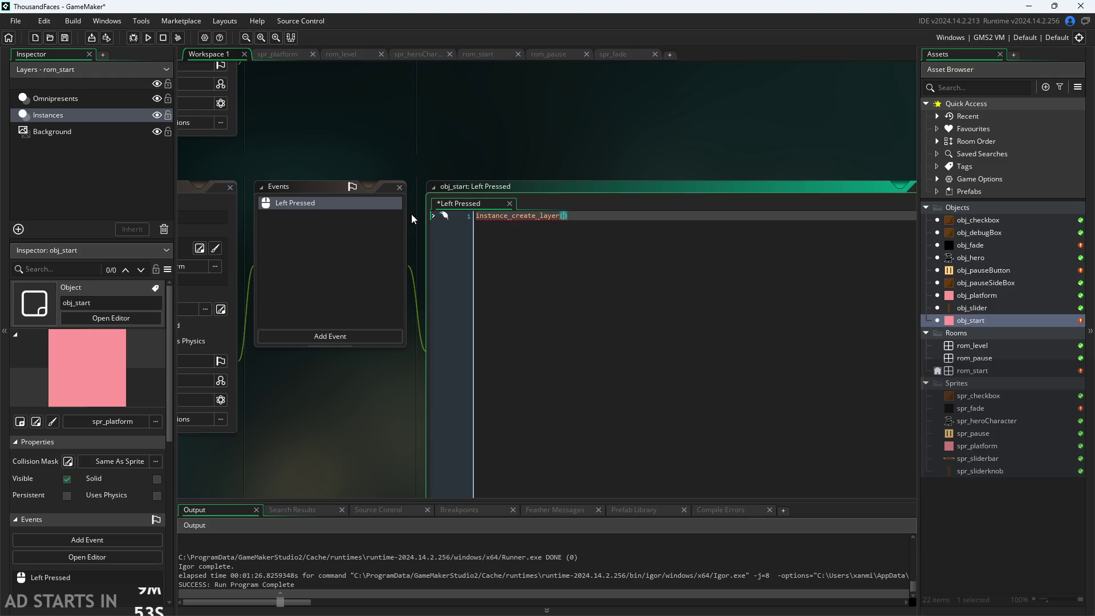
type("0,0,")
type("layer,")
type("obj_")
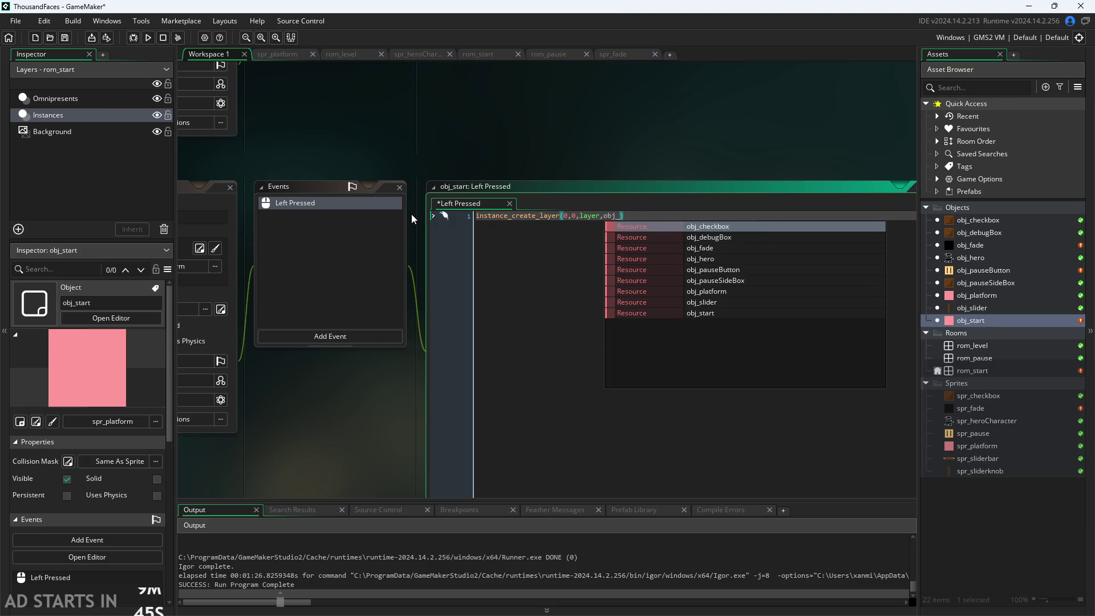
key("Down")
key("Down")
key("Return")
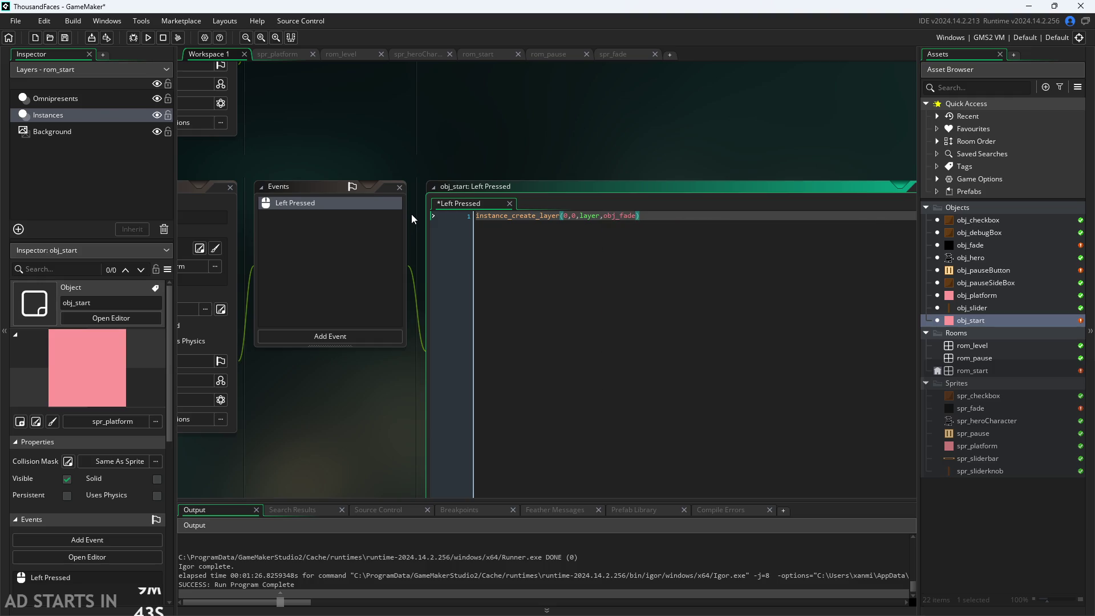
type(",")
Add a String variable definition named nextRoom to obj_fade.
double_click(990, 245)
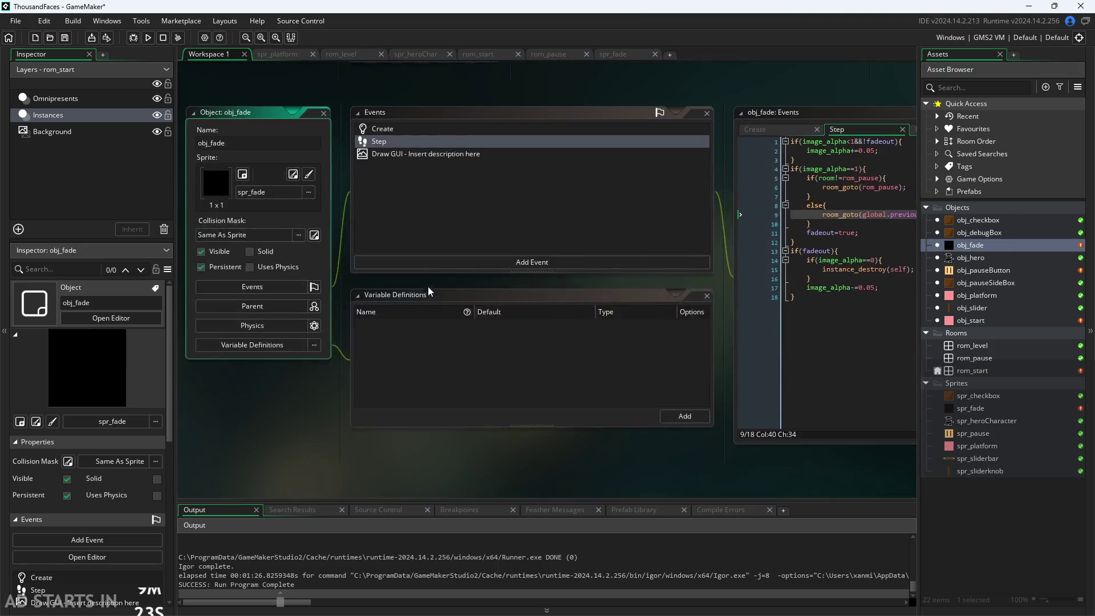
left_click(702, 420)
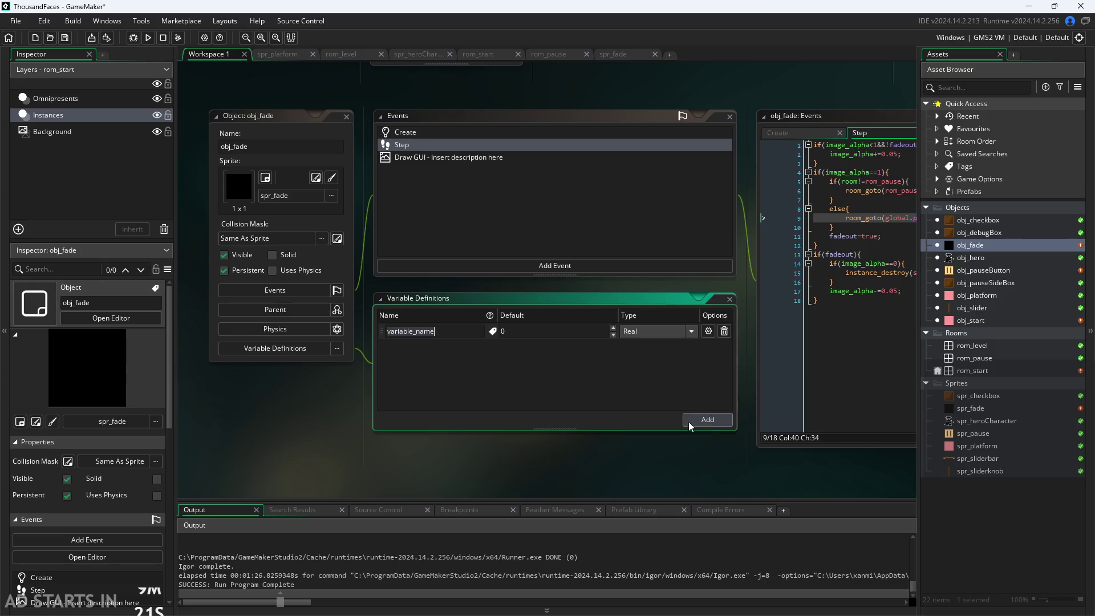
left_click(644, 332)
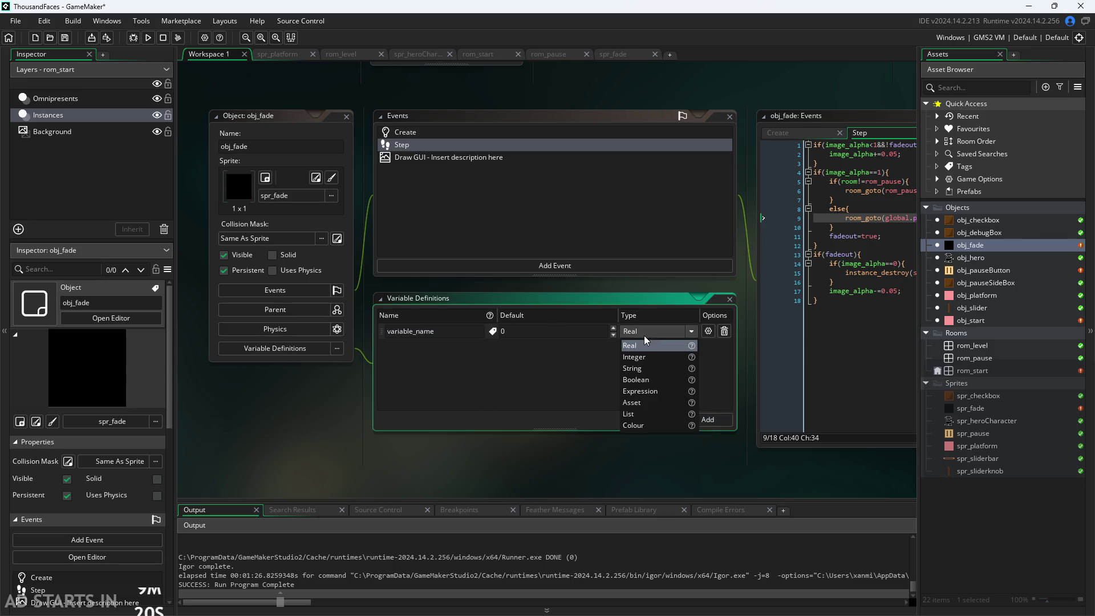
left_click(650, 369)
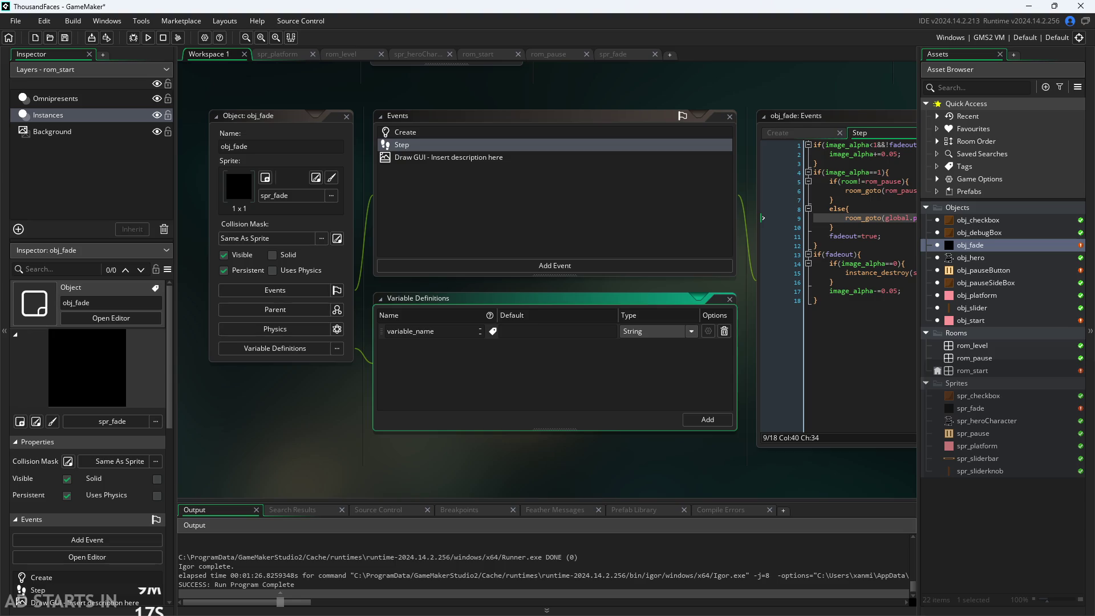
key("shift+Home")
key("BackSpace")
type("nec")
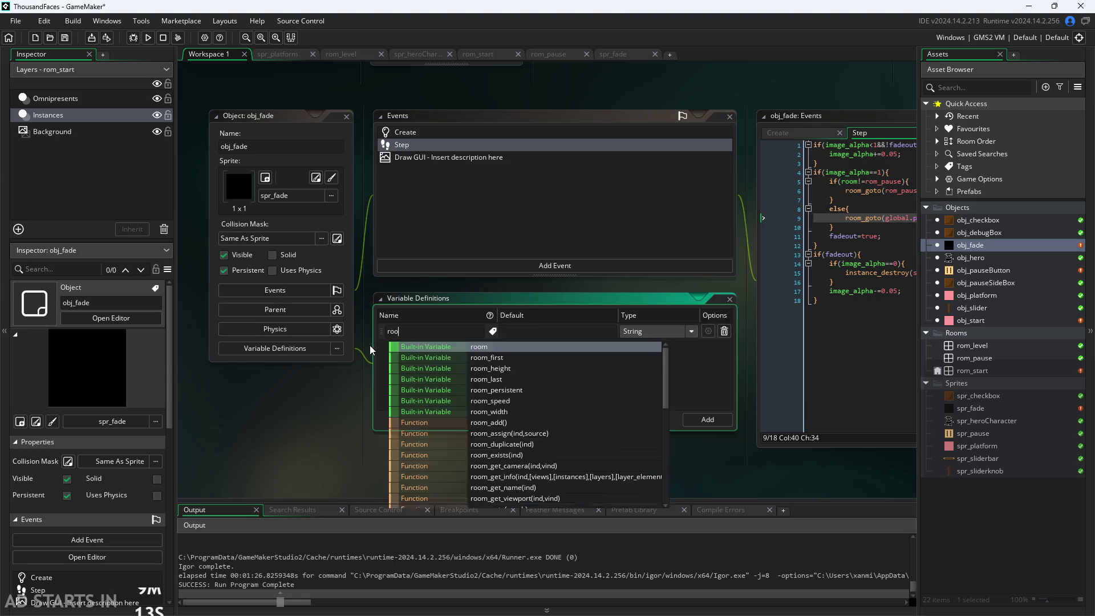
key("BackSpace")
type("xt")
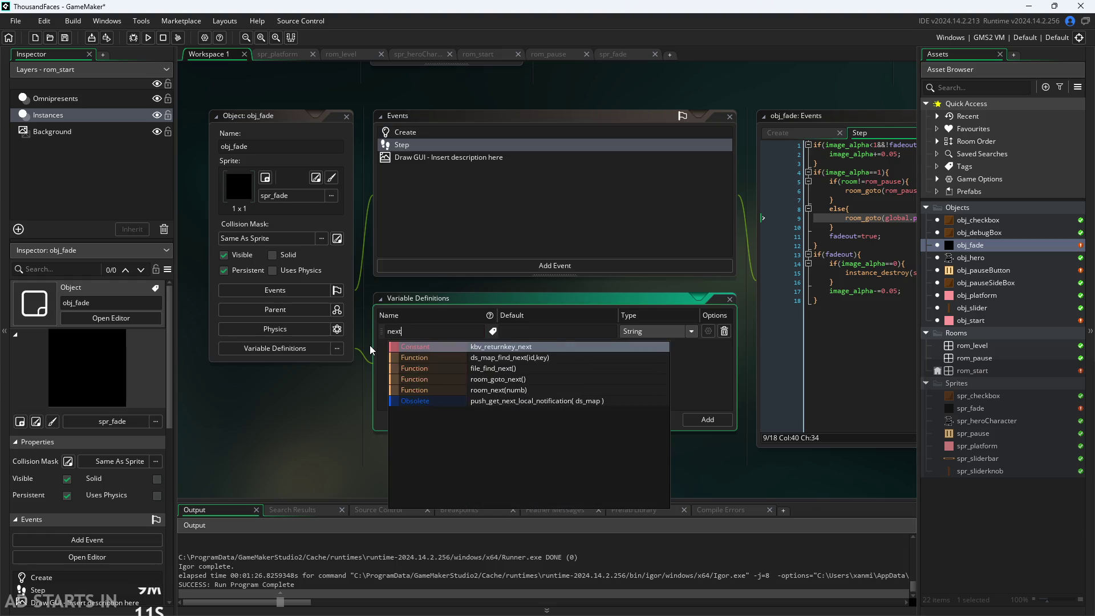
type("_room")
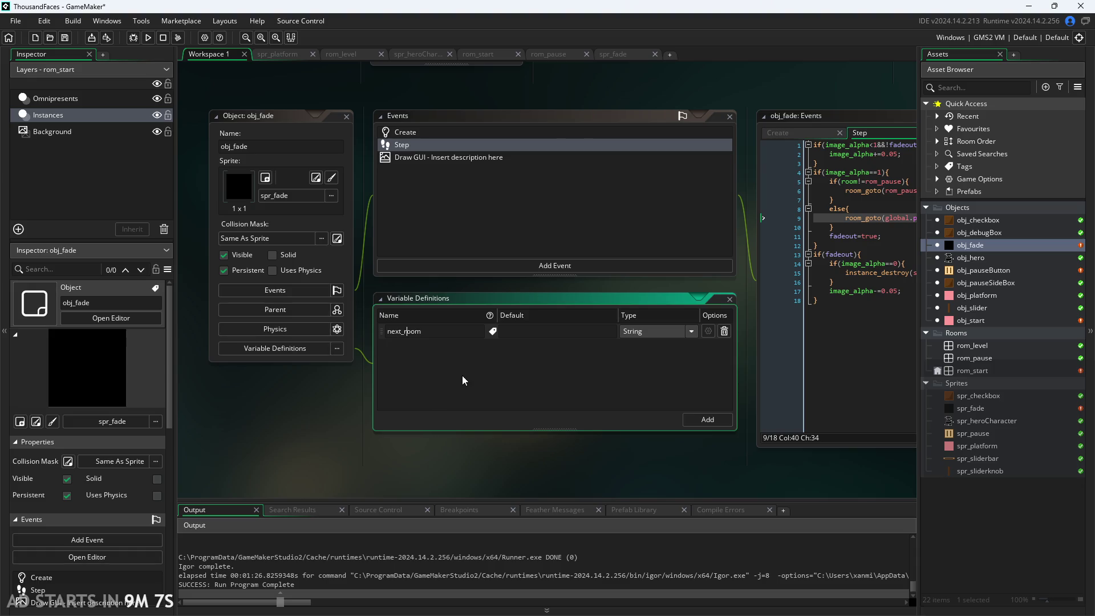
key("Left")
key("Left")
key("Left")
key("BackSpace")
key("BackSpace")
type("R")
Set nextRoom's default value to undefined and delete the extra variable row.
left_click(536, 333)
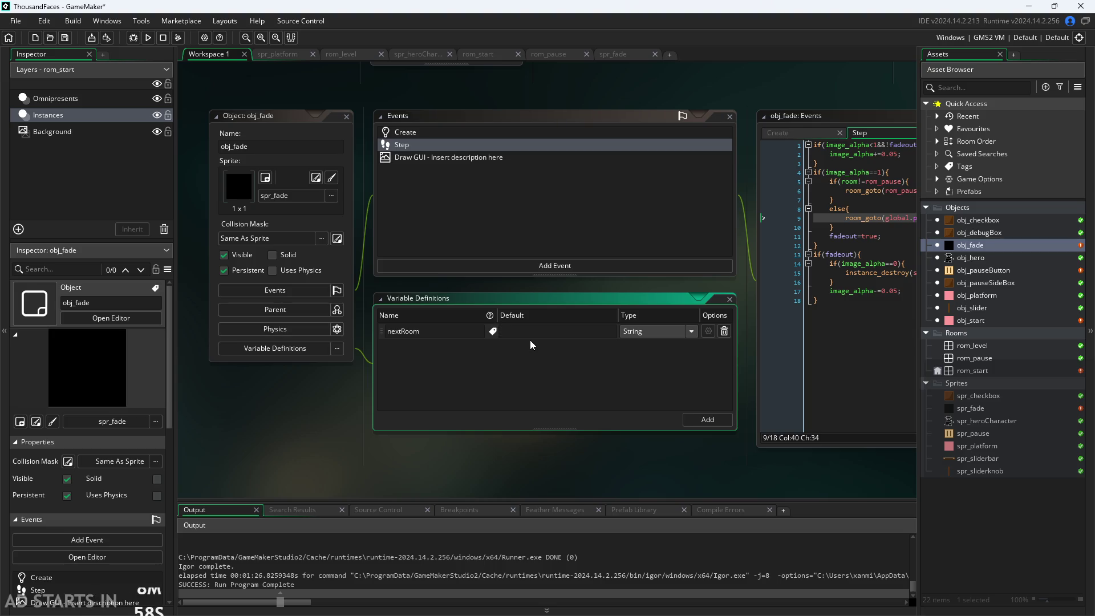
type("ll")
key("BackSpace")
key("BackSpace")
key("BackSpace")
type("une")
key("BackSpace")
type("defined")
left_click(707, 419)
left_click(724, 345)
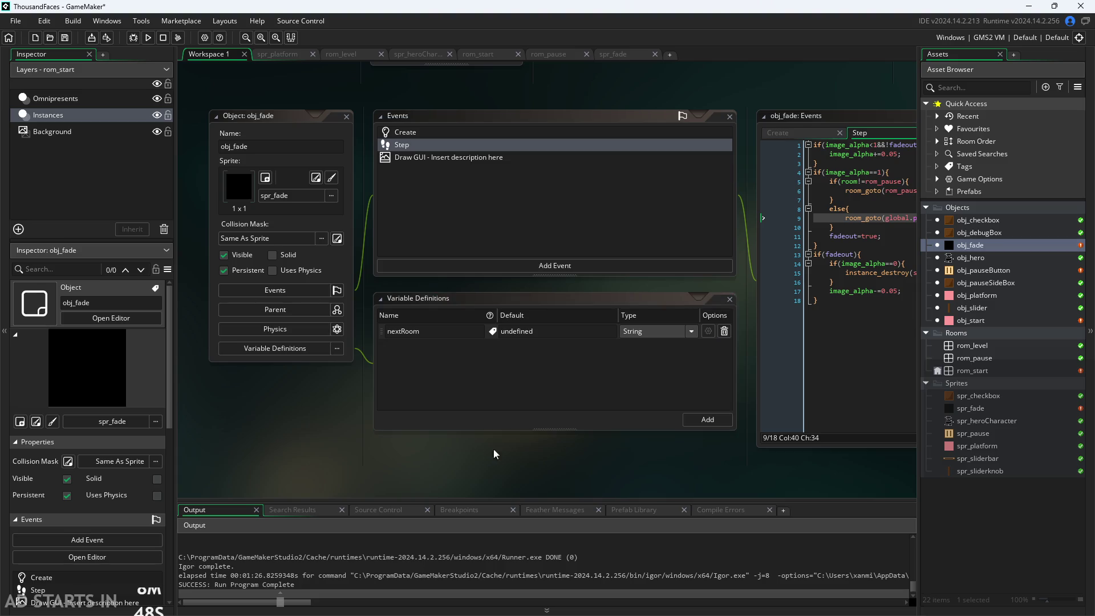
left_click_drag(421, 452, 383, 495)
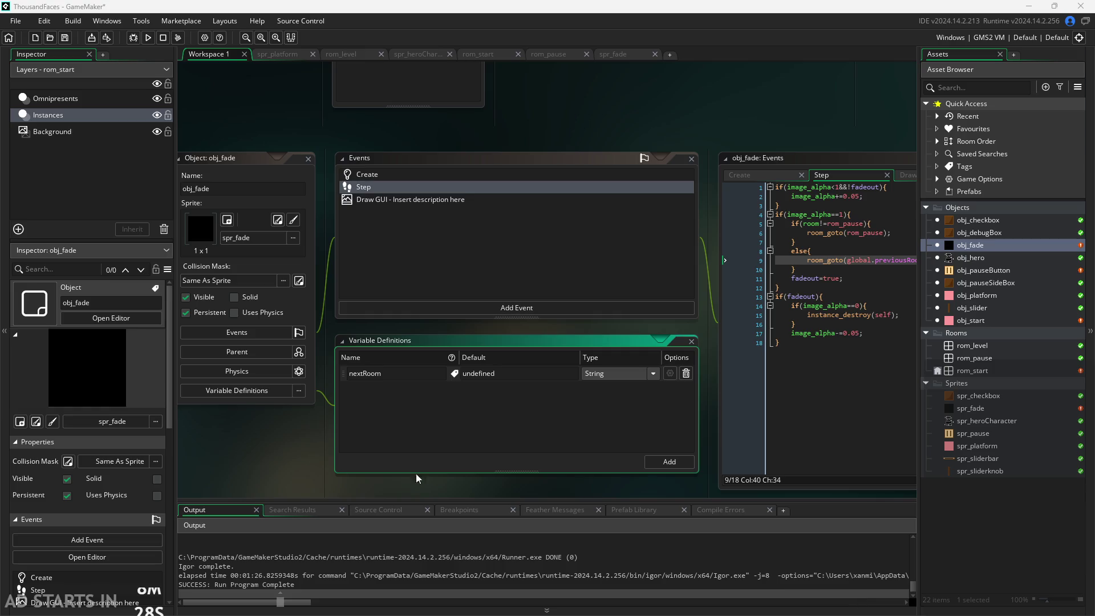
Pass {nextRoom : rom_level} to obj_start's instance_create_layer call and save the code.
left_click(974, 274)
double_click(975, 276)
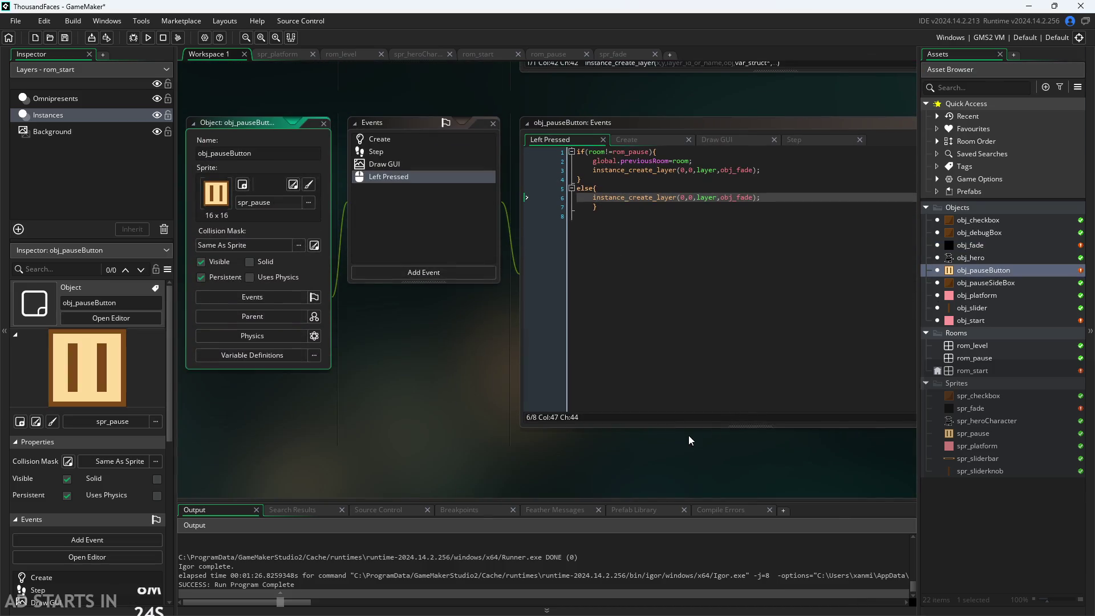
left_click(958, 321)
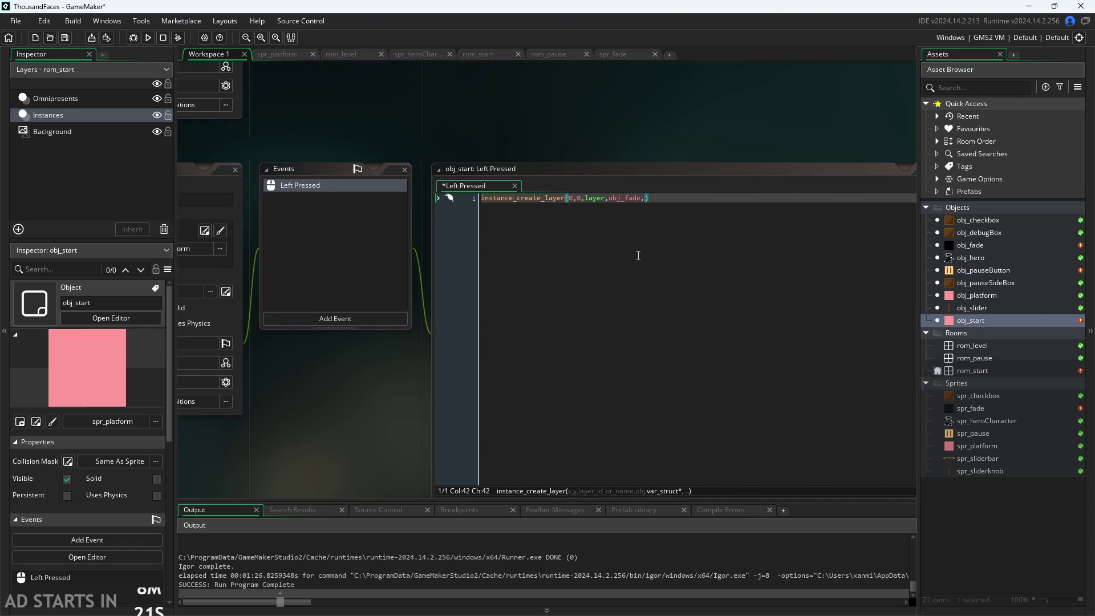
type("{}")
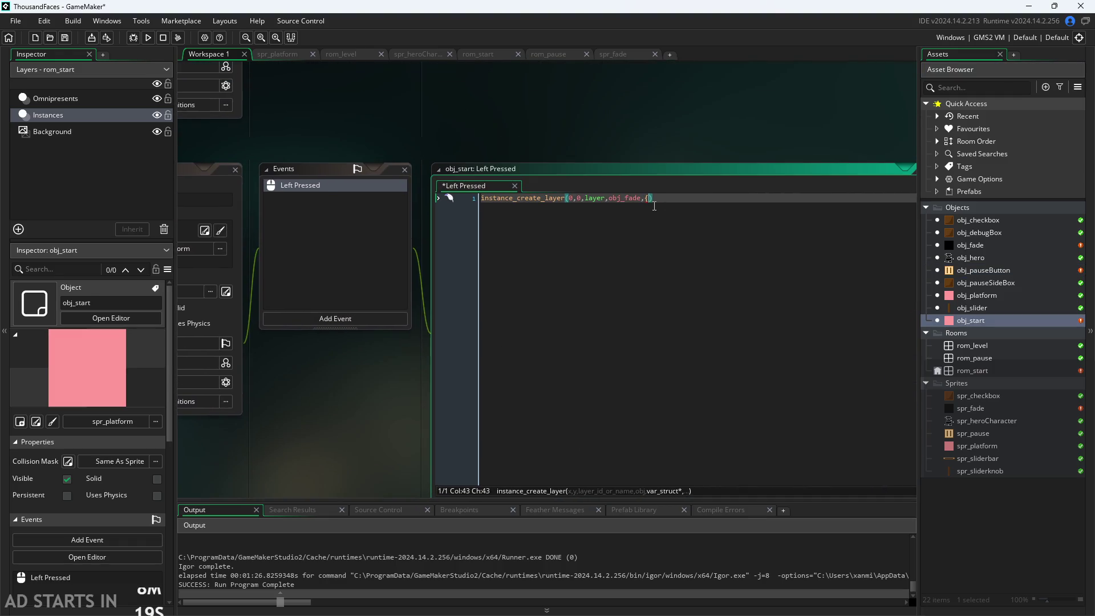
key("Left")
type("nextR")
type("oom :")
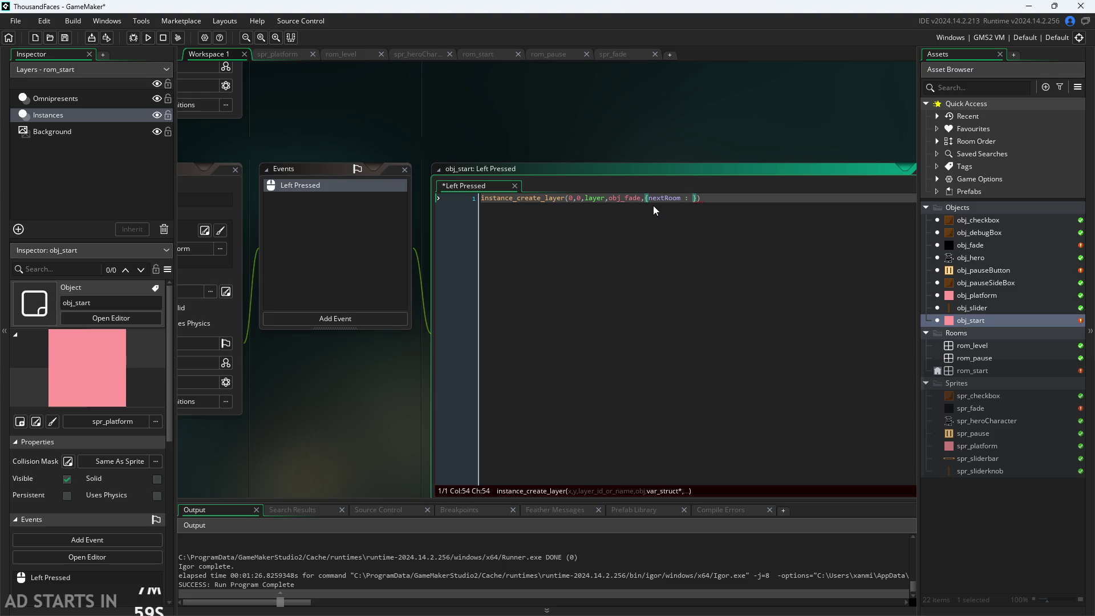
type("rom_l")
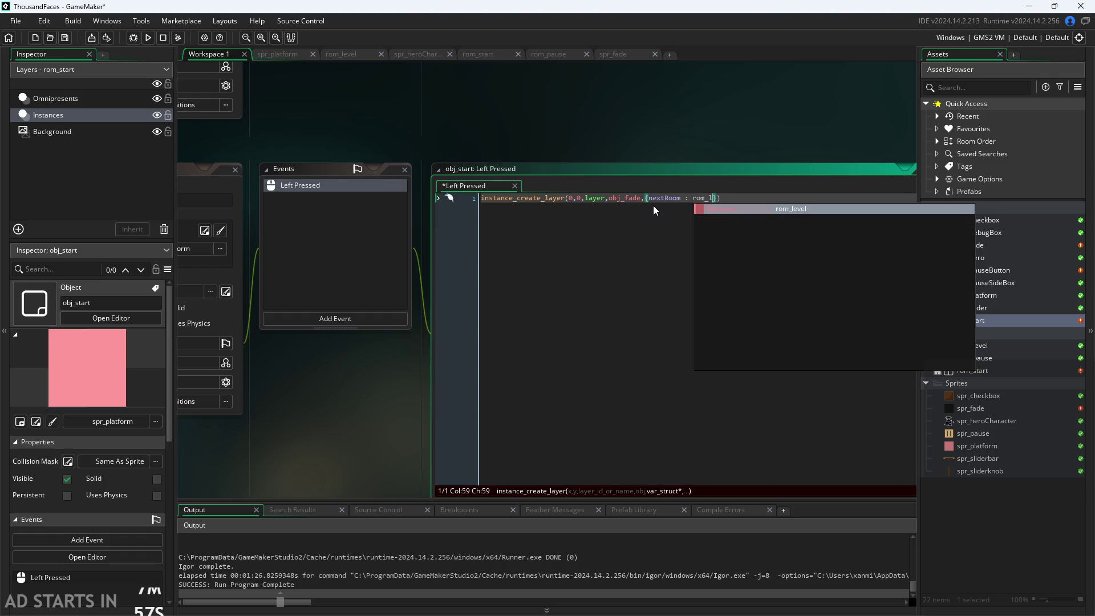
key("Return")
type("}")
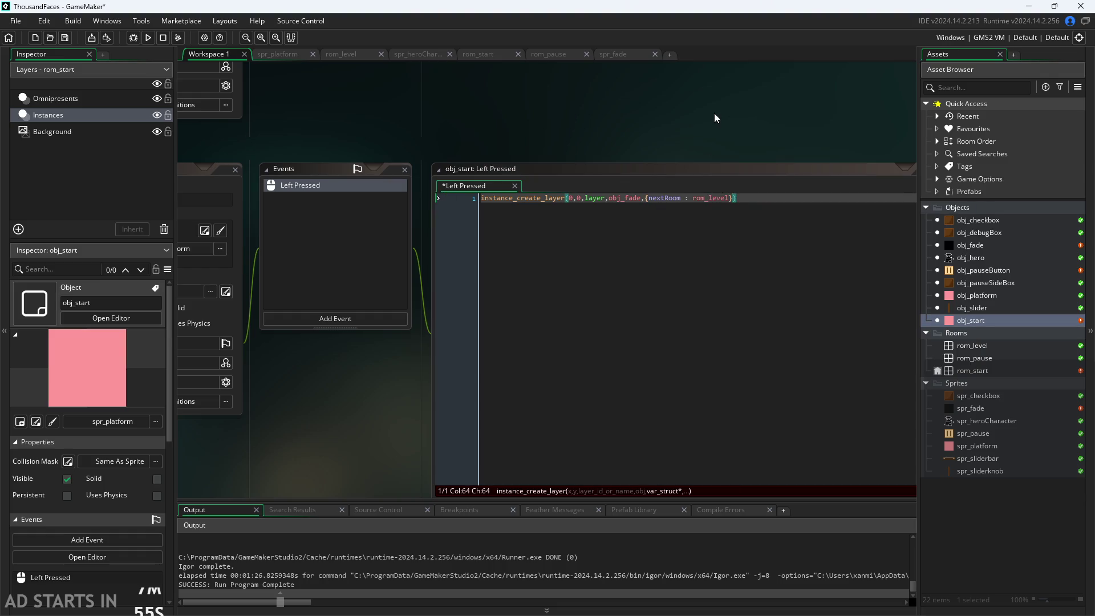
type(");")
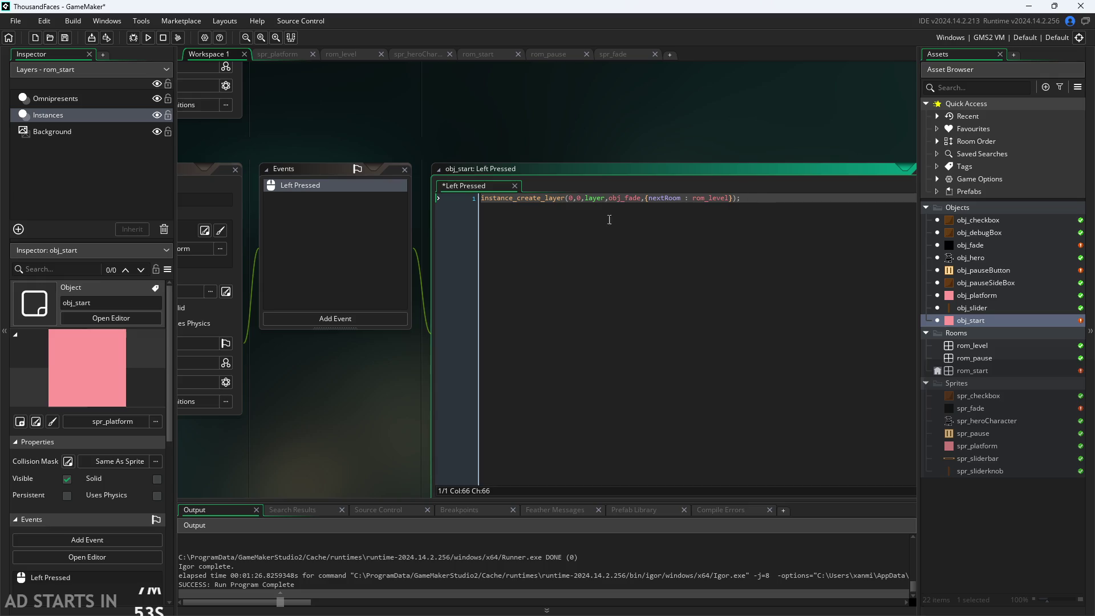
key("ctrl+s")
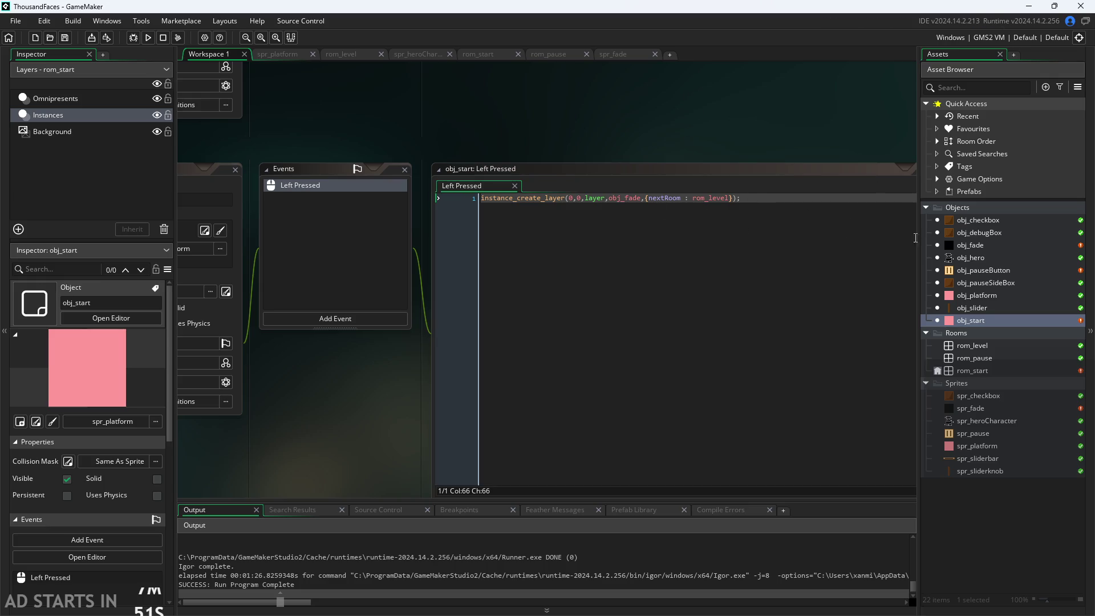
Reopen the obj_fade object editor and bring its code into view.
double_click(984, 244)
mouse_move(727, 241)
left_mouse_down()
mouse_move(557, 327)
mouse_move(626, 271)
mouse_move(760, 194)
mouse_move(651, 268)
left_mouse_up()
scroll(558, 328, "up", 2)
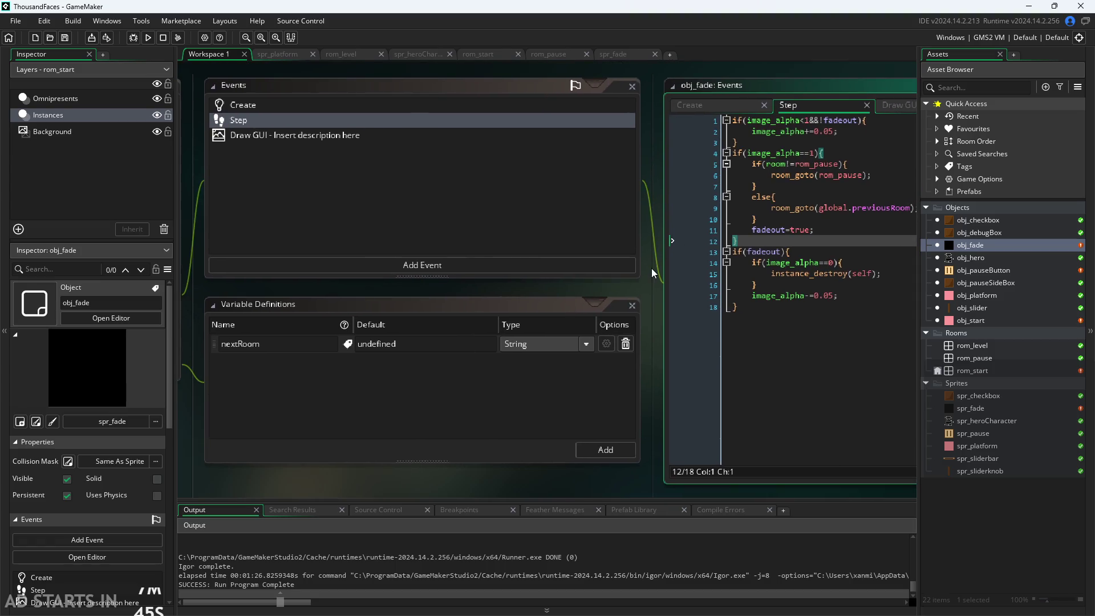
Start editing obj_fade's Step code, typing nextRoom= over room on line 5.
scroll(651, 268, "down", 2)
left_click(813, 163)
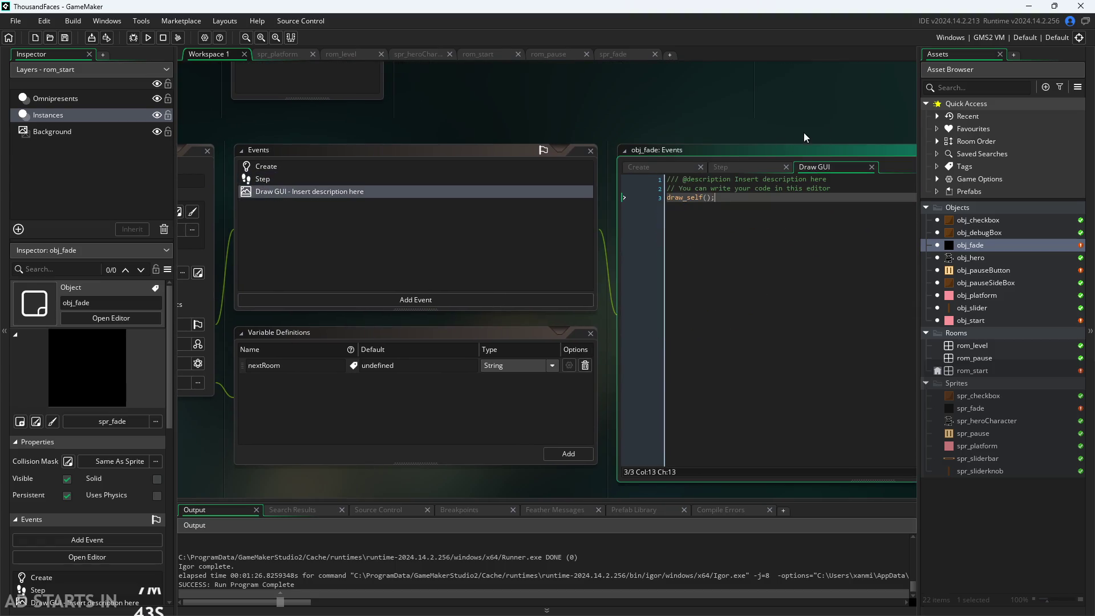
left_click_drag(819, 129, 632, 135)
scroll(631, 134, "up", 1)
left_click(565, 173)
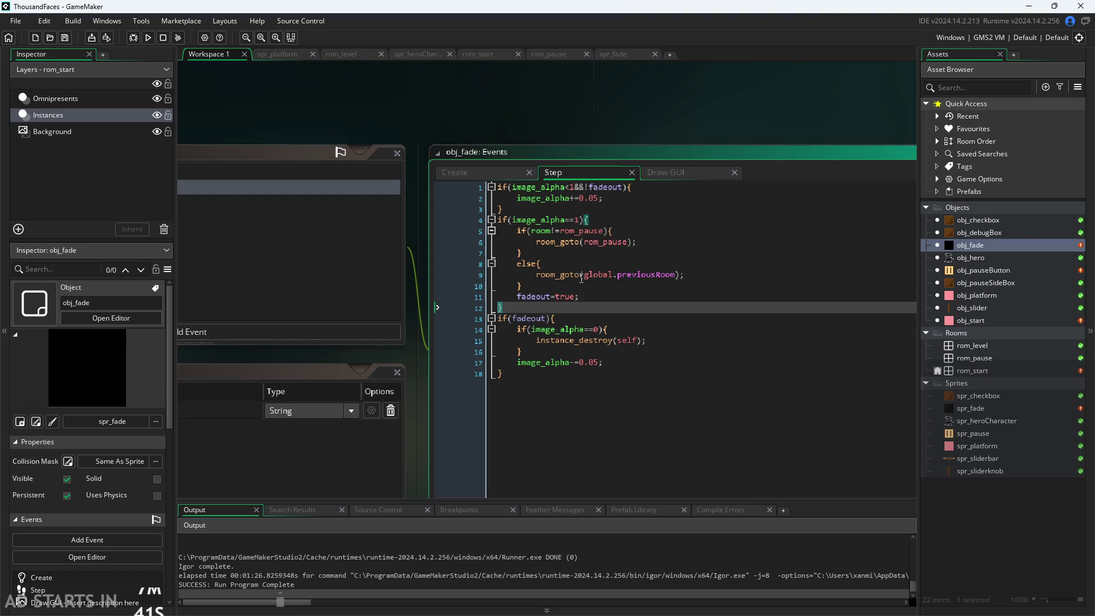
left_click(520, 285)
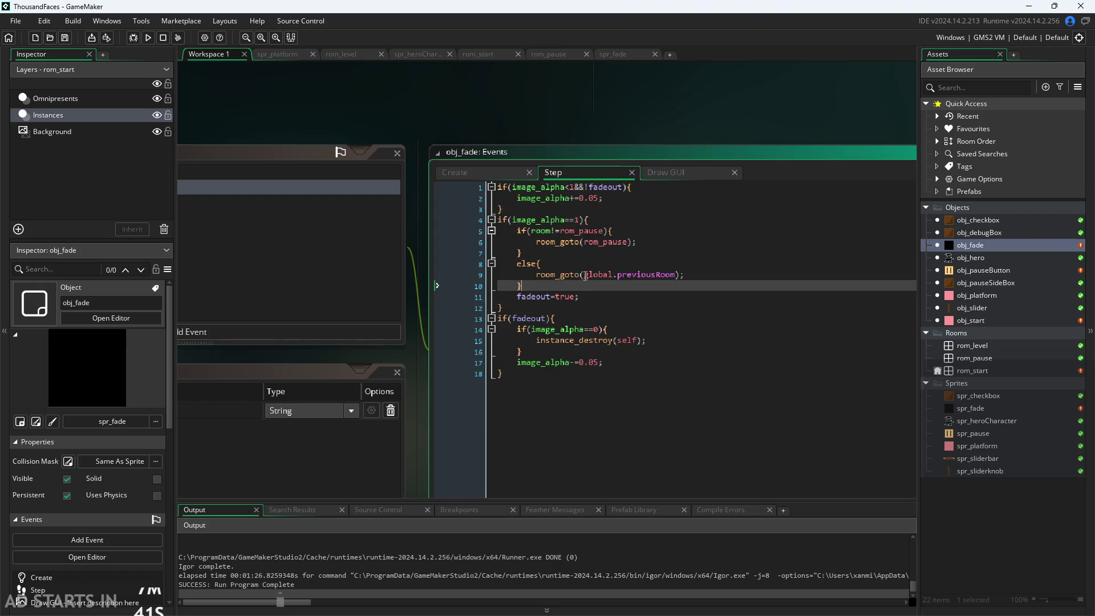
double_click(539, 231)
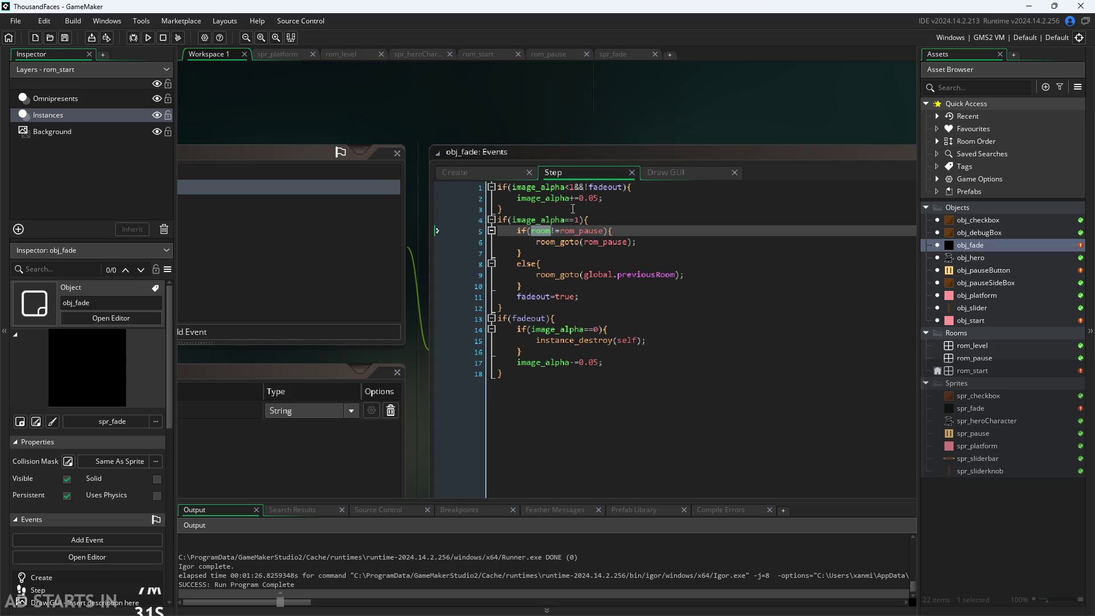
left_click(547, 233)
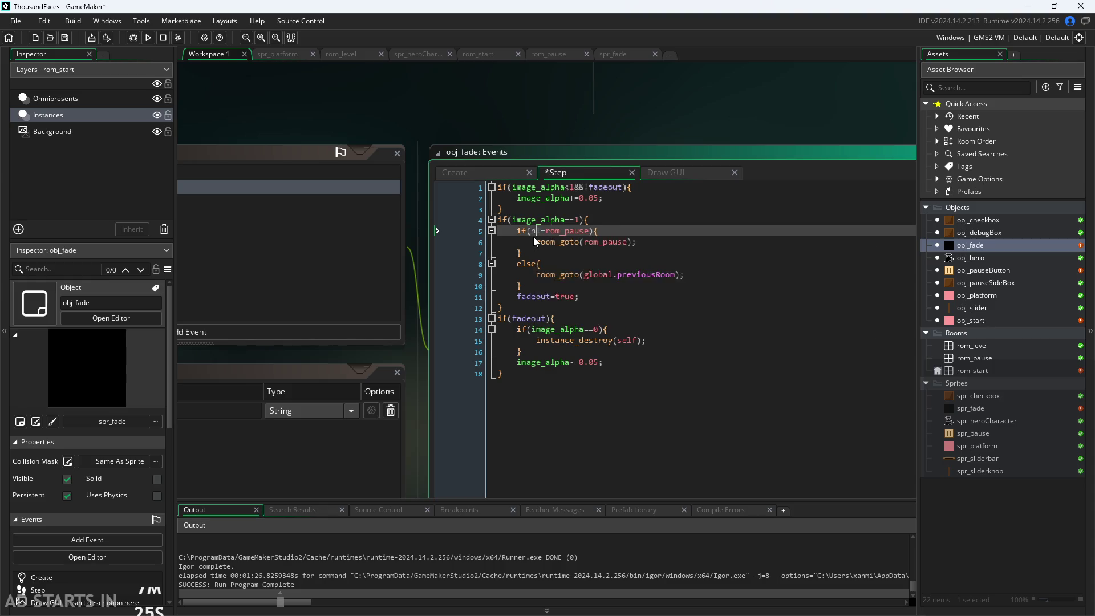
type("nextRoom")
type("=")
left_click(533, 238)
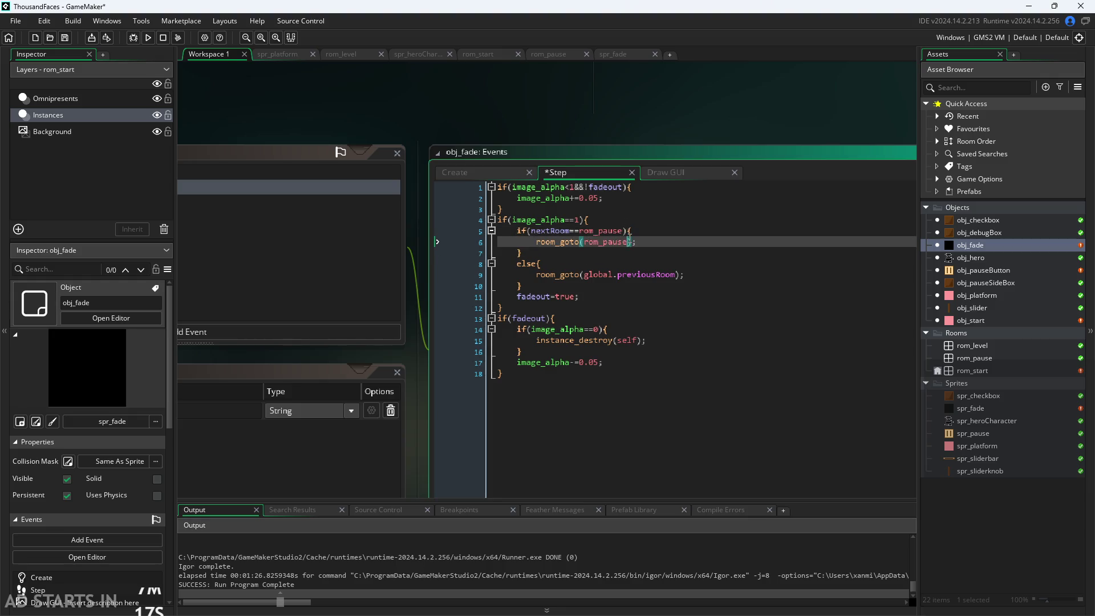
Delete the room_goto(global.previousRoom) line from the else branch.
left_click(603, 264)
left_click(601, 275)
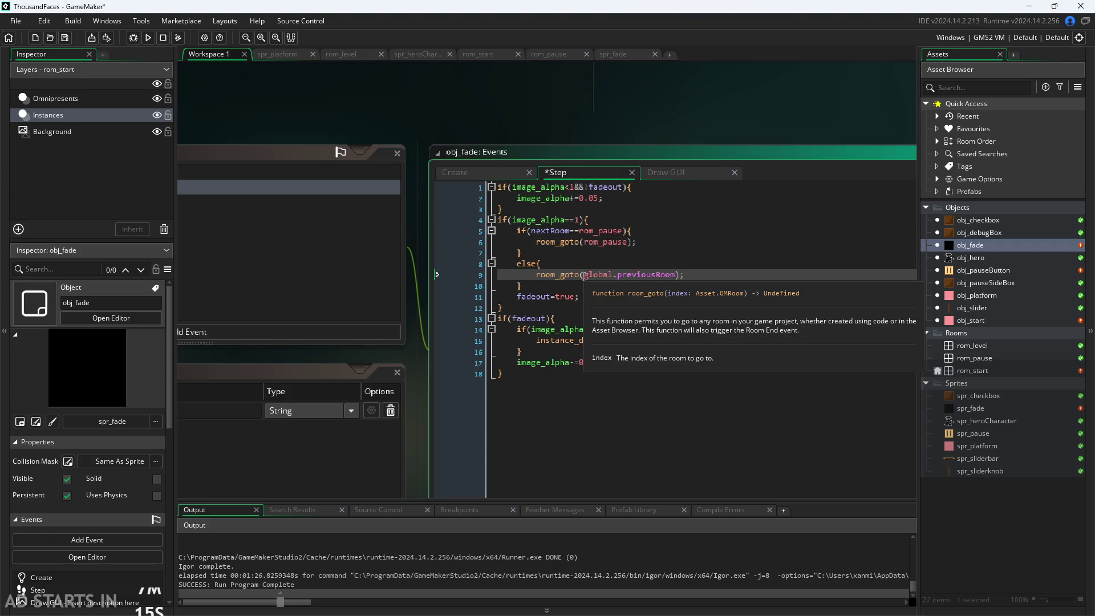
left_click(584, 275)
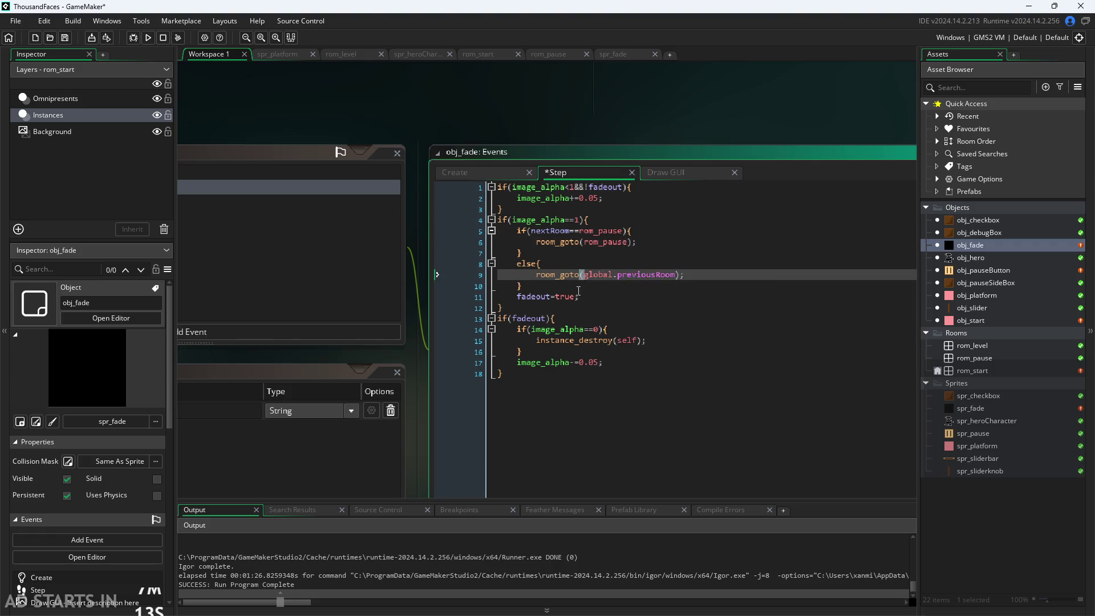
left_click_drag(584, 275, 675, 277)
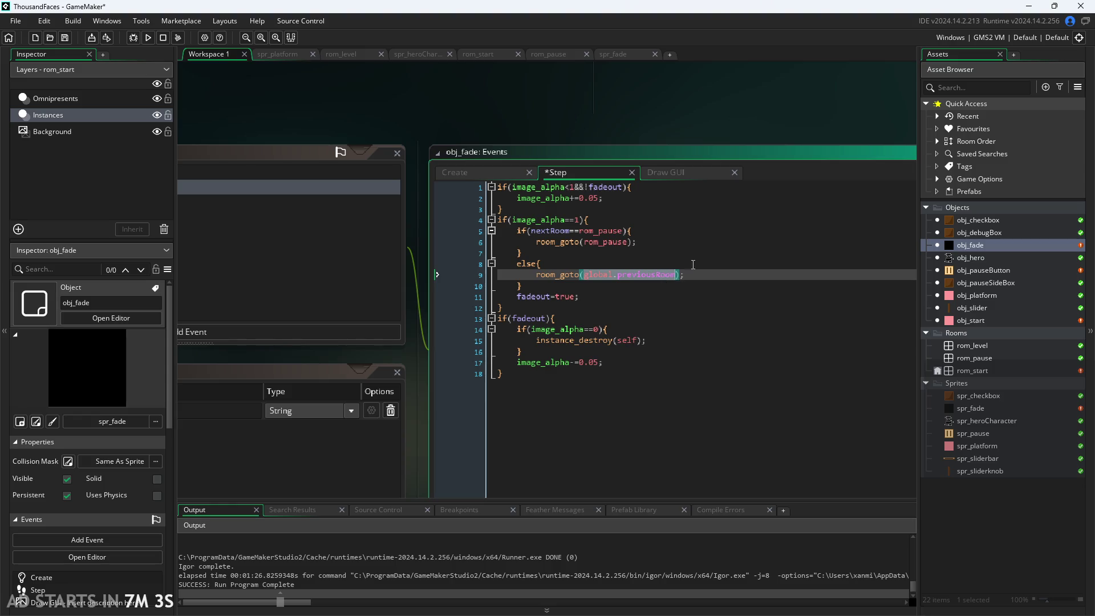
left_click(695, 123)
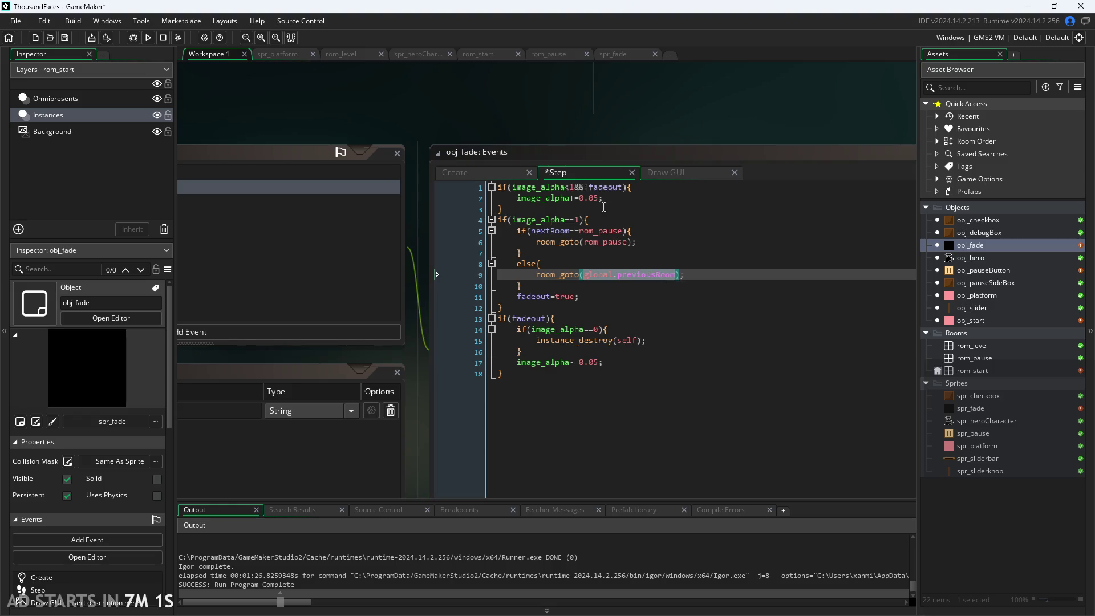
left_click(678, 275)
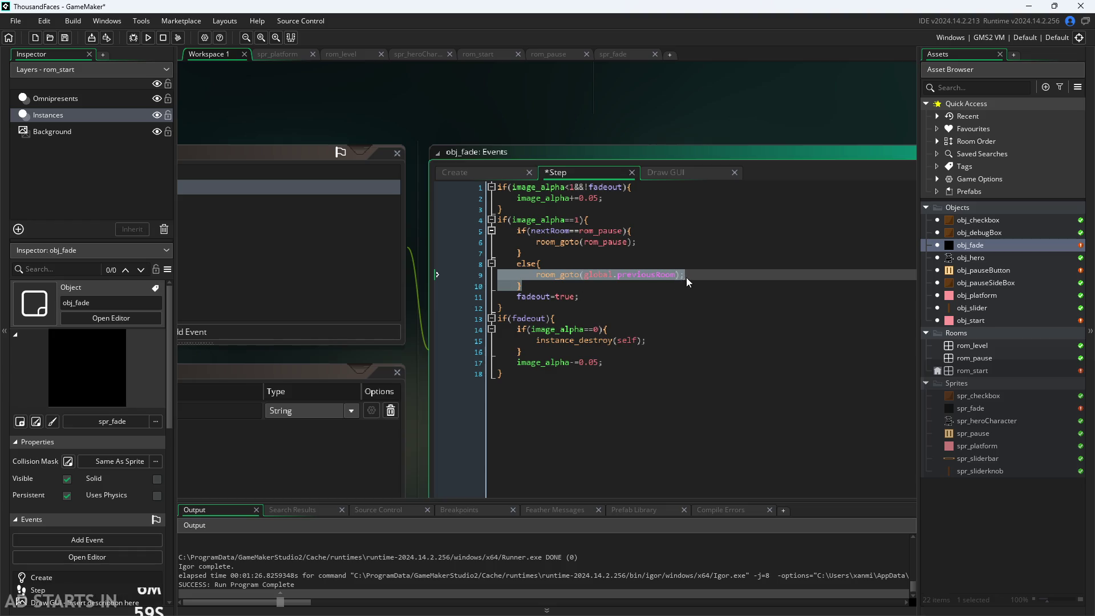
left_click(539, 279, "shift")
key("BackSpace")
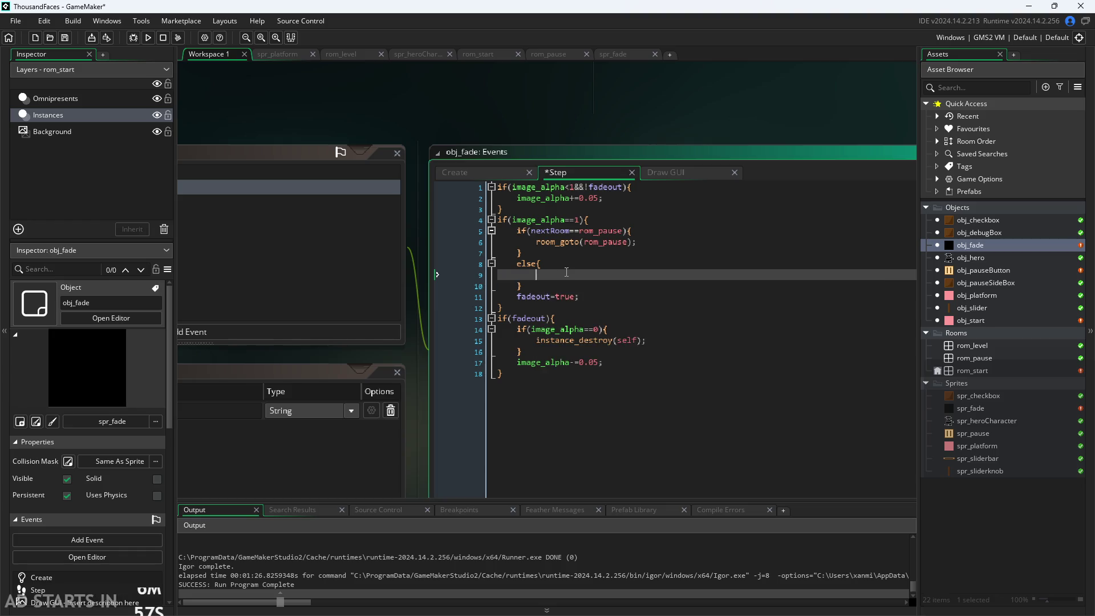
left_click(563, 262)
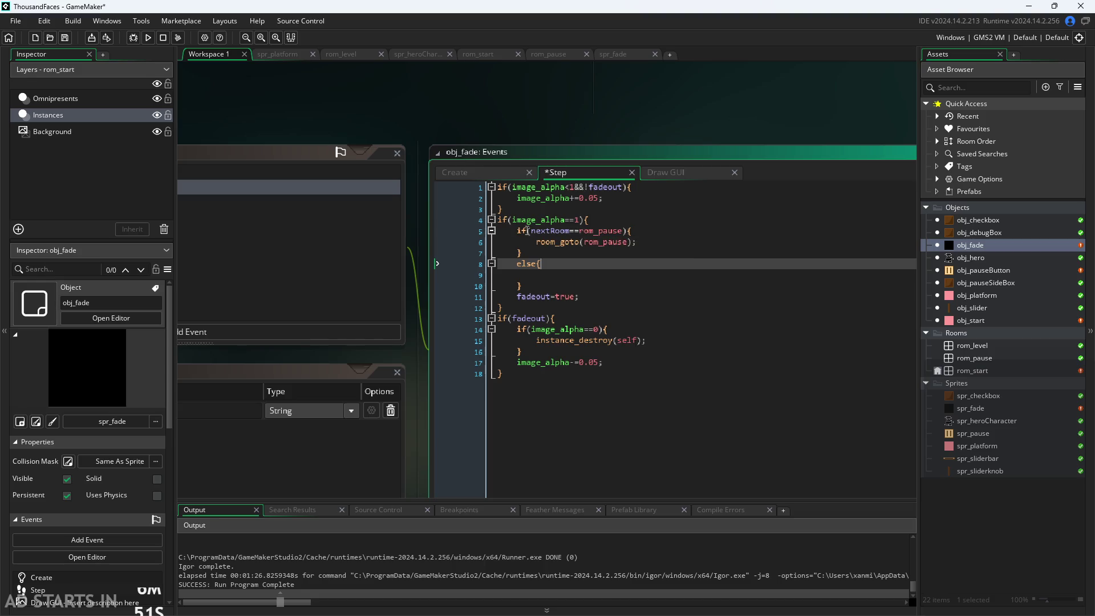
Replace the nested room-check block with room_goto(nextRoom).
left_click_drag(464, 155, 517, 152)
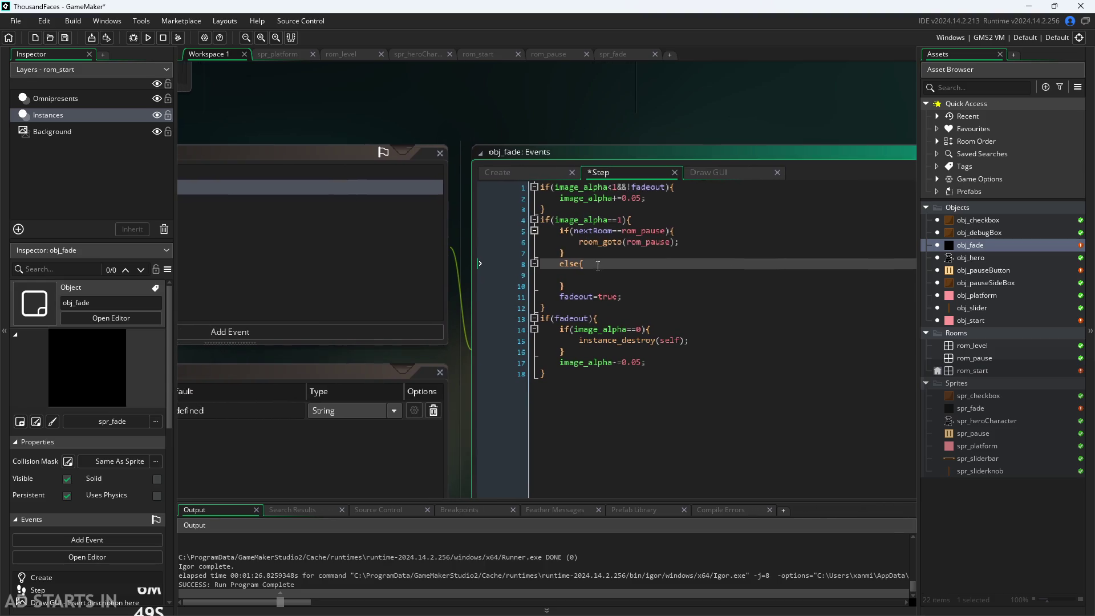
mouse_move(600, 289)
left_mouse_down()
mouse_move(504, 256)
mouse_move(490, 225)
left_mouse_up()
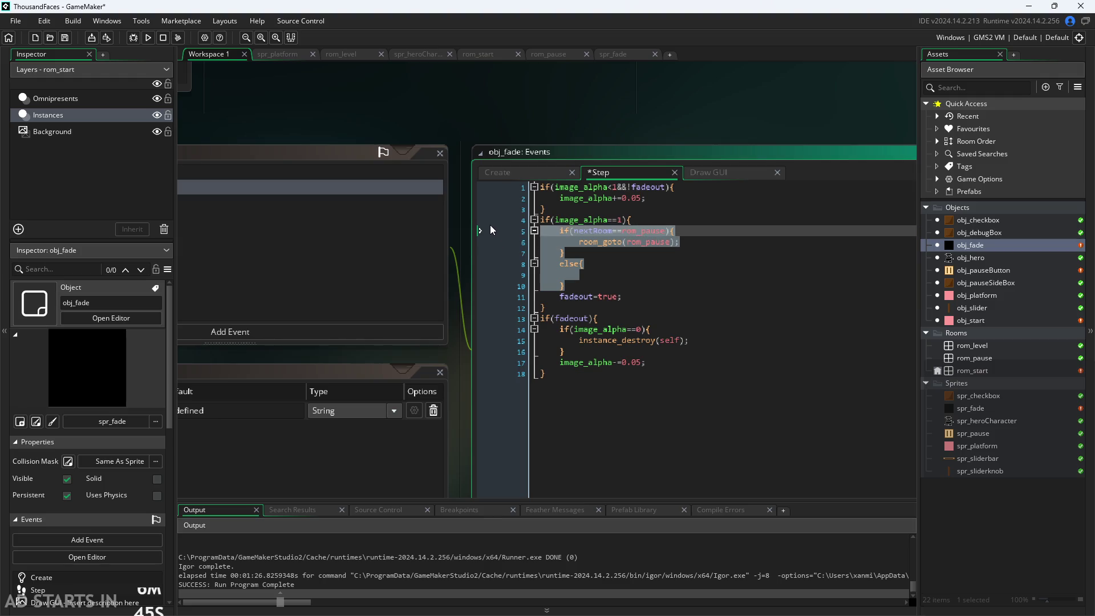
key("BackSpace")
key("Tab")
type("roo")
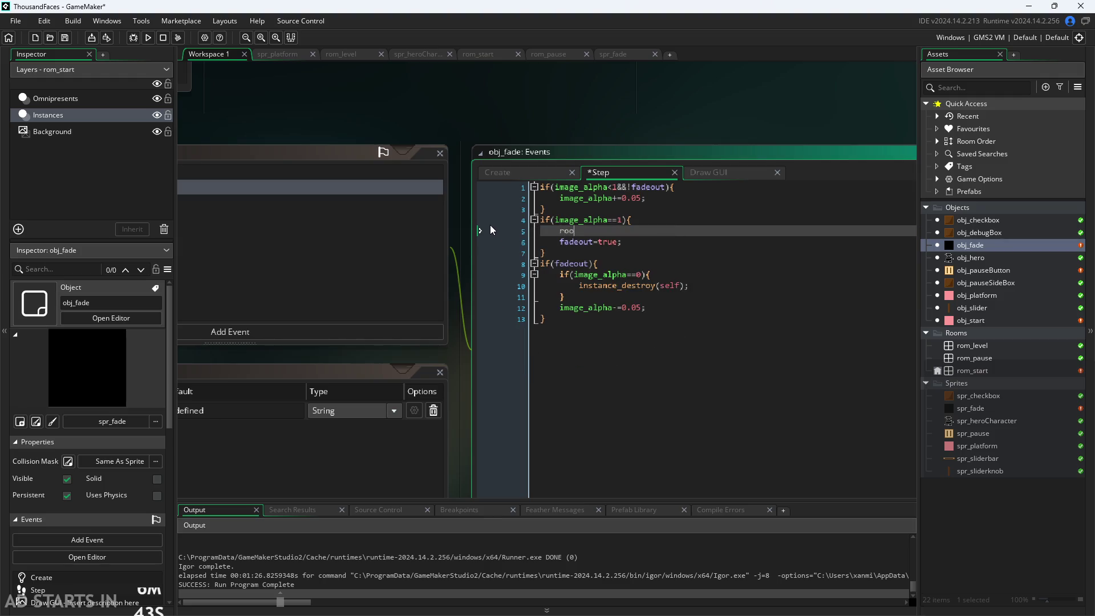
type("m_goto")
key("Return")
type("nextRoom")
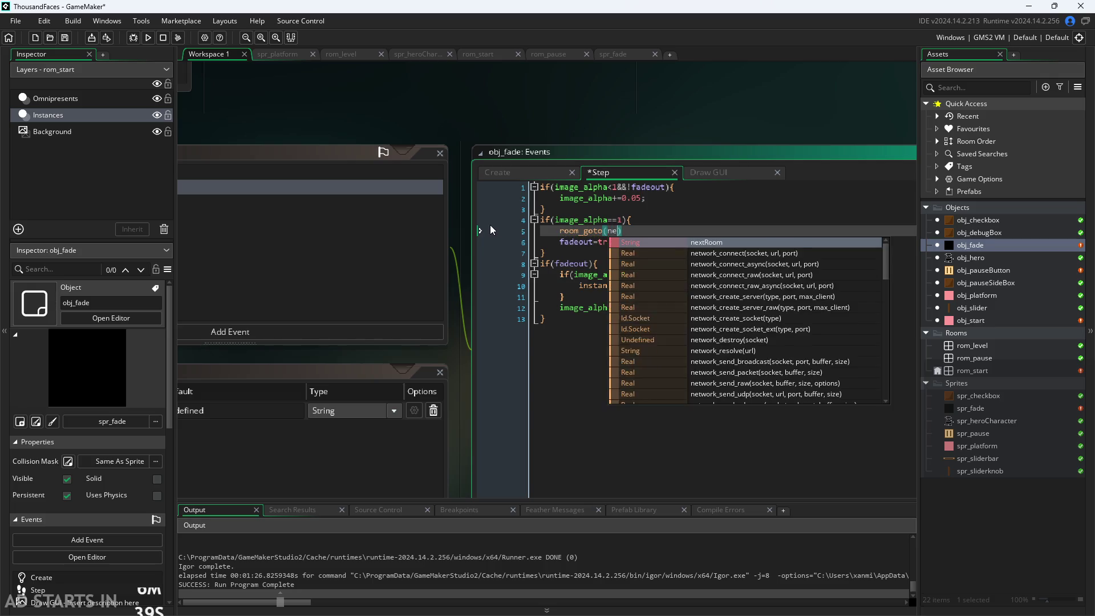
key("Return")
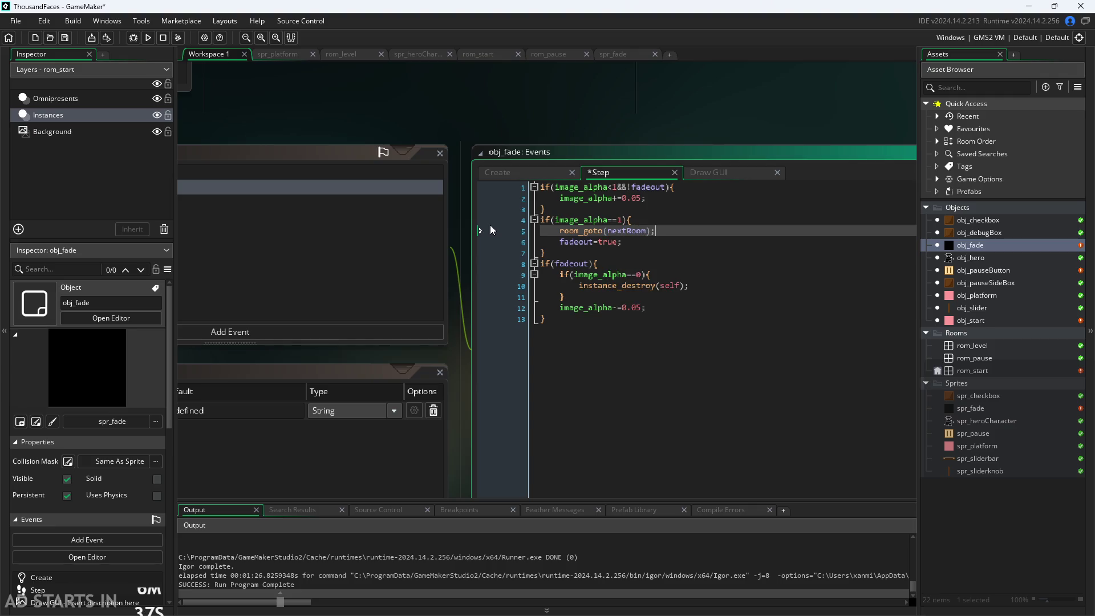
Remove the line-1 breakpoint and save the Step event changes.
left_click(520, 183)
left_click(538, 169)
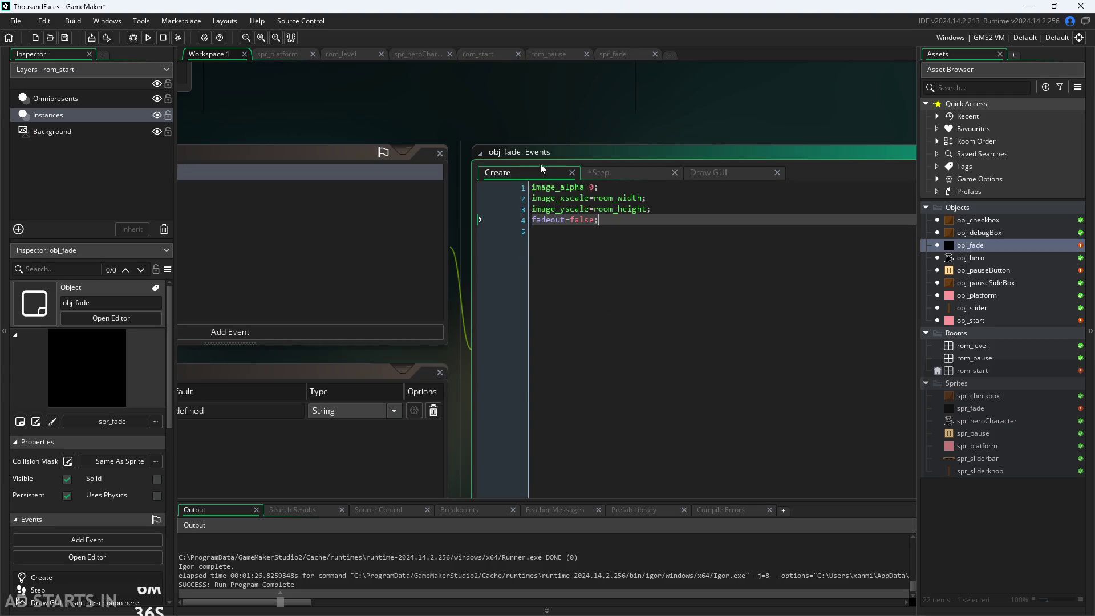
left_click(600, 172)
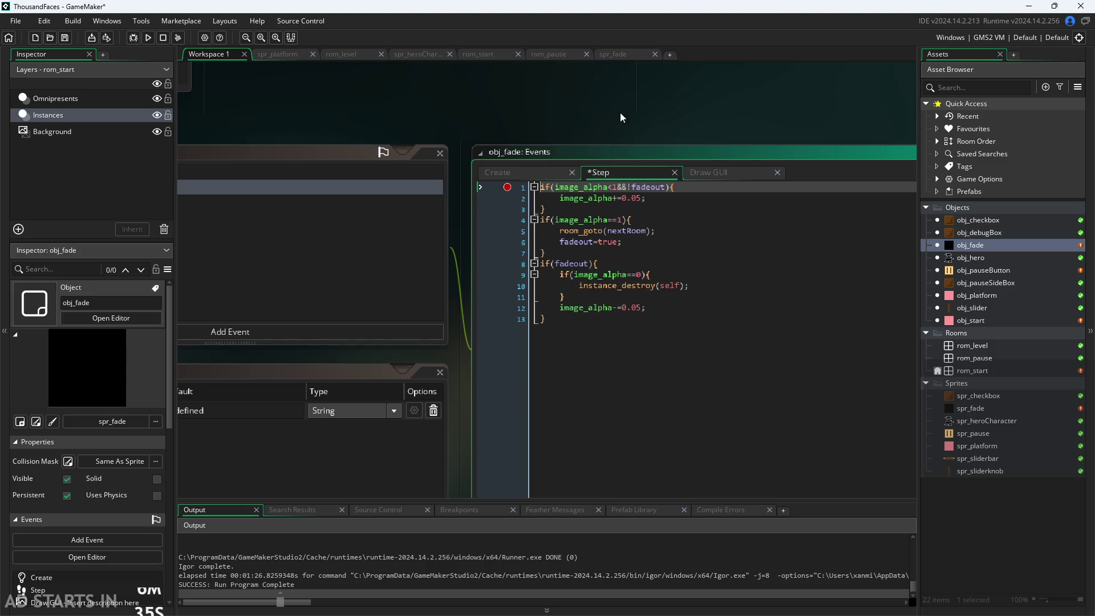
left_click(506, 187)
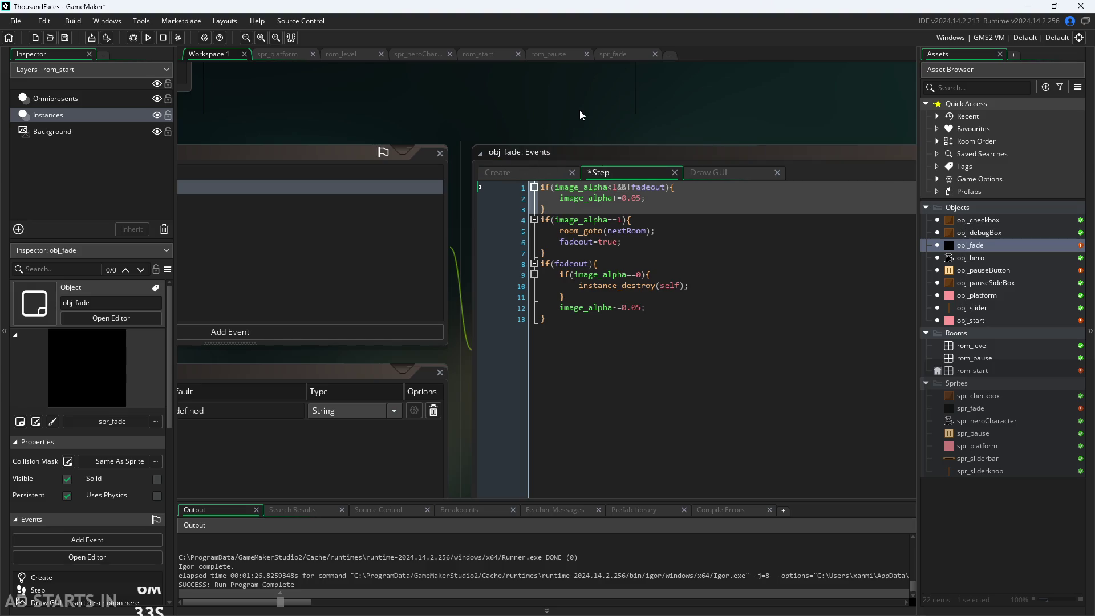
left_click(625, 243)
key("Up")
key("Up")
left_click(659, 242)
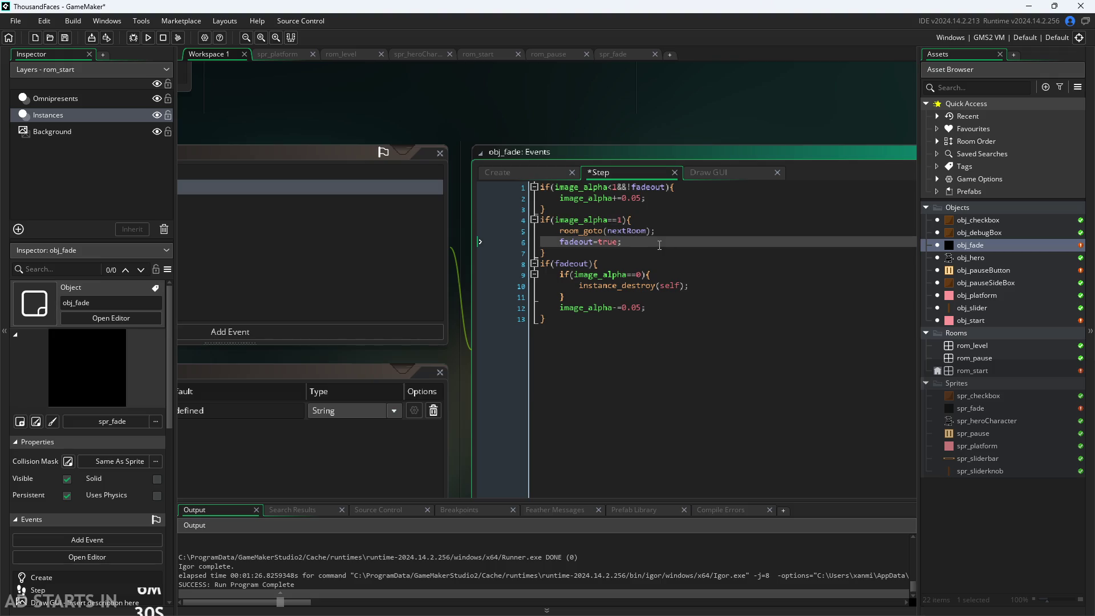
left_click(682, 110)
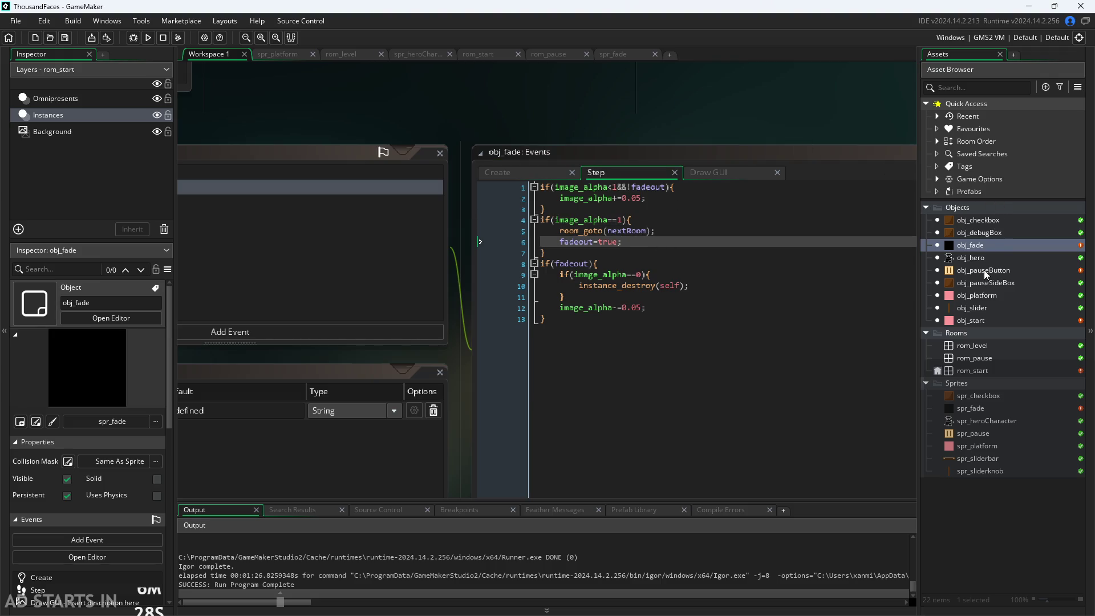
double_click(983, 269)
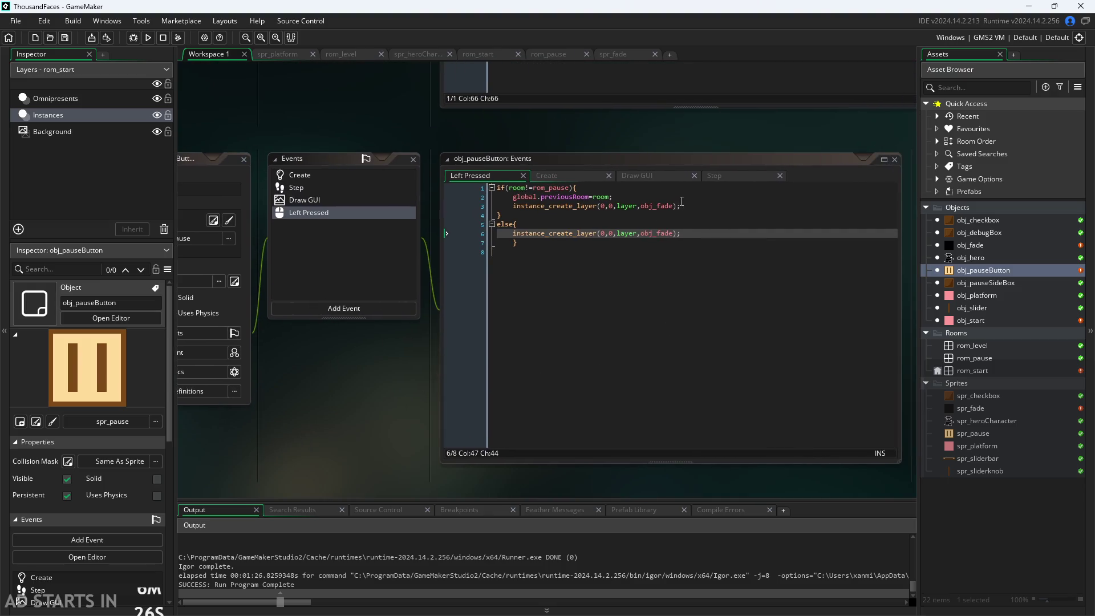
Add {nextRoom : rom_pause} to the pausing instance_create_layer call for obj_fade.
left_click(679, 205)
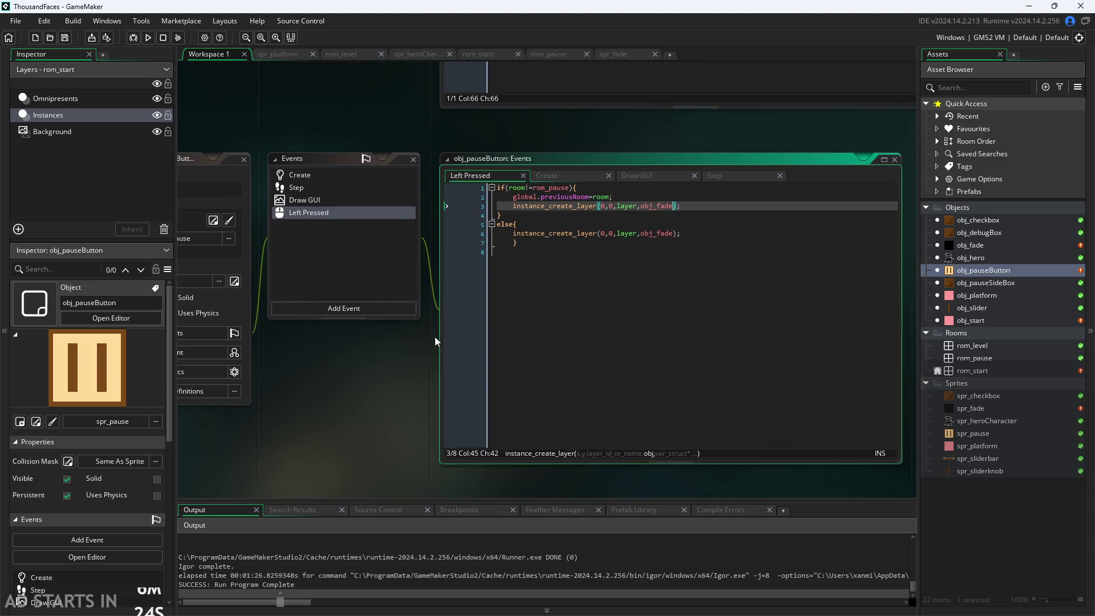
scroll(434, 341, "up", 1)
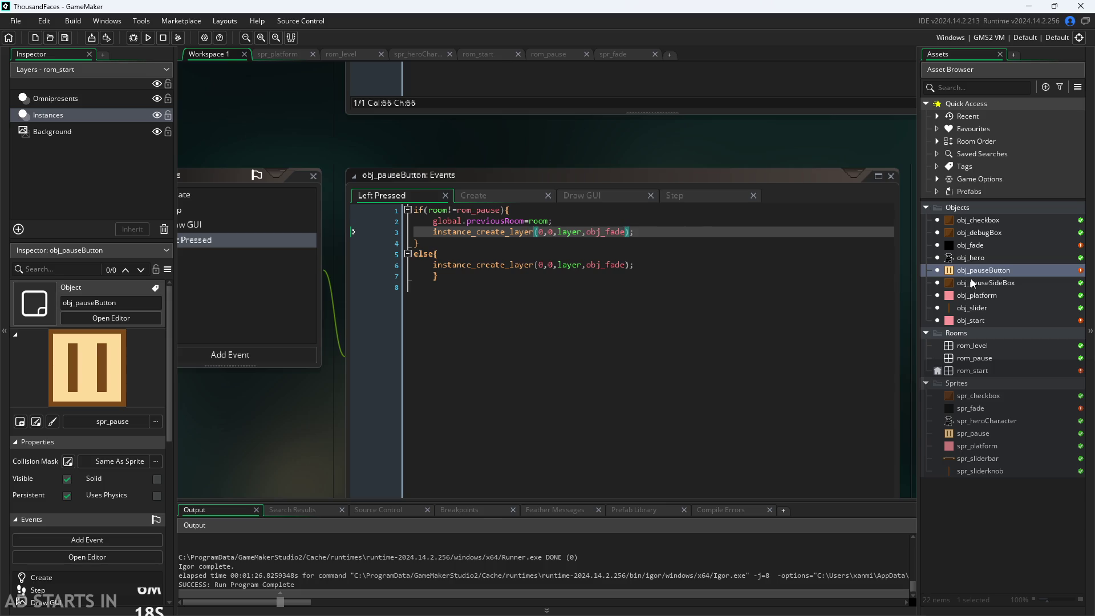
type(")")
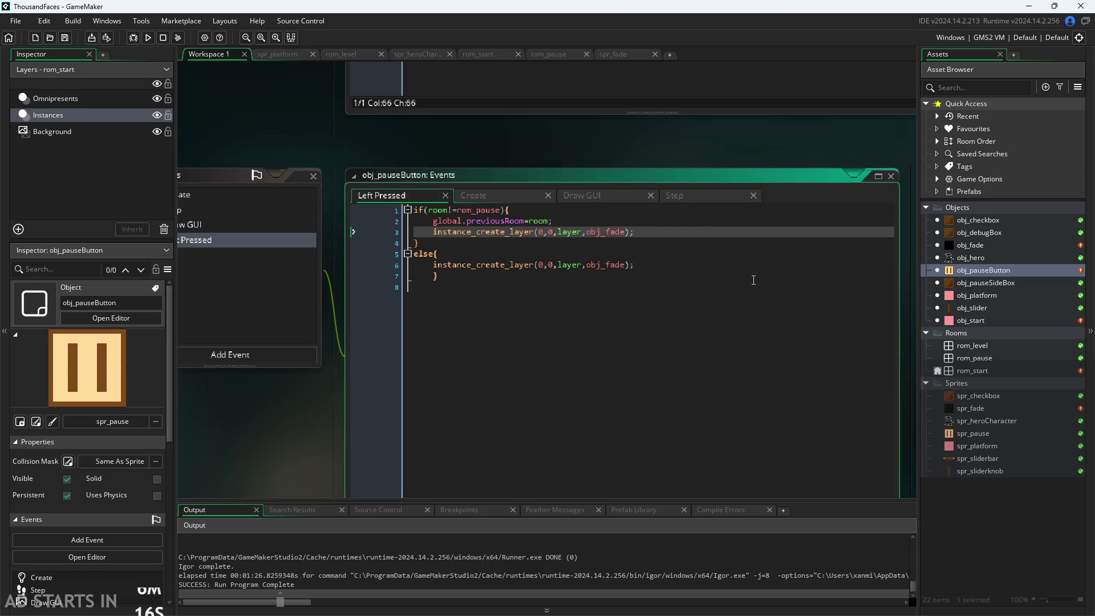
type(",{nextRoom :")
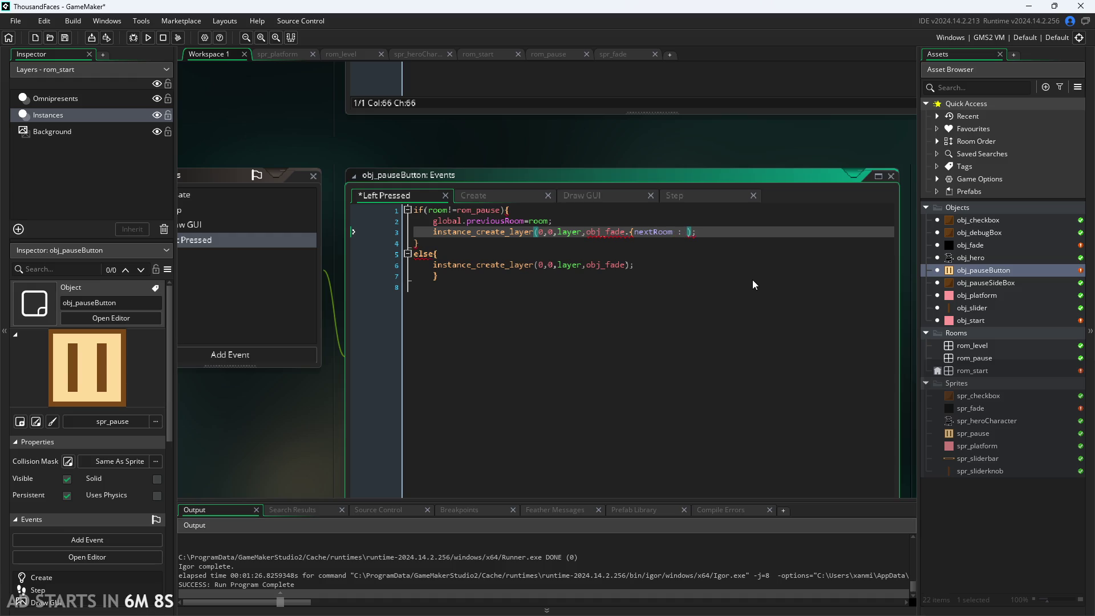
type("rom")
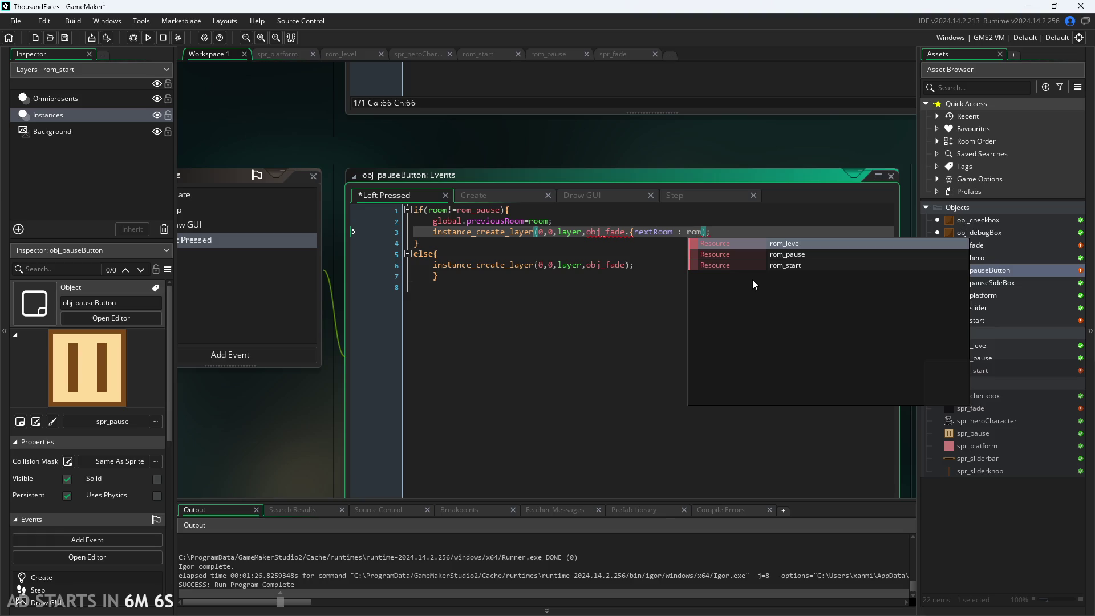
key("Down")
key("Return")
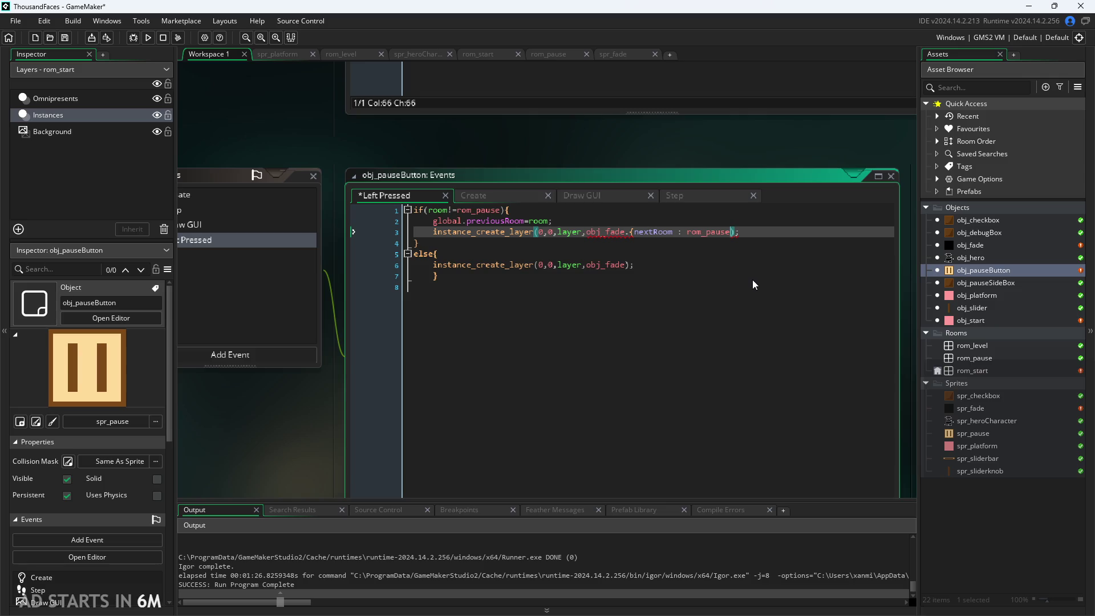
type("}")
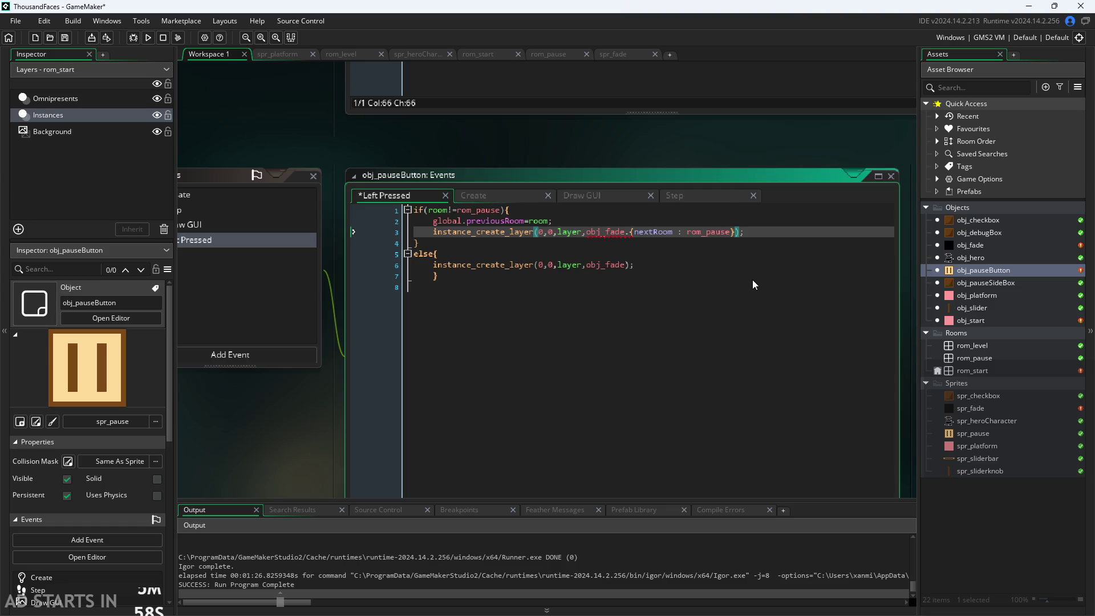
left_click(629, 232)
key("BackSpace")
type(",")
Copy that call into the else branch with nextRoom set to global.previousRoom.
mouse_move(752, 232)
left_mouse_down()
mouse_move(432, 232)
mouse_move(436, 264)
mouse_move(632, 265)
left_mouse_up()
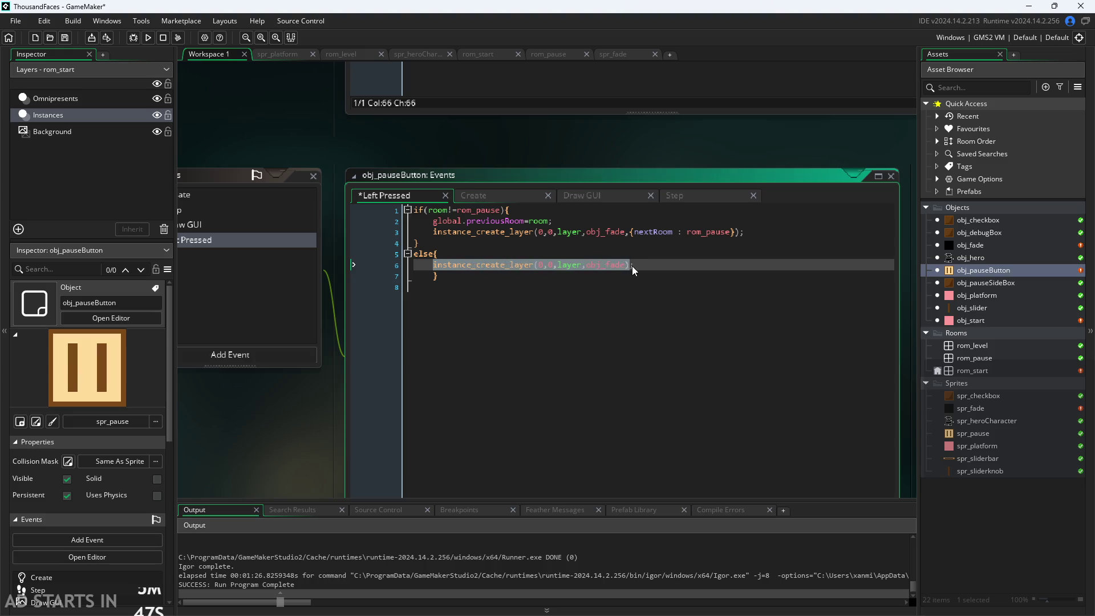
type("instance_create_layer(0,0,layer,obj_fade,{nextRoom : rom_pause});")
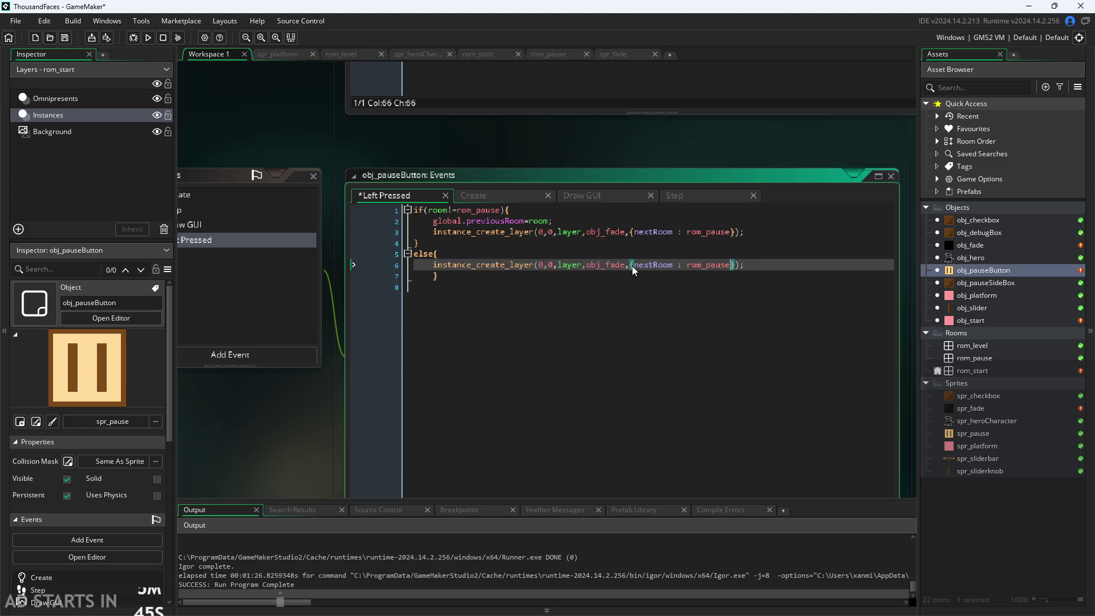
key("BackSpace")
key("BackSpace")
key("BackSpace")
type("p")
type("revious")
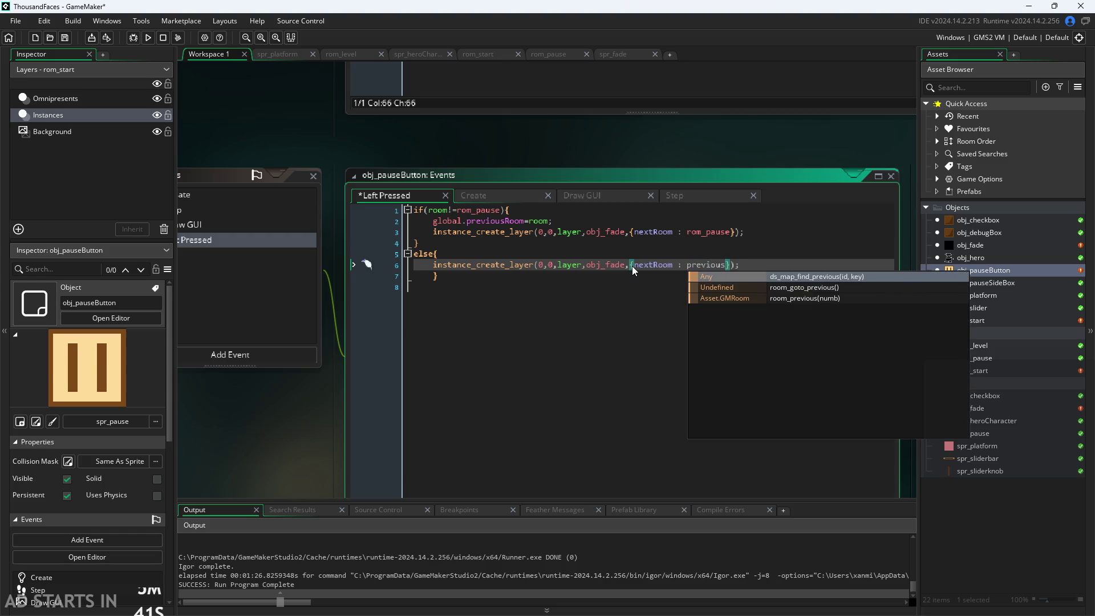
type("Room")
key("Left")
key("Left")
key("Left")
key("Left")
key("Left")
key("Left")
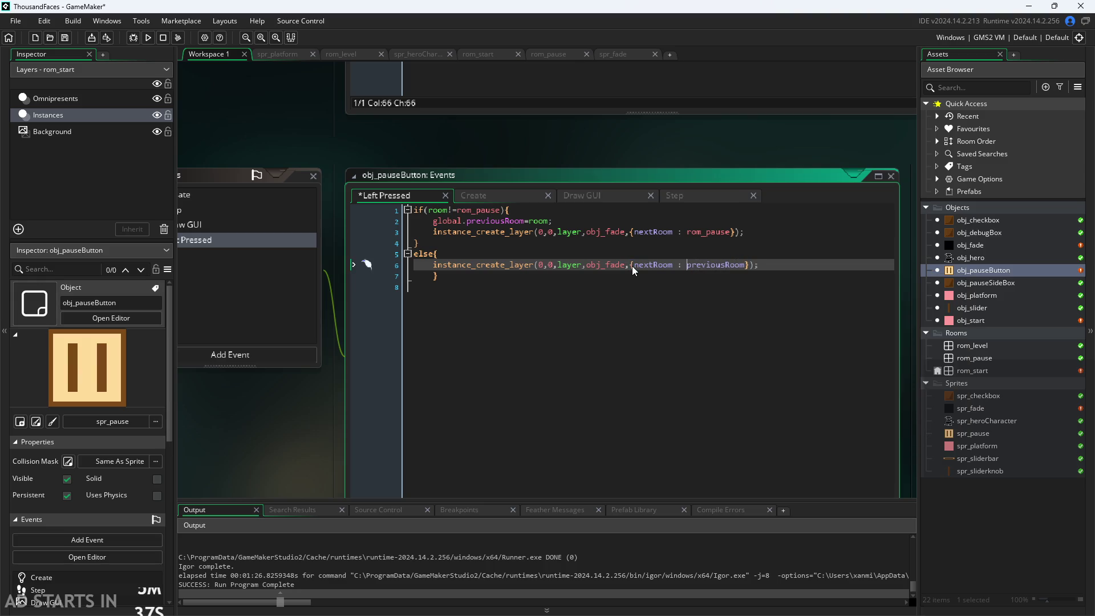
type("global.")
key("Return")
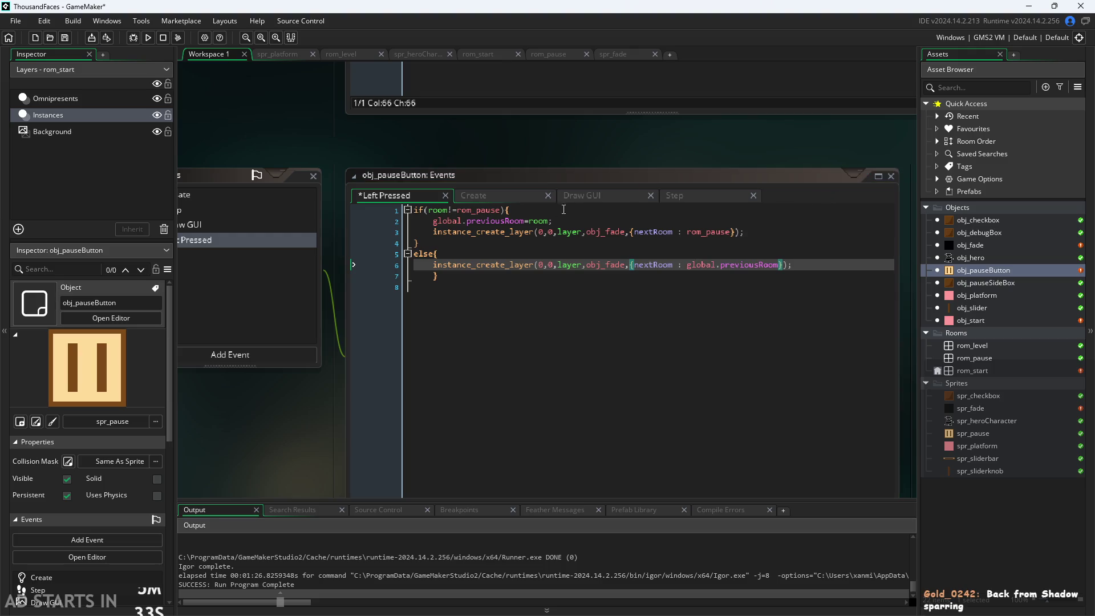
left_click(549, 212)
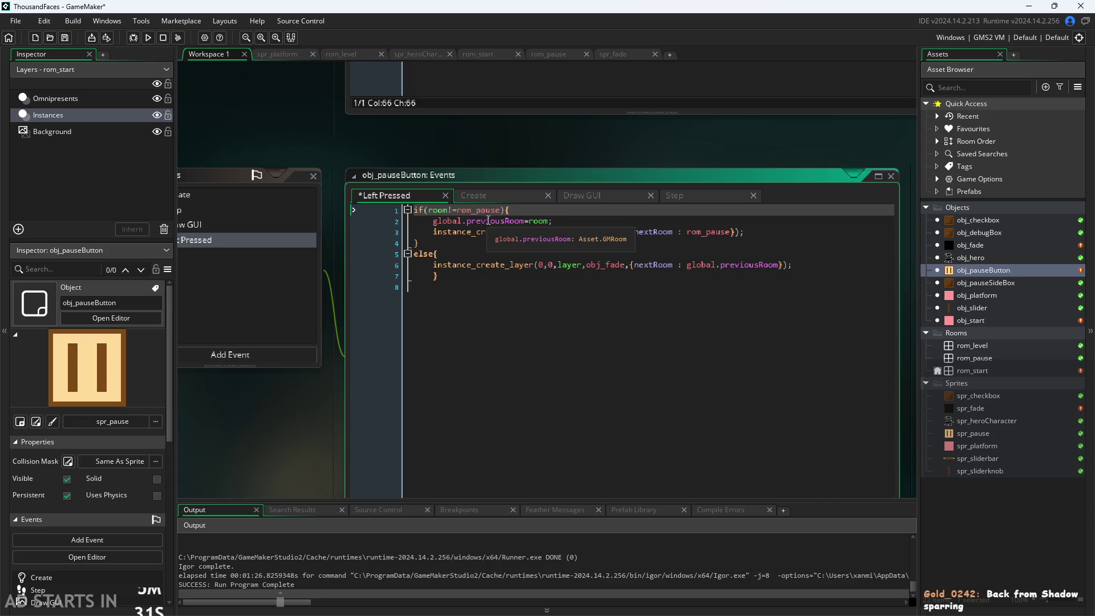
Review the opening lines that store previousRoom and fade to rom_pause.
left_click(515, 163)
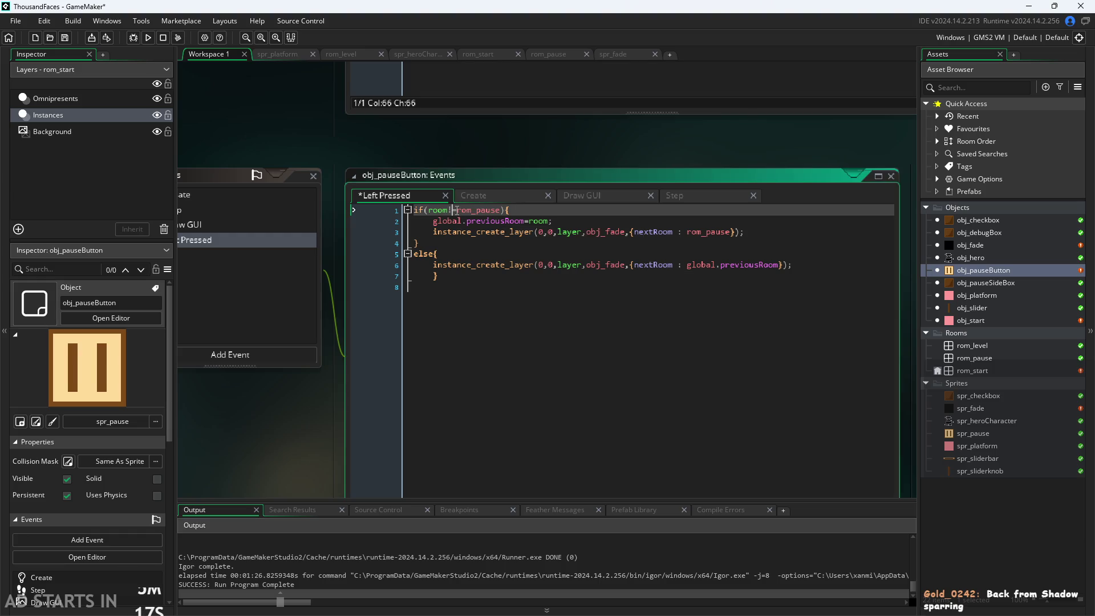
left_click(473, 220)
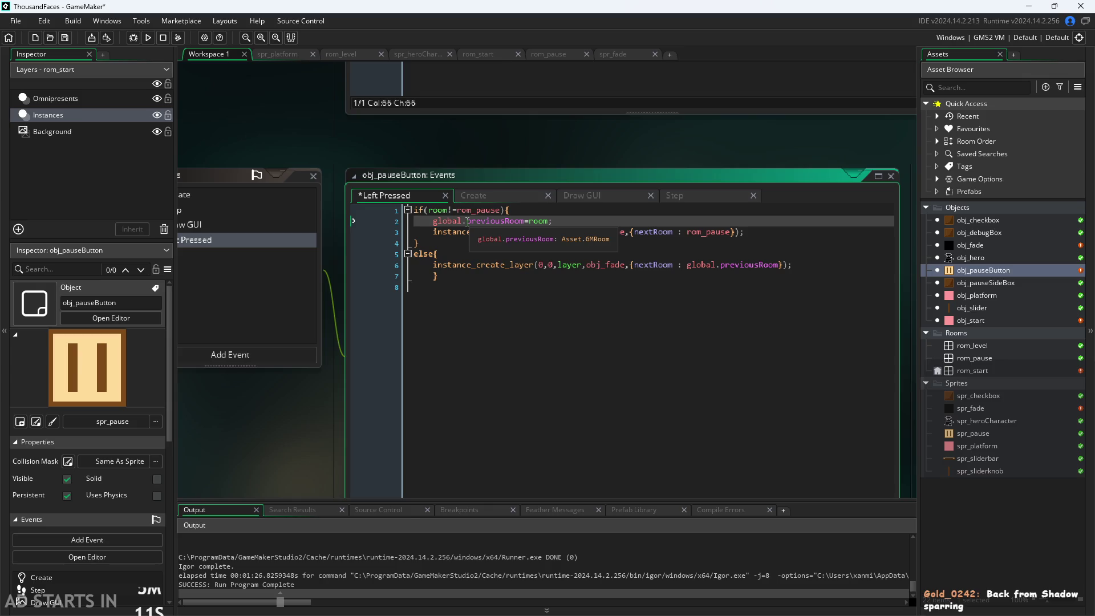
left_click(535, 222)
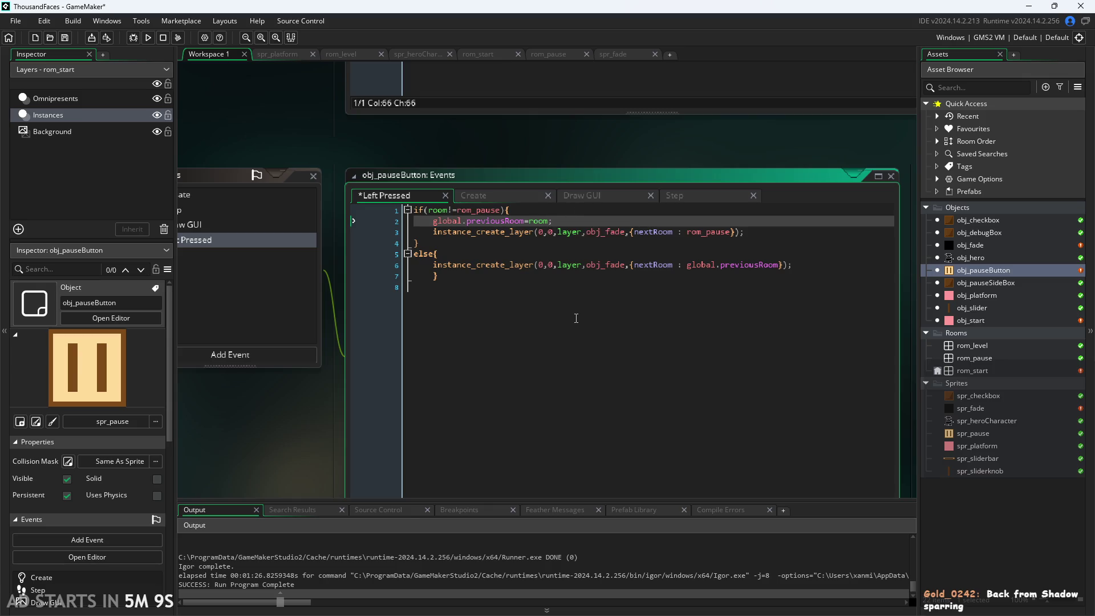
left_click(529, 233)
left_click(707, 232)
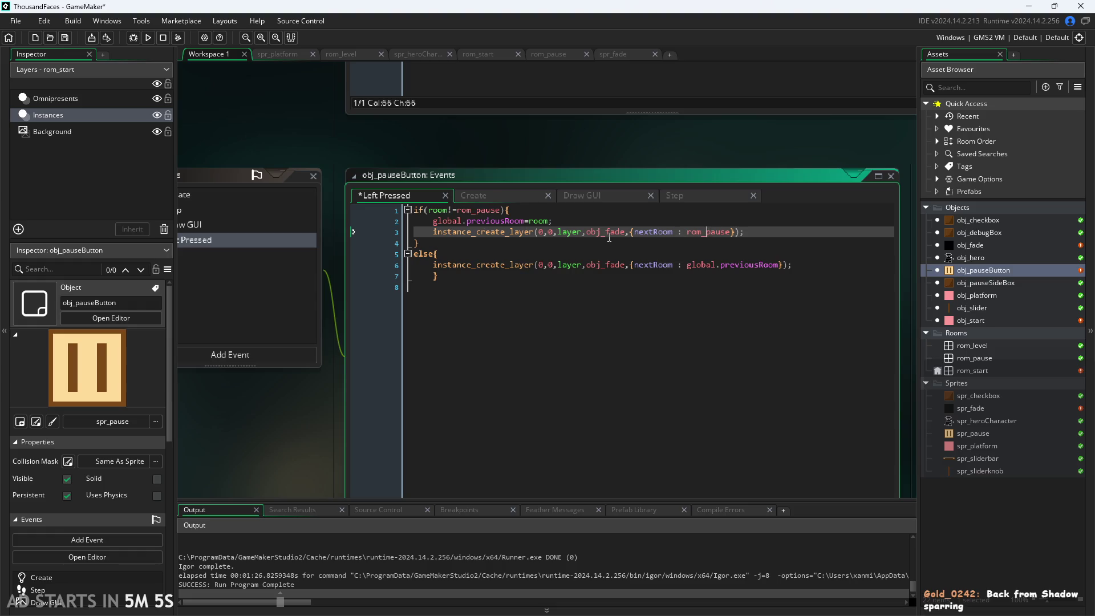
left_click_drag(684, 233, 740, 242)
left_click(833, 253)
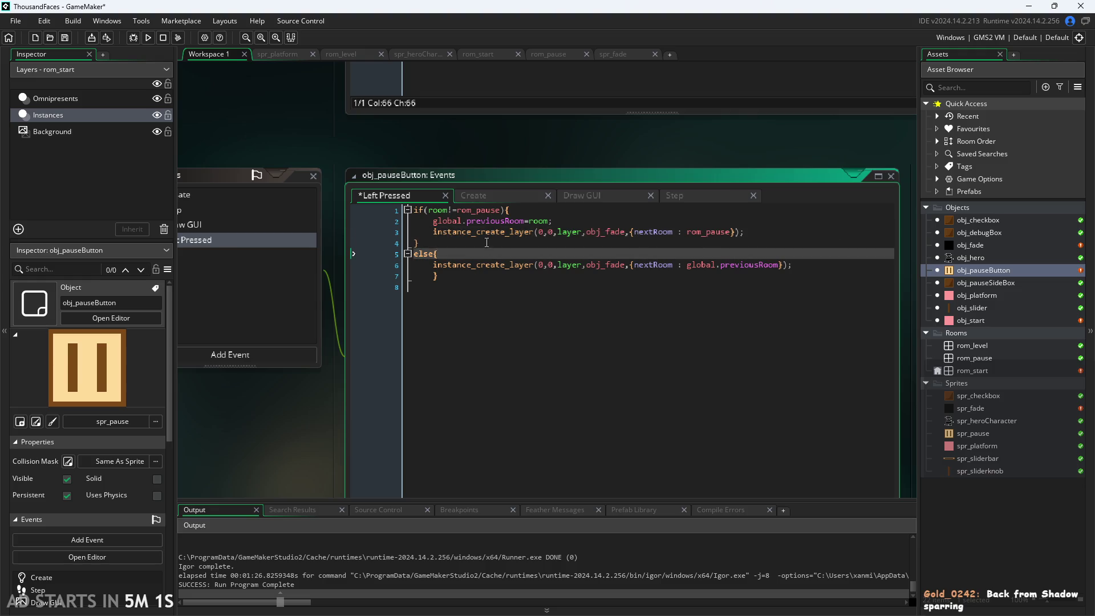
Review the else branch that creates obj_fade back to global.previousRoom.
left_click(570, 242)
left_click(468, 210)
left_click(446, 254)
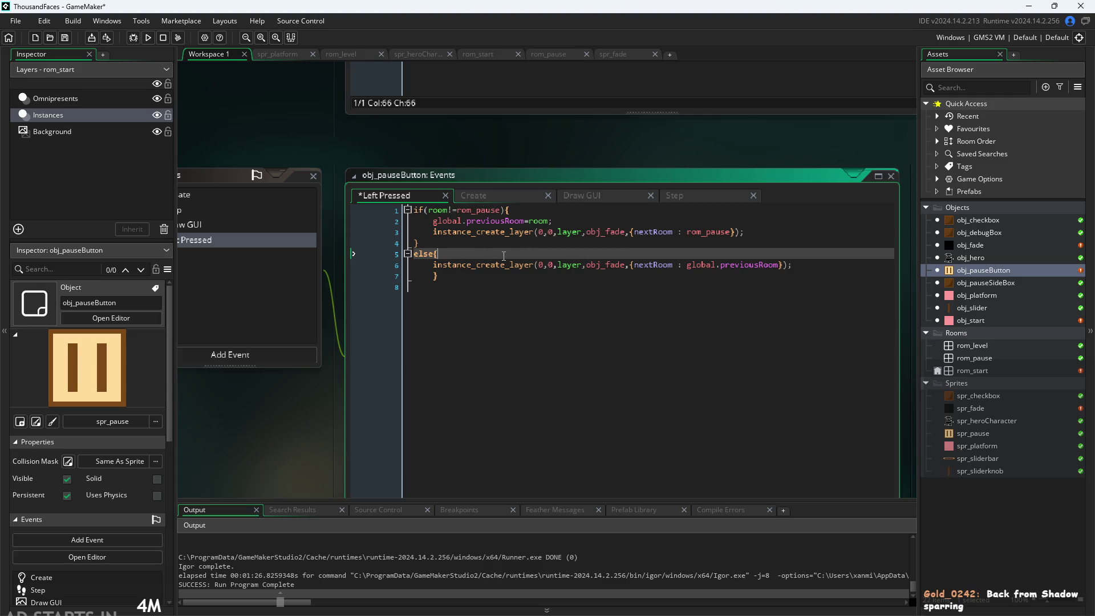
left_click(488, 267)
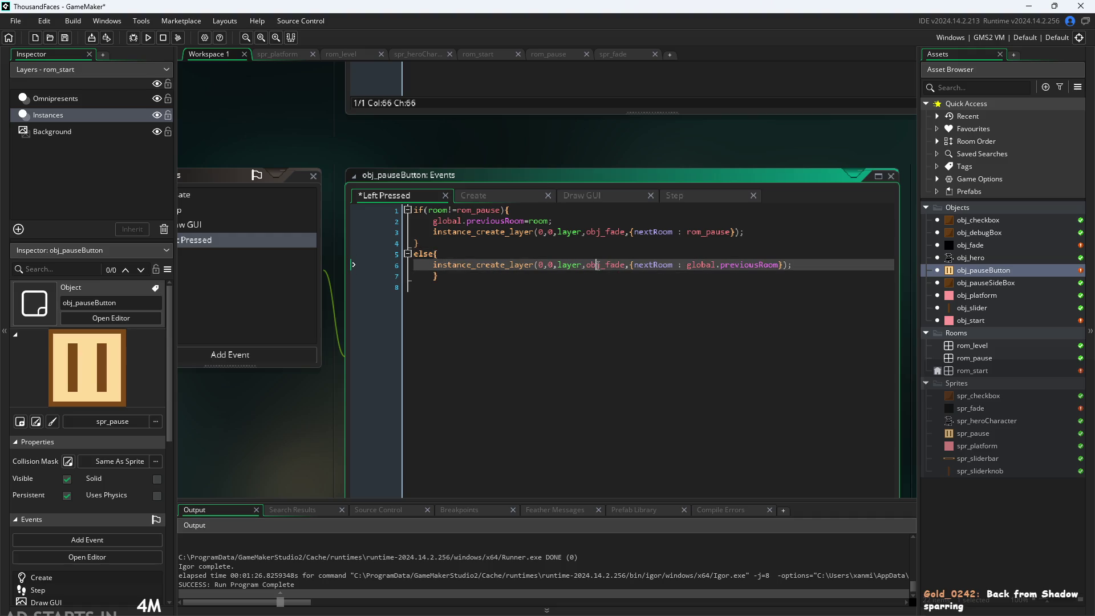
left_click(621, 264)
left_click(466, 222)
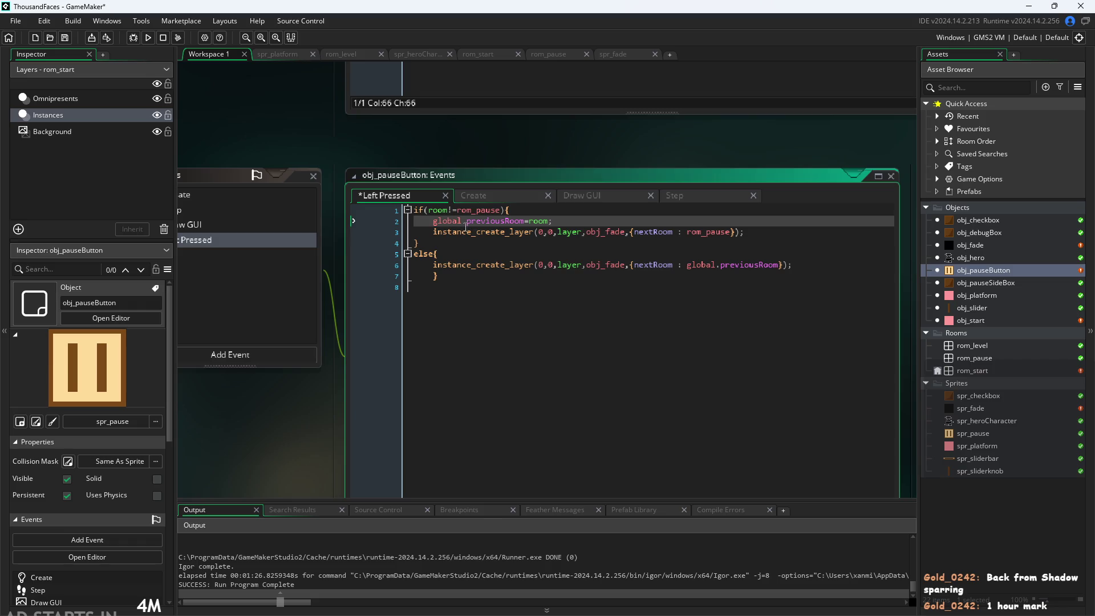
left_click(530, 277)
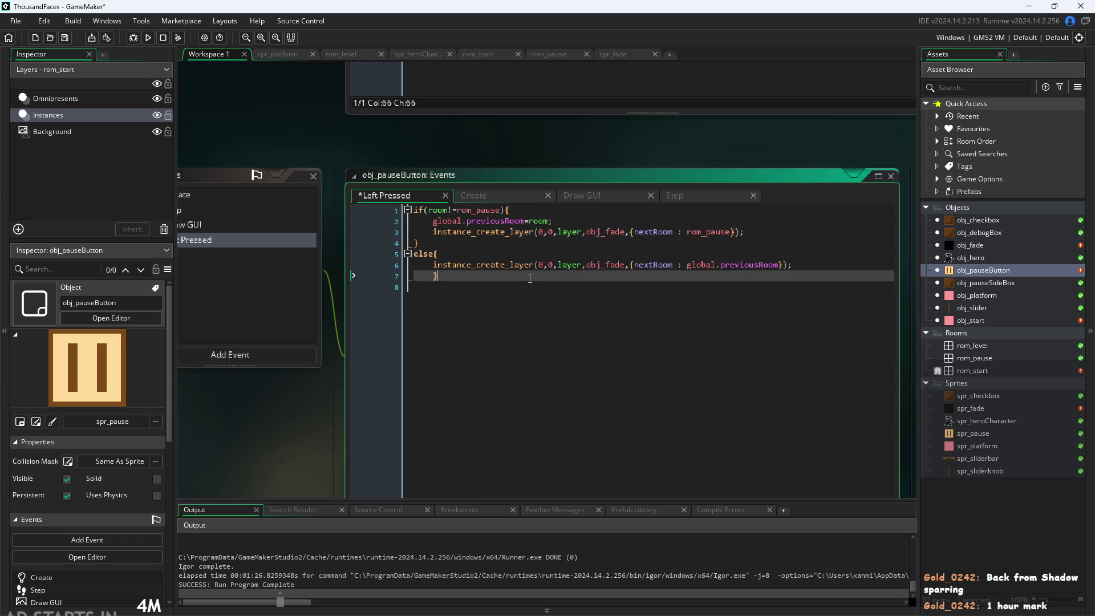
Save the project with Ctrl+S and launch a test run of the game.
left_click(561, 160)
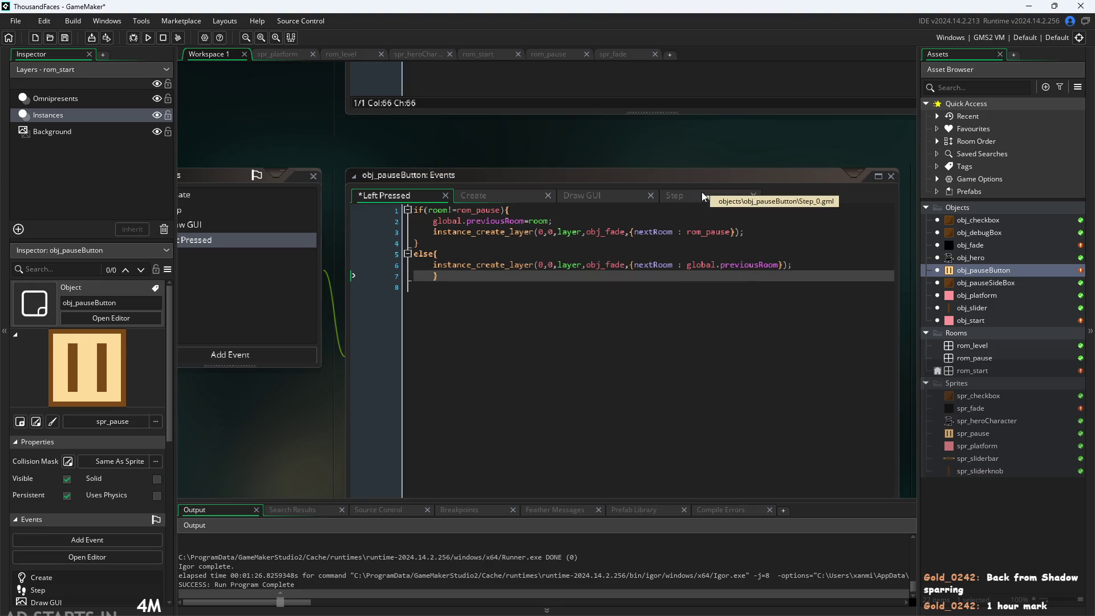
key("ctrl+s")
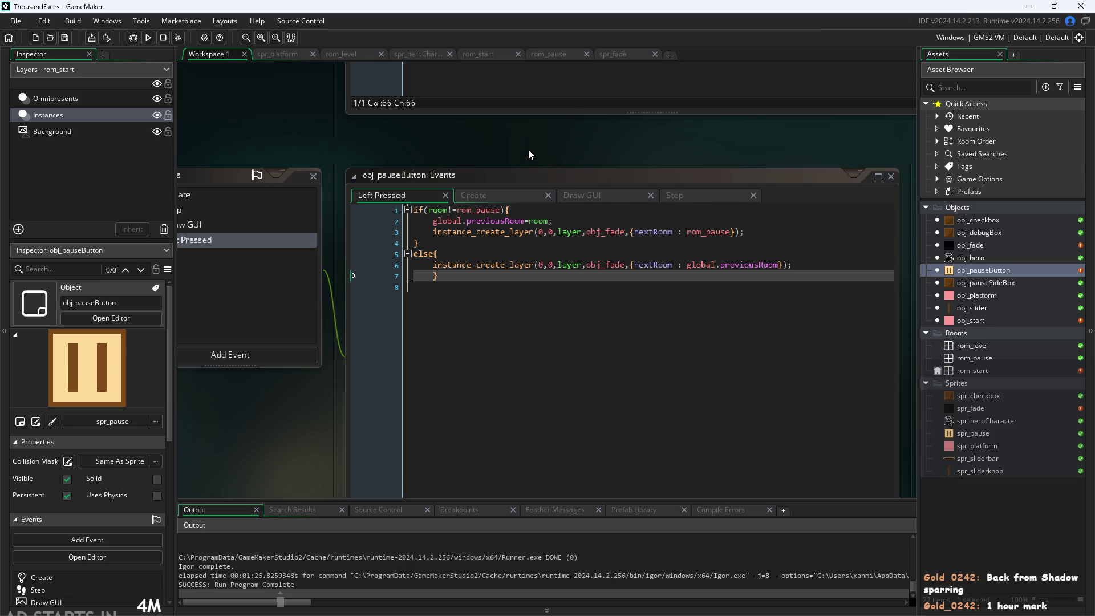
left_click(146, 38)
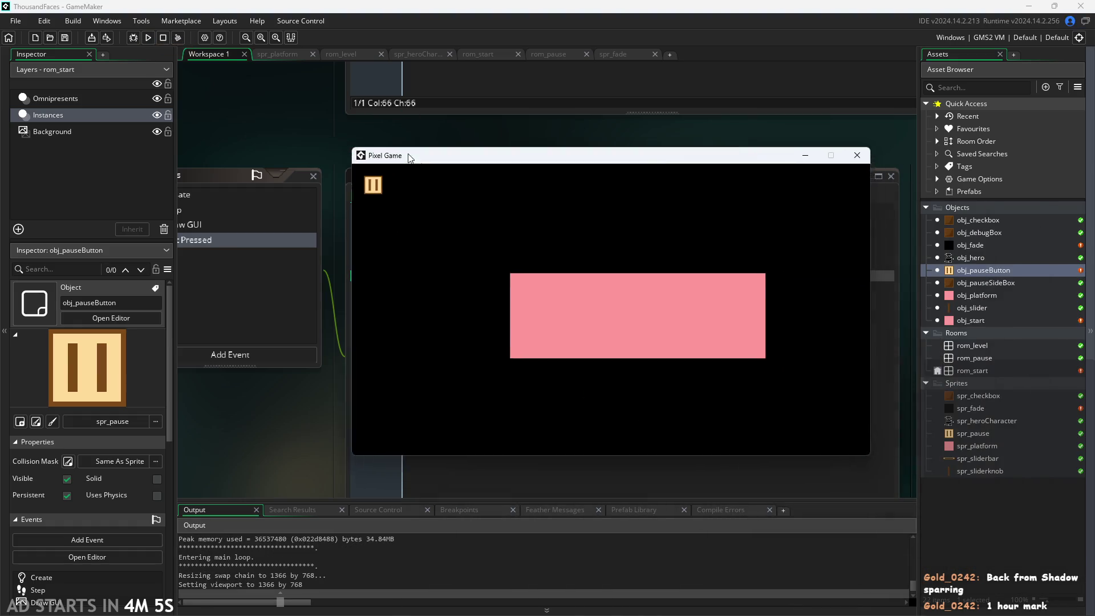
Start the level, then enable Debug Stats and Pause Button on Right Side from the pause menu.
left_click(278, 191)
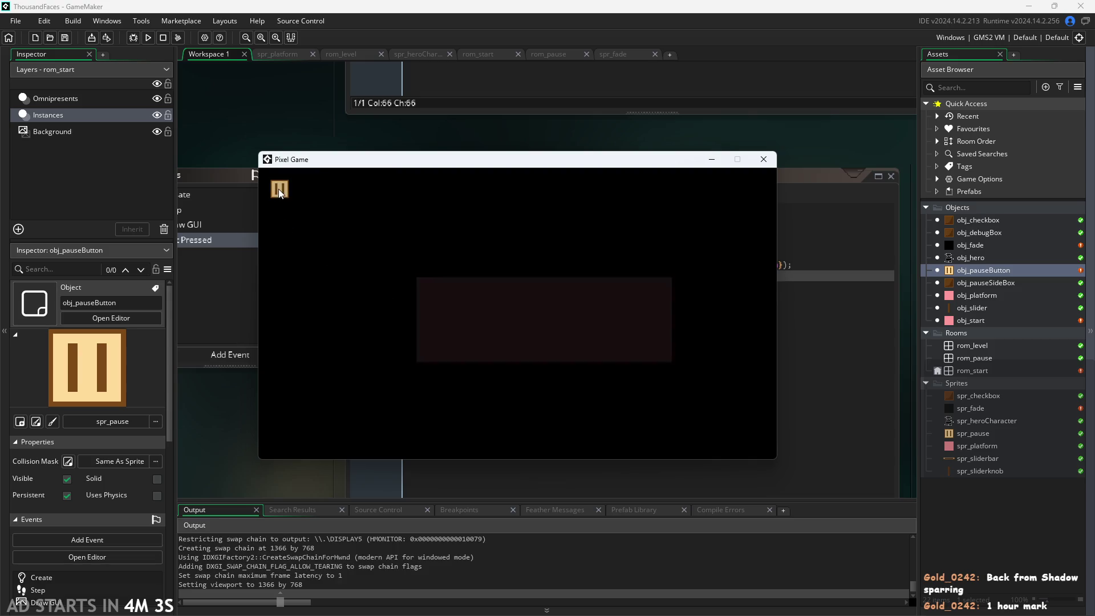
left_click(280, 192)
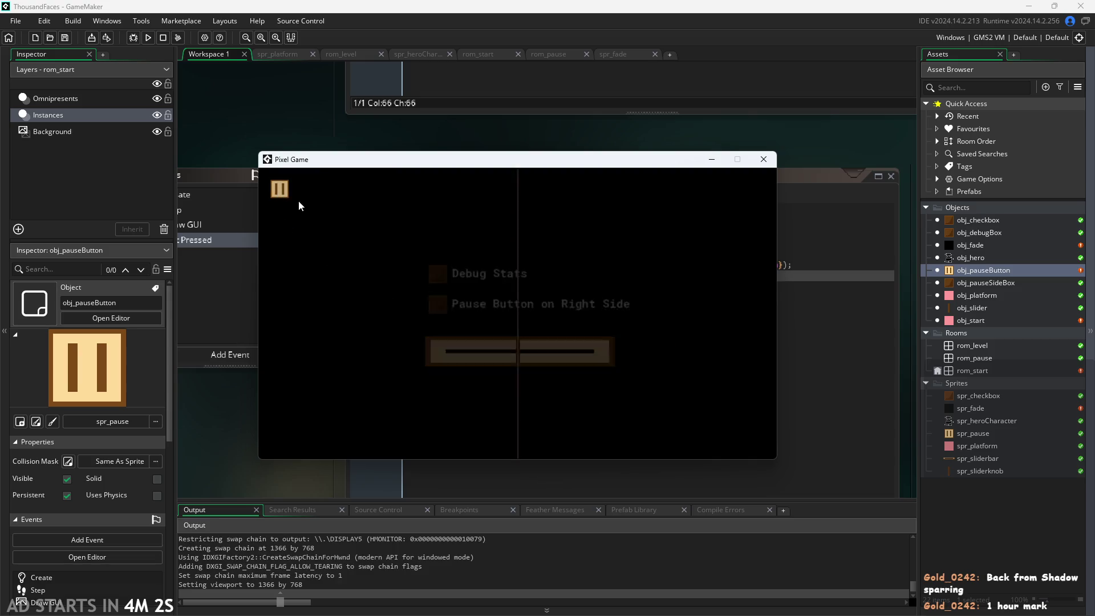
left_click(498, 319)
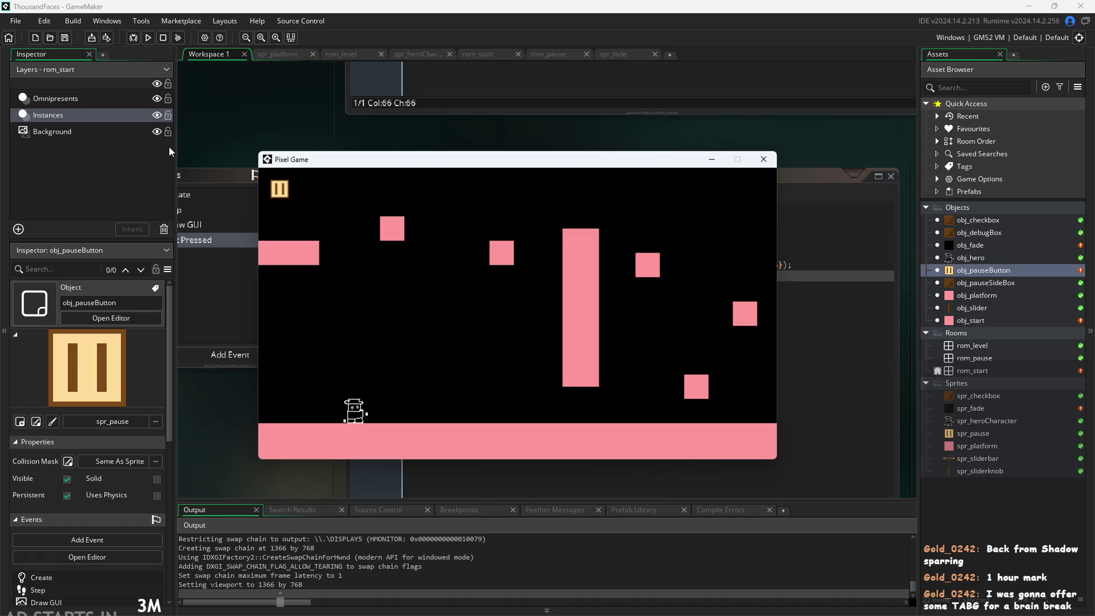
left_click(278, 194)
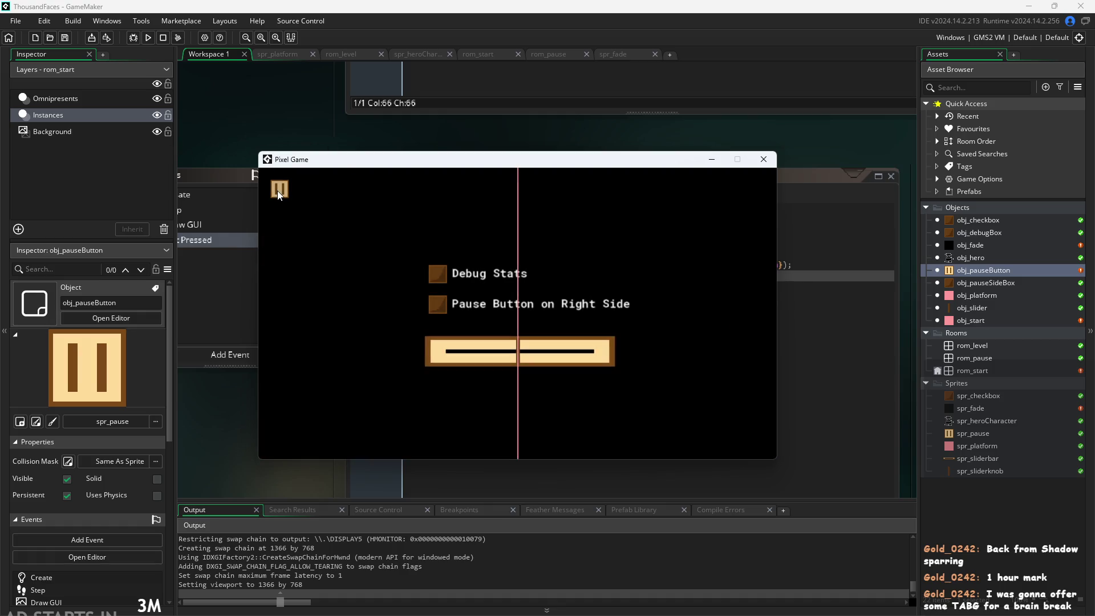
left_click(436, 273)
left_click(431, 301)
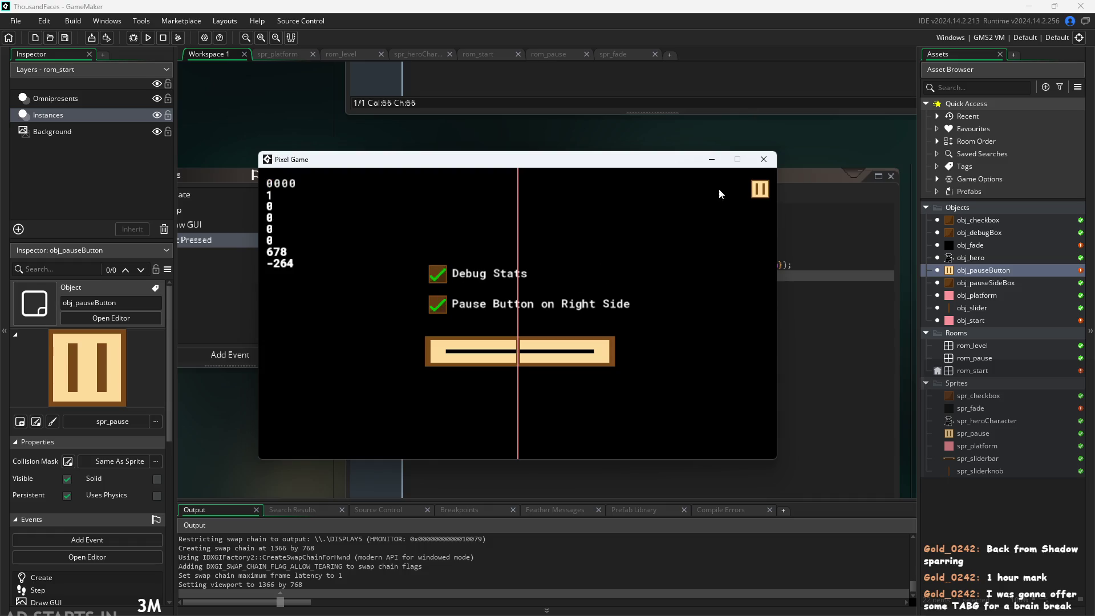
left_click(759, 190)
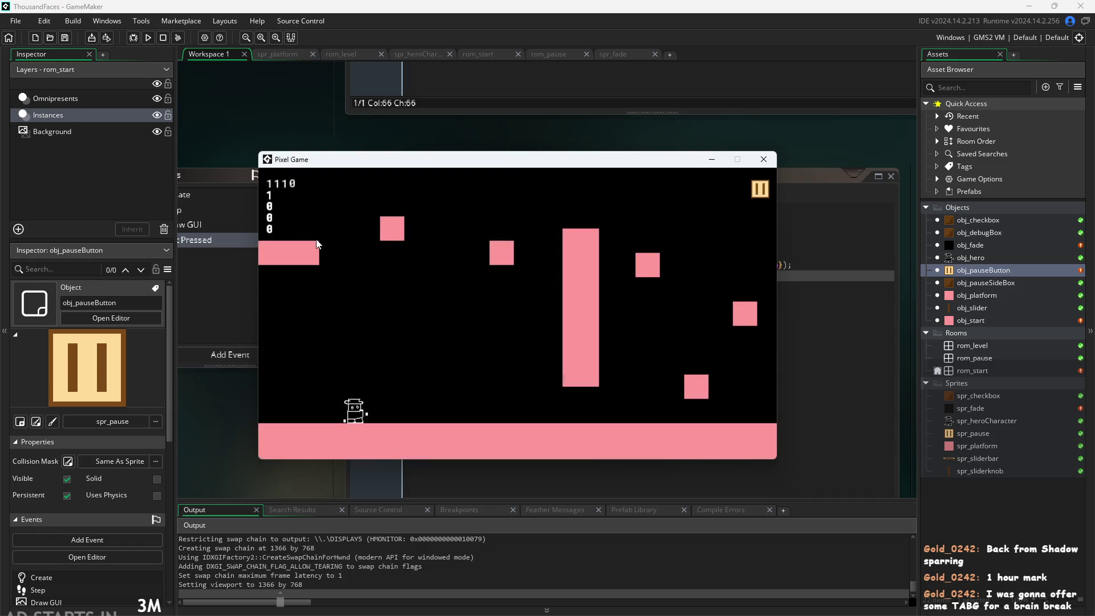
Walk and jump the hero across the blocks, then close the game window.
key("Right")
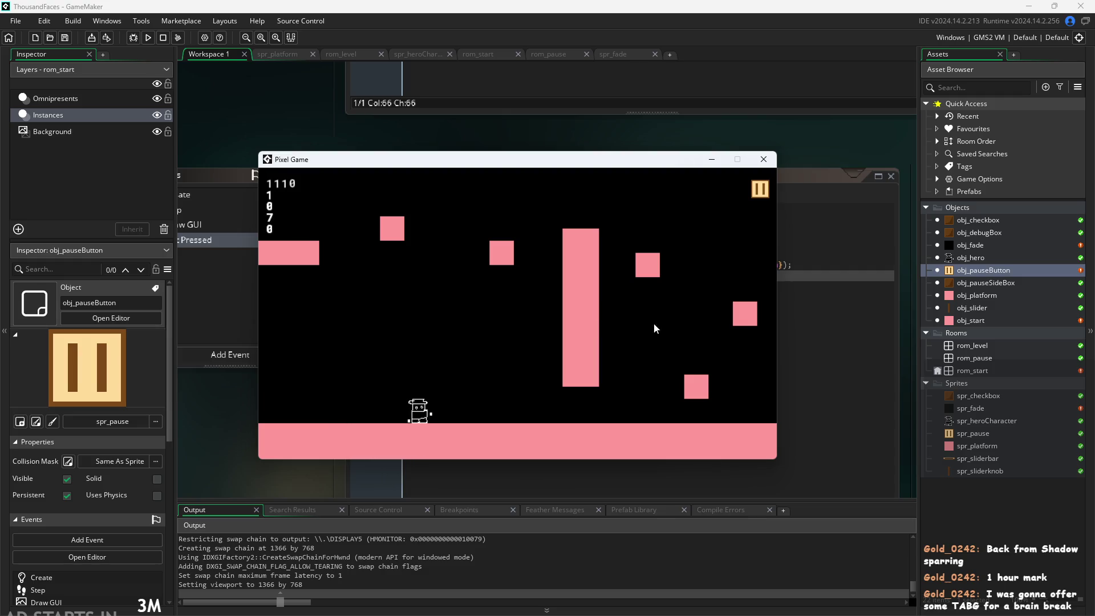
key("space")
key("Left")
key("space")
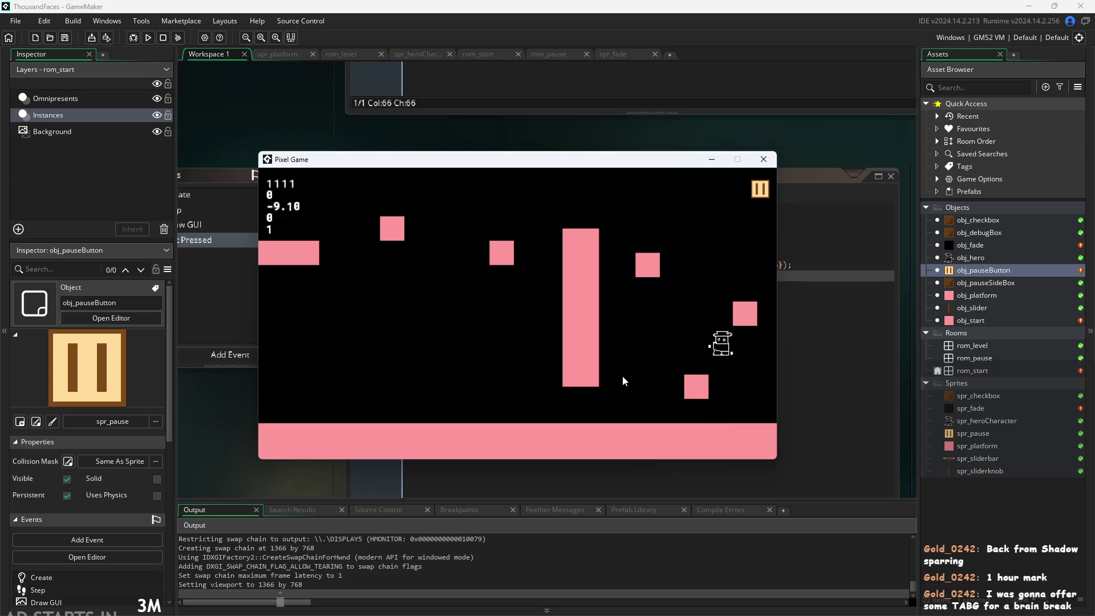
key("Right")
key("space")
key("Left")
key("Right")
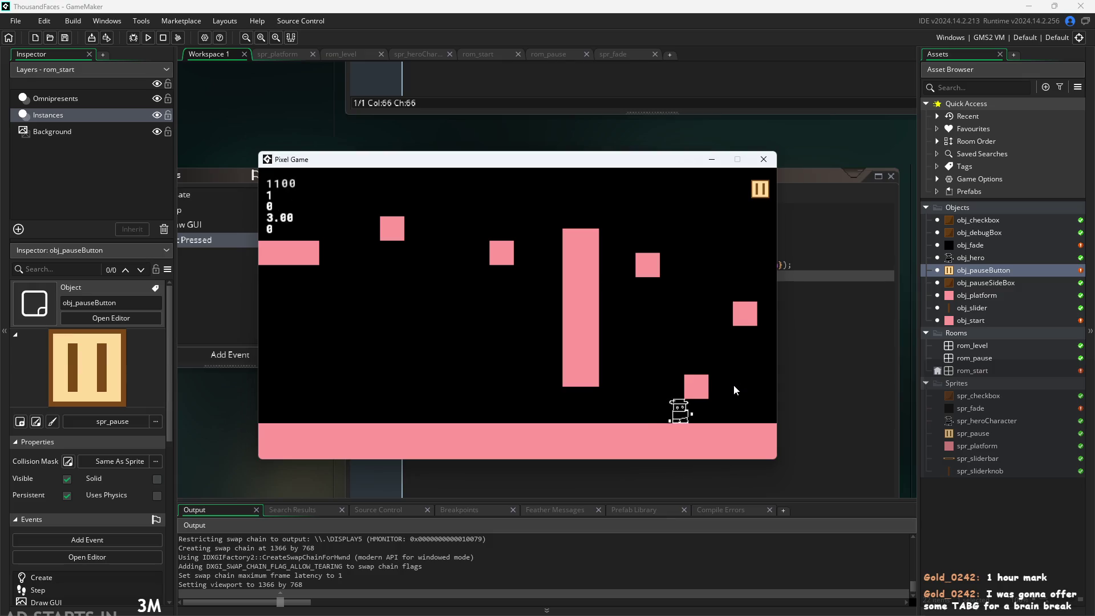
key("Left")
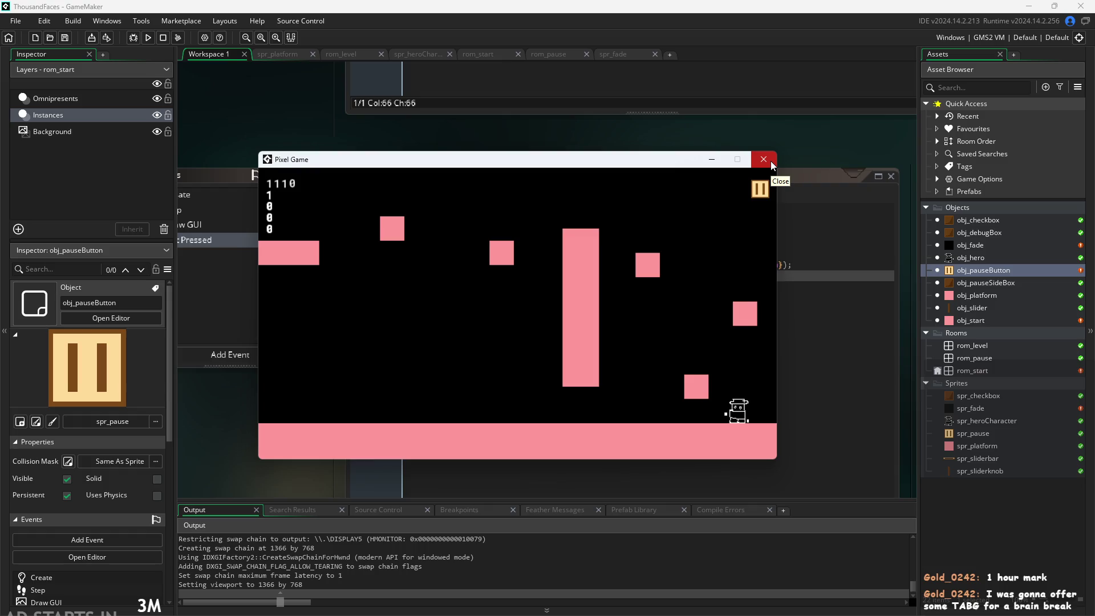
left_click(771, 161)
right_click(969, 331)
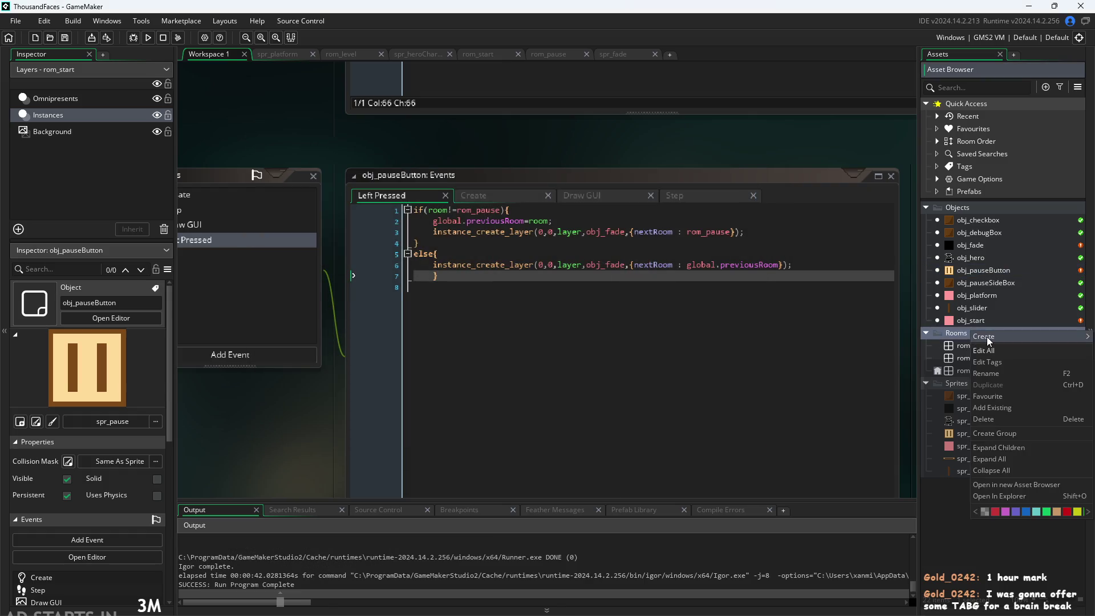
mouse_move(987, 337)
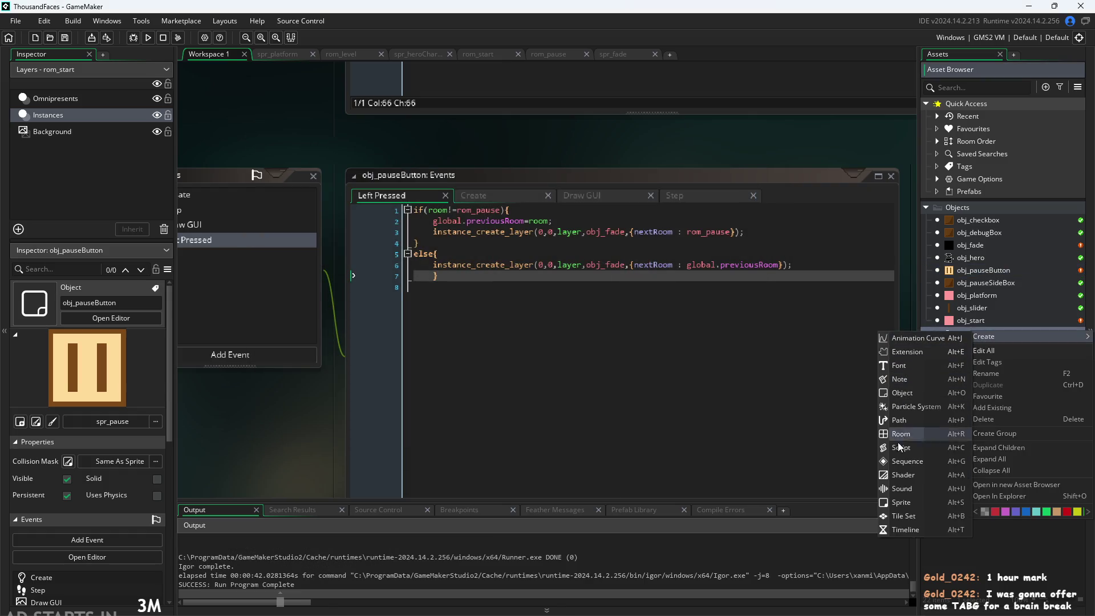
left_click(925, 333)
right_click(990, 343)
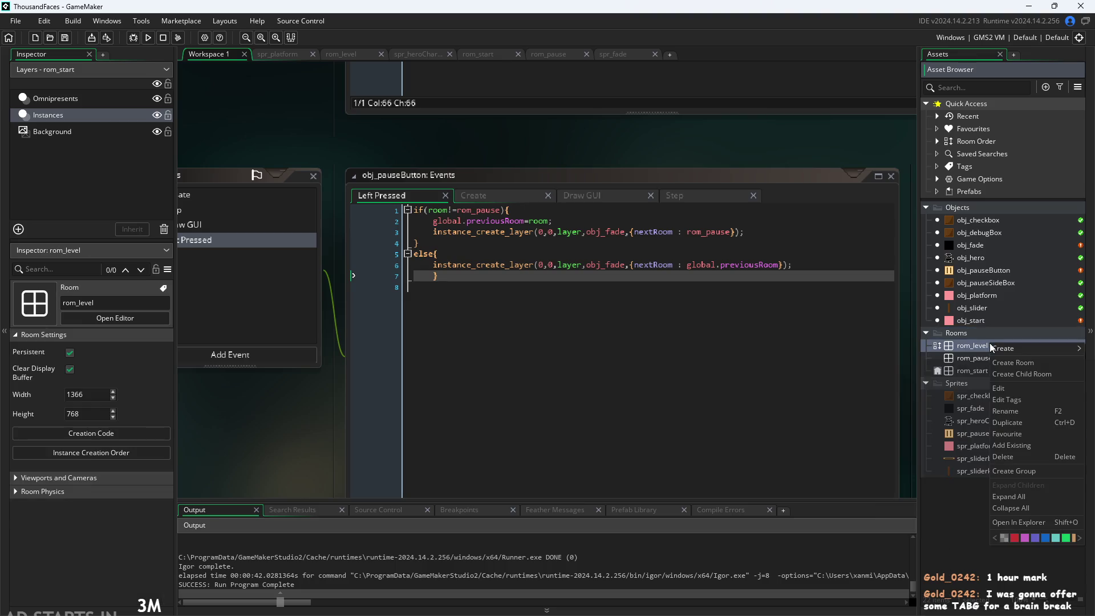
key("Escape")
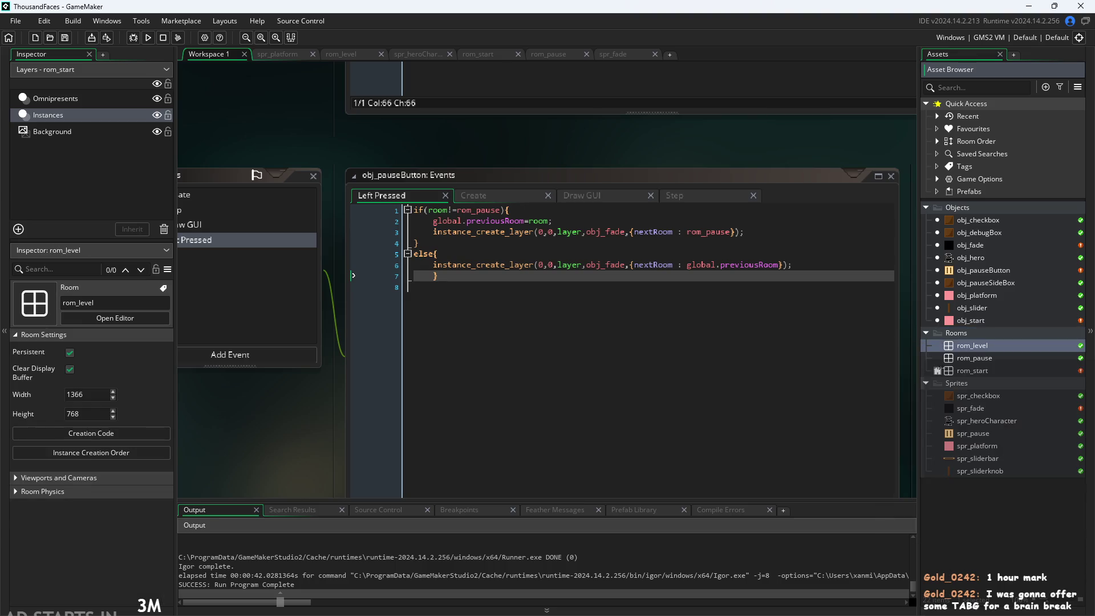
double_click(994, 345)
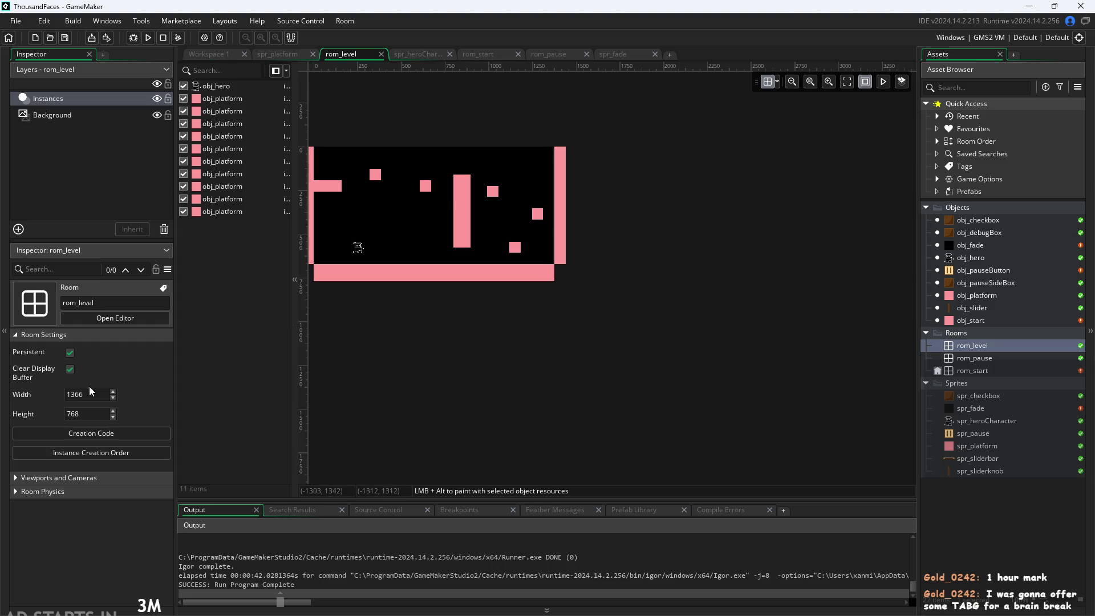
left_click(104, 371)
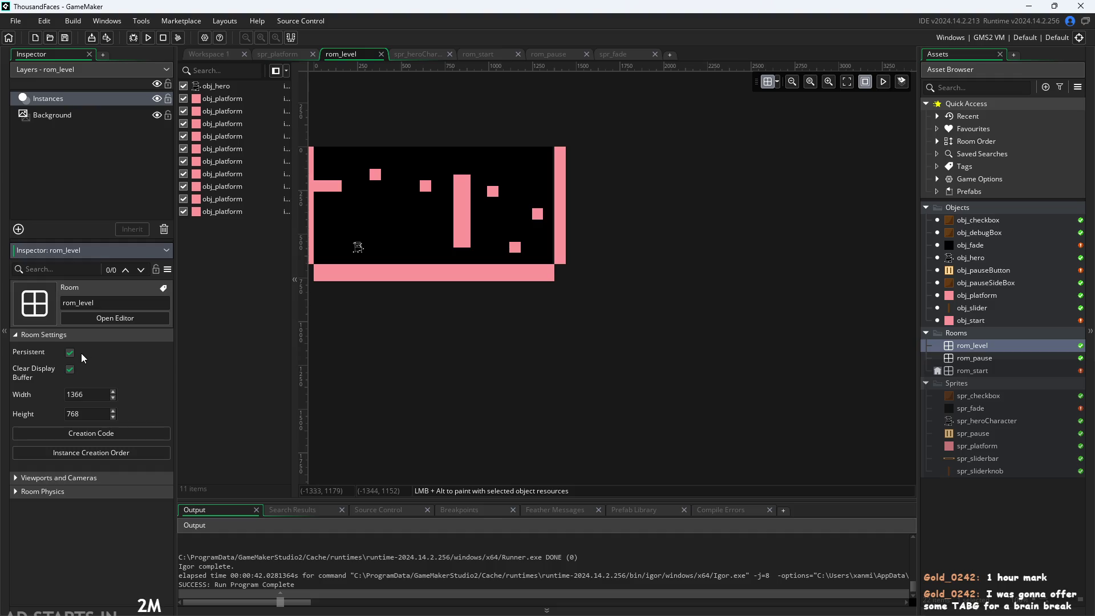
left_click(569, 258)
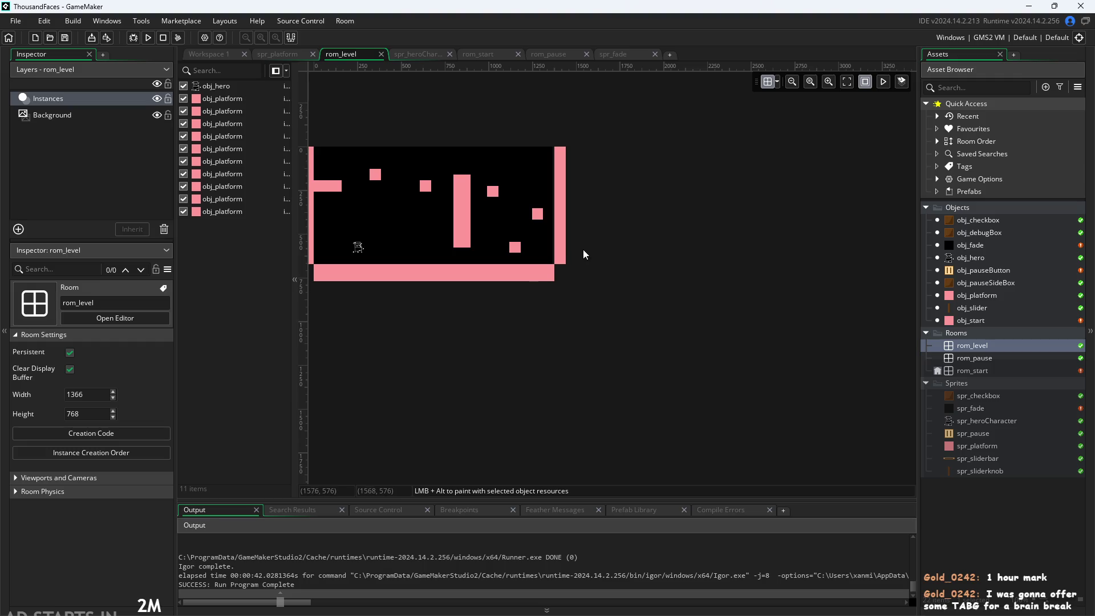
scroll(581, 251, "up", 2)
scroll(582, 255, "up", 2)
double_click(511, 274)
left_click_drag(525, 290, 528, 216)
left_click(521, 260)
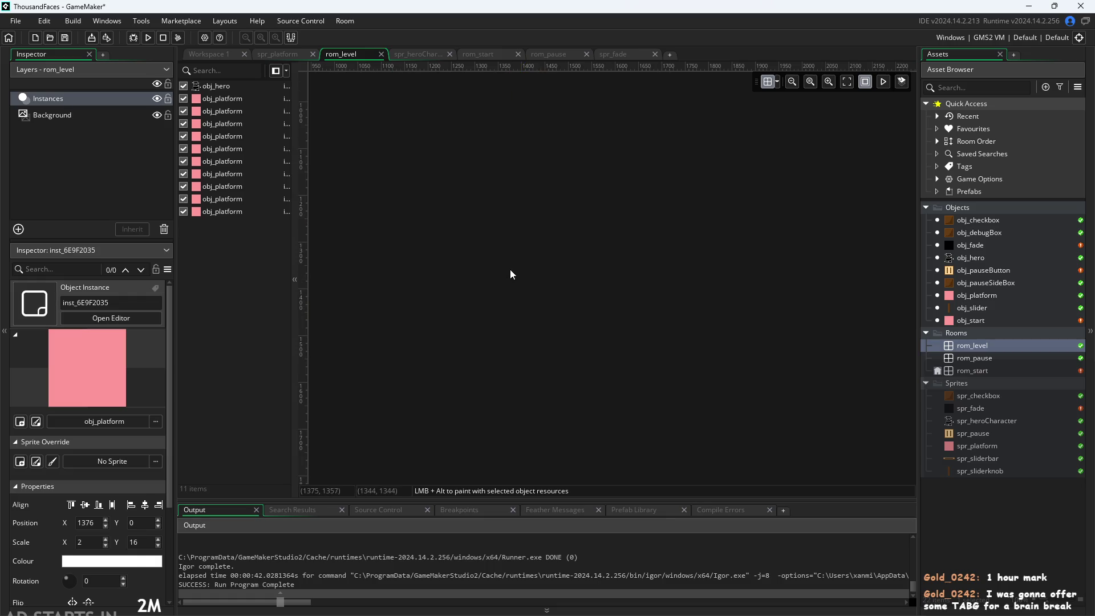
scroll(512, 278, "down", 2)
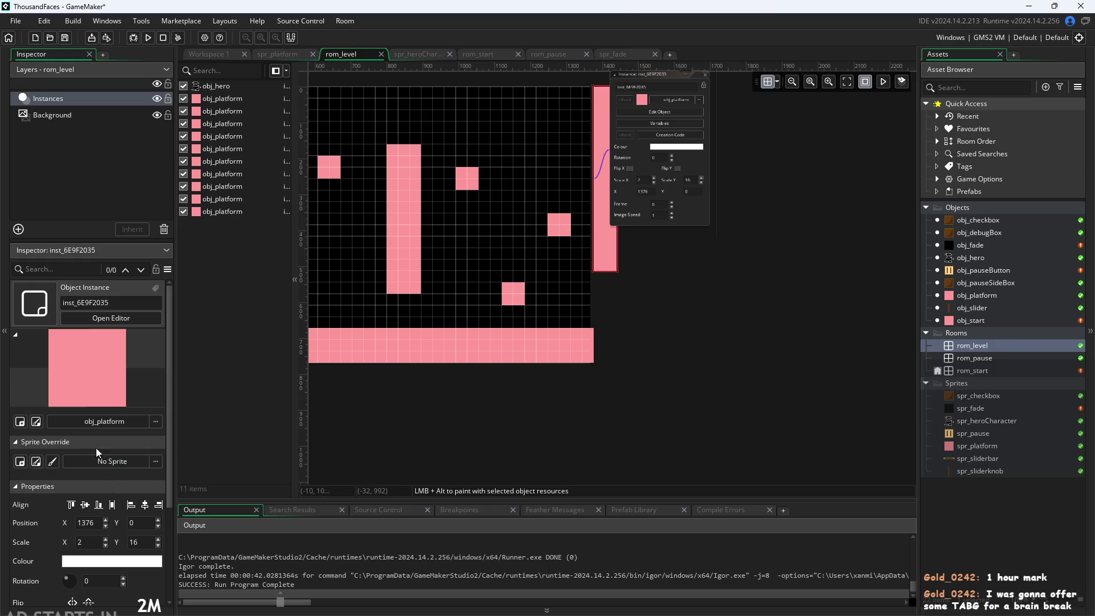
scroll(730, 238, "up", 3)
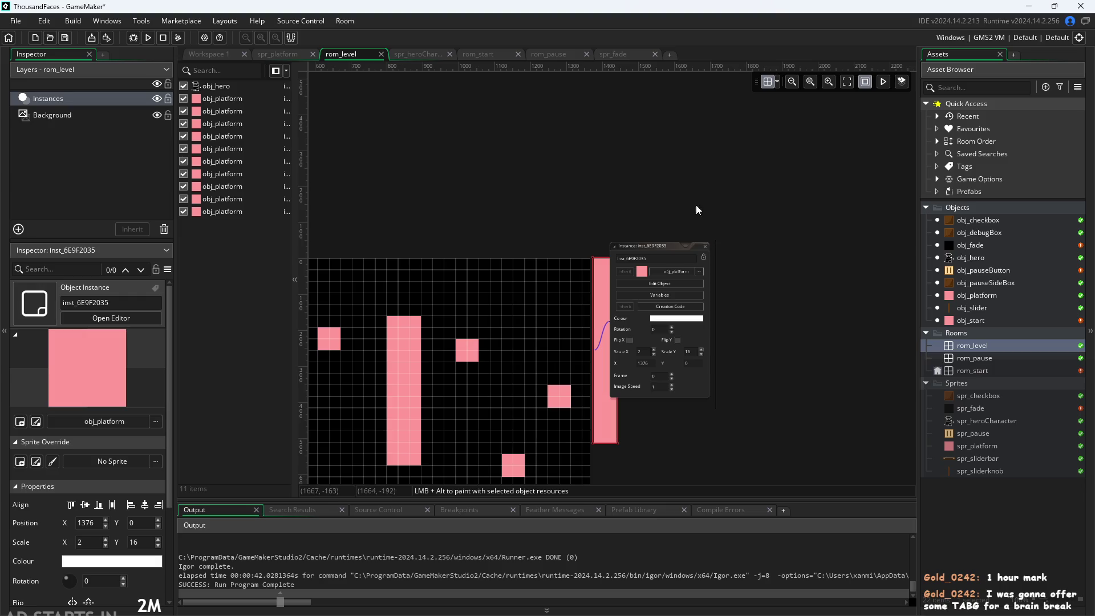
left_click(123, 204)
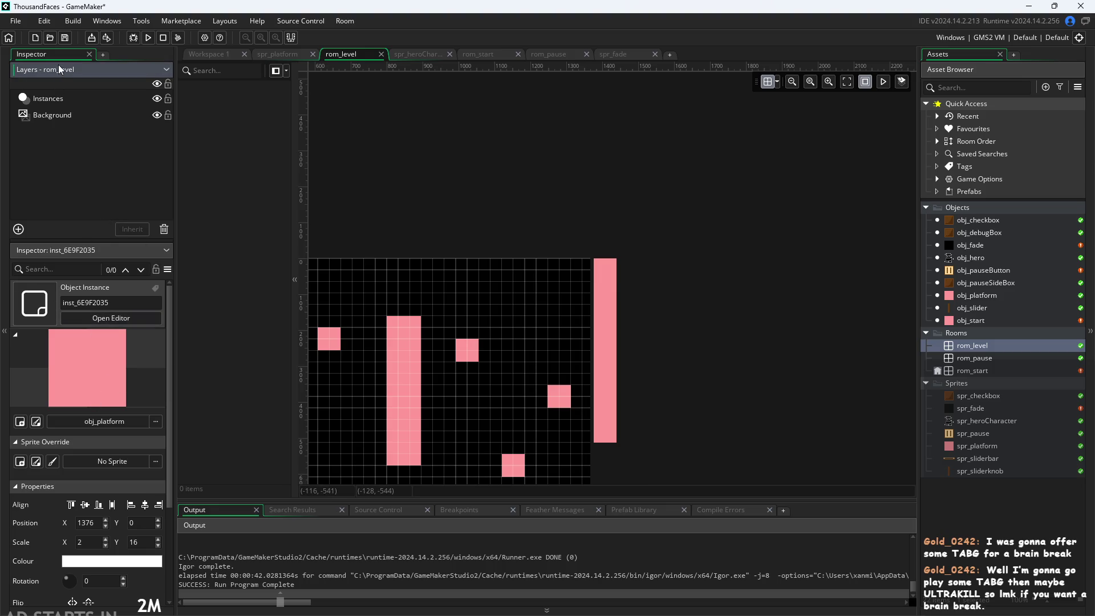
mouse_move(428, 261)
left_mouse_down()
mouse_move(643, 143)
mouse_move(696, 100)
left_mouse_up()
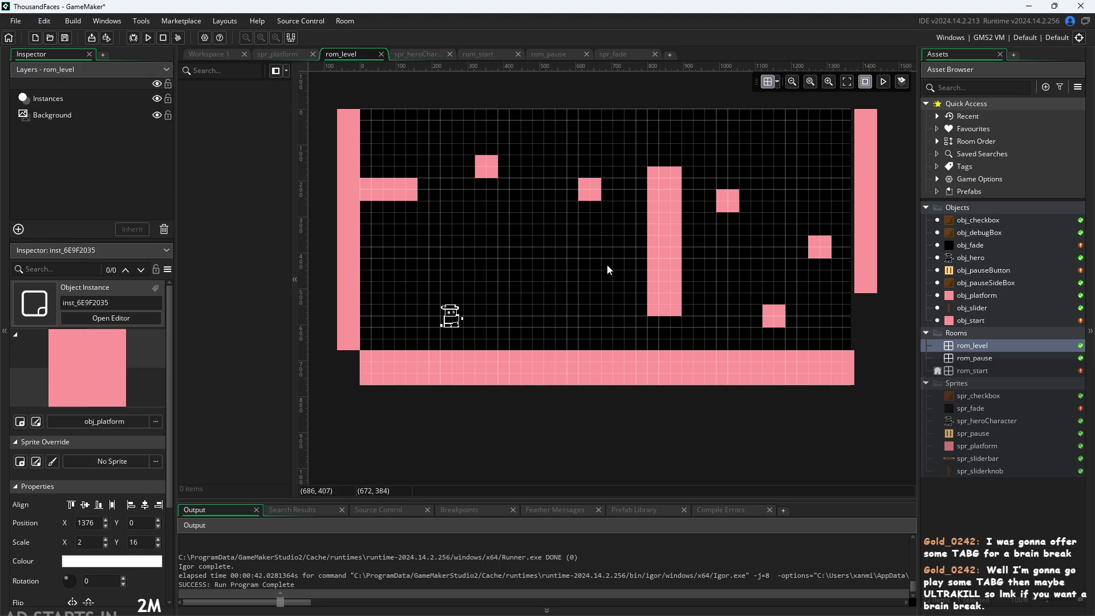
mouse_move(647, 280)
left_mouse_down()
mouse_move(618, 268)
mouse_move(727, 319)
mouse_move(798, 325)
left_mouse_up()
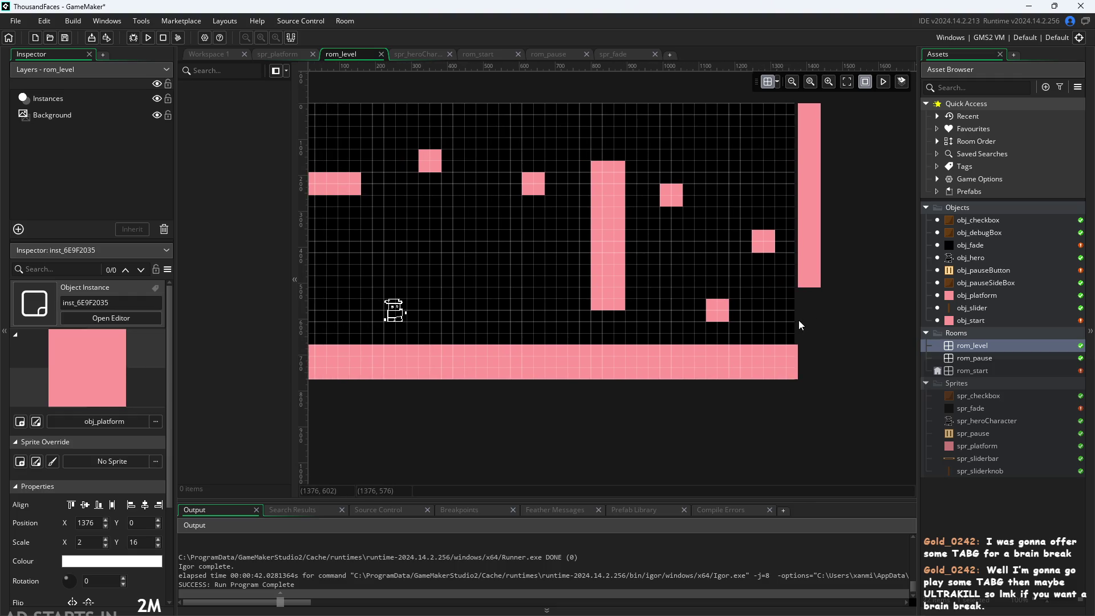
scroll(796, 321, "down", 2)
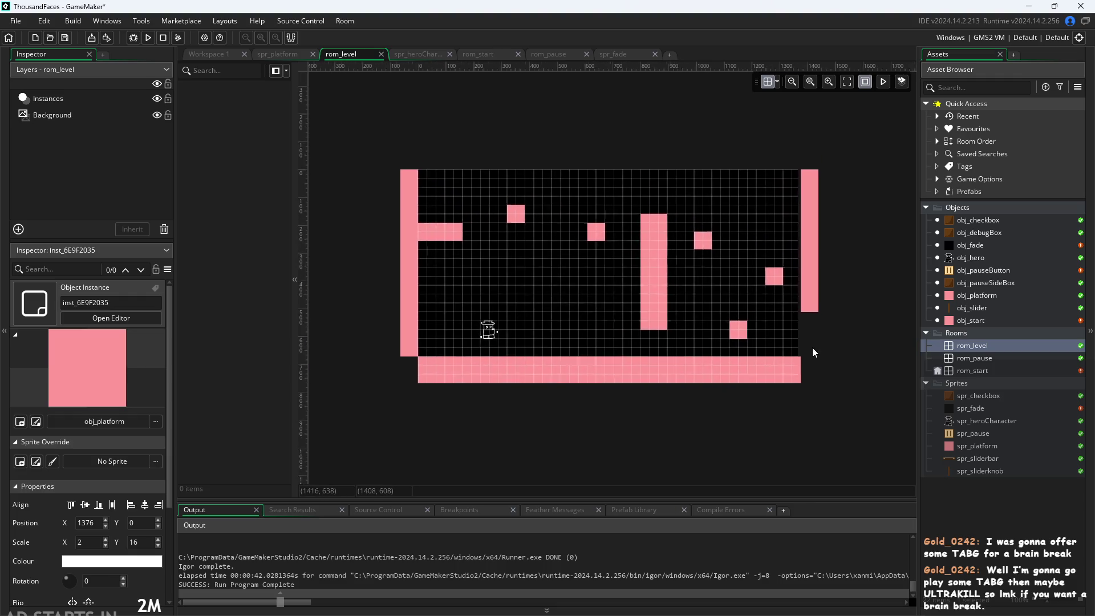
left_click(957, 245)
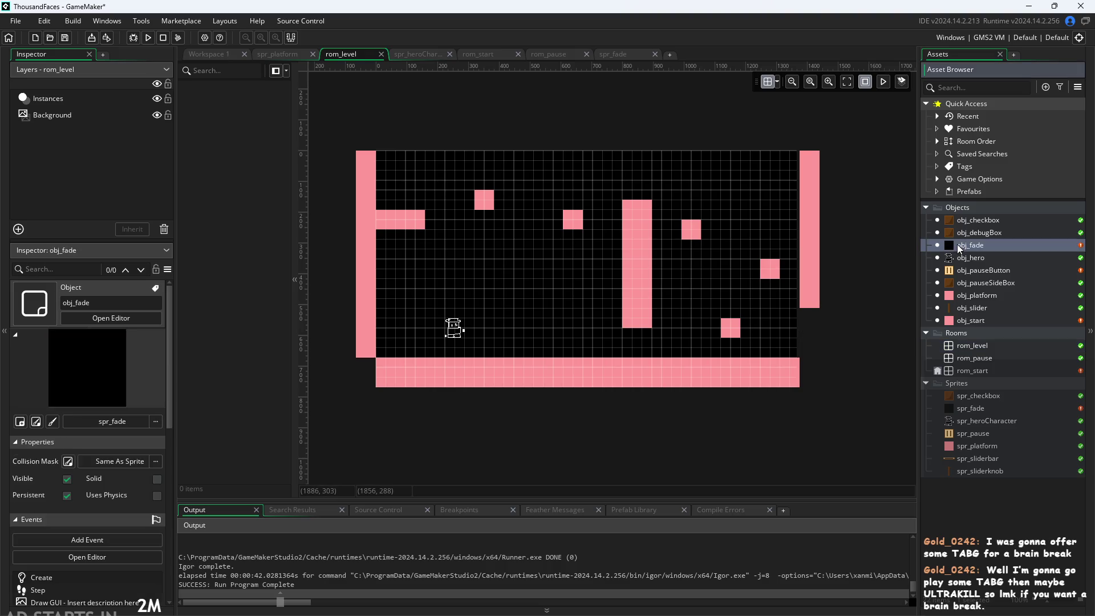
left_click(793, 336)
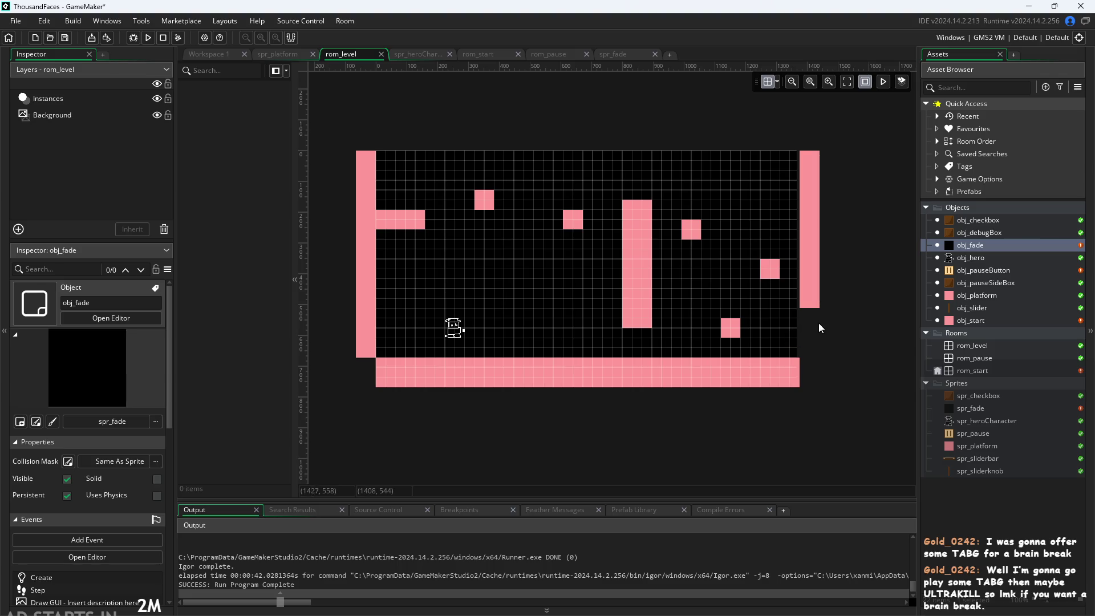
left_click(993, 345)
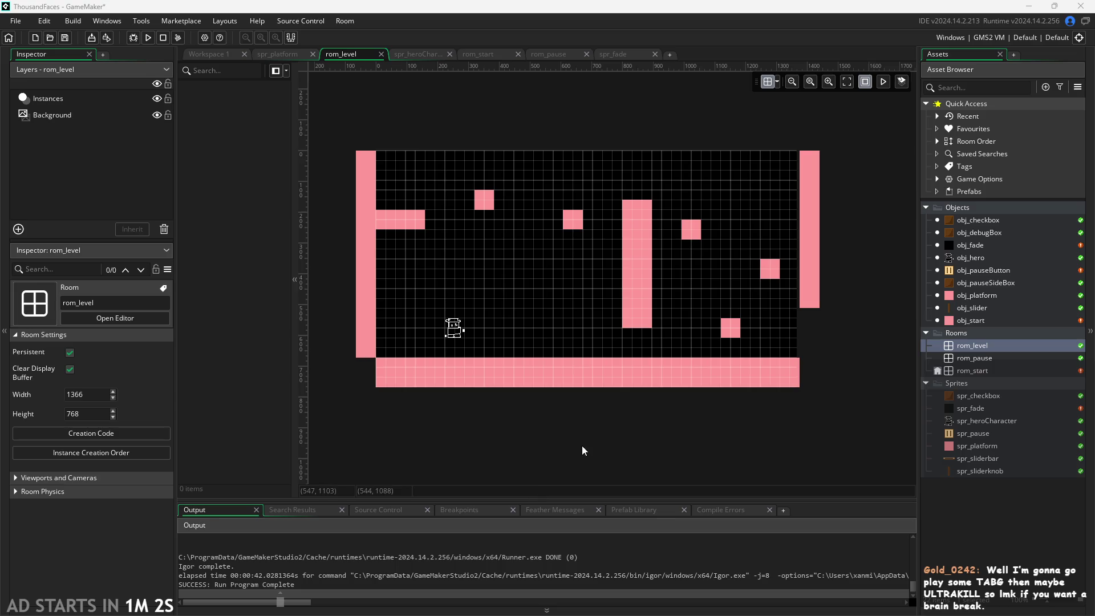
Scroll the room view, then switch to Workspace 1 showing obj_pauseButton's Left Pressed code.
scroll(598, 466, "down", 2)
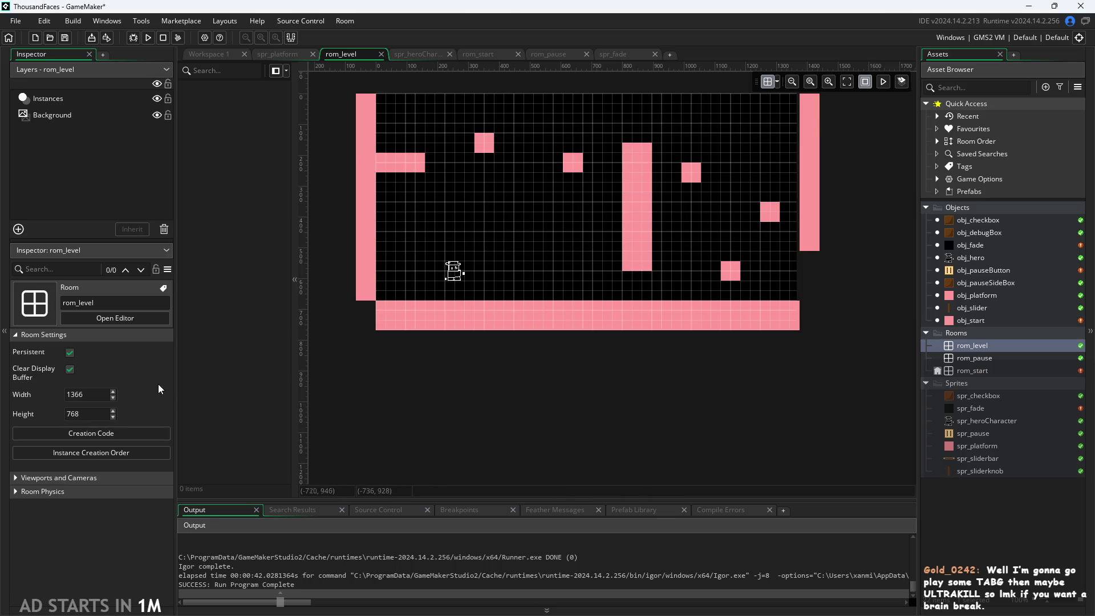
scroll(431, 419, "up", 2)
scroll(485, 395, "down", 2)
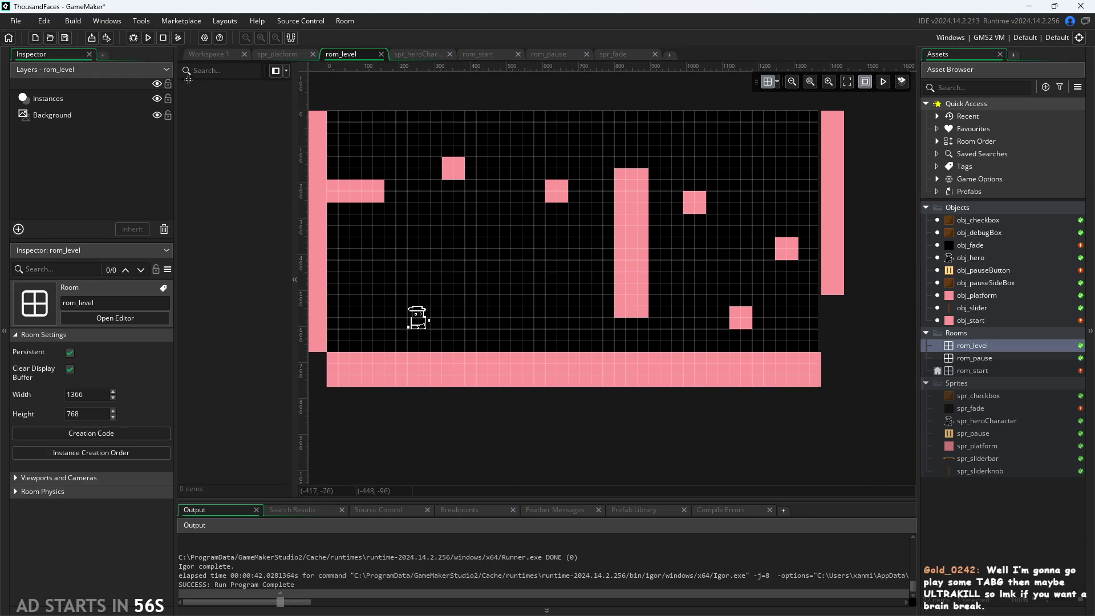
left_click(210, 57)
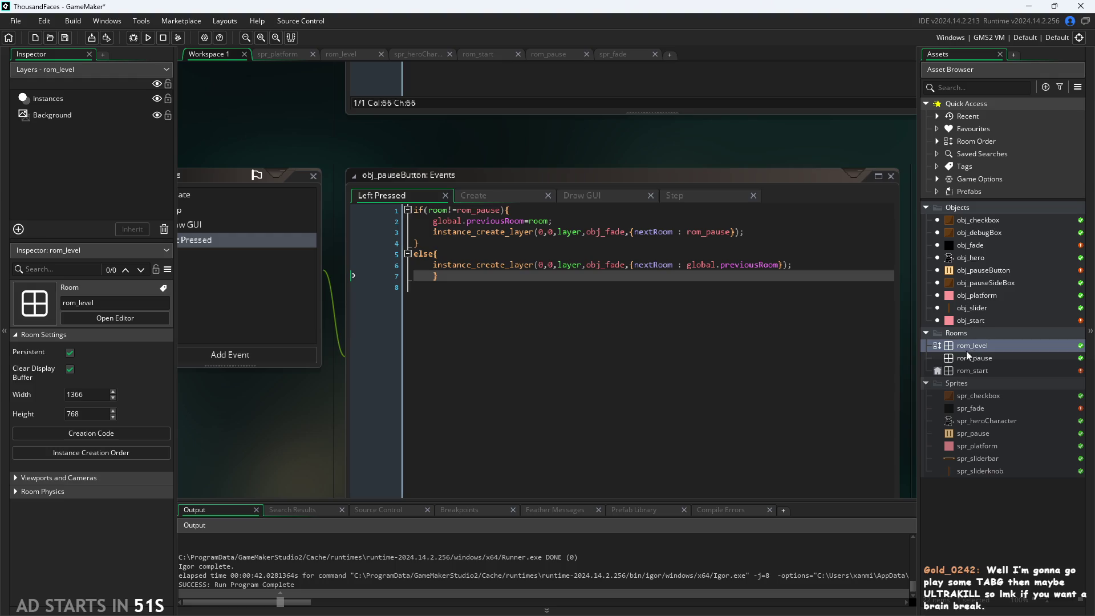
left_click(745, 231)
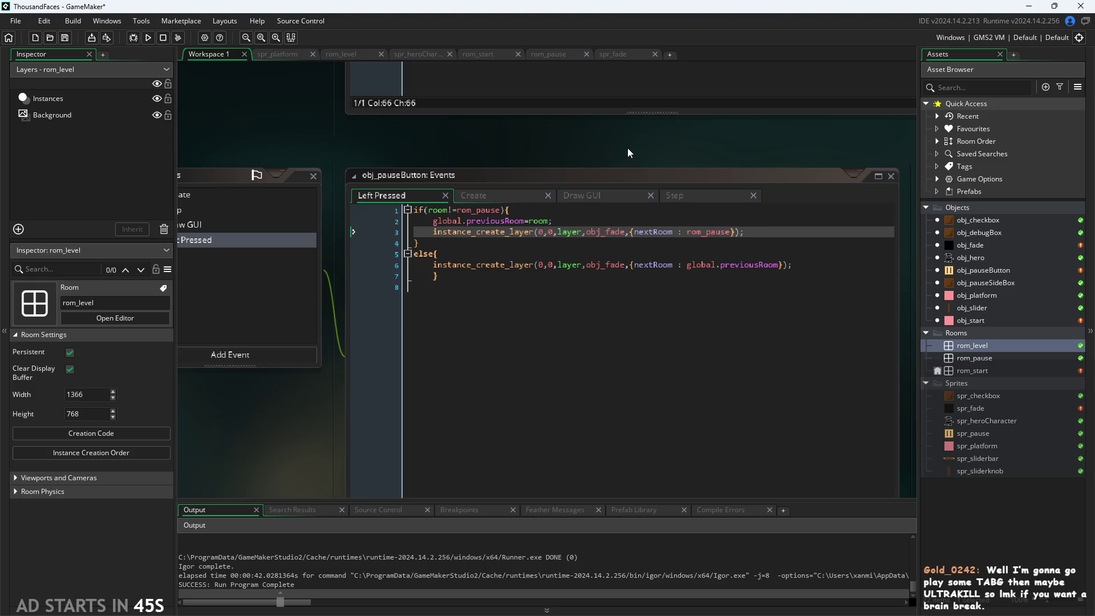
scroll(627, 147, "down", 2, "ctrl")
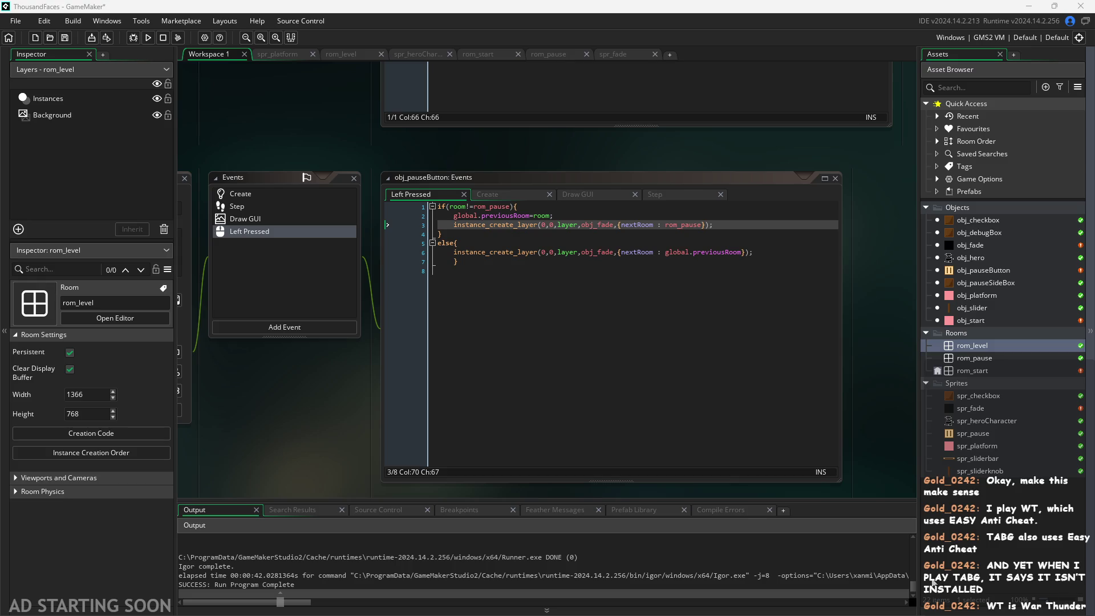
left_click(564, 351)
scroll(357, 416, "up", 2)
left_click(707, 226)
left_click(540, 201)
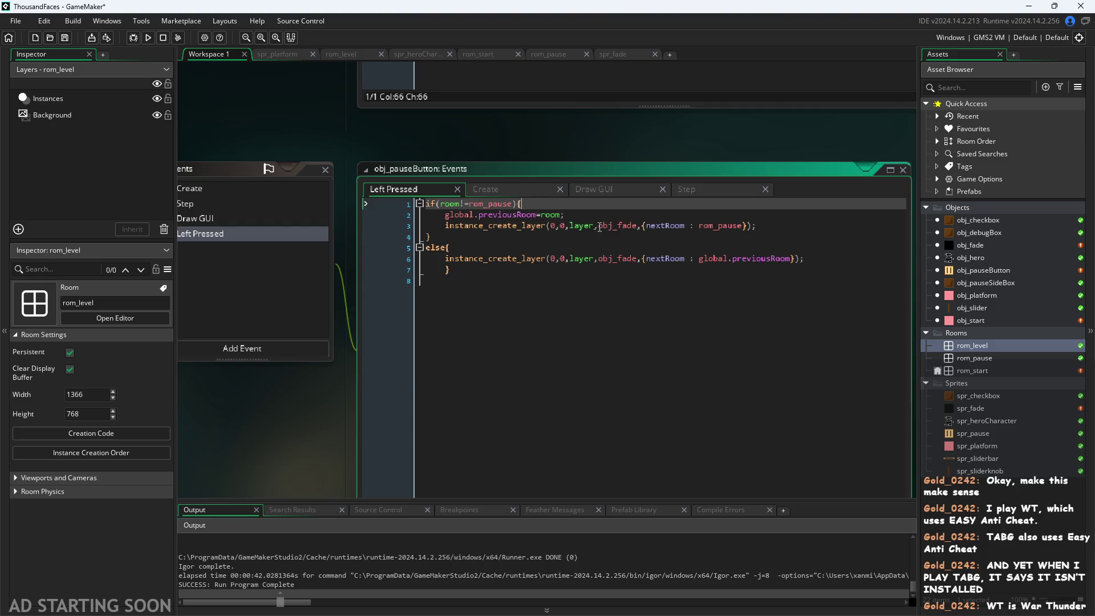
Open obj_fade, pan back to obj_pauseButton, and delete the blank first code line.
double_click(979, 246)
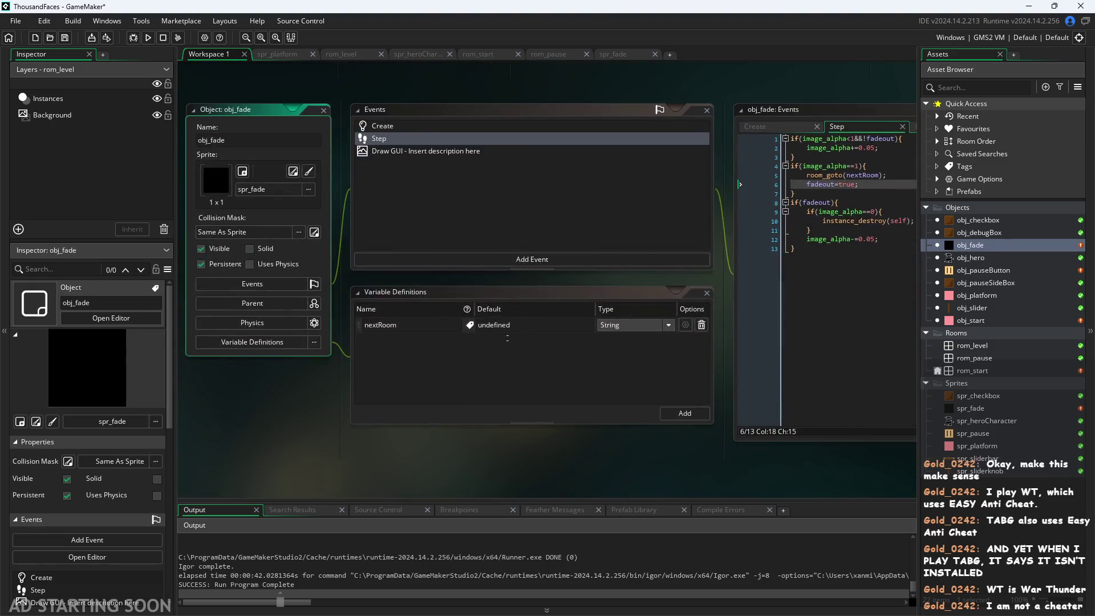
mouse_move(736, 135)
left_mouse_down()
mouse_move(608, 164)
mouse_move(519, 156)
mouse_move(379, 165)
left_mouse_up()
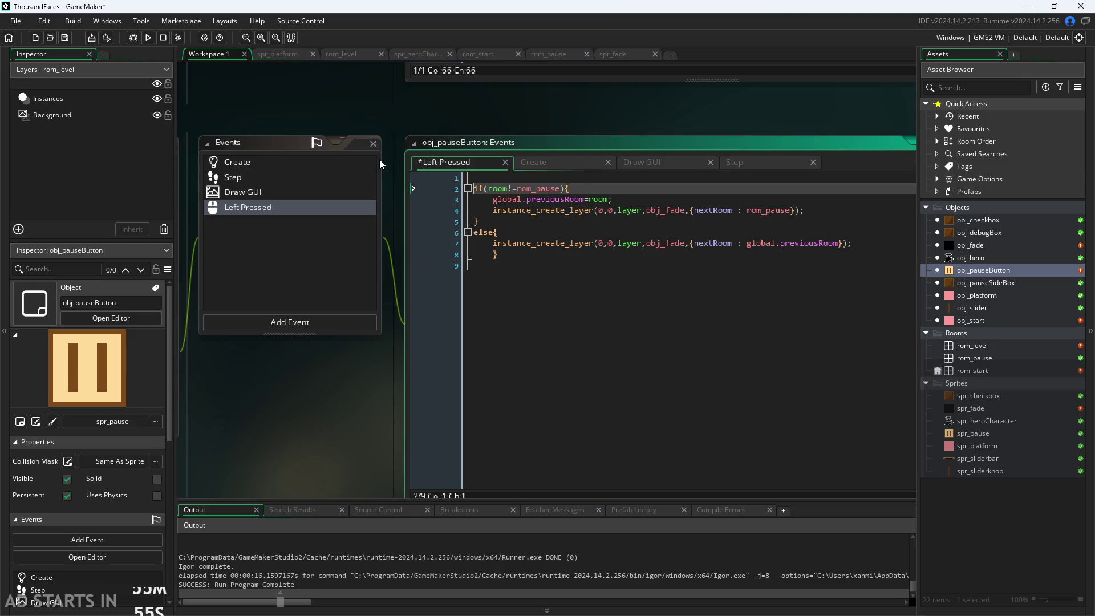
key("Delete")
left_click(395, 112)
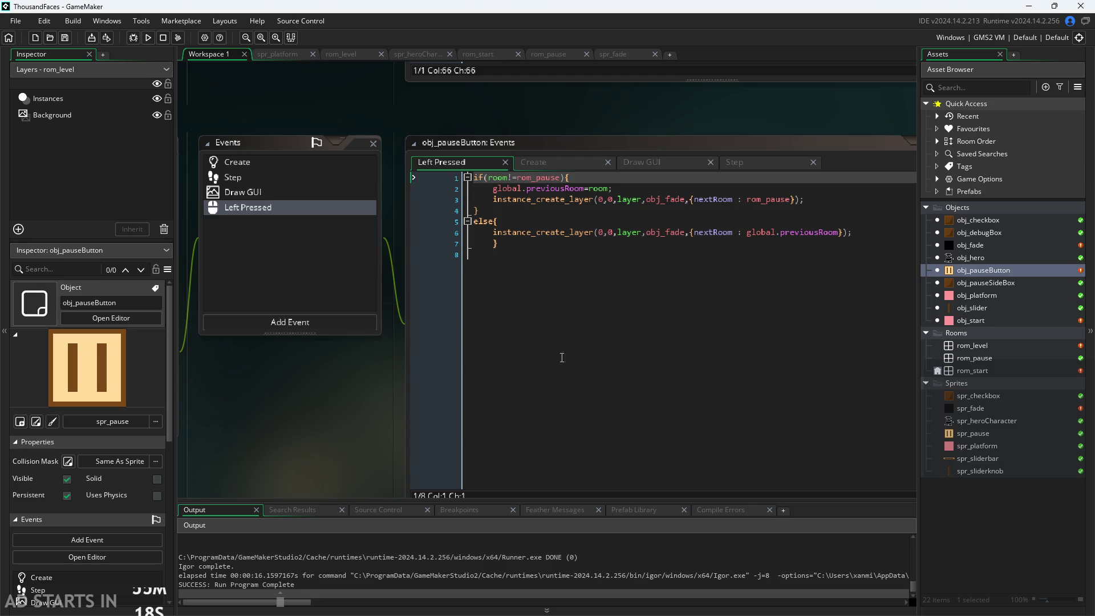
Remove the indent before the else block's closing brace on line 7.
left_click(702, 339)
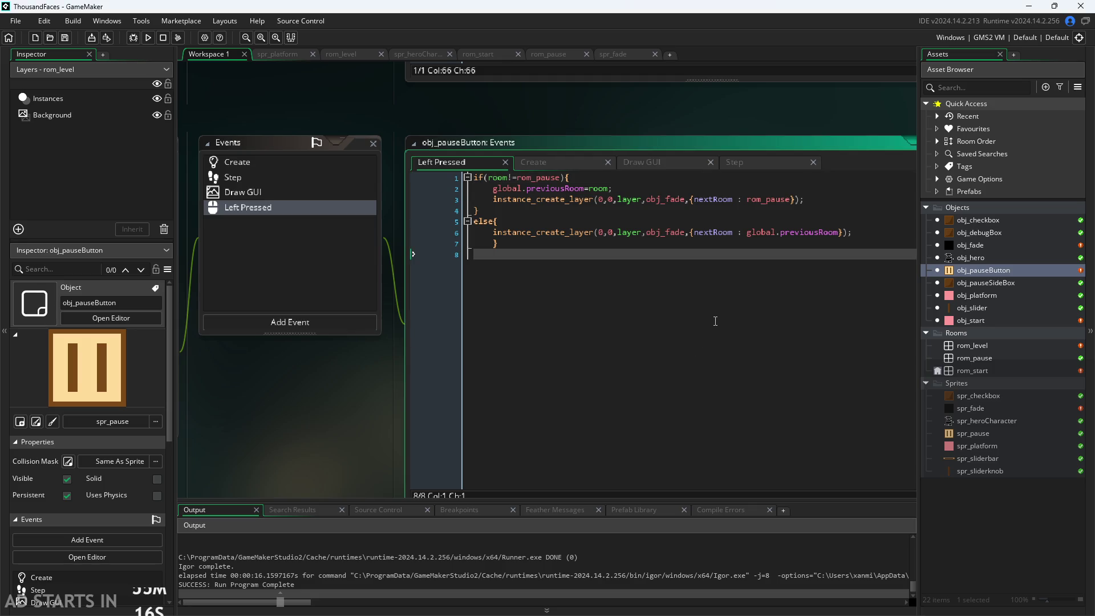
left_click(759, 242)
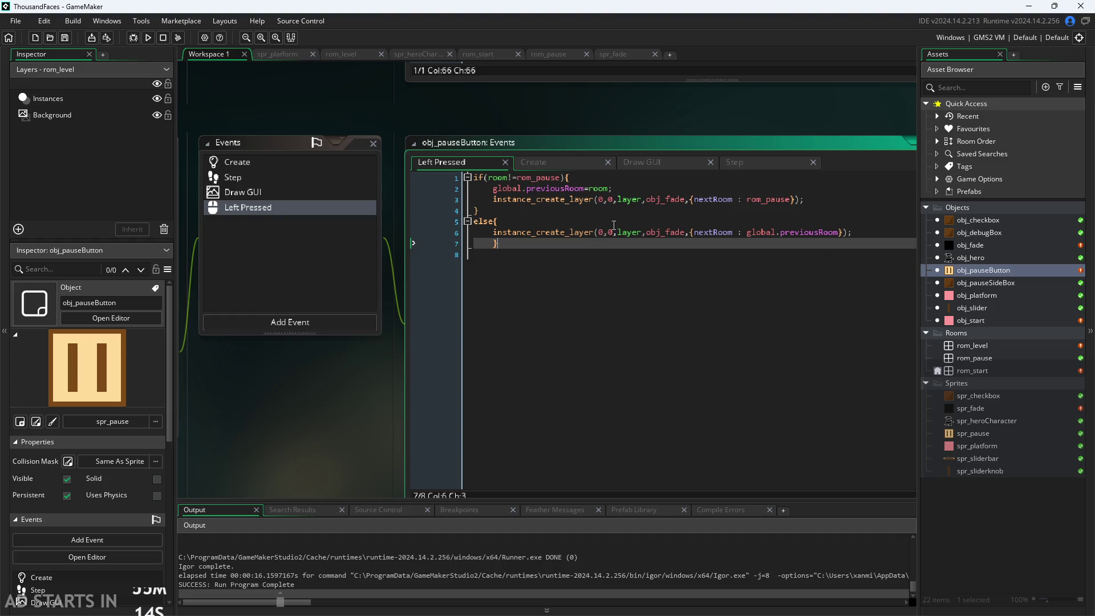
key("Left")
key("BackSpace")
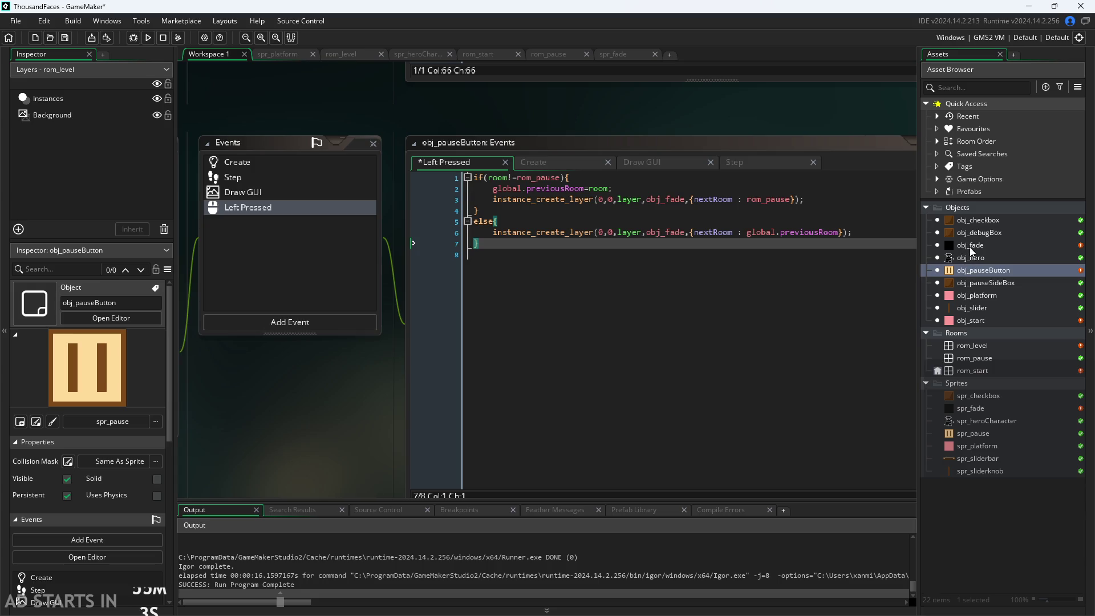
Open obj_fade's Create code and bring its Events and Variable Definitions into view.
double_click(970, 245)
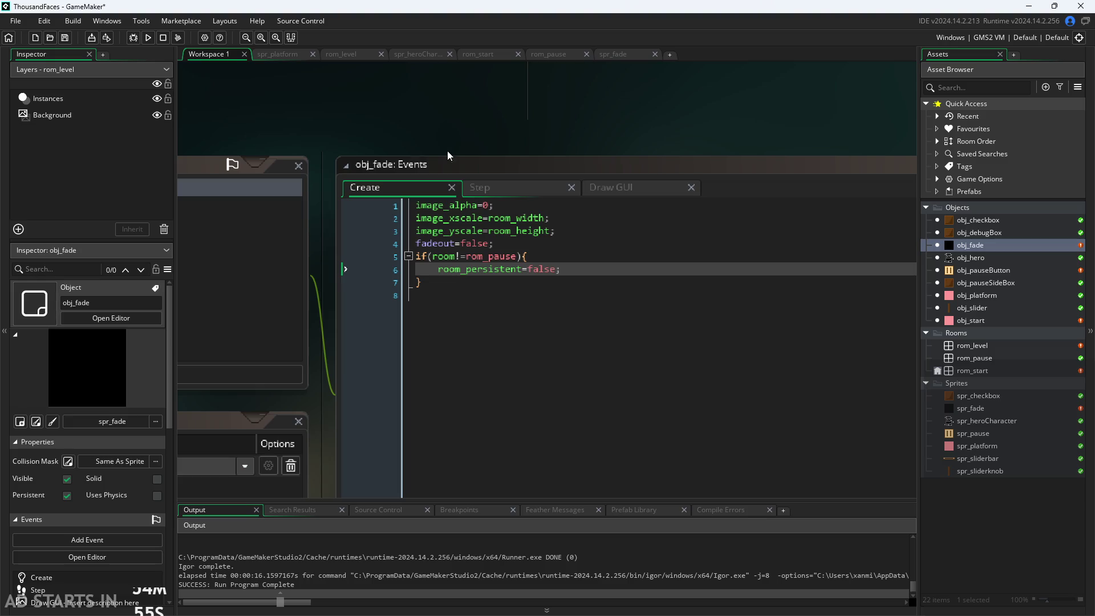
left_click(456, 258)
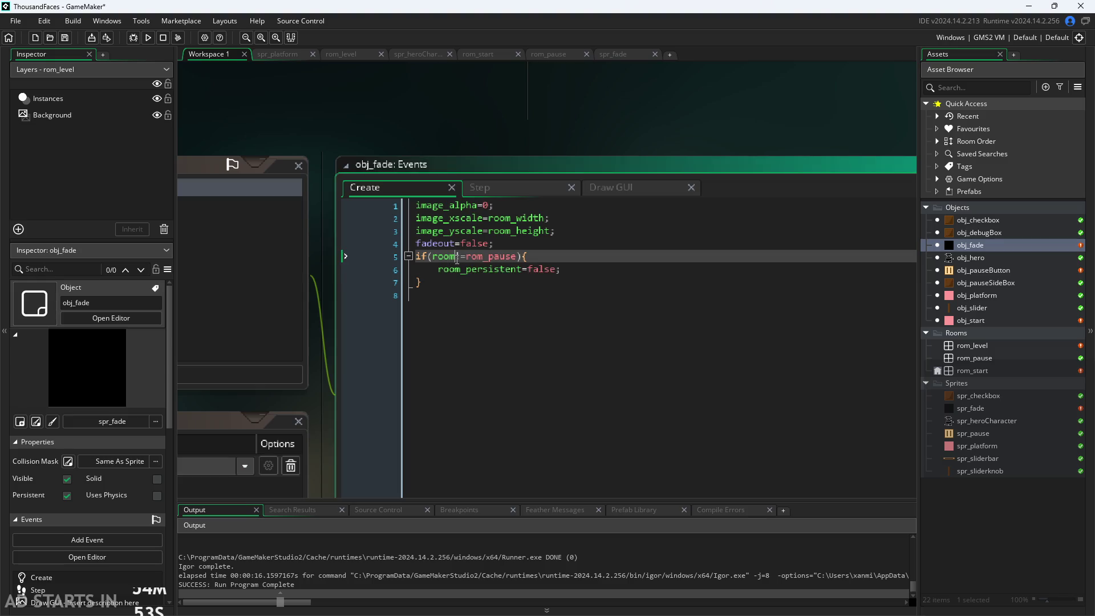
left_click(511, 125)
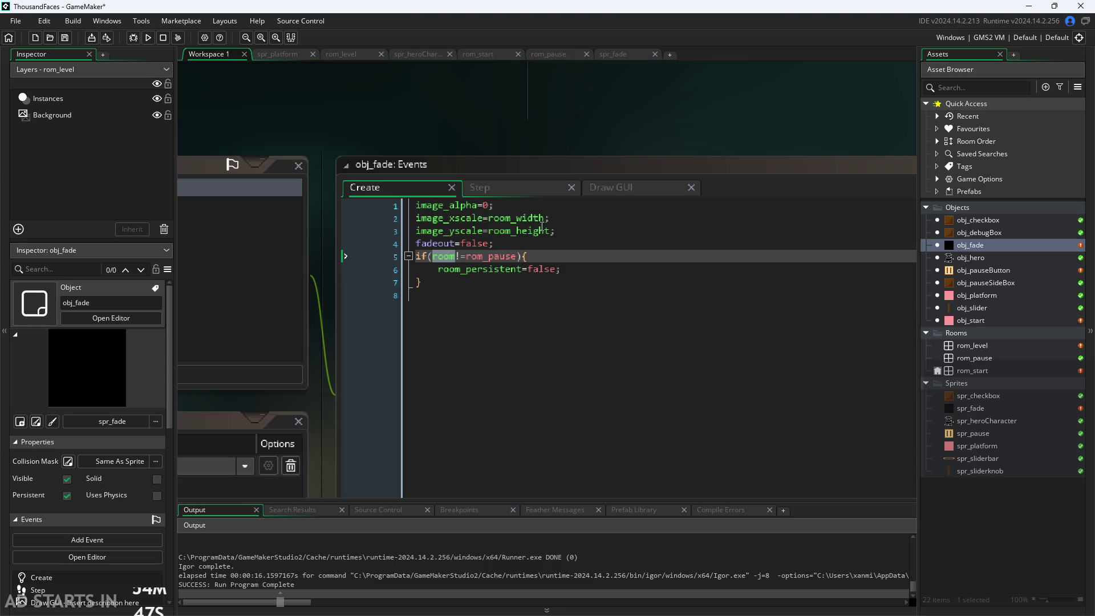
mouse_move(445, 125)
left_mouse_down()
mouse_move(693, 116)
mouse_move(773, 132)
mouse_move(635, 155)
left_mouse_up()
scroll(690, 119, "down", 2)
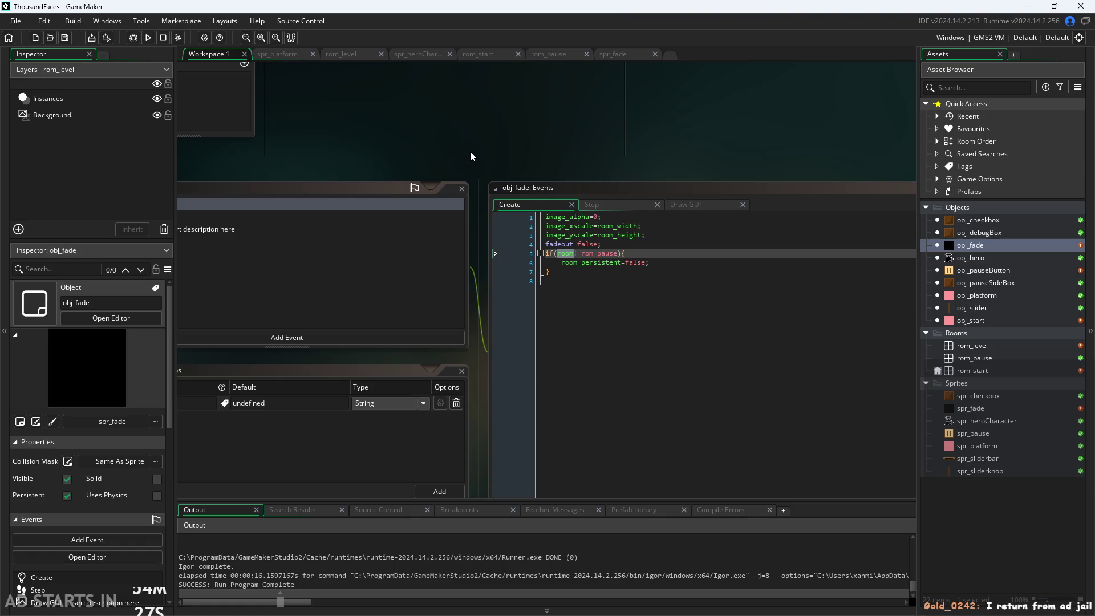
Check lines 6-7 of the room-persistence code, then run the game.
left_click(591, 261)
left_click(575, 274)
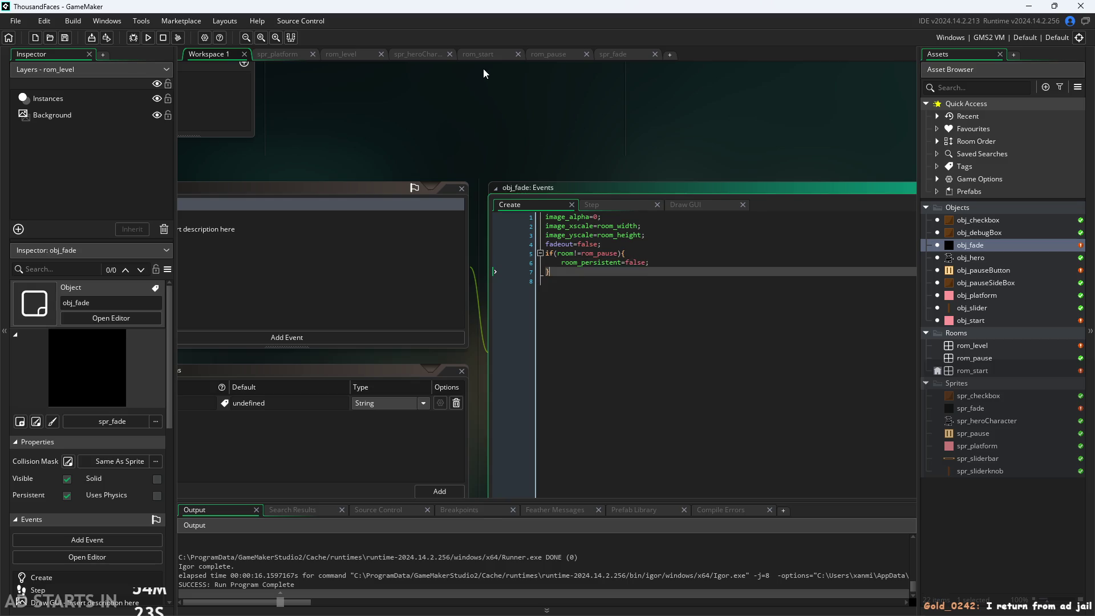
left_click(483, 68)
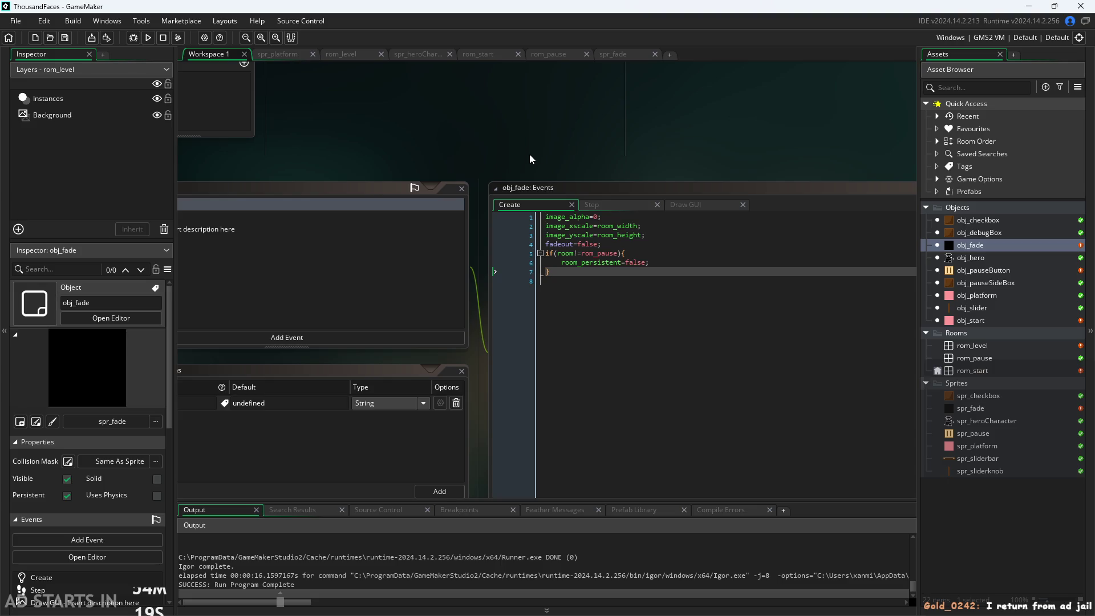
left_click(147, 40)
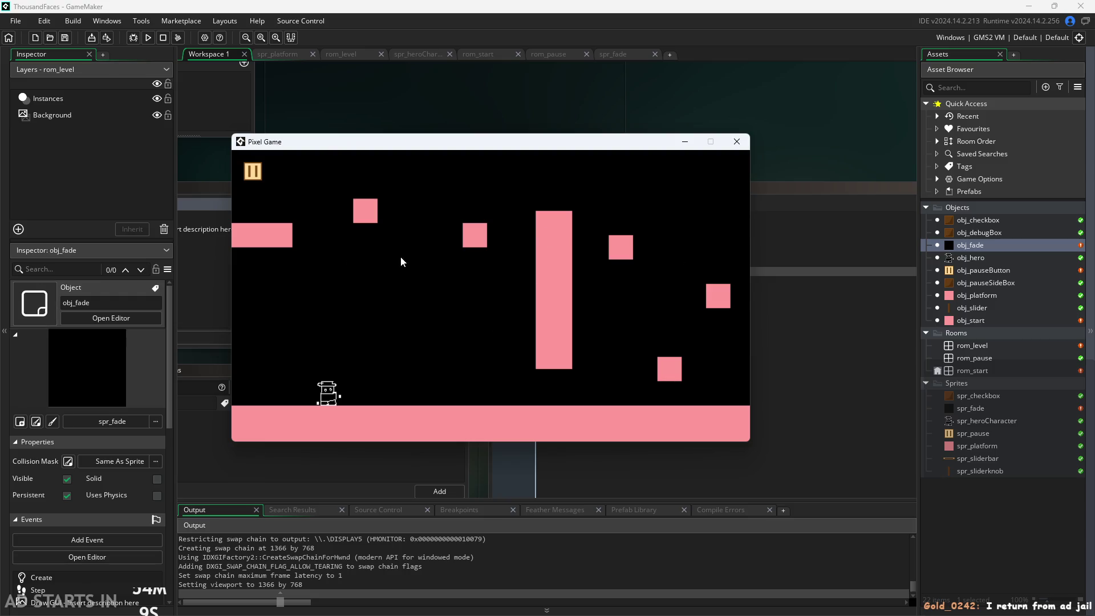
key("Right")
key("Up")
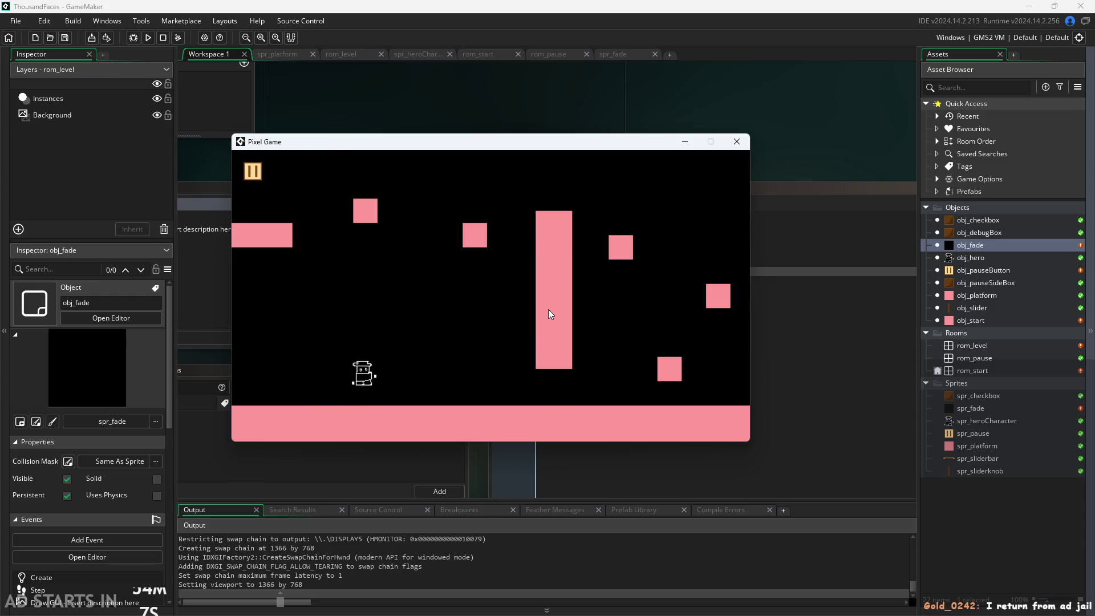
key("Left")
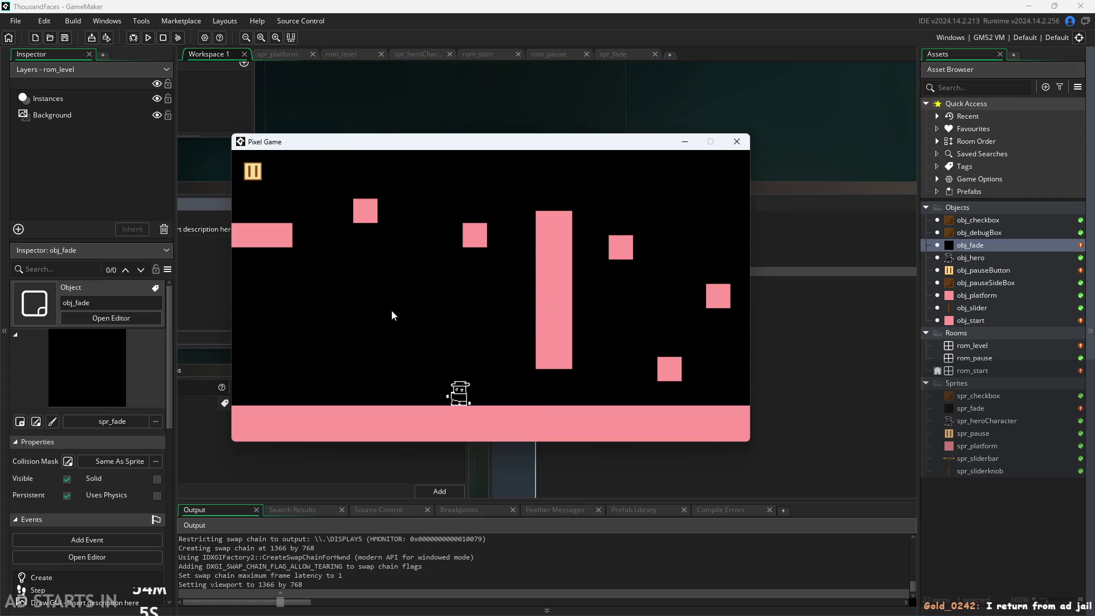
left_click(251, 173)
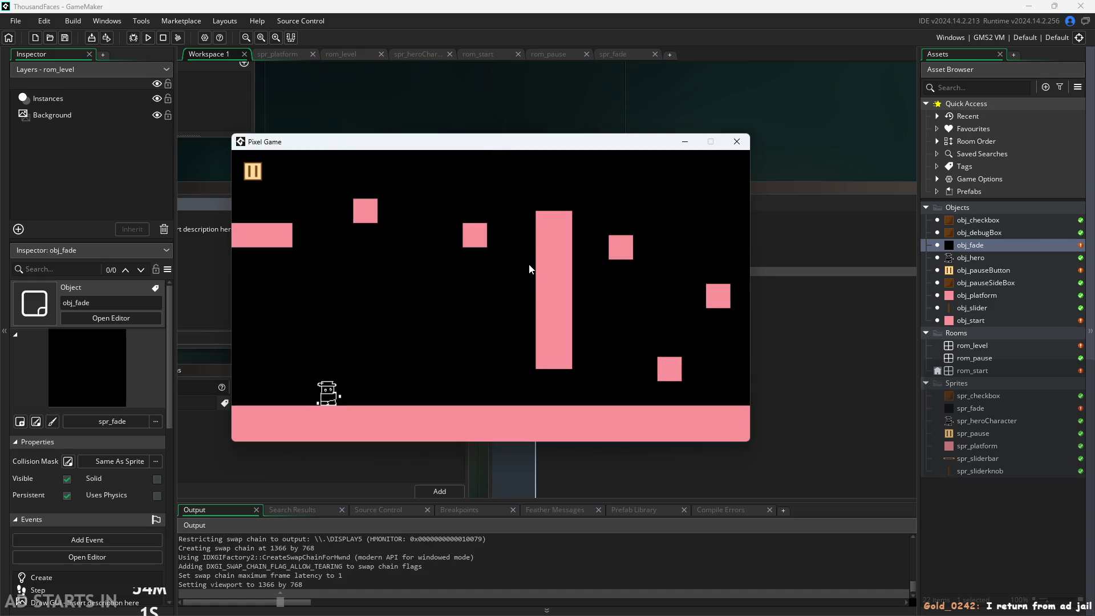
left_click(250, 173)
left_click(253, 172)
key("Right")
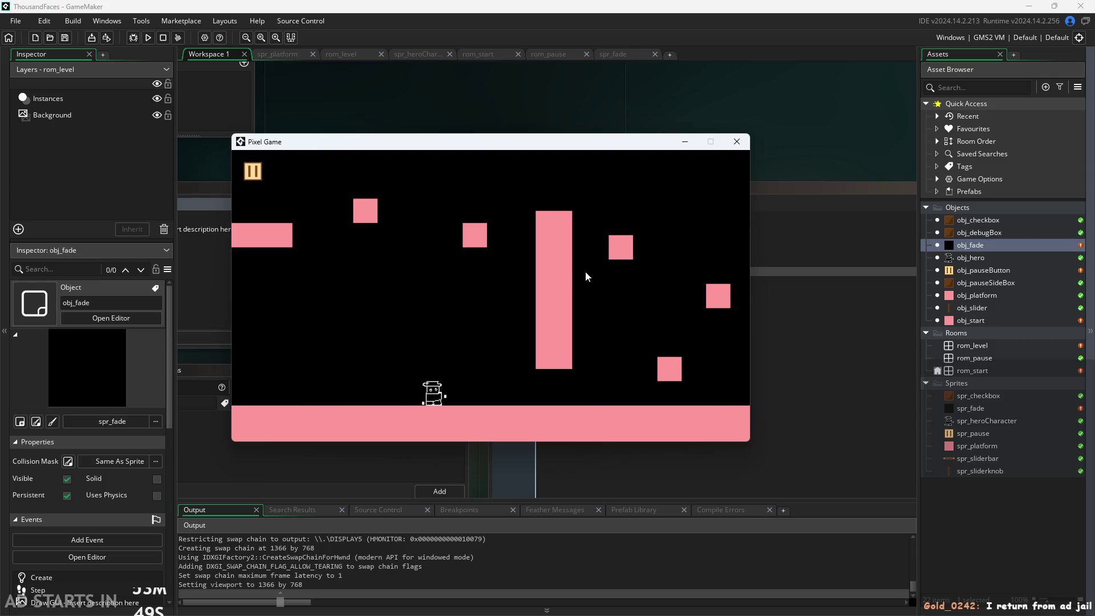
key("Up")
key("Up")
key("Right")
key("Left")
key("Up")
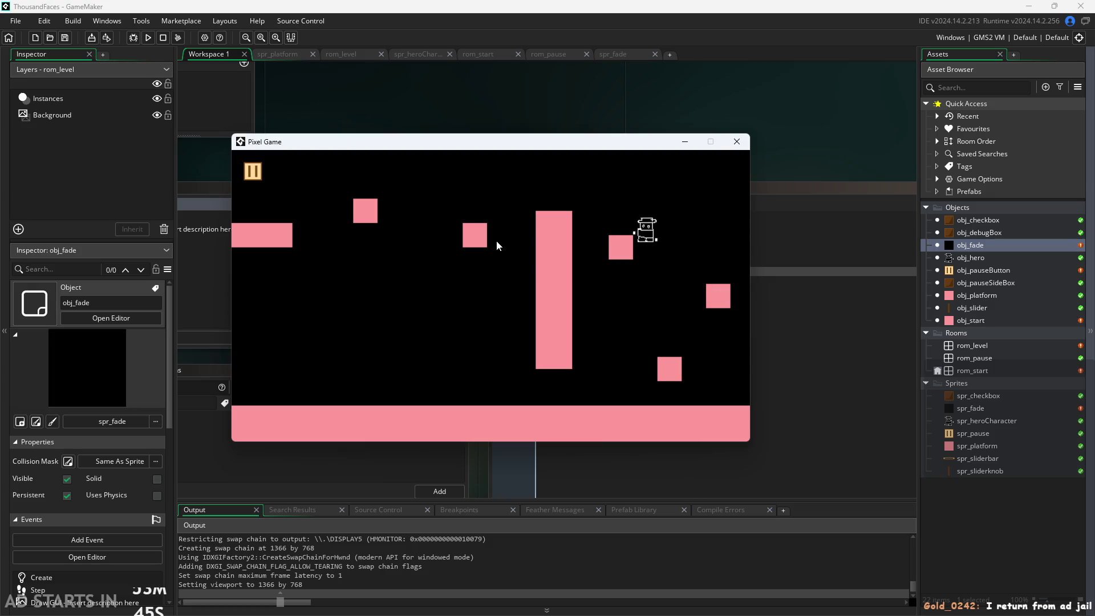
key("Left")
key("Right")
key("Left")
key("Left")
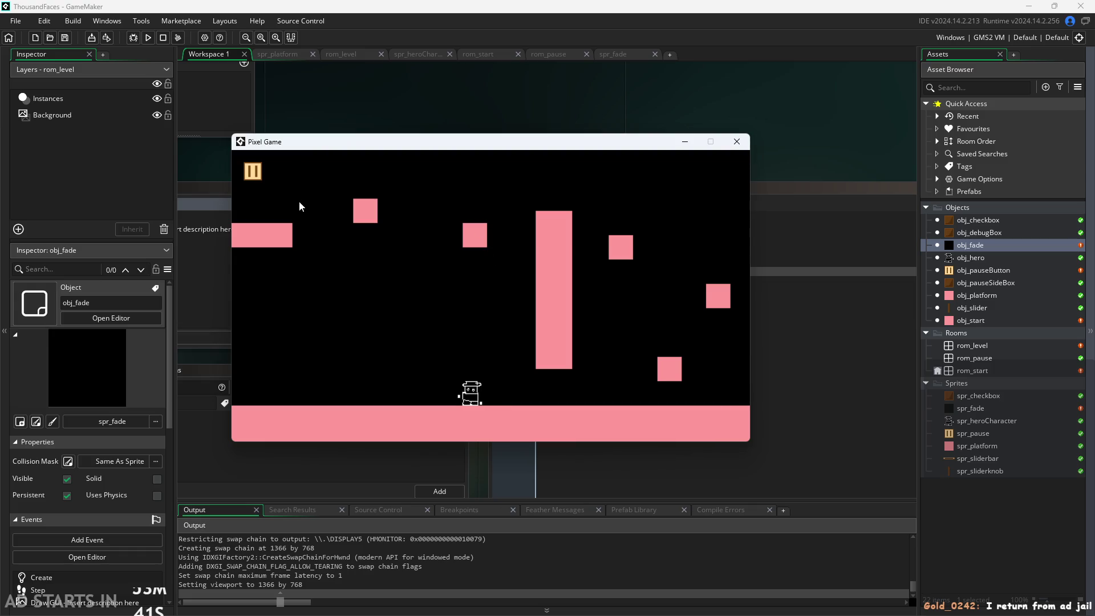
key("Right")
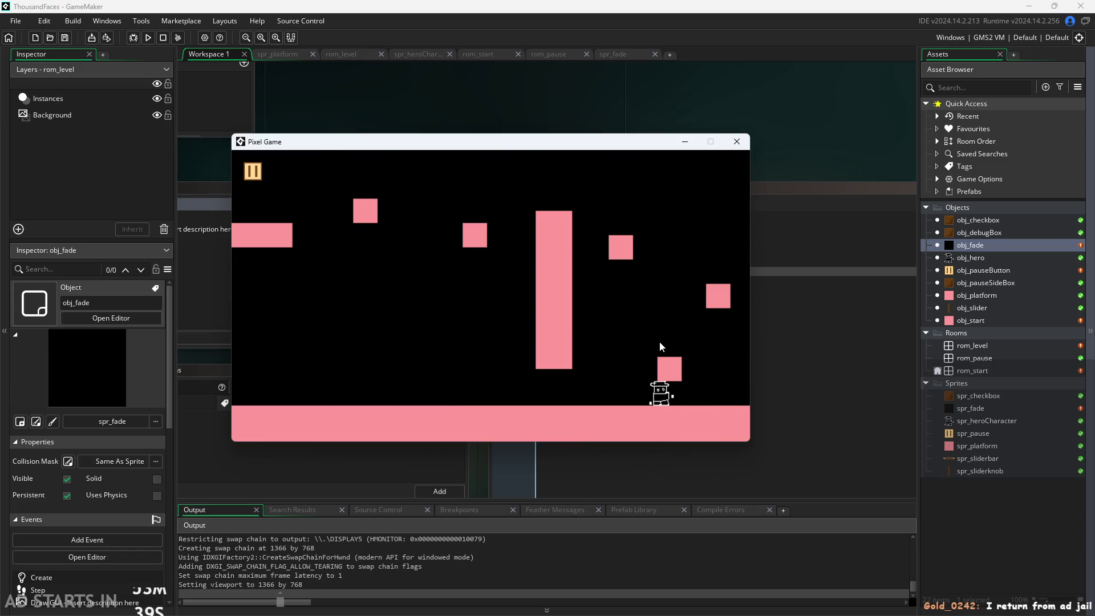
key("Right")
key("Up")
key("Left")
key("Right")
key("Left")
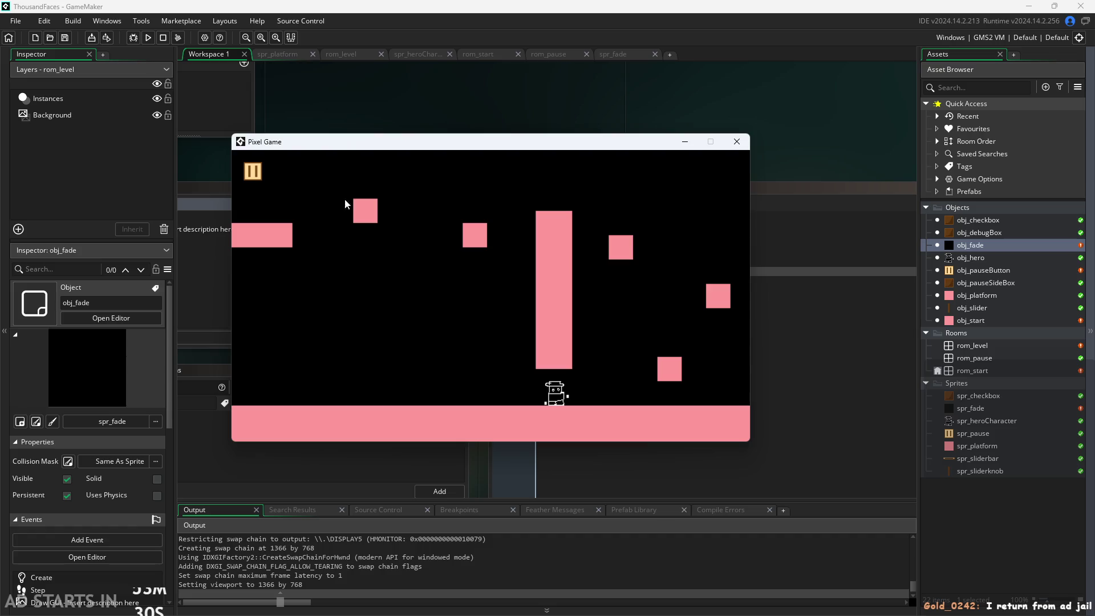
Close the game and replace room with nextRoom in line 5's condition.
left_click(736, 141)
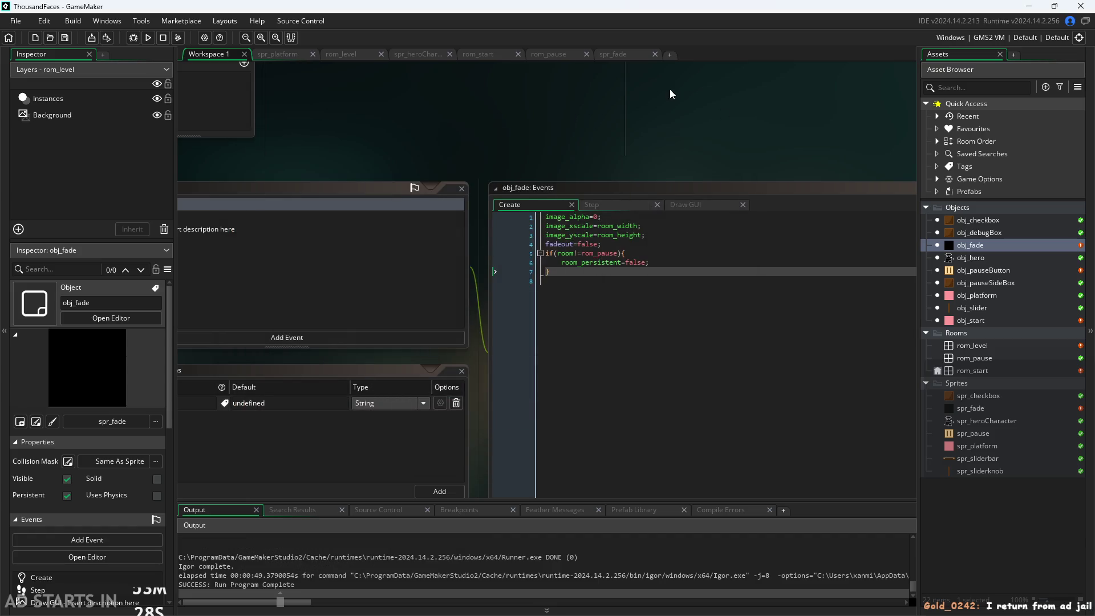
left_click(464, 265)
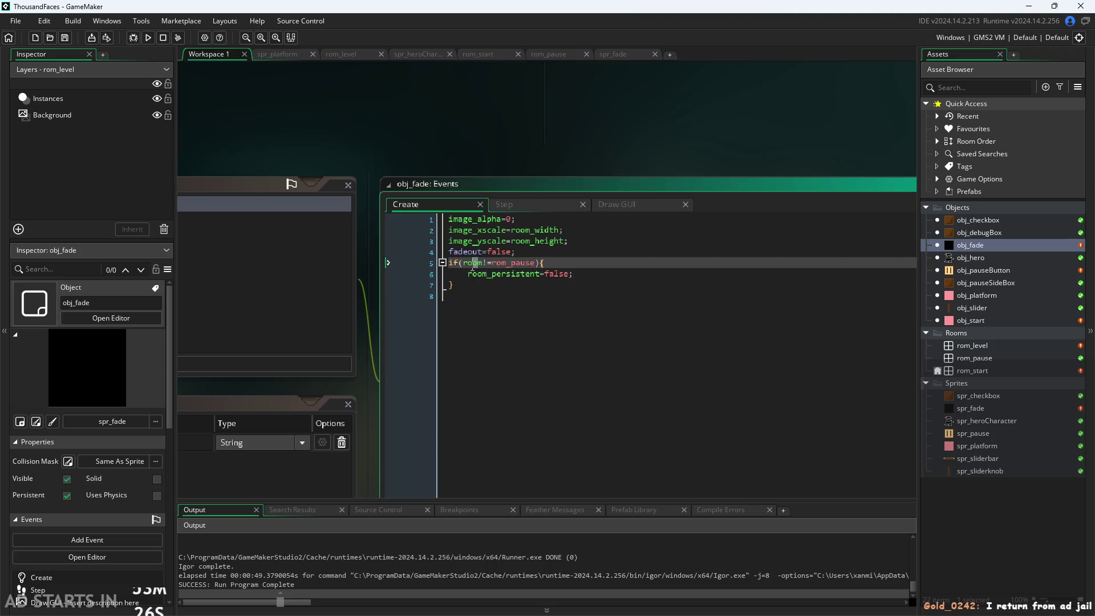
type("nextRom")
key("BackSpace")
type("om")
Wrap the nextRoom check in brackets and append ||room==rom_pause.
left_click(581, 275)
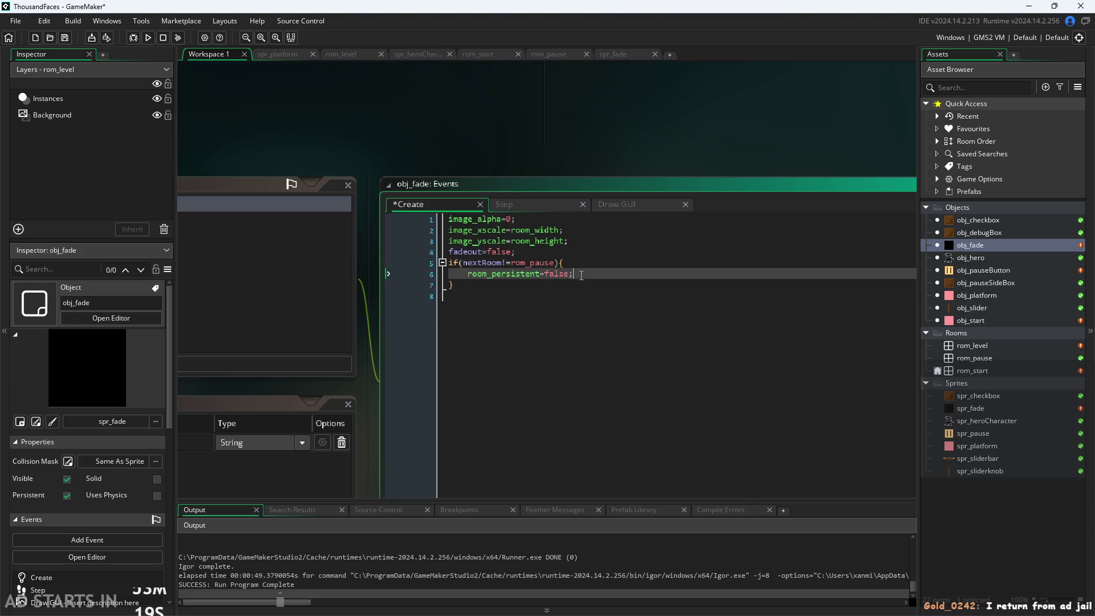
left_click(553, 260)
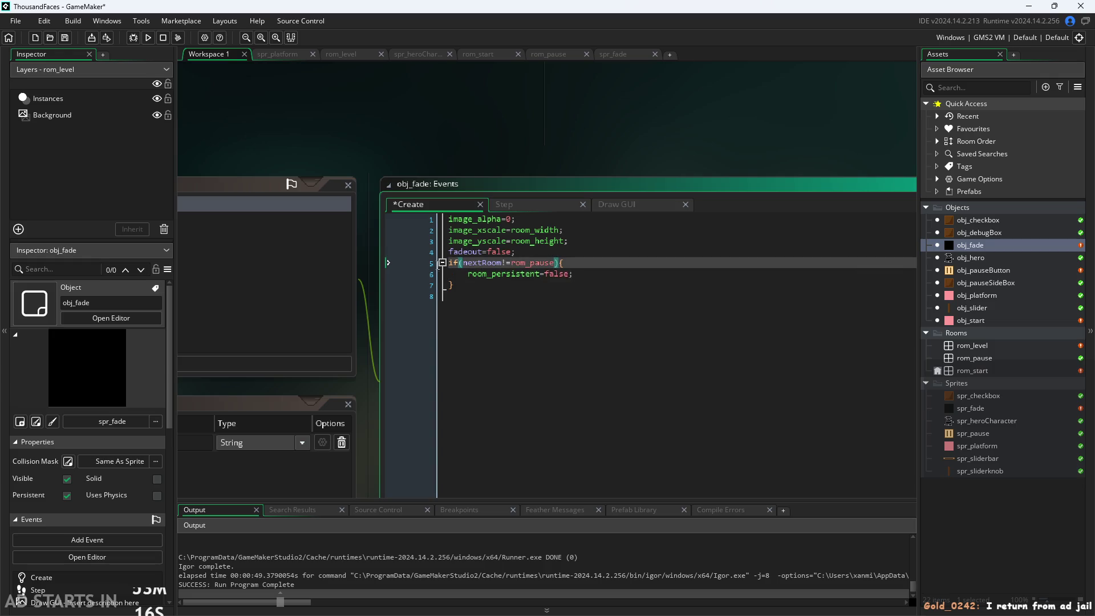
left_click(463, 262)
type("(")
left_click(559, 263)
type(")()")
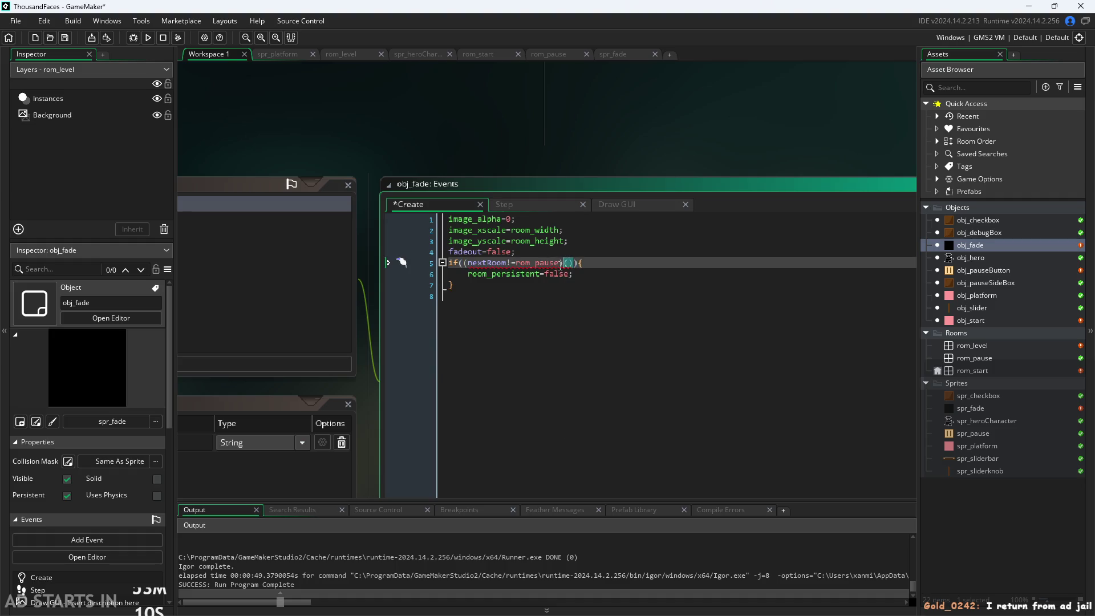
type("||")
type("room=")
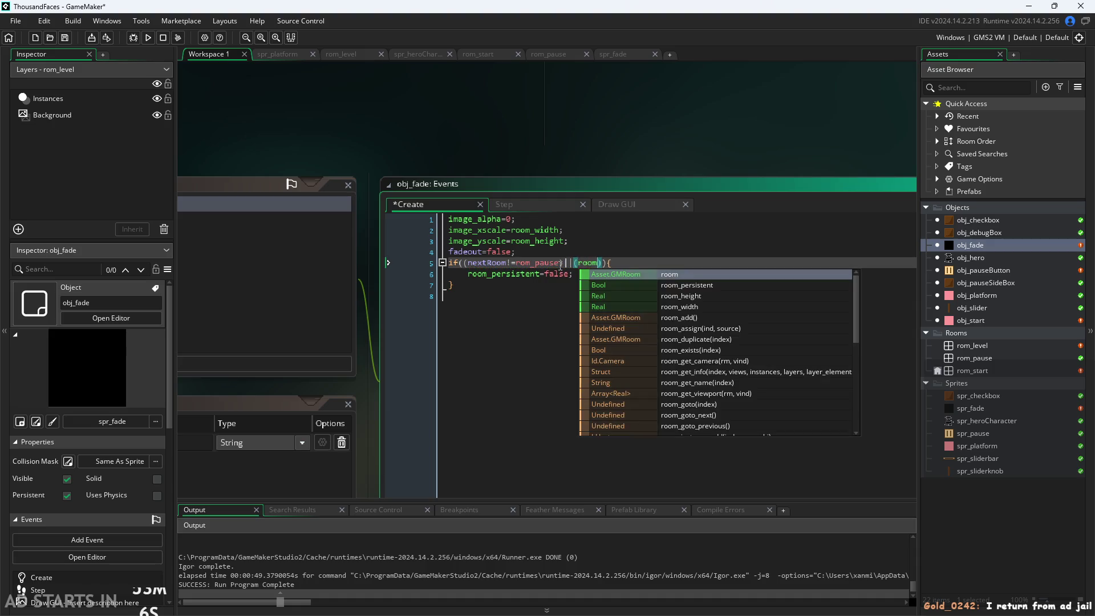
type("=")
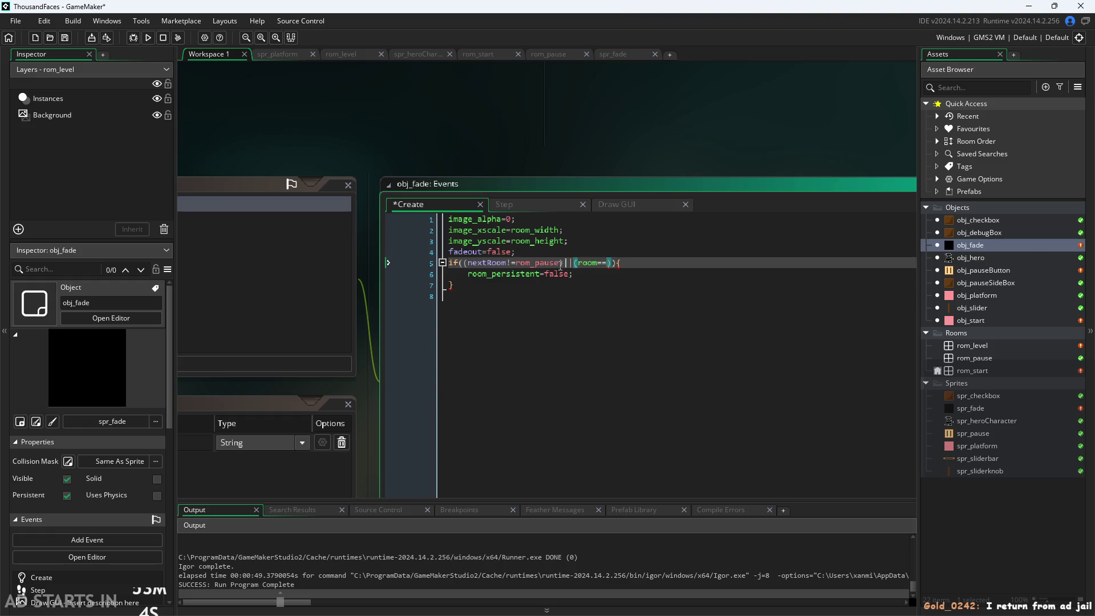
type("ro")
type("m_p")
type("aus")
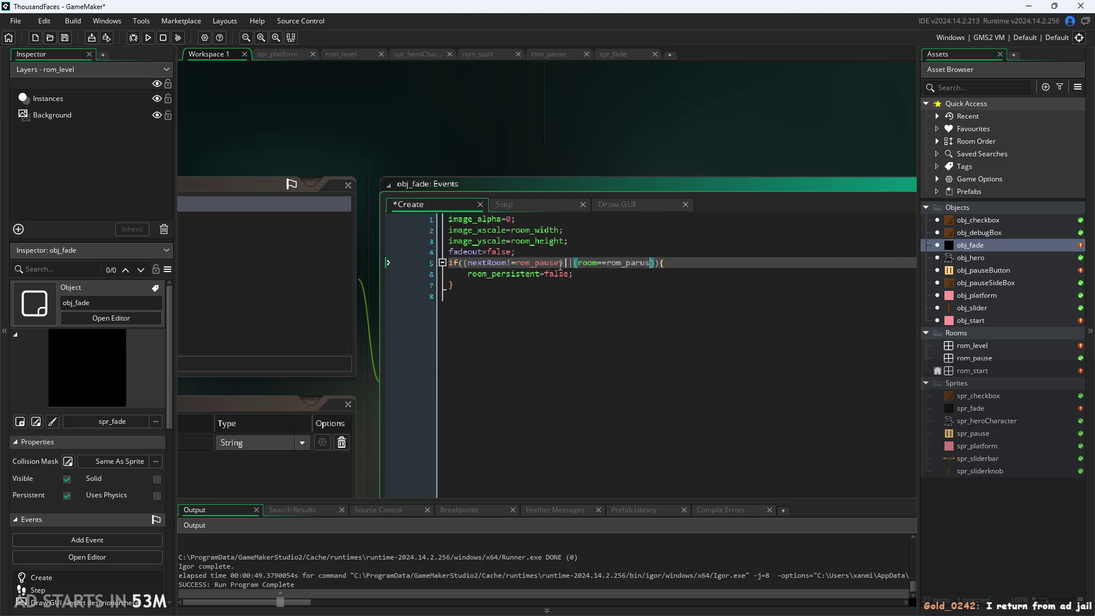
type("e")
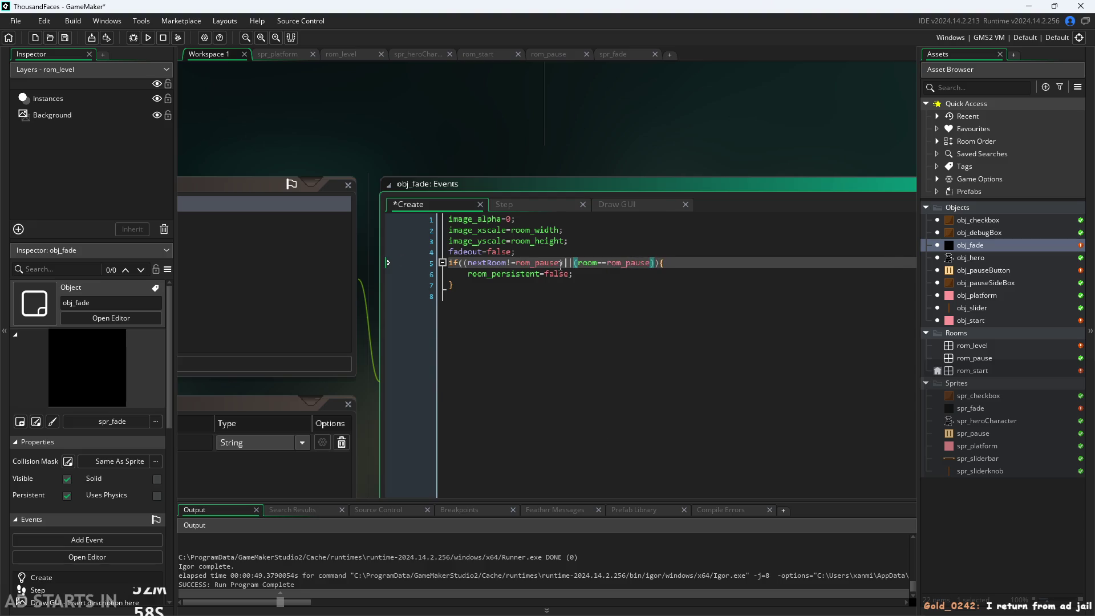
left_click(678, 158)
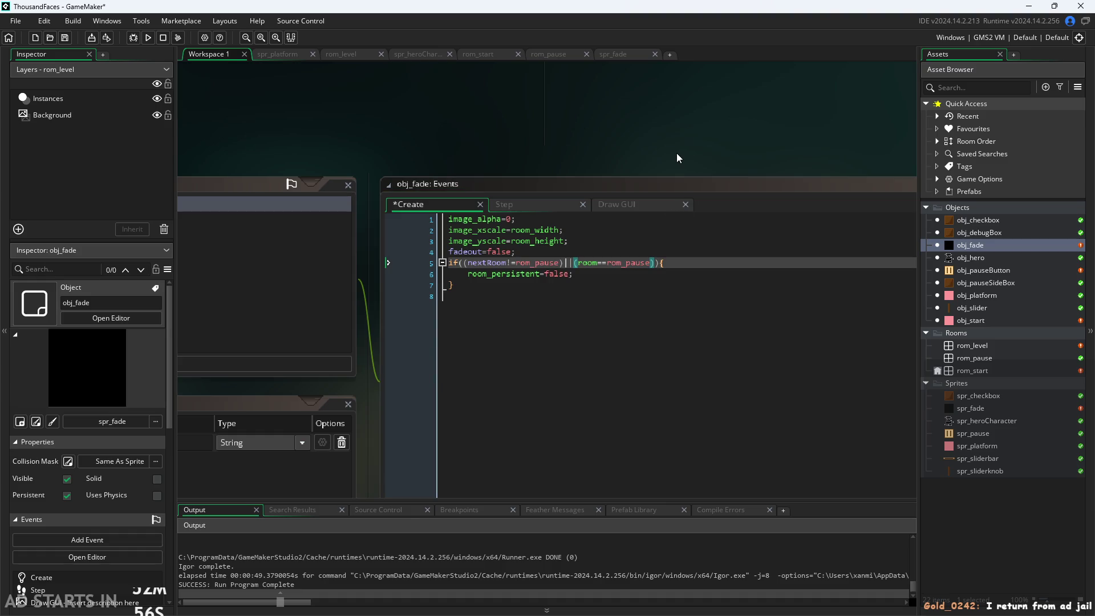
Negate the room==rom_pause check, delete the ||, and select that check for removal.
left_click(627, 274)
left_click(648, 263)
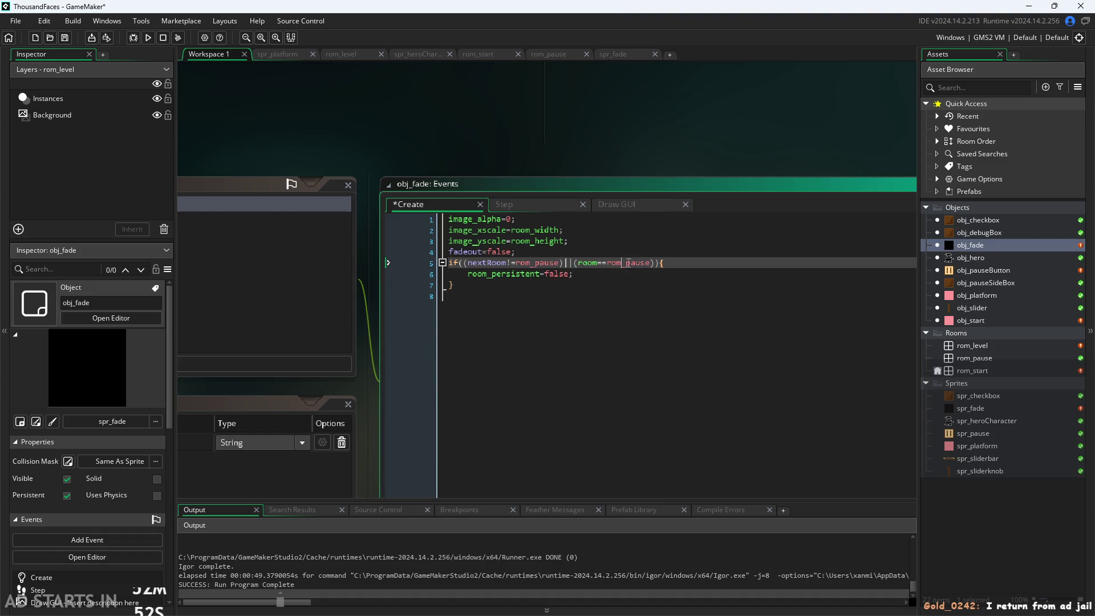
left_click(576, 263)
type("!")
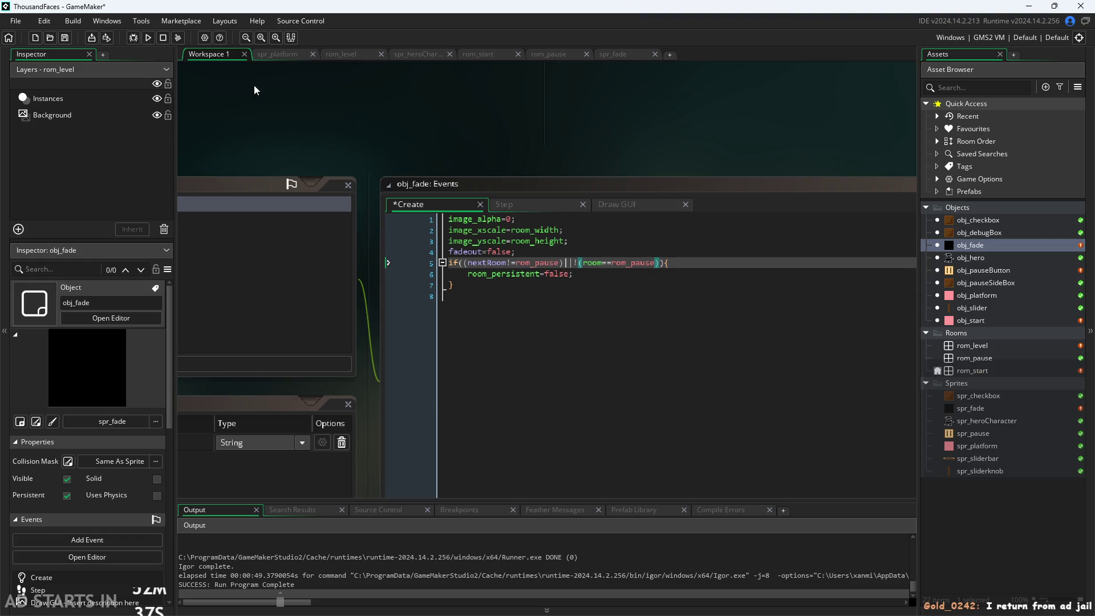
left_click(668, 263)
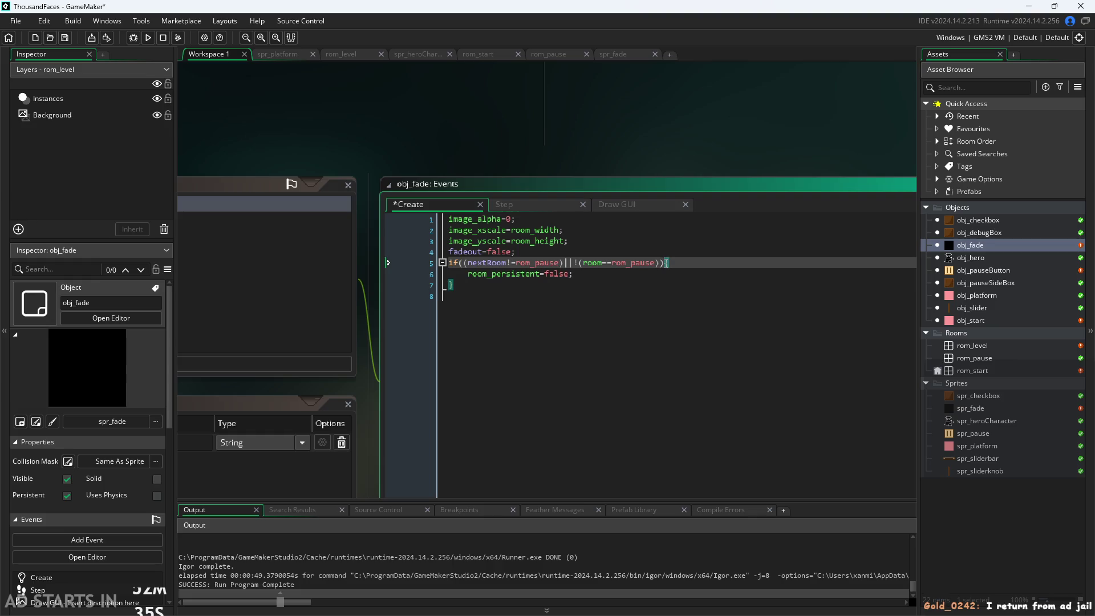
left_click(582, 264)
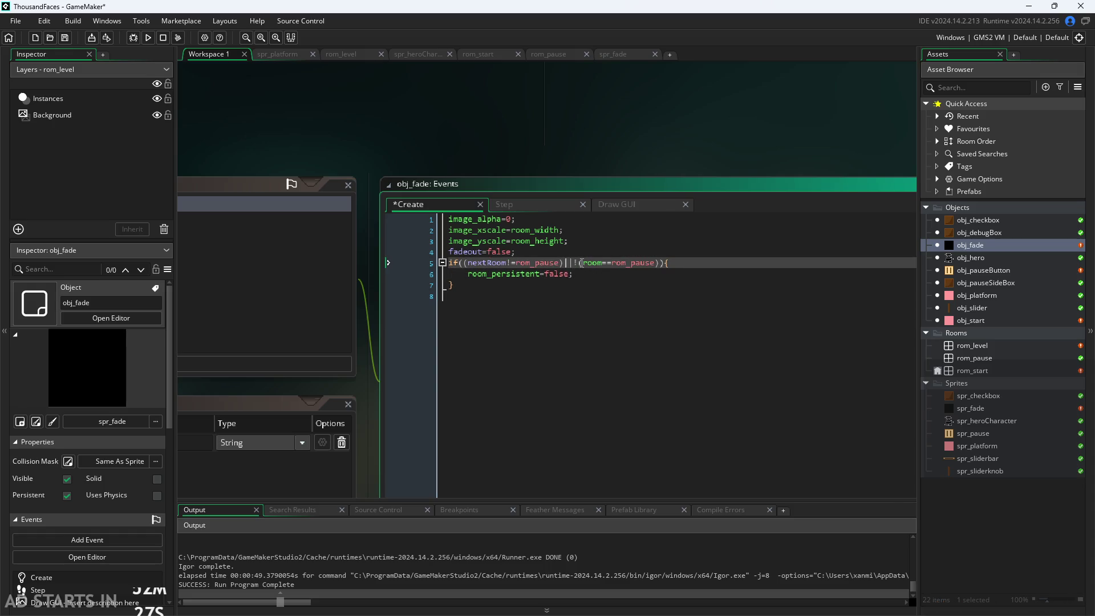
left_click(640, 267)
key("BackSpace")
key("BackSpace")
left_click_drag(564, 263, 655, 263)
Remove the leftover || and the extra opening bracket from line 5.
type("|")
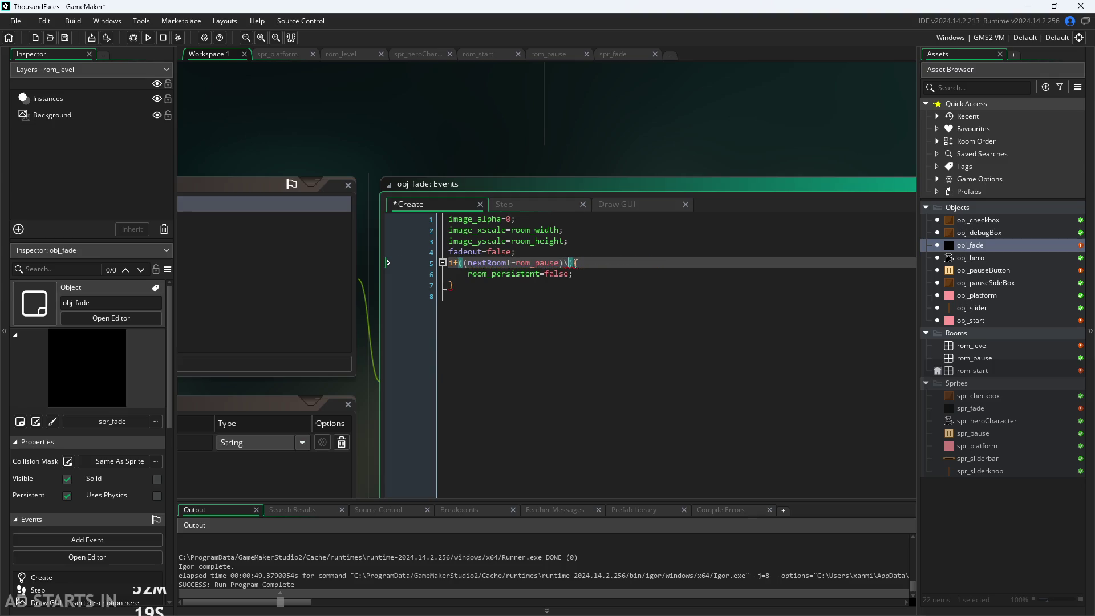
type("|")
key("BackSpace")
key("BackSpace")
left_click(589, 150)
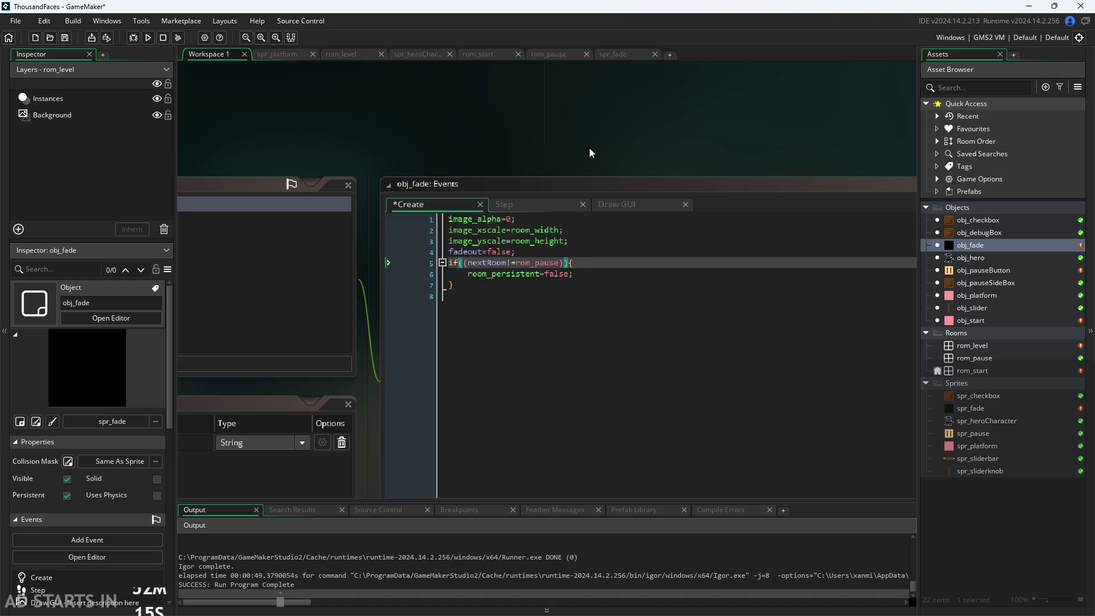
left_click(605, 268)
key("Down")
key("Down")
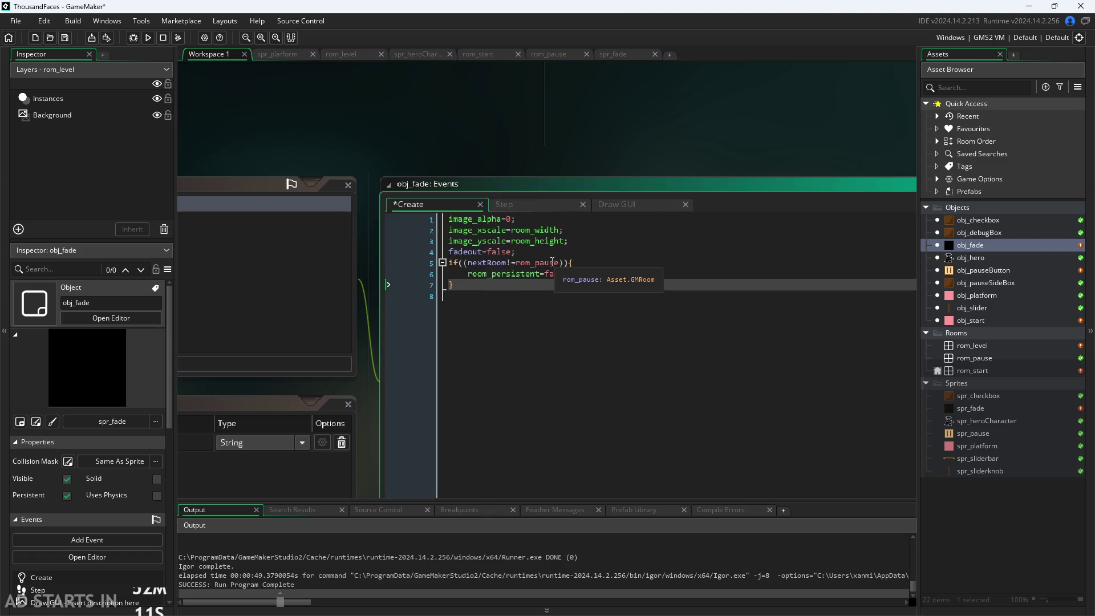
left_click(482, 261)
key("Down")
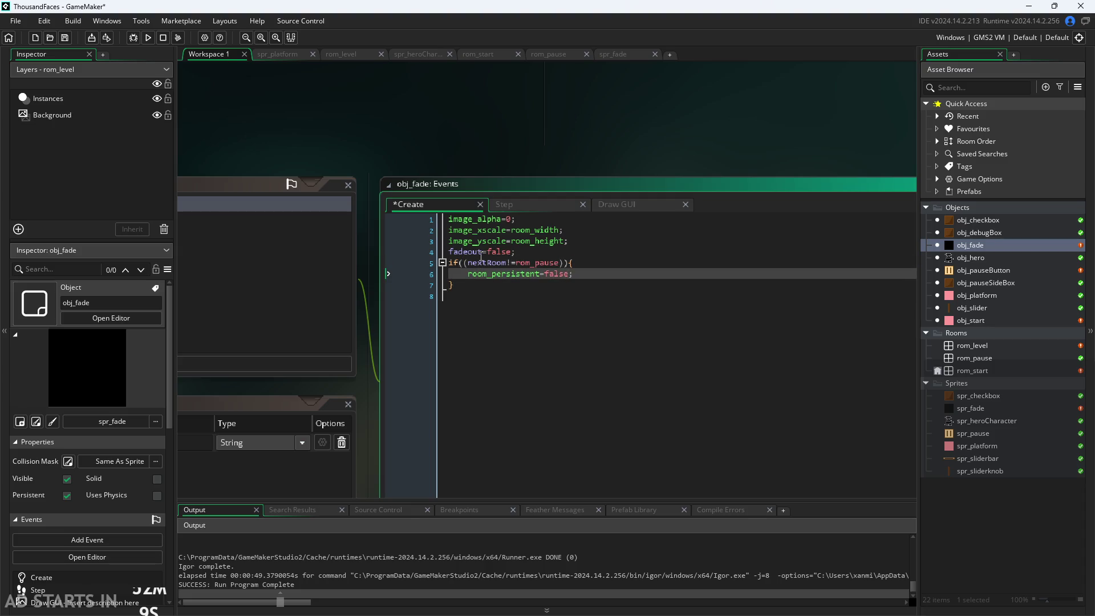
left_click(468, 266)
key("BackSpace")
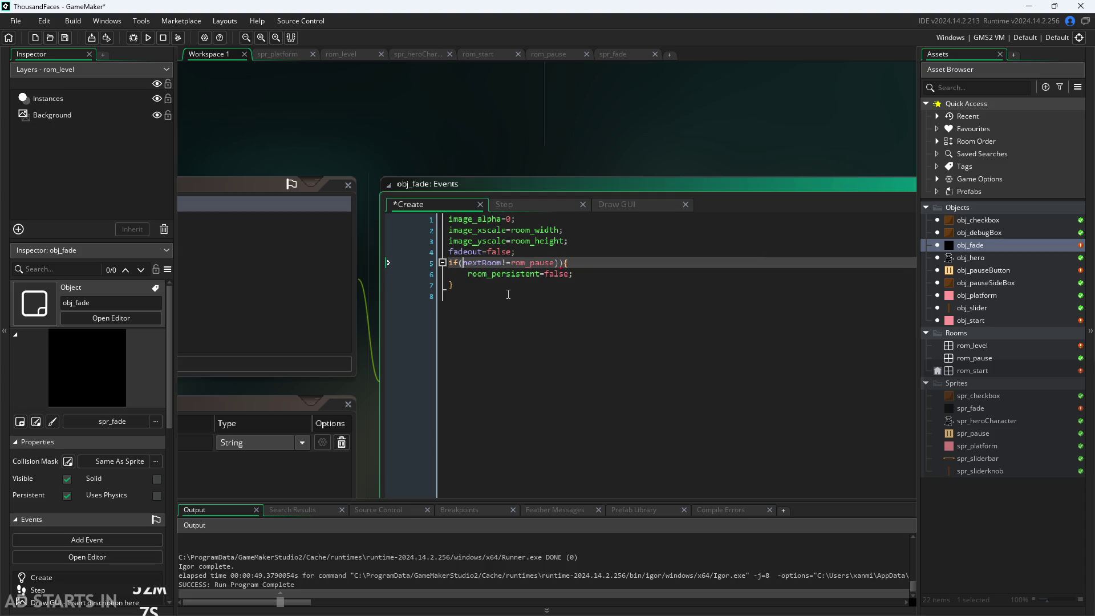
Complete rom_pause, add &&room!=rom_pause inside the bracket, and save.
left_click(552, 262)
key("BackSpace")
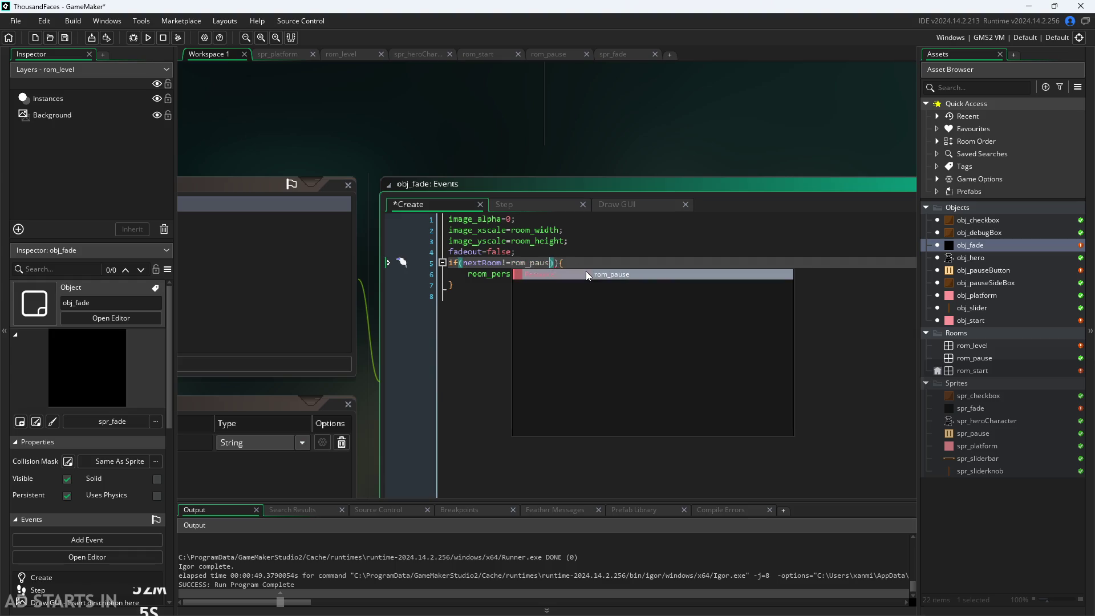
left_click(586, 273)
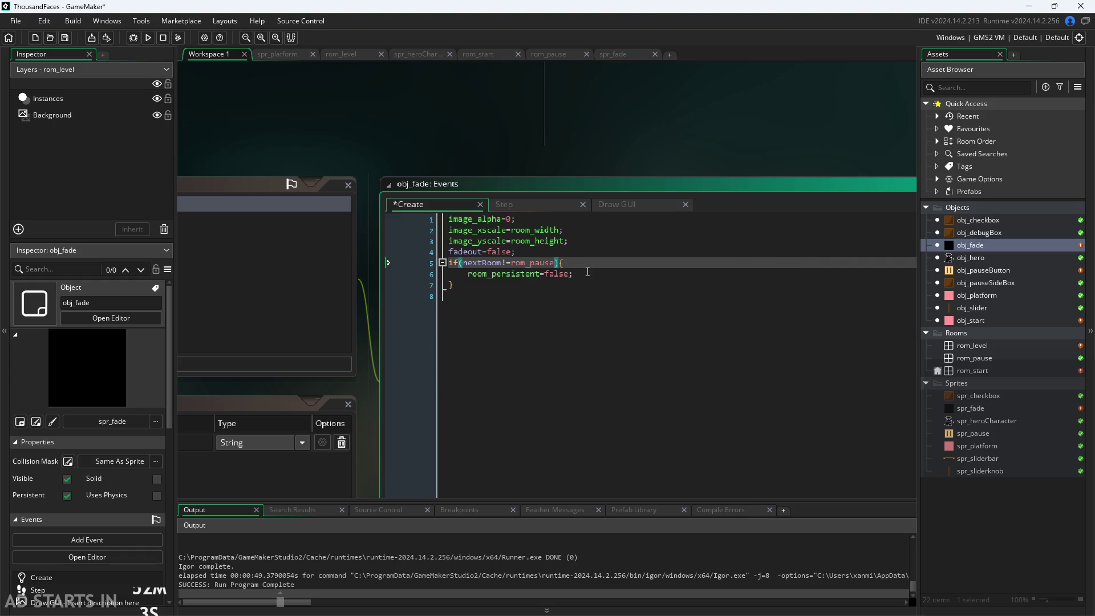
left_click(580, 261)
key("Left")
type("&&")
type("room")
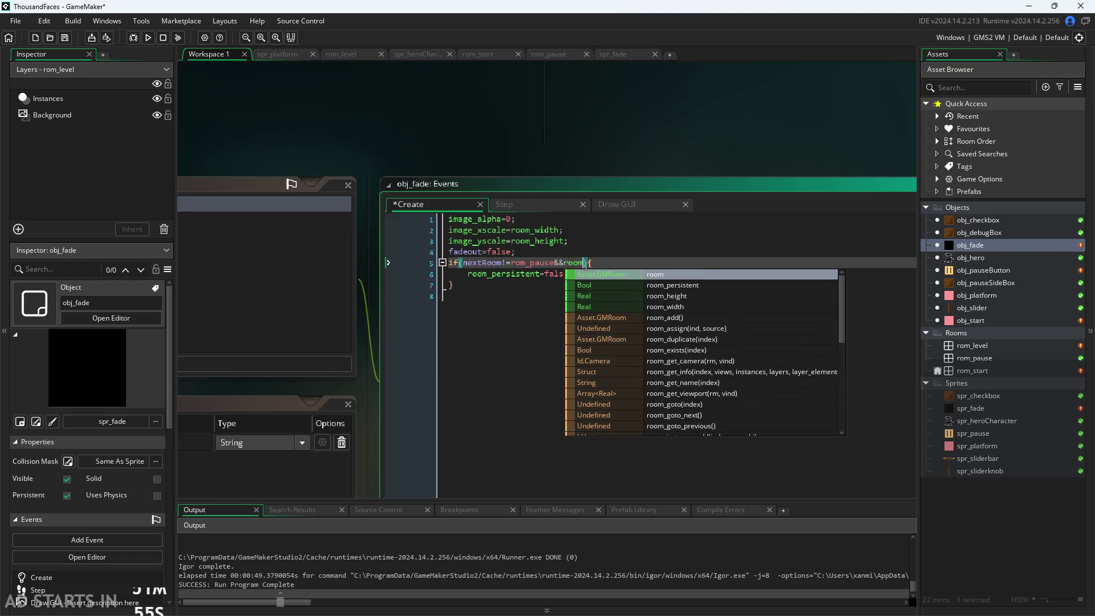
type("!=")
key("BackSpace")
key("BackSpace")
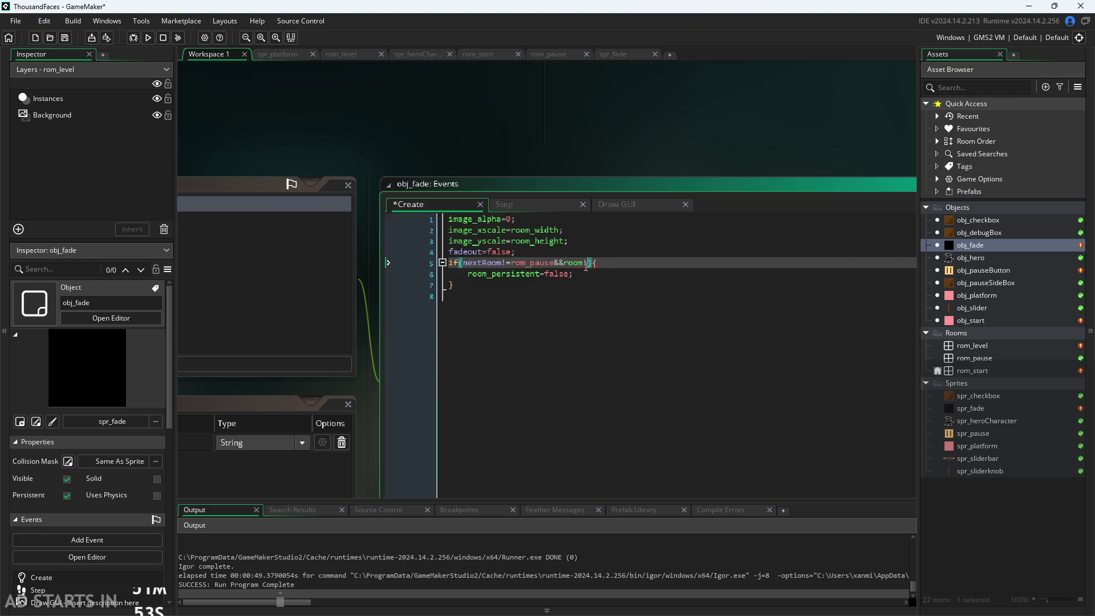
type("!=rom_pause")
left_click(641, 116)
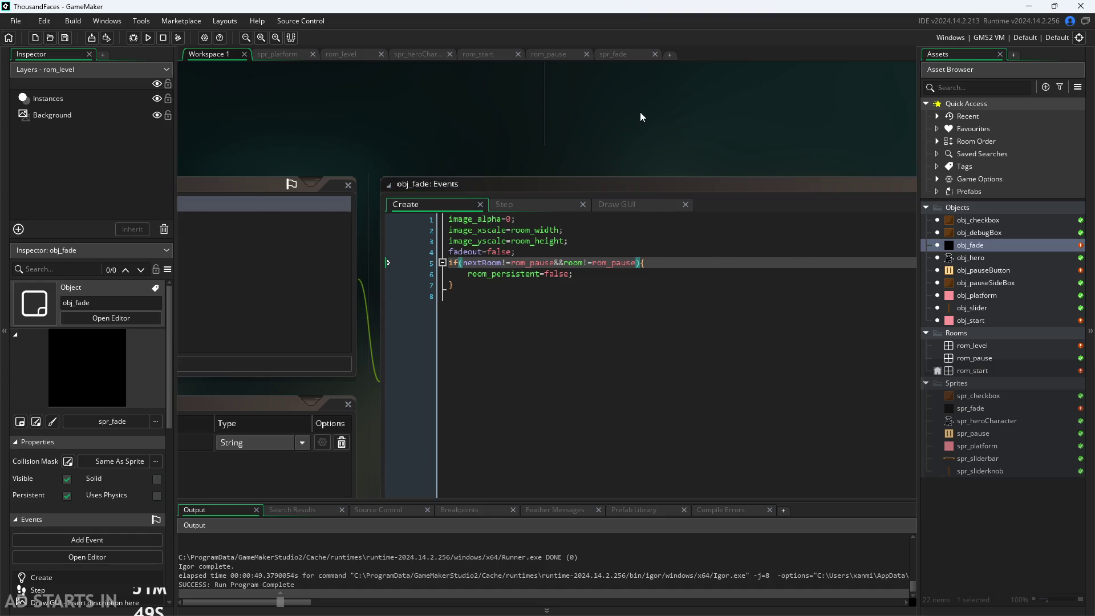
Run the game, start the level, and jump the hero onto the tall pillar.
left_click(149, 35)
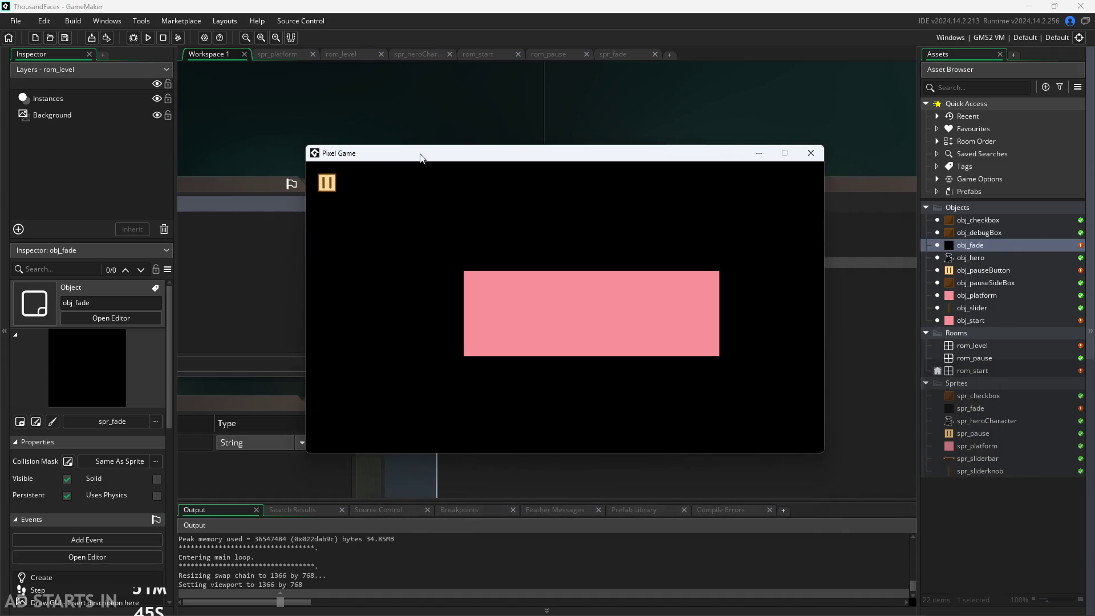
left_click(466, 298)
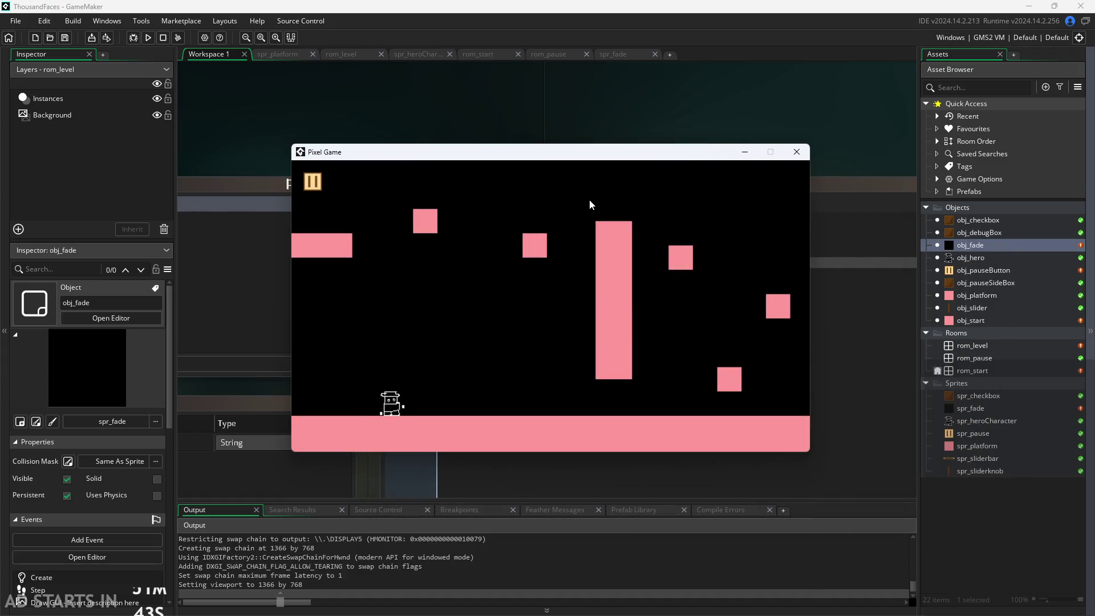
left_click(313, 182)
left_click(319, 183)
key("Right")
key("Up")
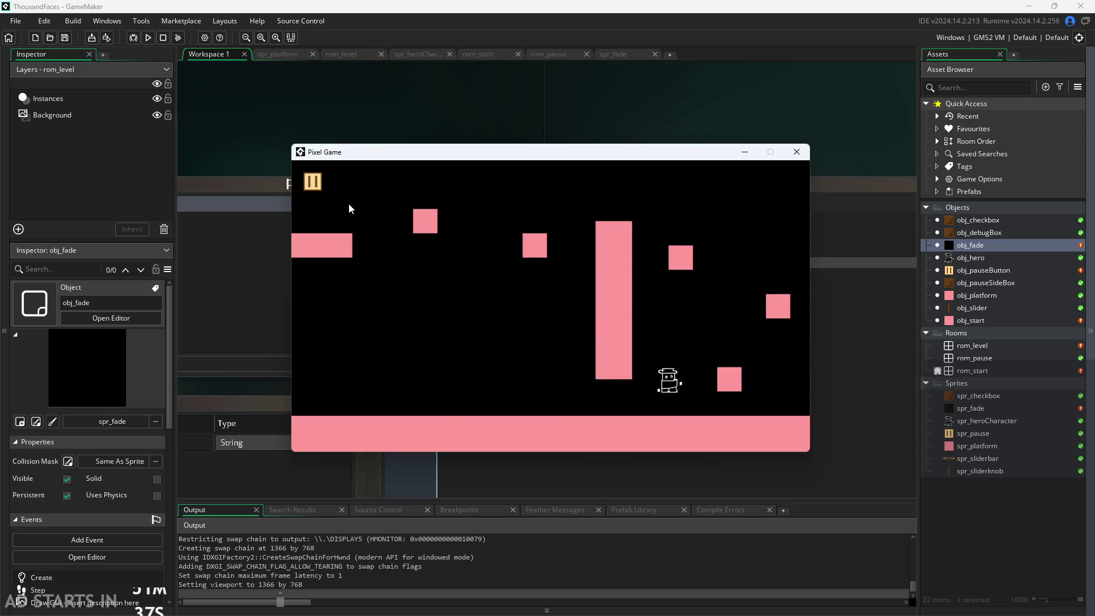
key("Up")
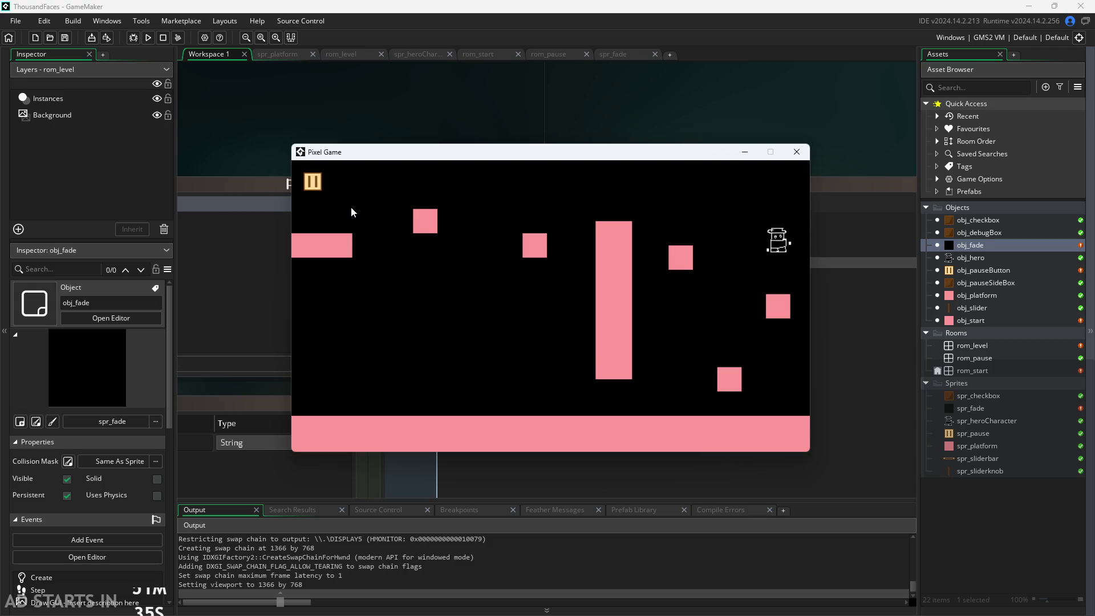
key("Left")
key("Up")
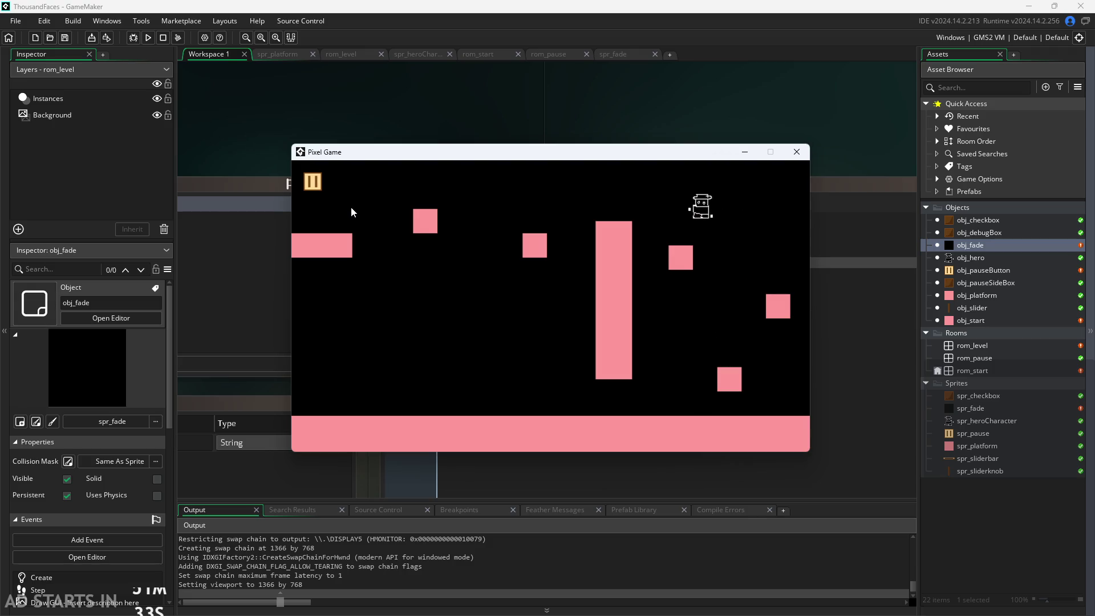
key("Up")
key("Up")
Pause and enable Debug Stats and Pause Button on Right Side, then resume.
left_click(314, 188)
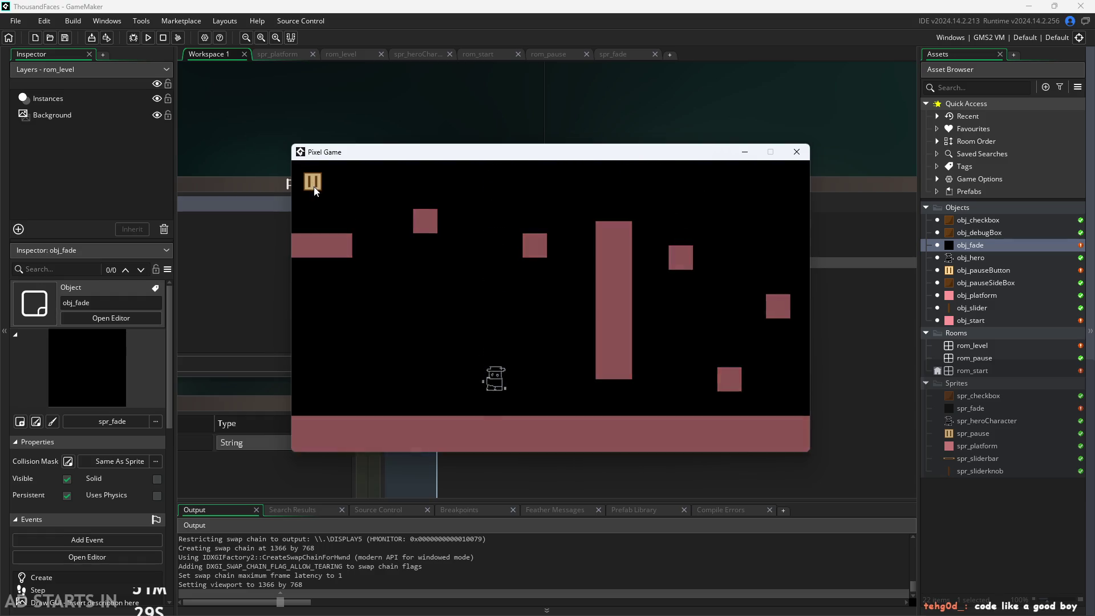
left_click(470, 267)
left_click(468, 300)
left_click(792, 183)
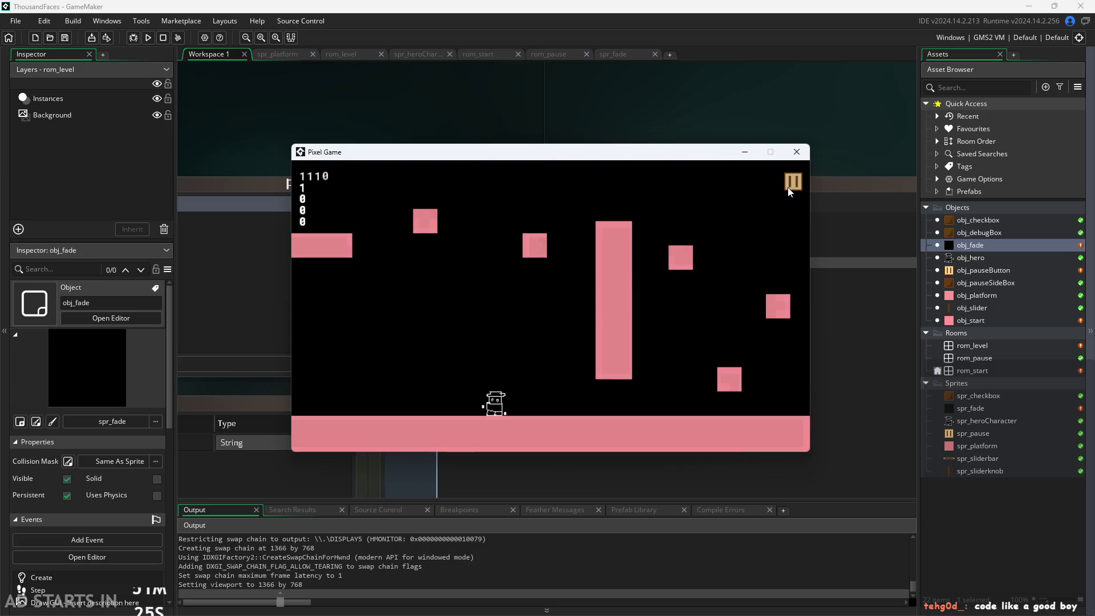
left_click(793, 188)
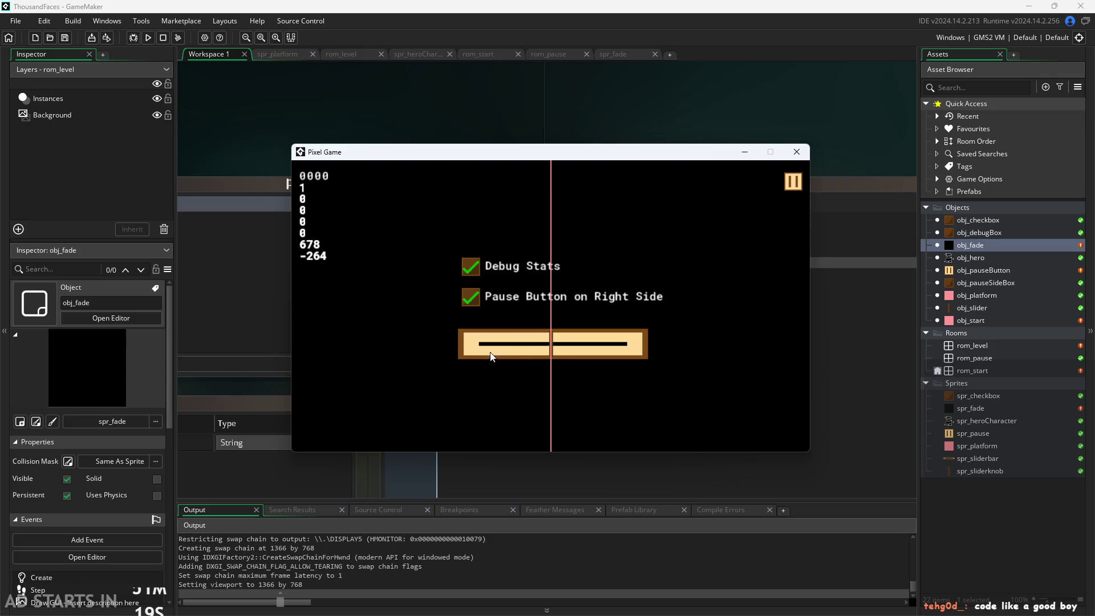
left_click(790, 181)
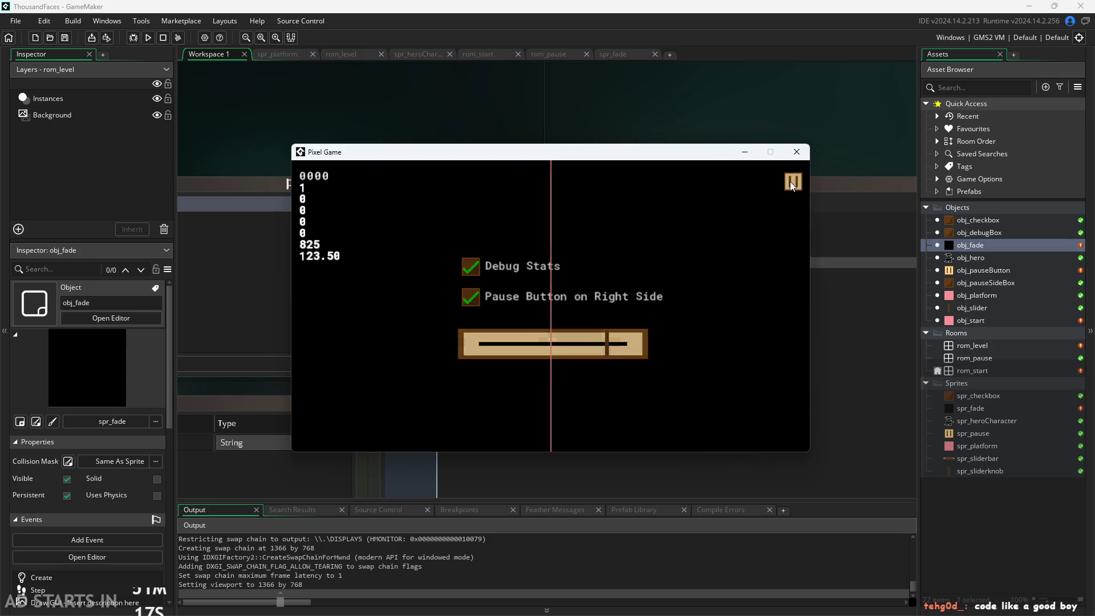
Jump the hero by the tall block, then pause and resume via the right-side button.
key("Right")
key("space")
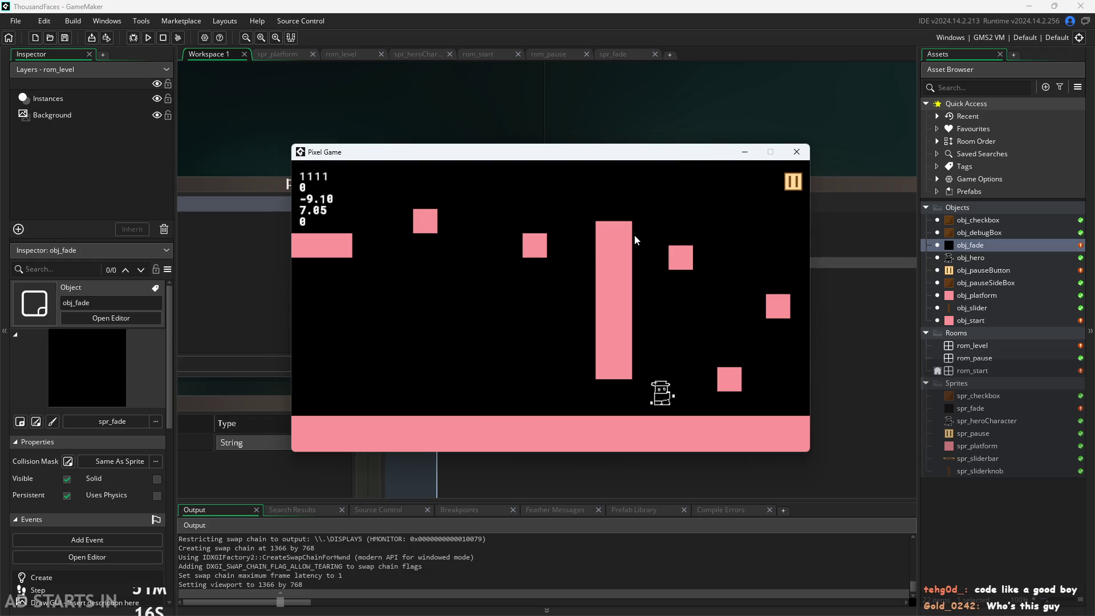
key("space")
key("Left")
left_click(790, 180)
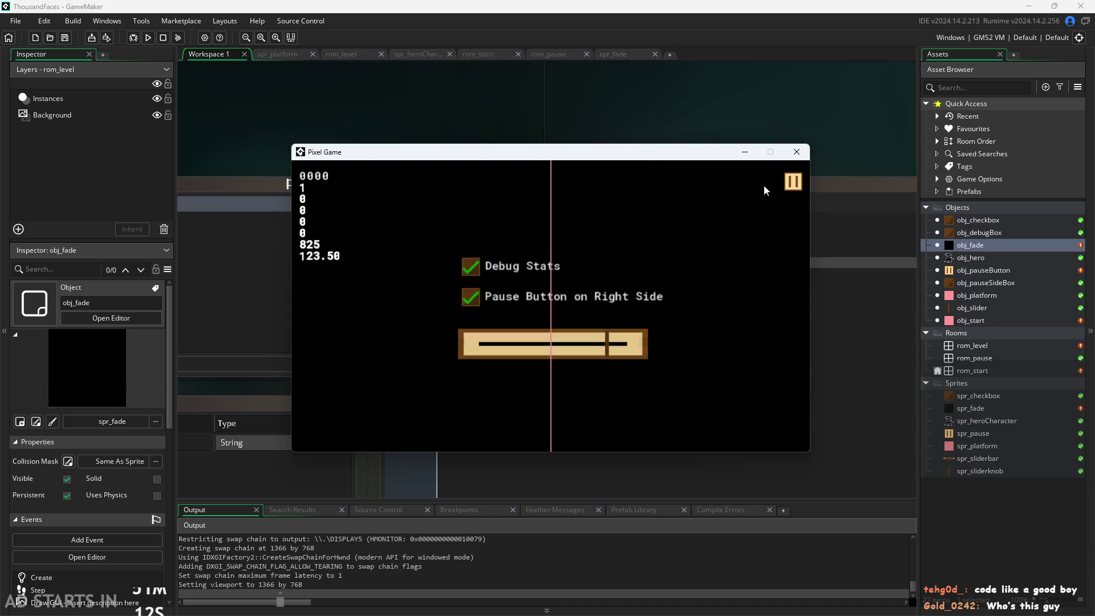
left_click(792, 183)
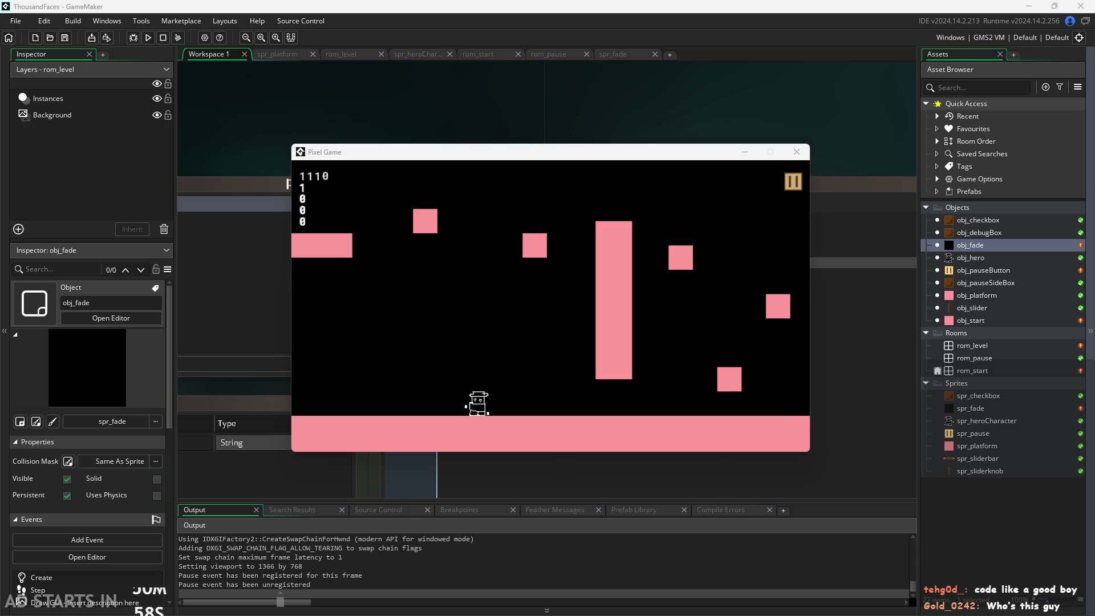
Keep playing, running and jumping the hero up and across the level's blocks.
left_click(616, 292)
key("space")
key("Right")
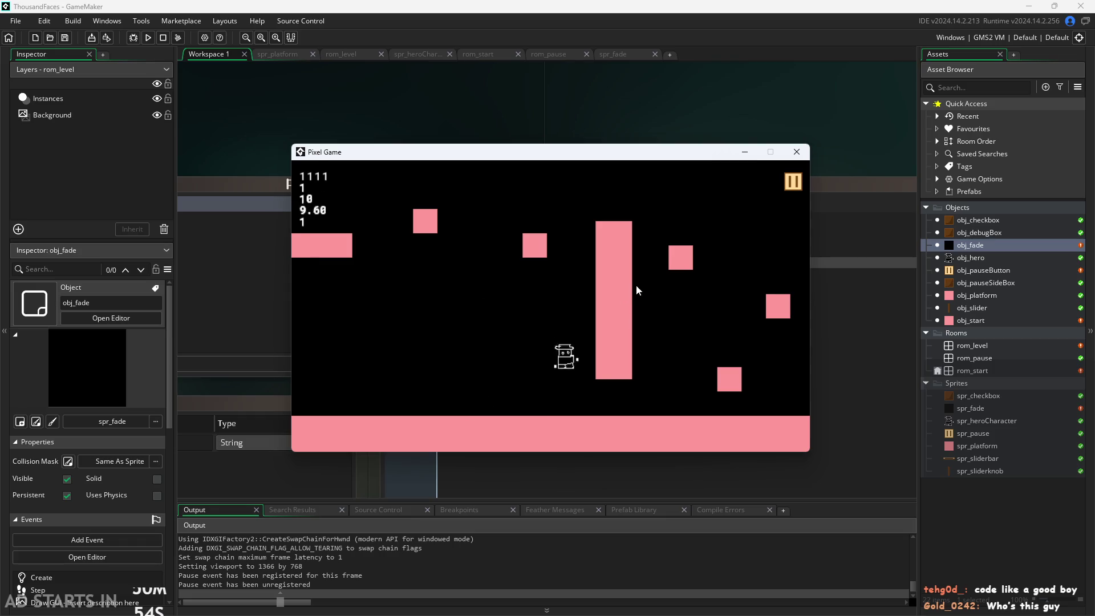
key("space")
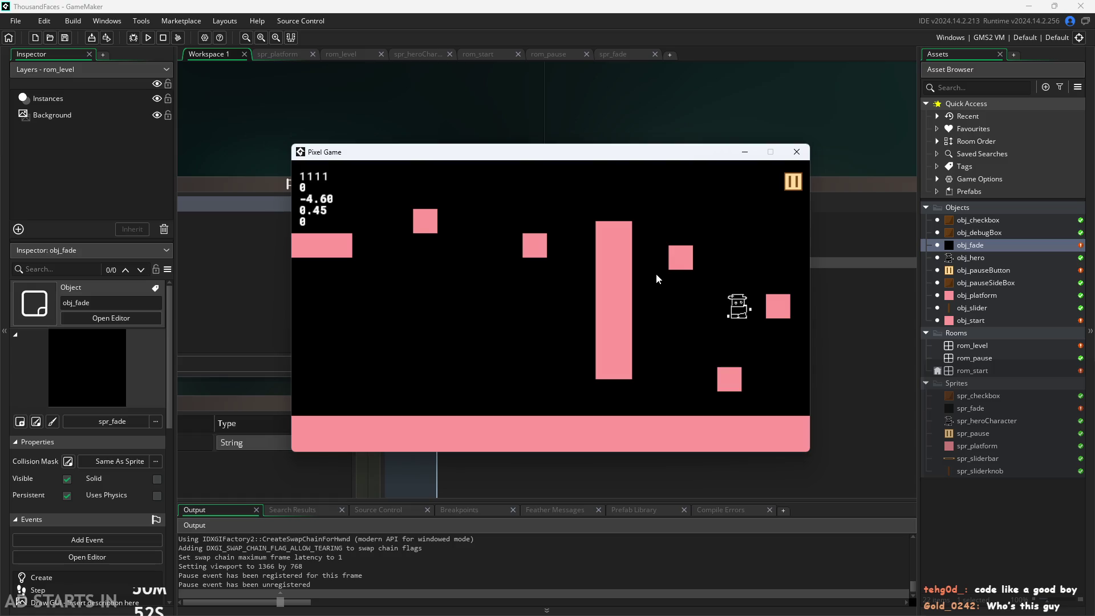
key("space")
key("Left")
key("space")
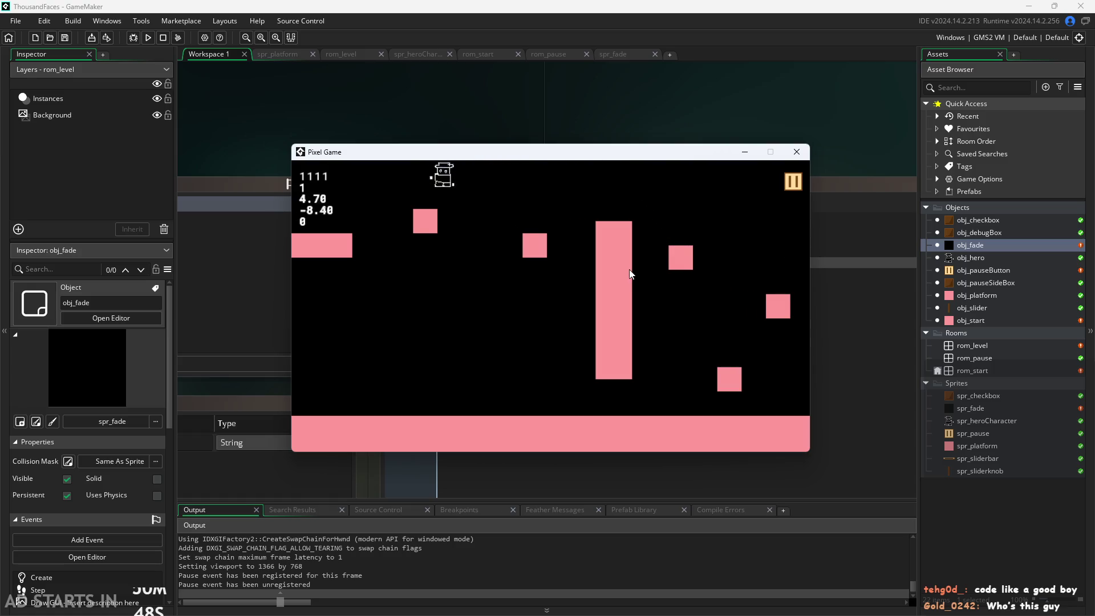
key("Right")
key("space")
key("space")
key("space")
key("Left")
key("space")
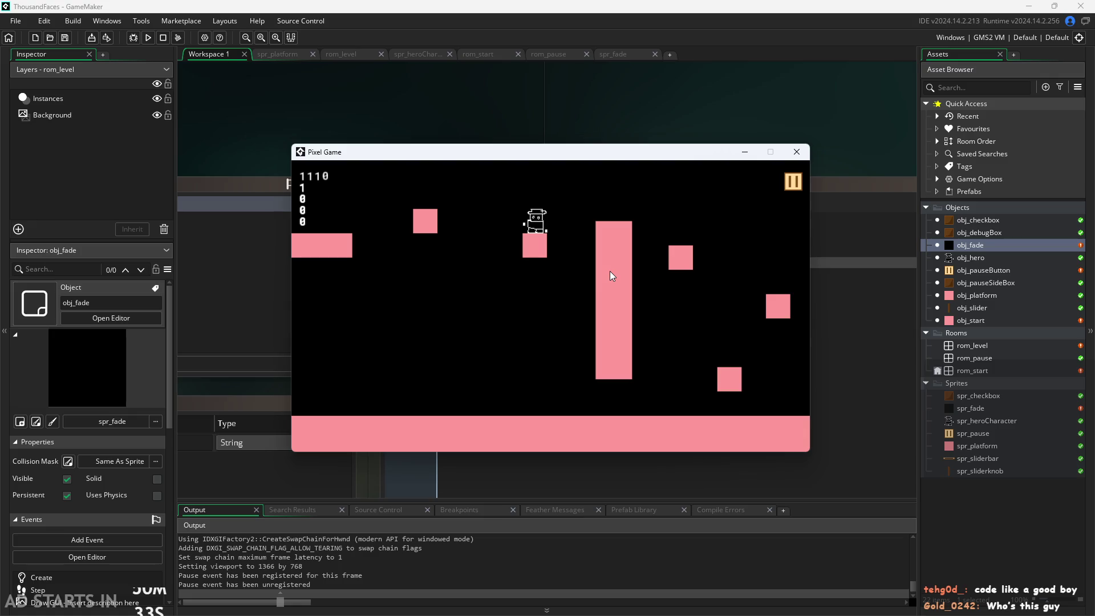
key("Left")
key("space")
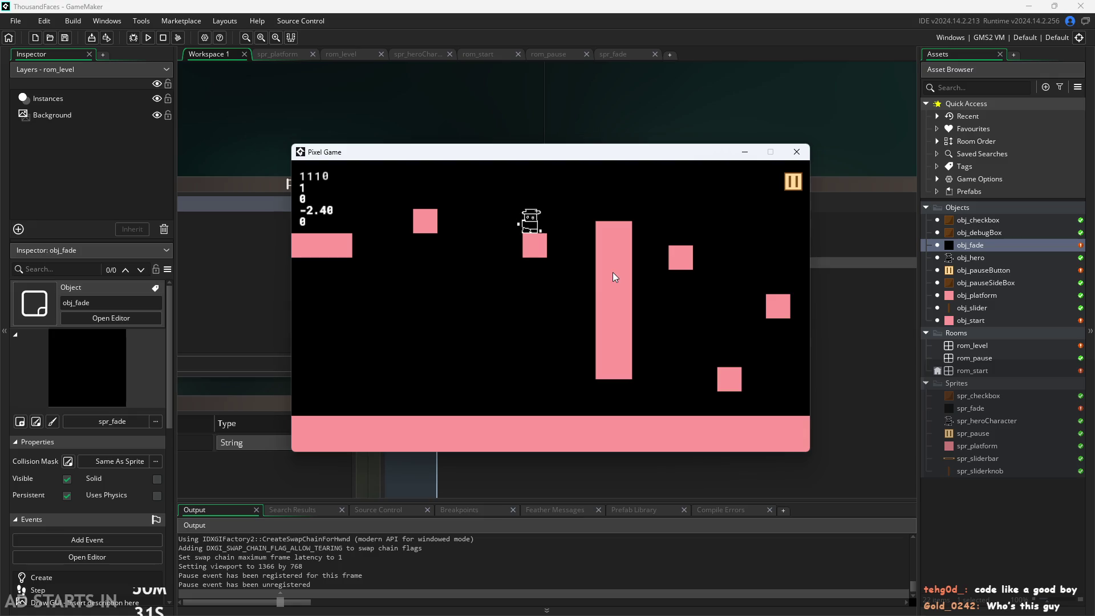
key("Right")
key("space")
key("Left")
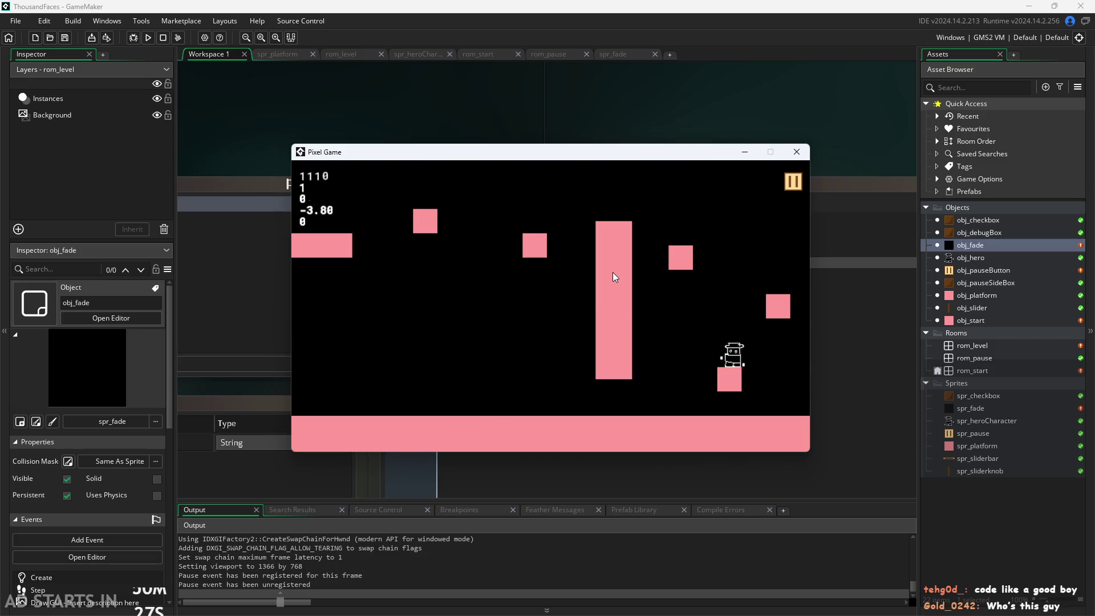
key("Right")
key("space")
key("Left")
key("space")
key("Left")
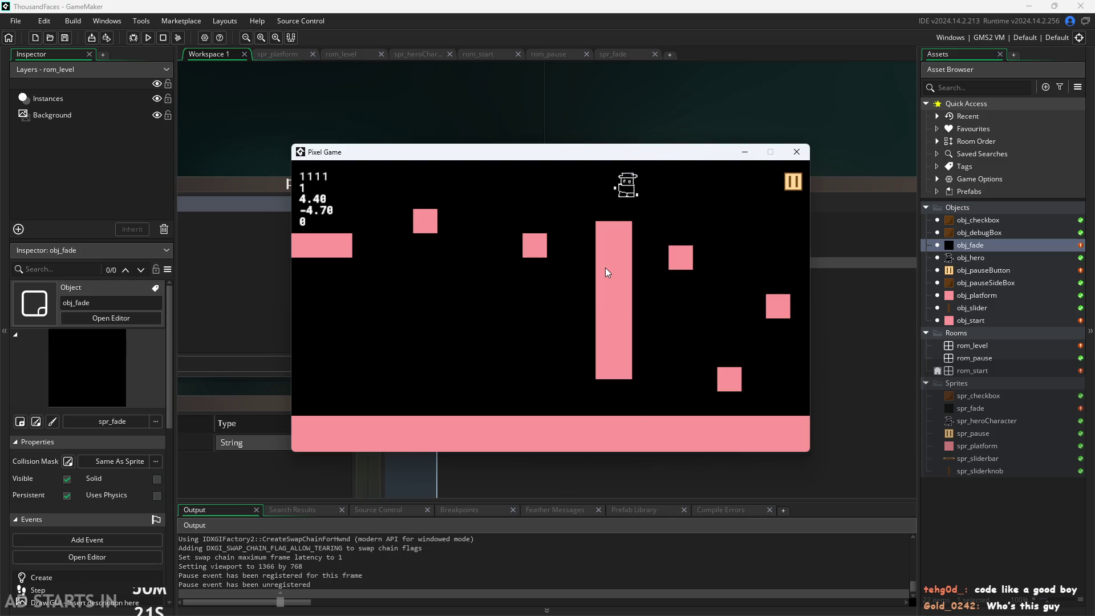
key("Right")
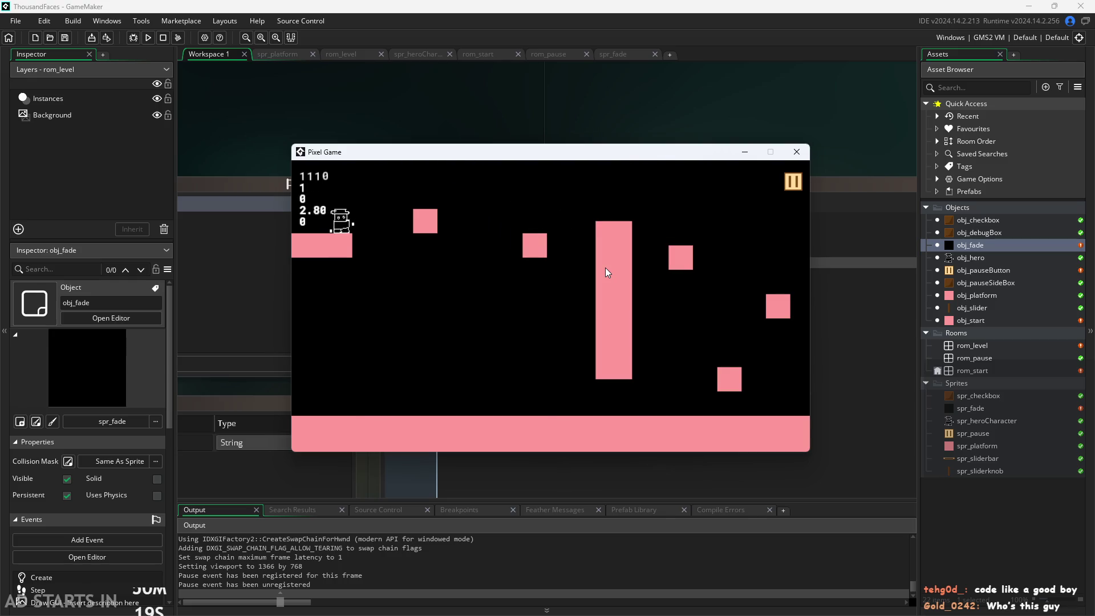
key("space")
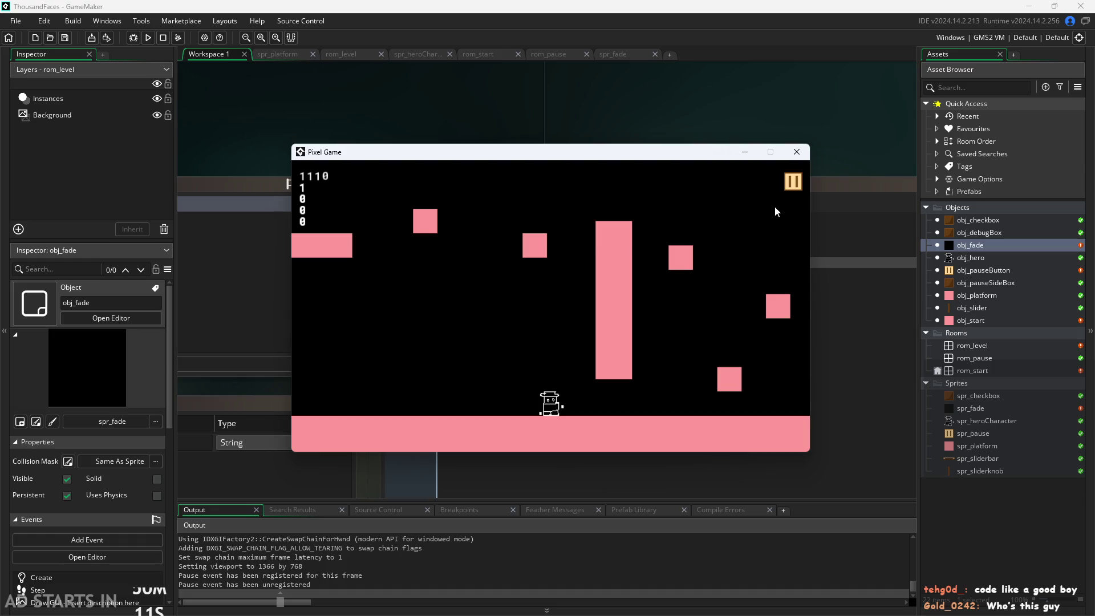
Pause and resume the game three times to check the pause-menu fade in and out.
left_click(793, 181)
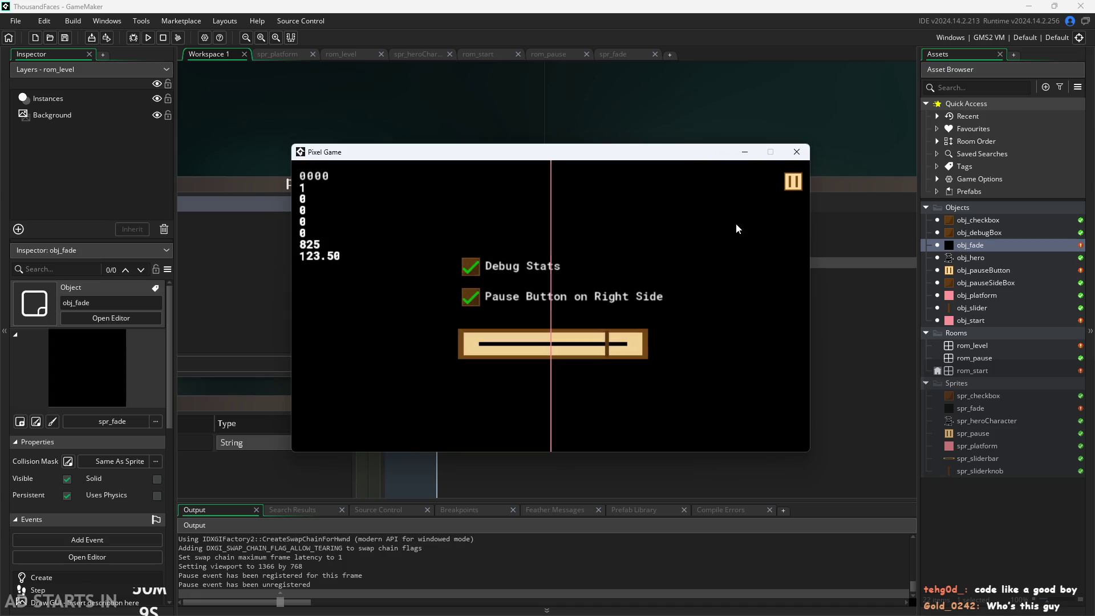
left_click(786, 184)
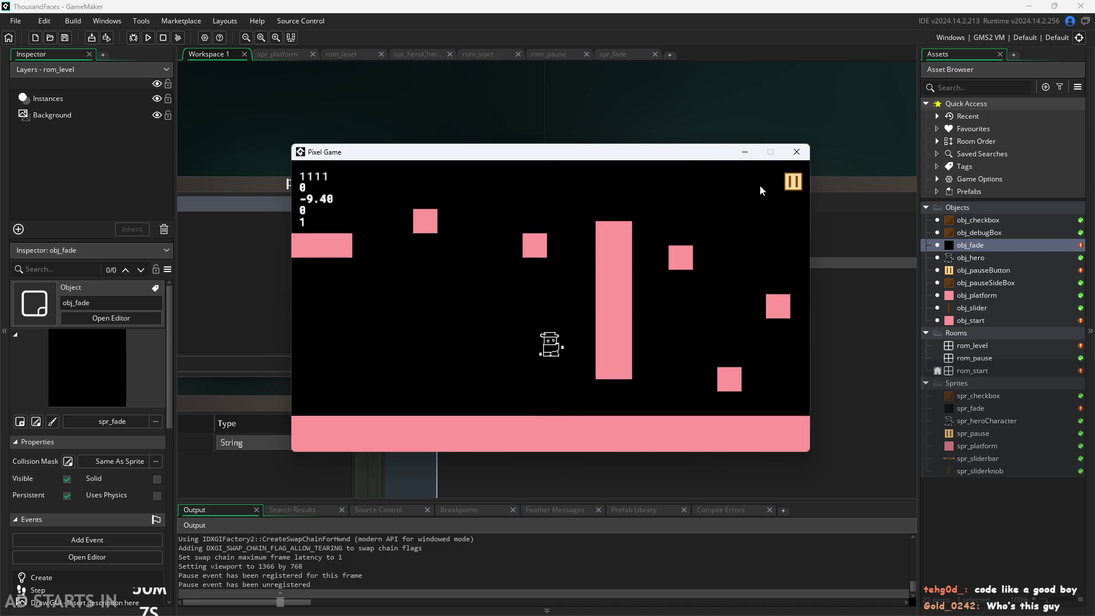
left_click(792, 180)
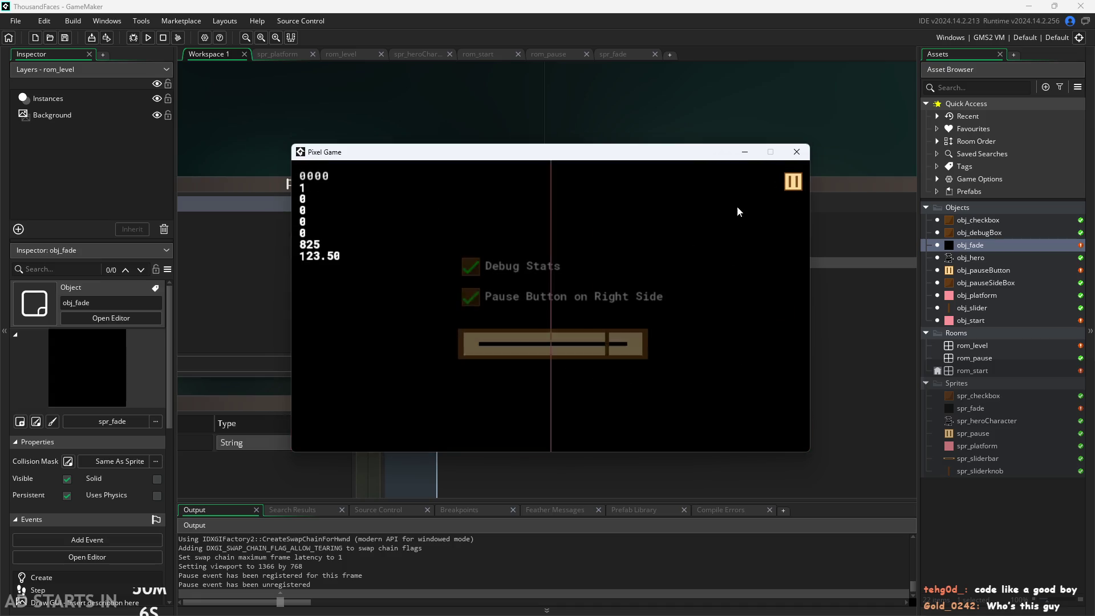
left_click(793, 181)
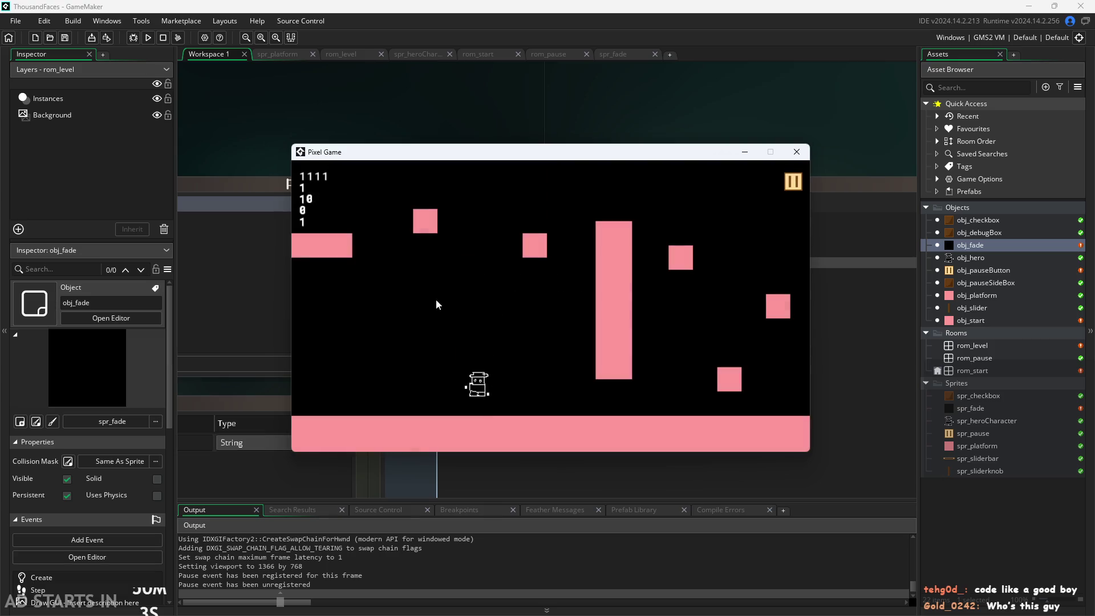
left_click(790, 183)
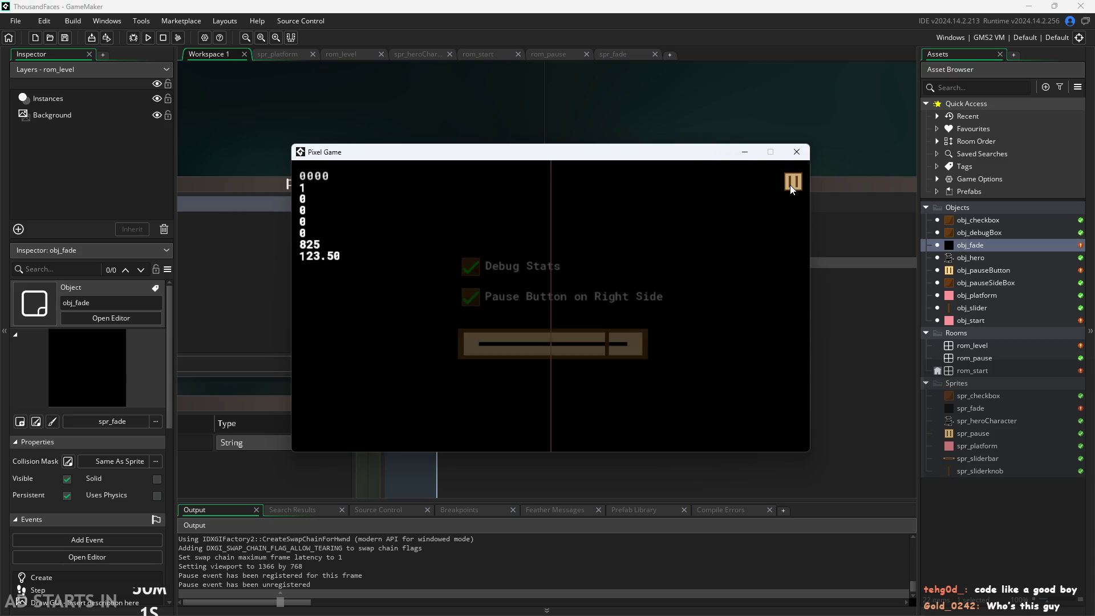
left_click(792, 184)
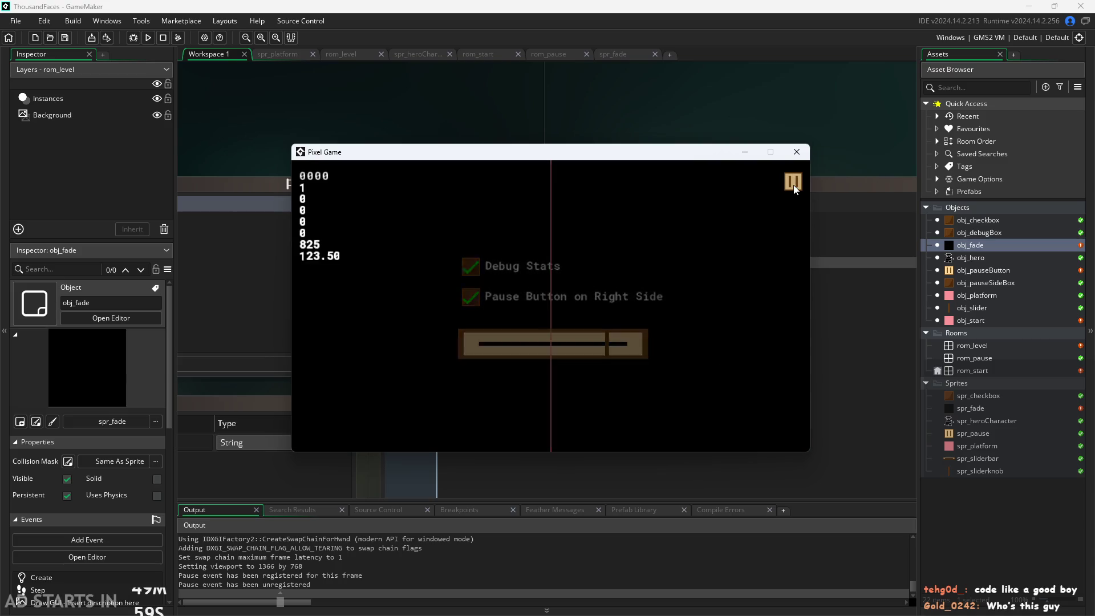
Run the hero right and jump onto the small platform, then close the test game window.
key("Right")
key("Up")
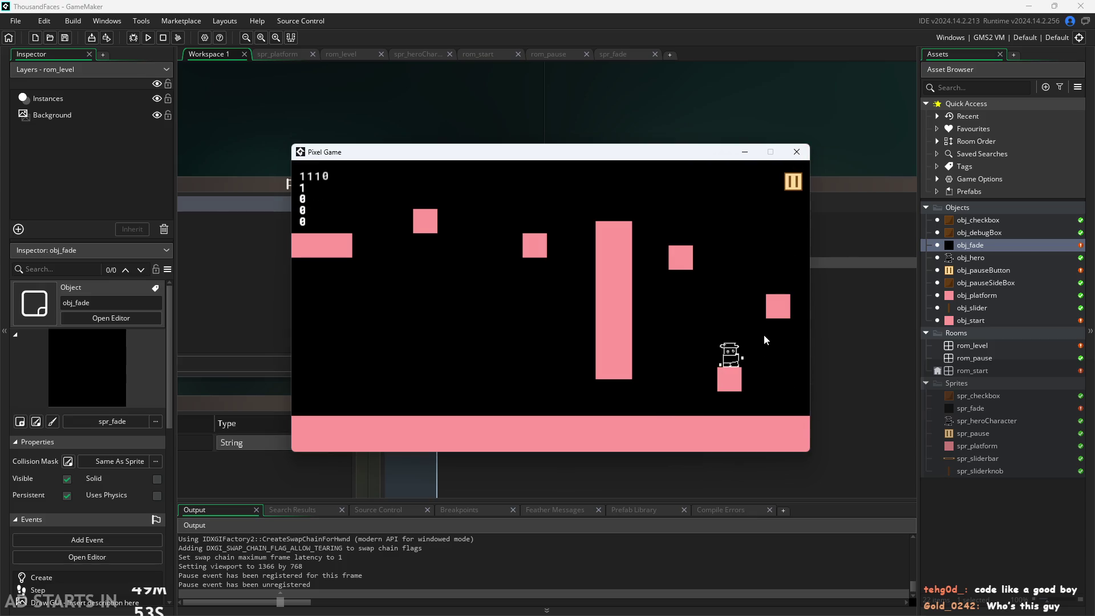
left_click(794, 153)
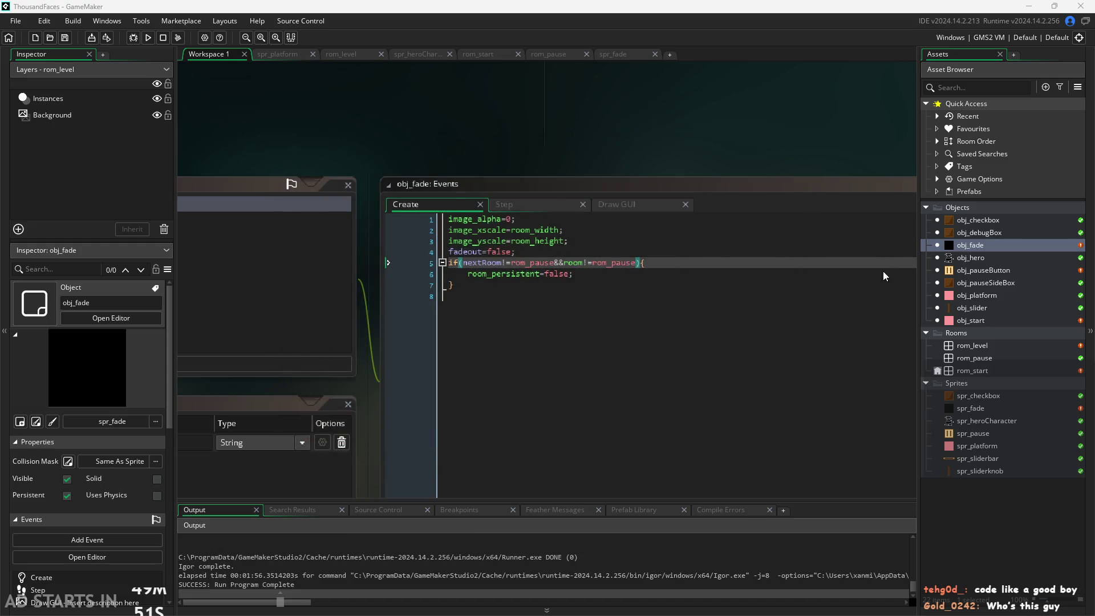
Duplicate the rom_level room as rom_level_1 and open the copy in the room editor.
left_click(976, 346)
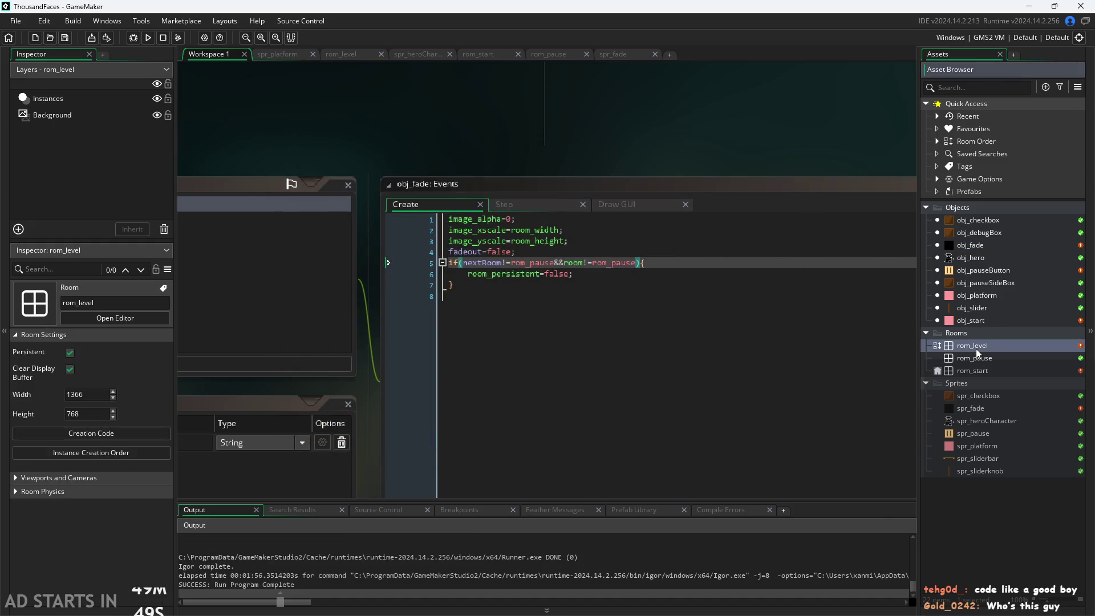
right_click(976, 348)
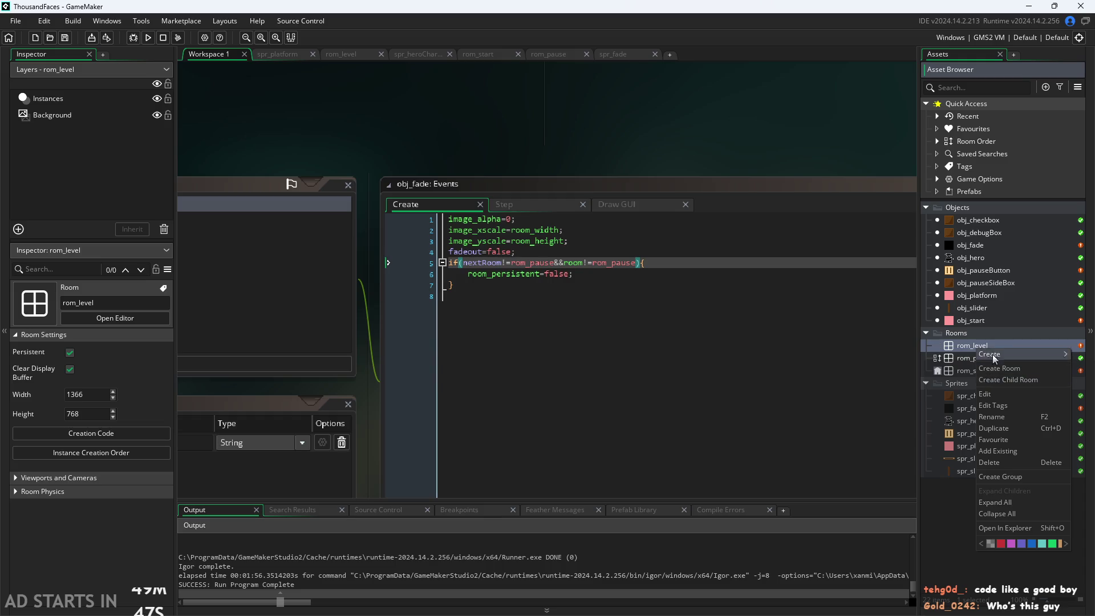
mouse_move(987, 351)
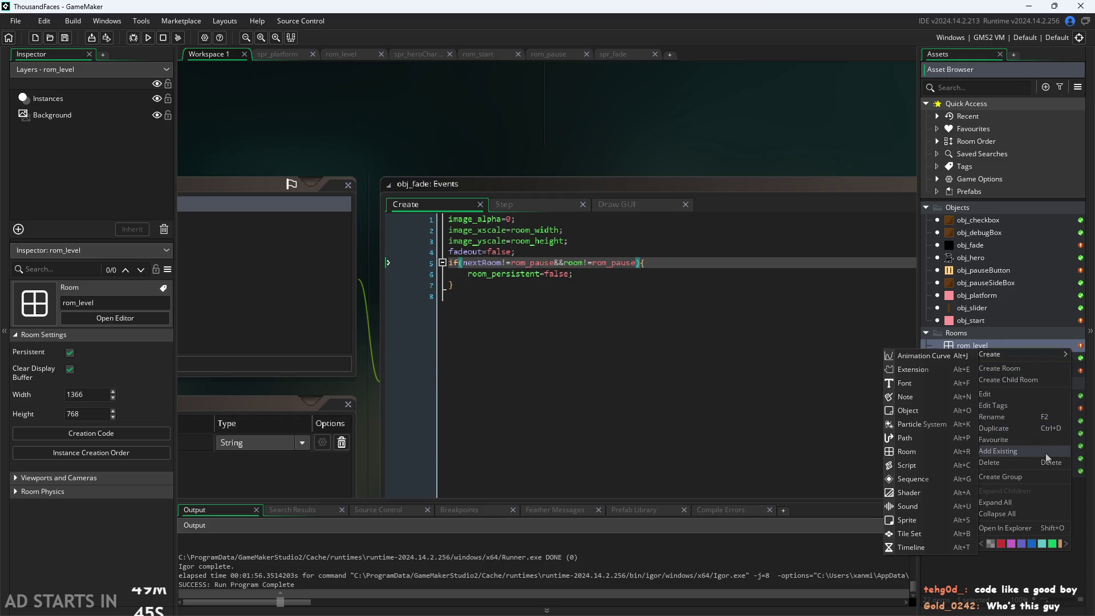
left_click(1007, 428)
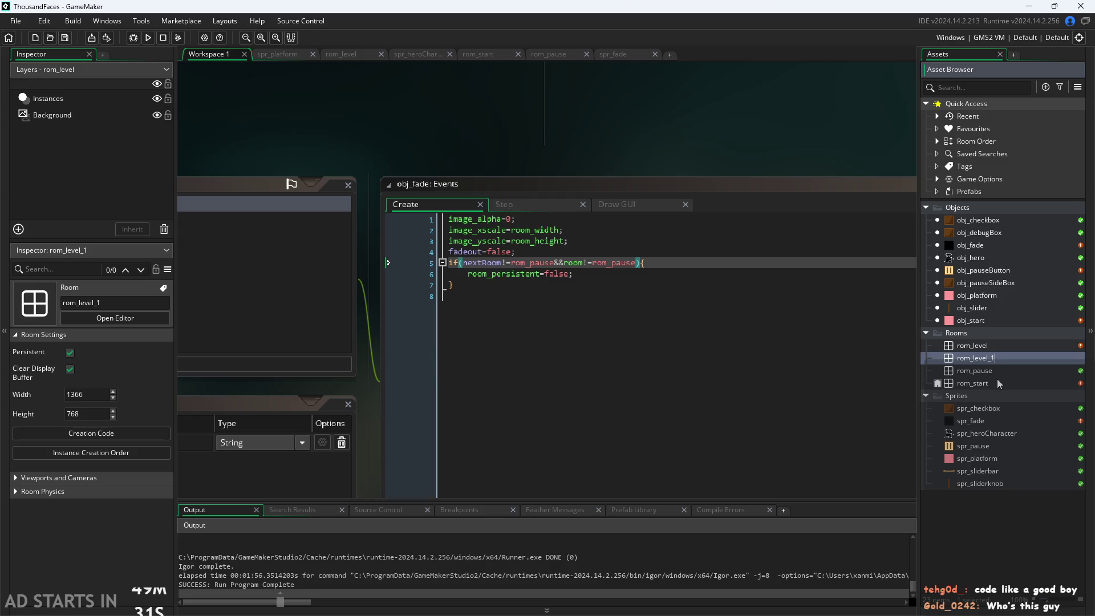
key("Return")
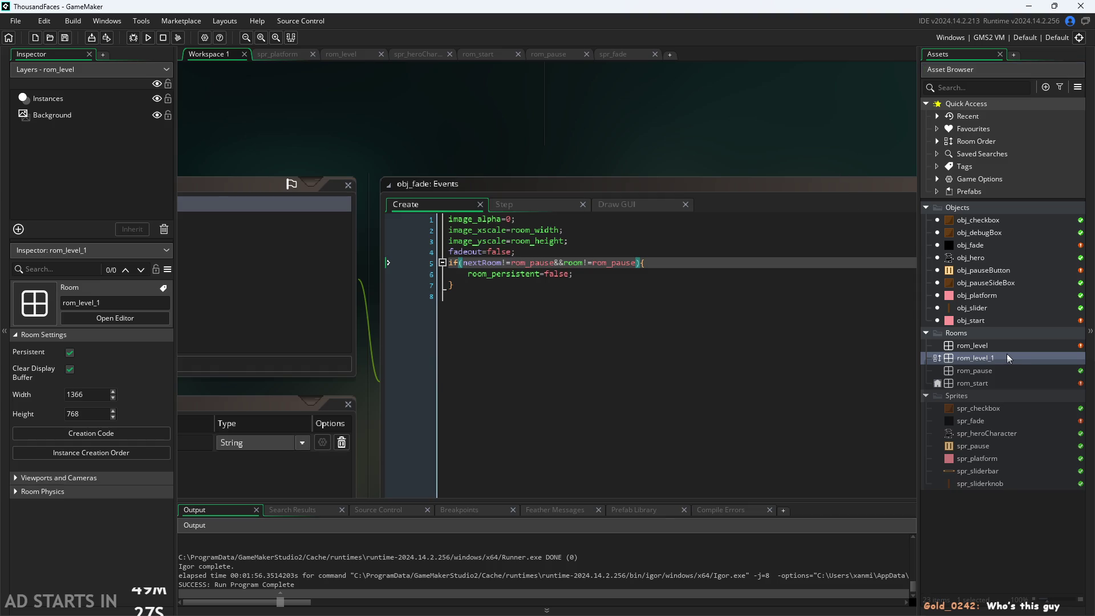
double_click(993, 355)
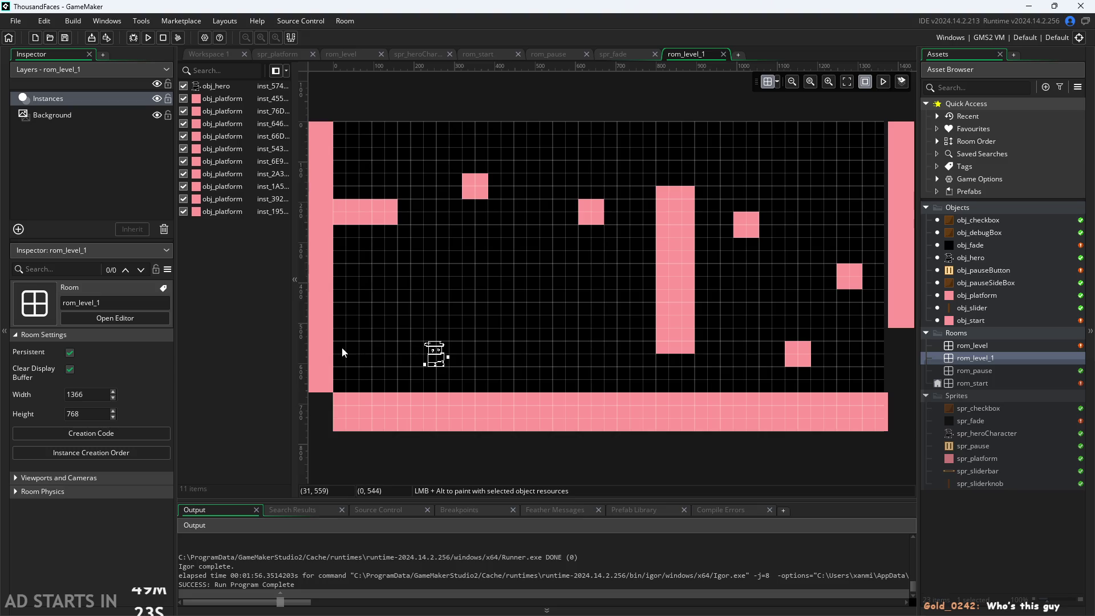
Shorten the left pink wall and resize the right wall to Scale Y 18 so both end level.
left_click(322, 361)
left_click_drag(320, 392, 320, 353)
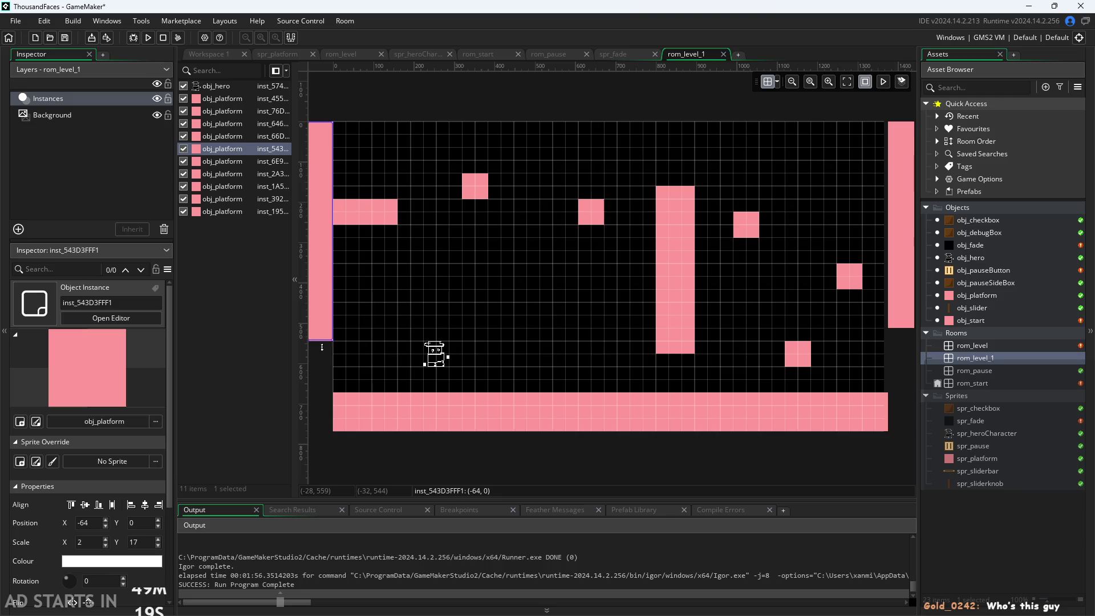
left_click(904, 325)
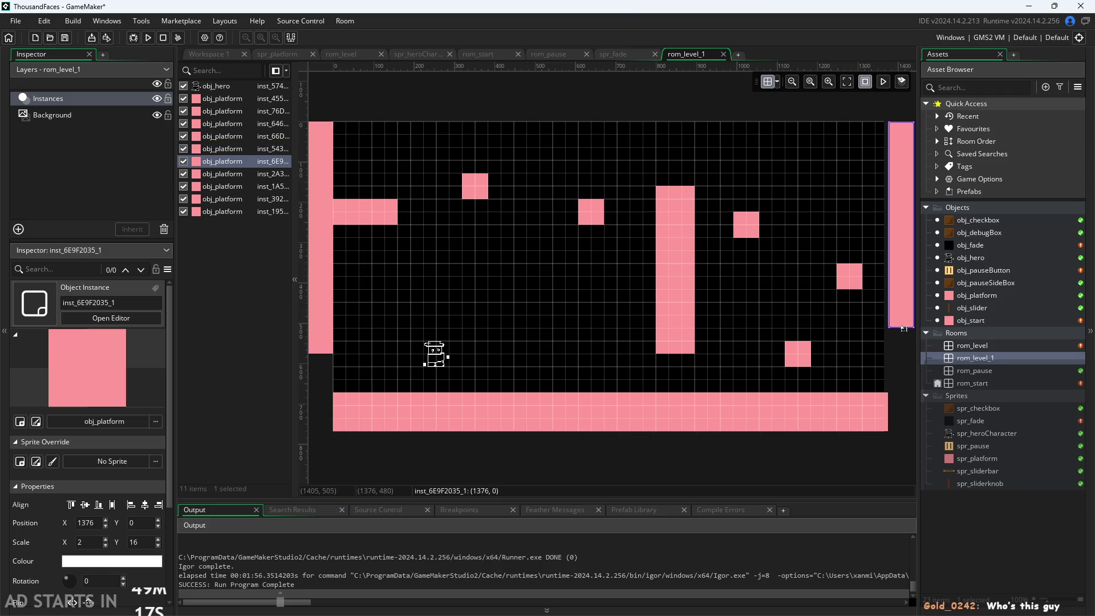
left_click_drag(899, 328, 898, 360)
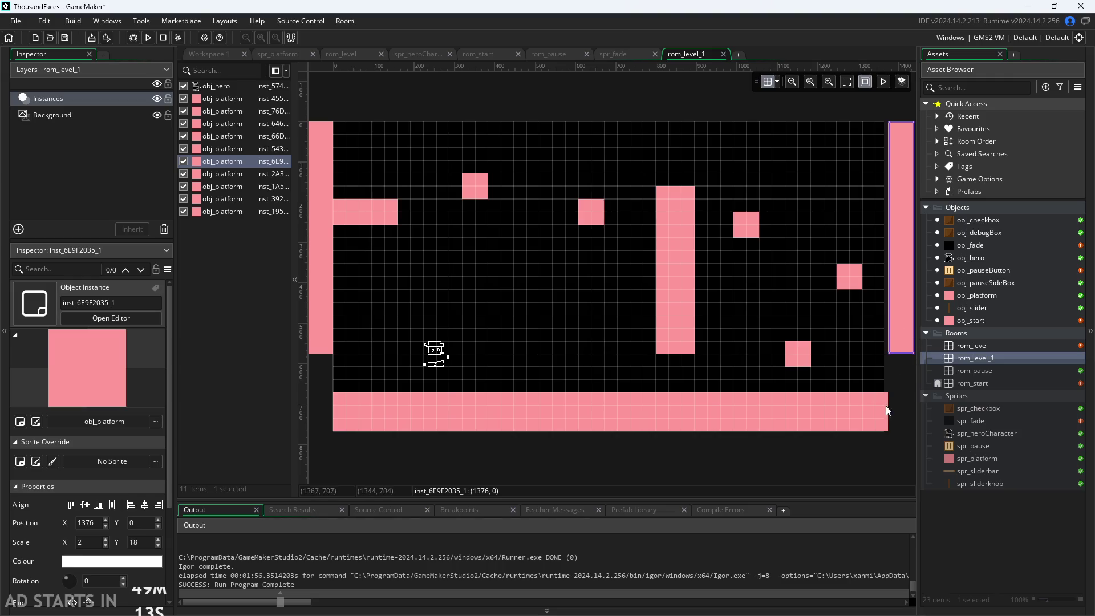
left_click(898, 373)
scroll(891, 361, "up", 5)
left_click(893, 295)
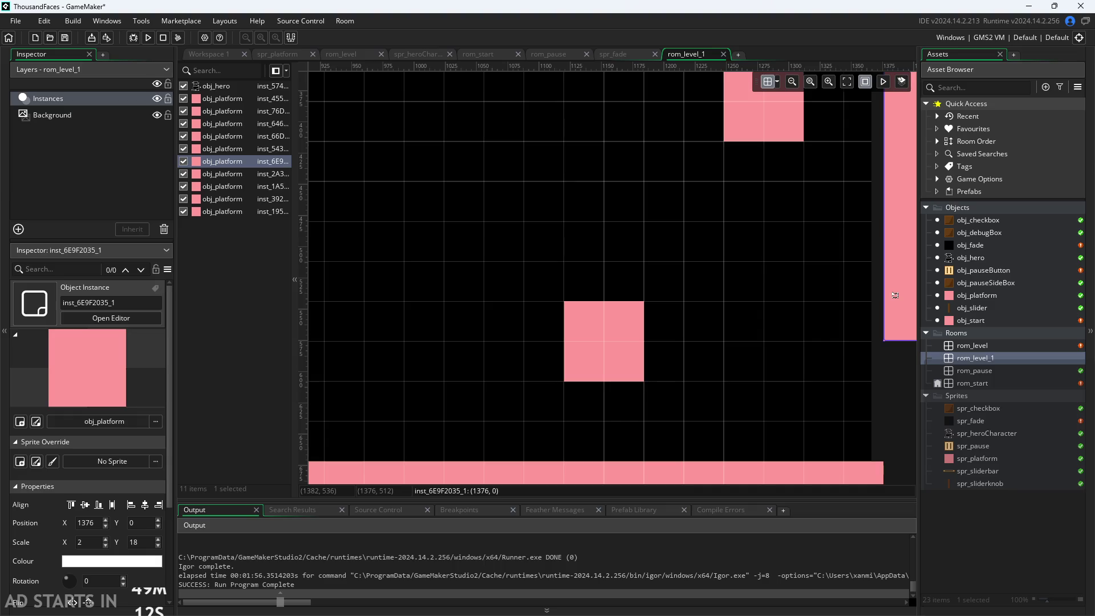
mouse_move(879, 295)
left_mouse_down()
mouse_move(843, 295)
mouse_move(878, 295)
left_mouse_up()
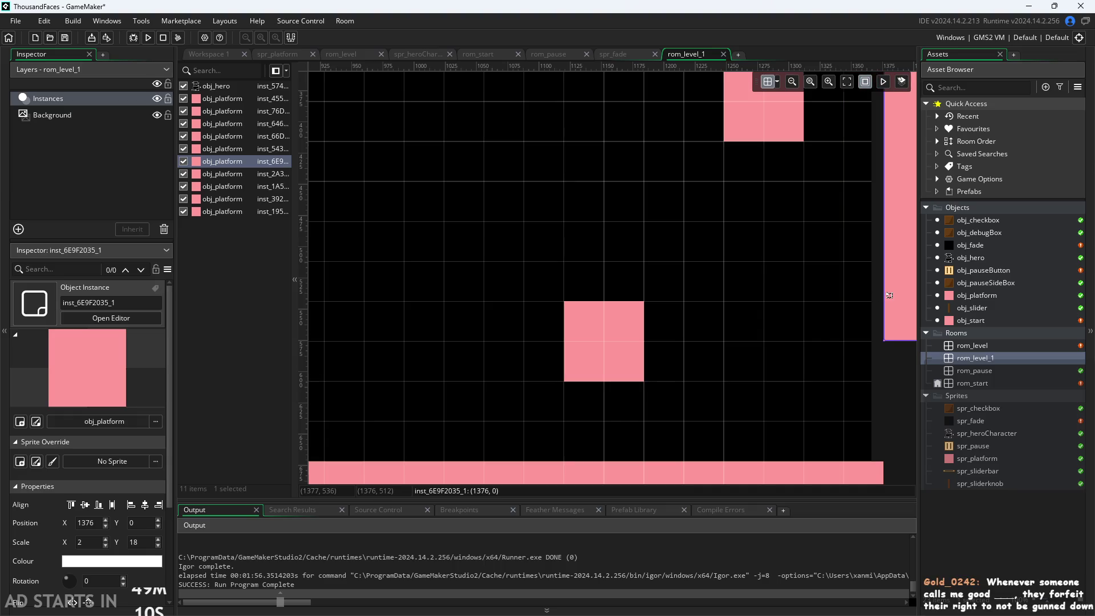
left_click(897, 391)
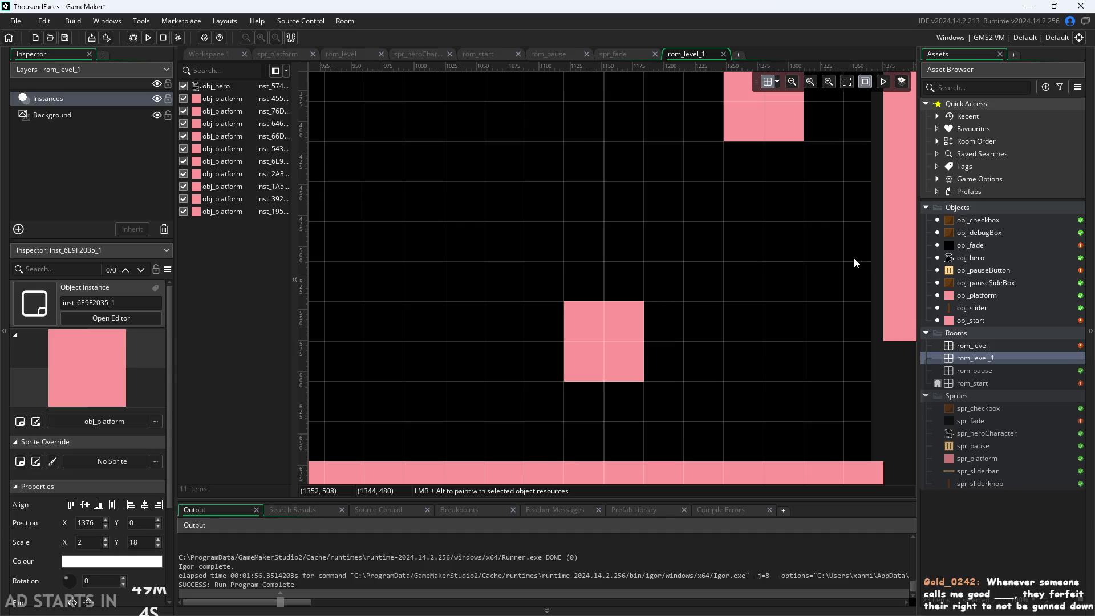
Set the room grid to 16 by 16.
left_click(775, 82)
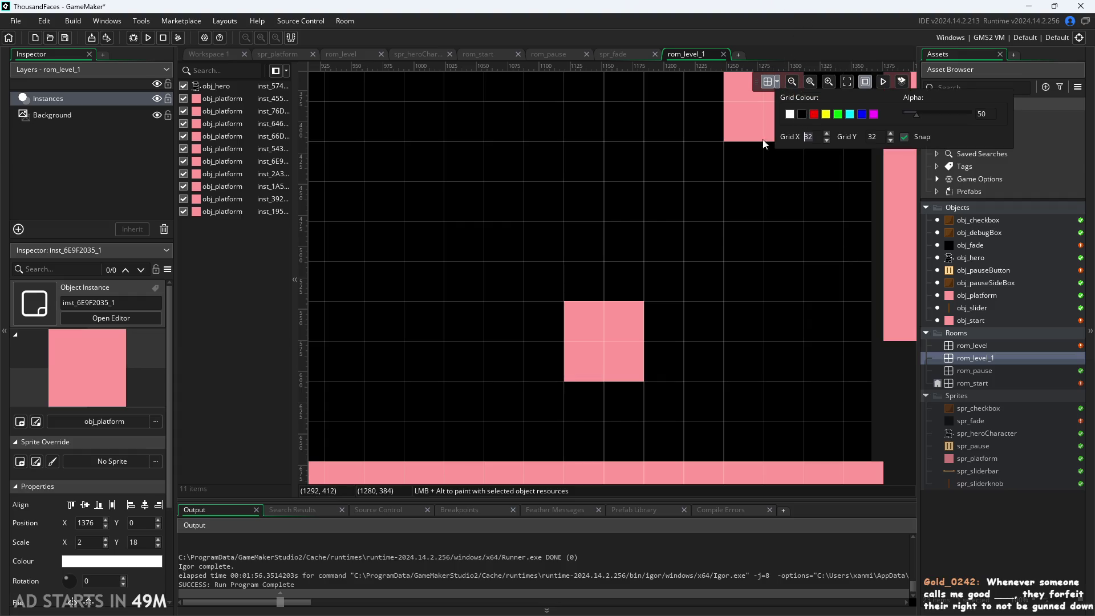
type("16")
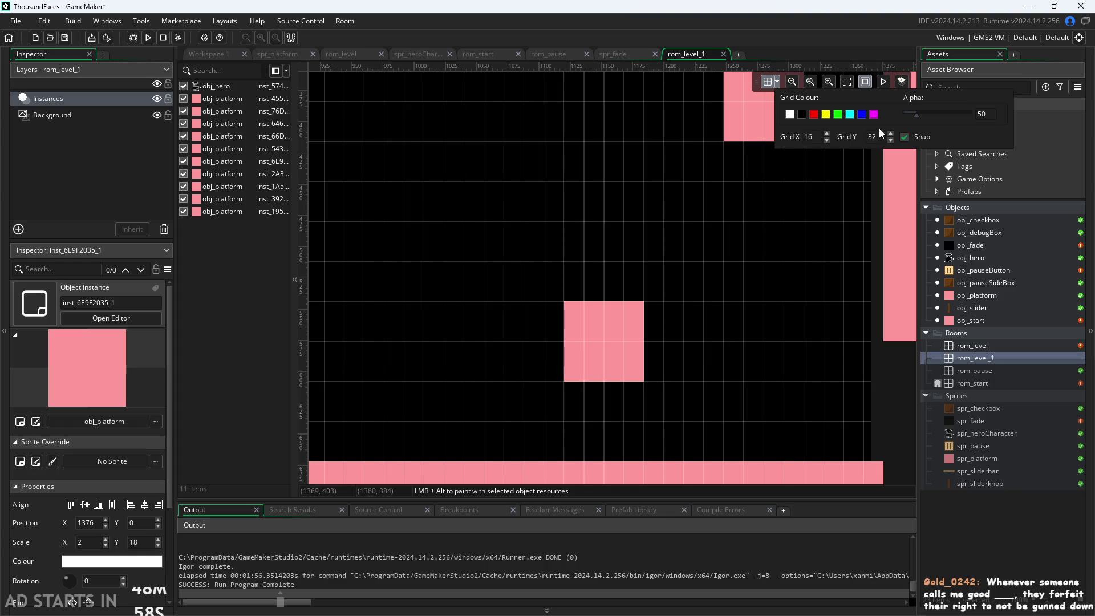
key("BackSpace")
key("BackSpace")
type("16")
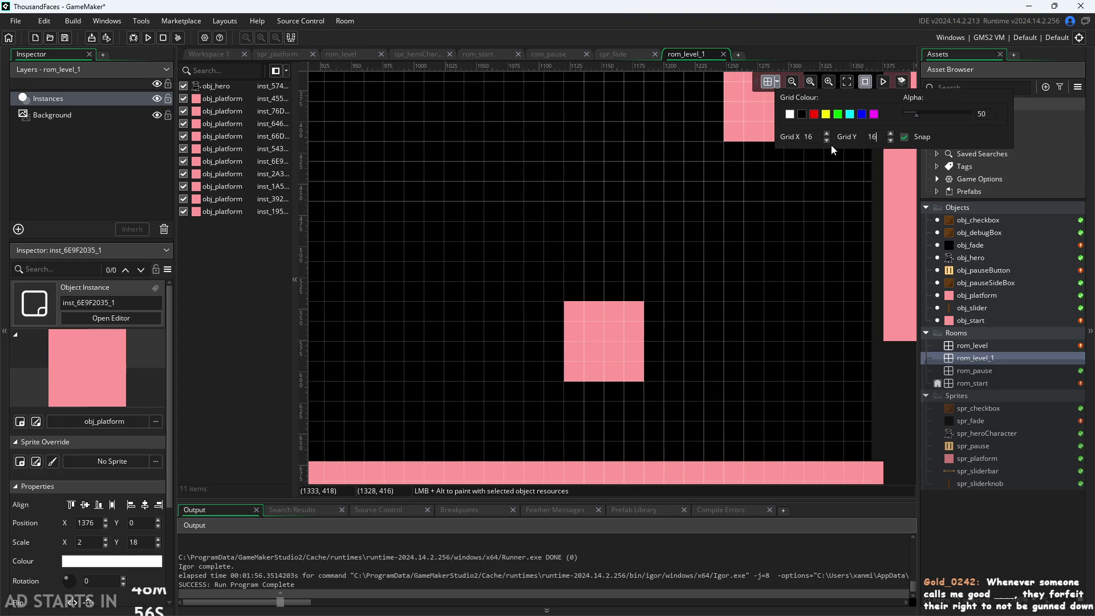
Shift the tall right wall 16 units left on the new grid and look over the room.
left_click_drag(902, 243, 891, 249)
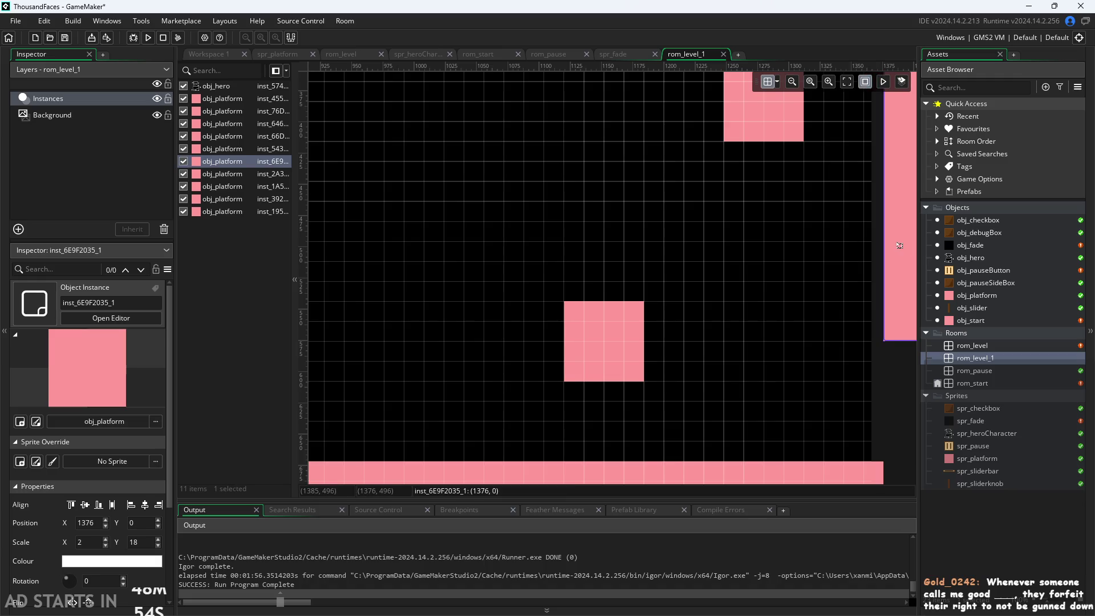
left_click(888, 436)
scroll(888, 436, "down", 3)
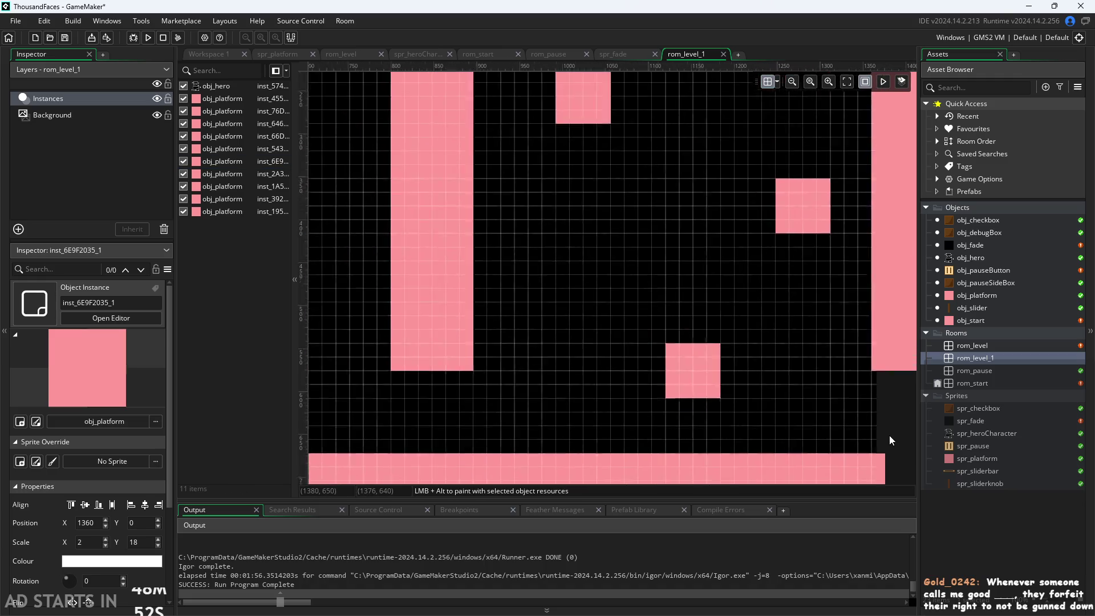
scroll(509, 305, "left", 8)
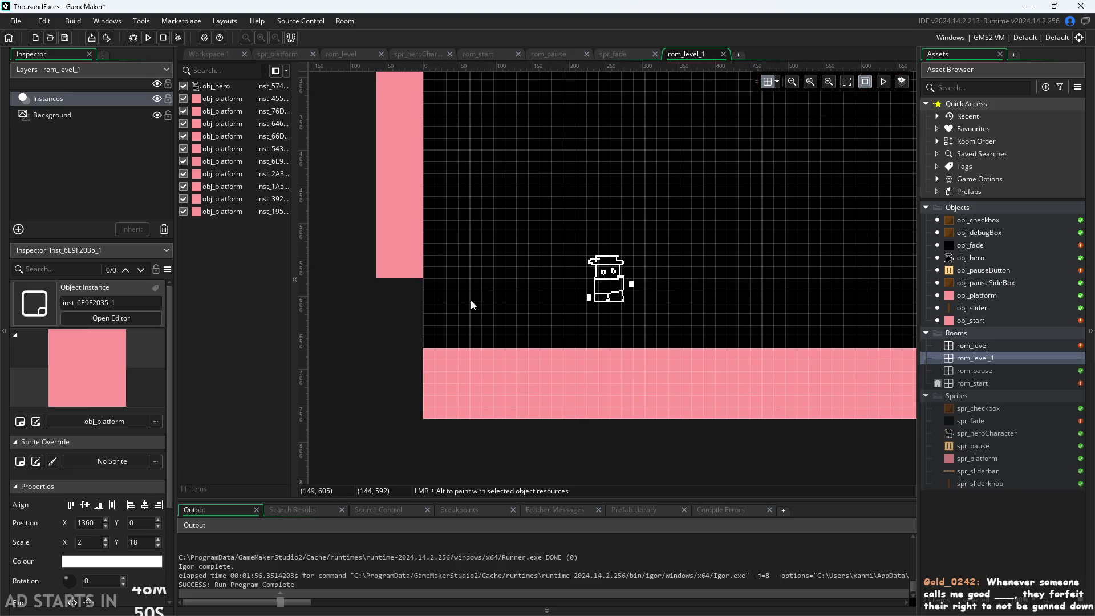
scroll(633, 312, "up", 2)
scroll(570, 317, "right", 15)
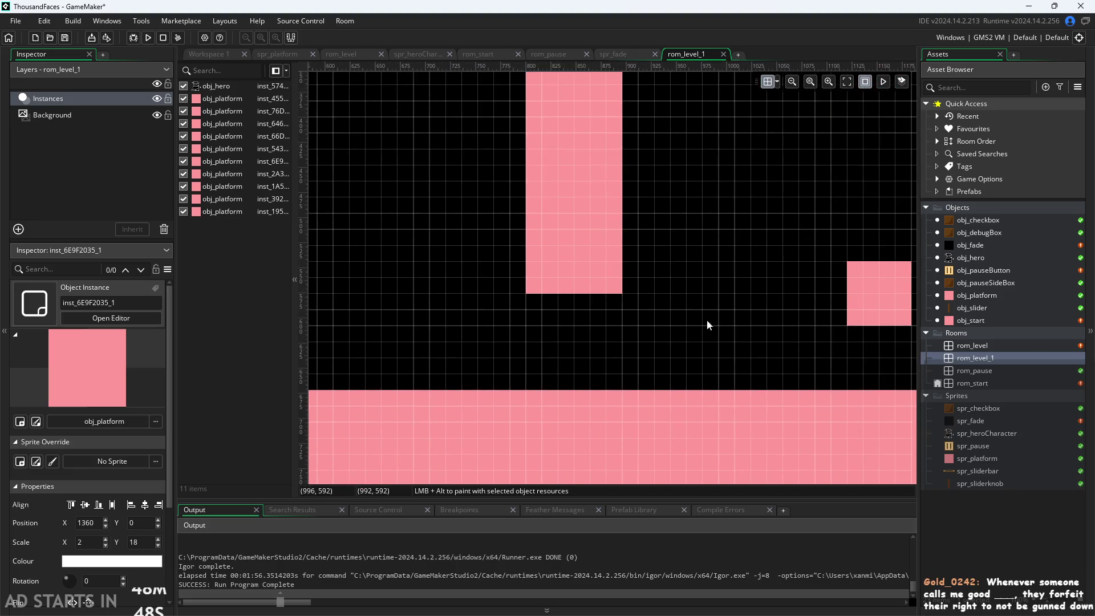
scroll(621, 370, "right", 2)
scroll(621, 371, "down", 1)
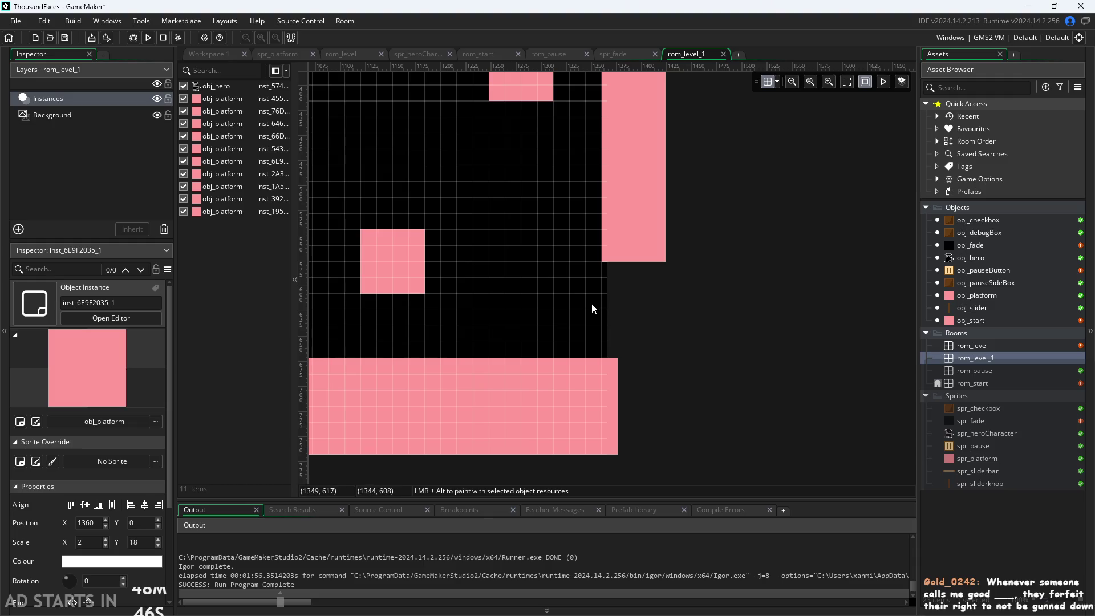
scroll(594, 311, "up", 7)
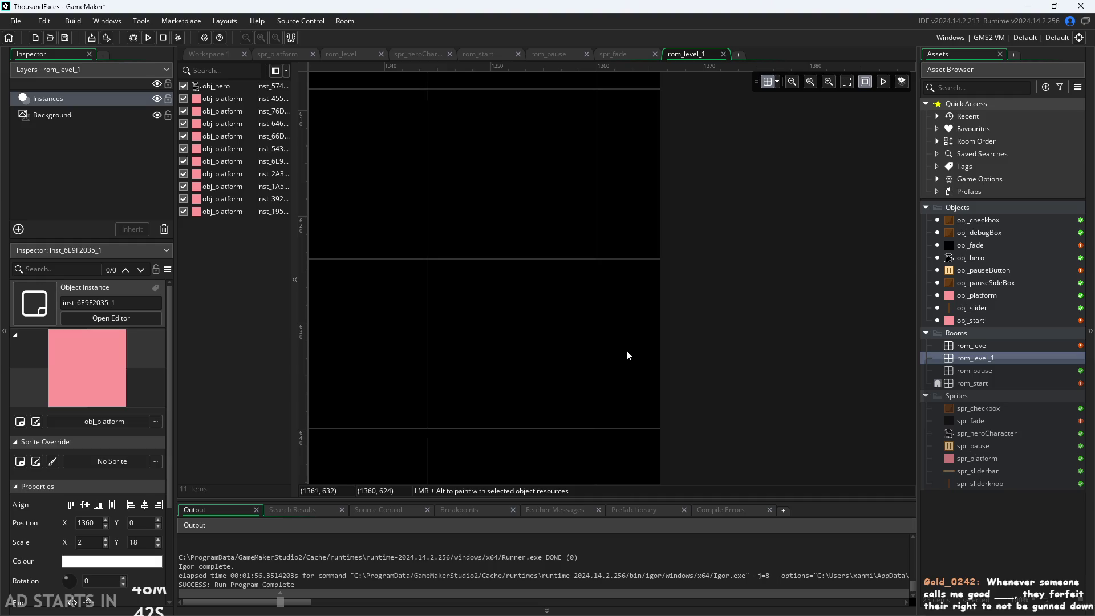
scroll(594, 356, "down", 3)
scroll(593, 350, "down", 5)
scroll(725, 333, "down", 2)
scroll(602, 336, "down", 3)
scroll(601, 330, "down", 3)
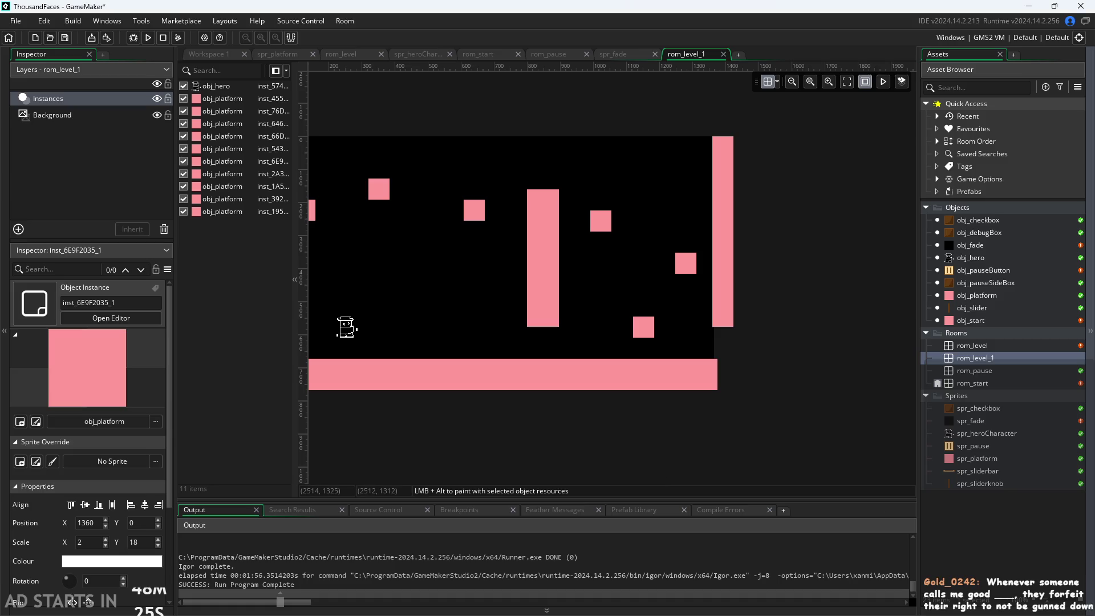
scroll(723, 358, "up", 3)
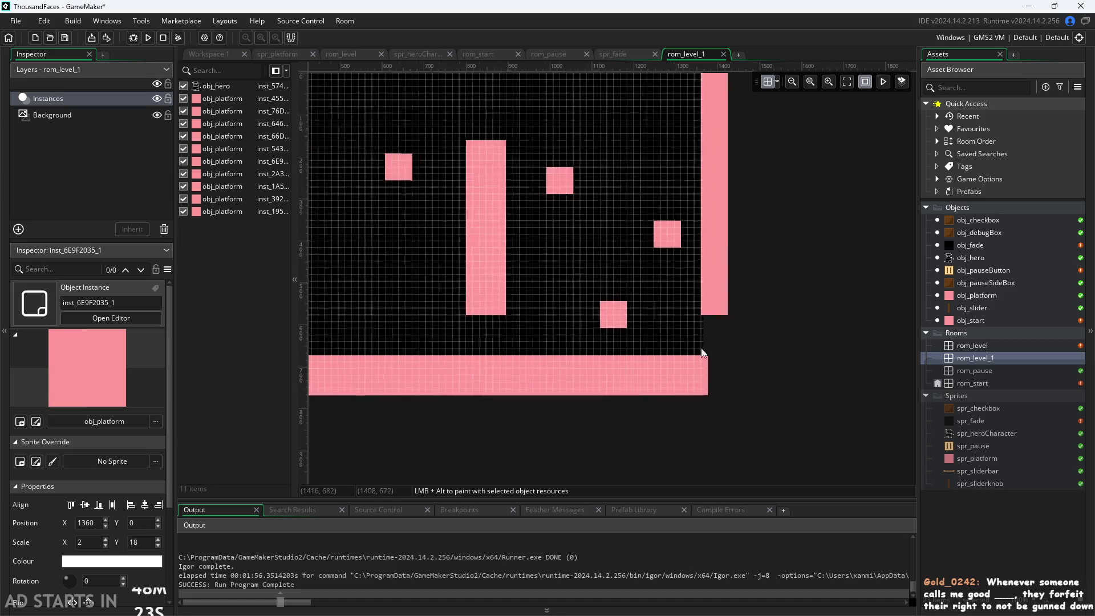
scroll(692, 336, "up", 2)
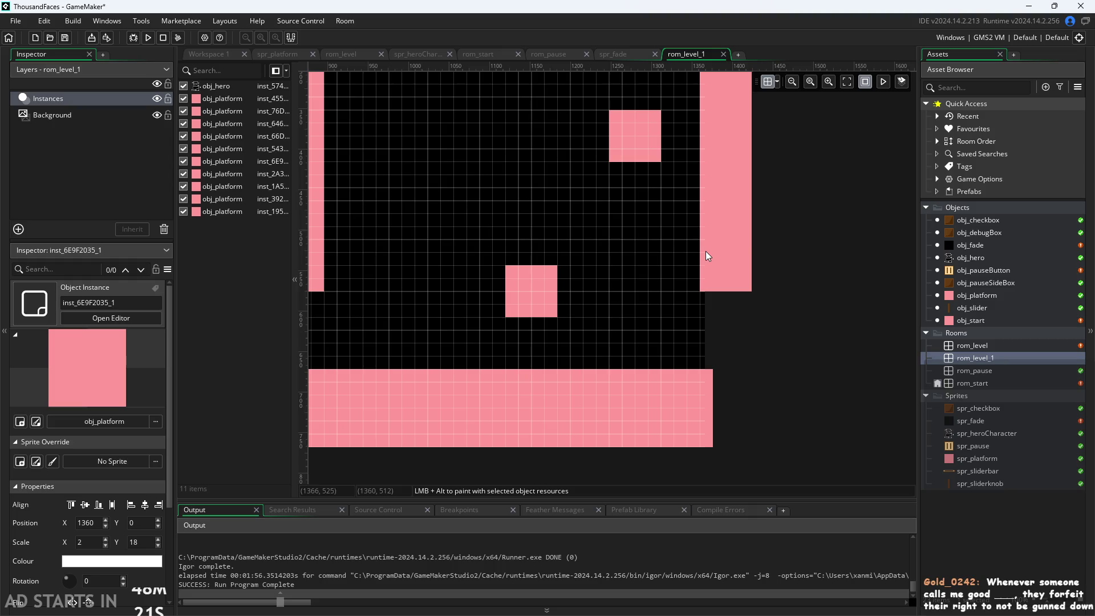
Move the tall right wall back to X 1376.
mouse_move(706, 256)
left_mouse_down()
mouse_move(716, 233)
mouse_move(735, 231)
left_mouse_up()
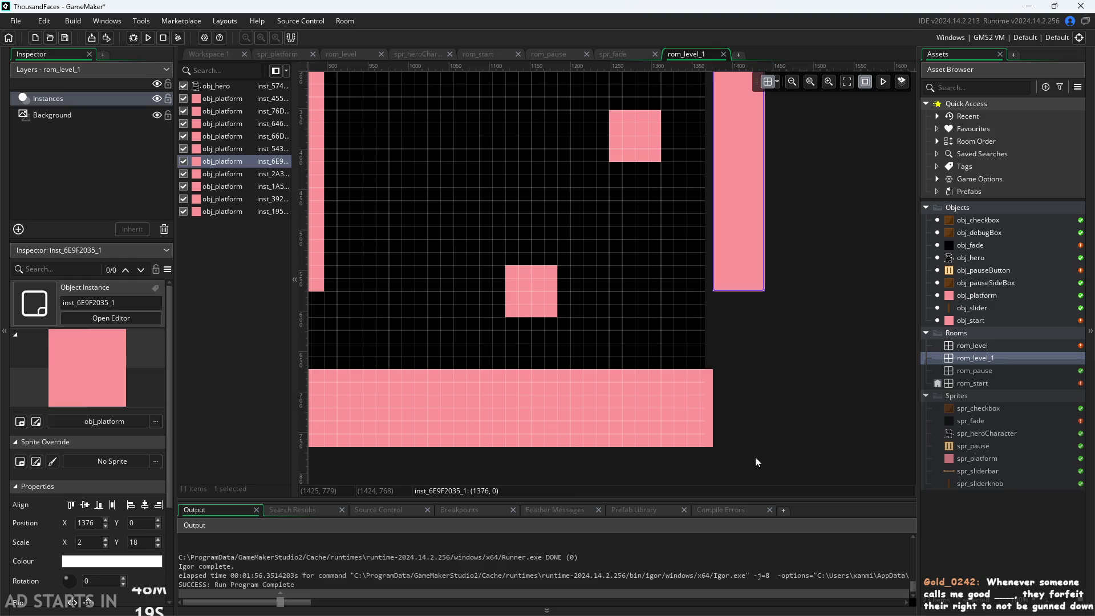
left_click(759, 390)
scroll(758, 390, "down", 2)
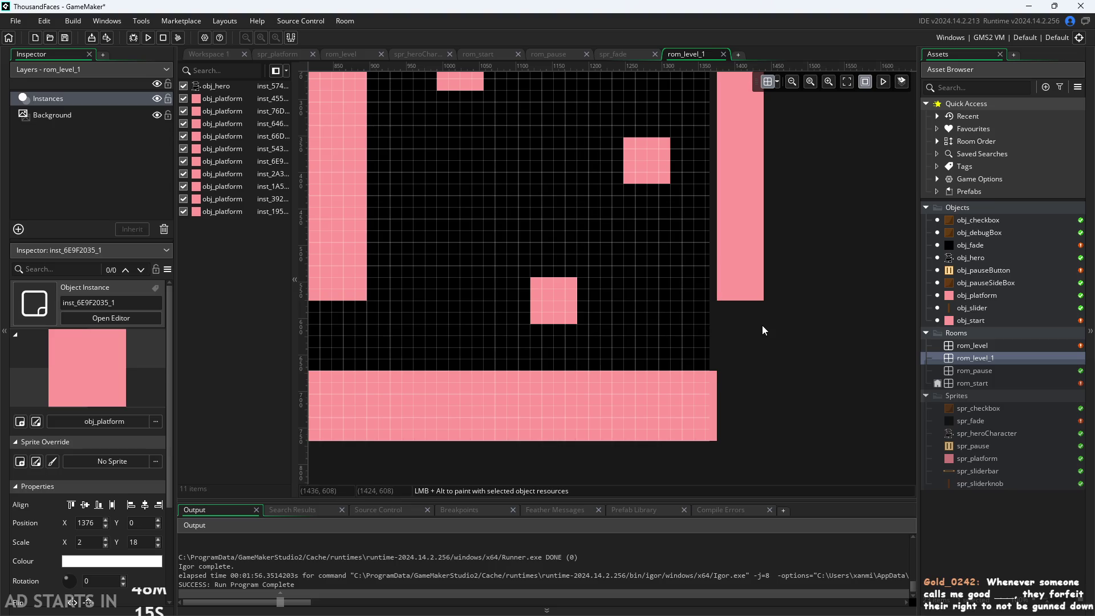
scroll(762, 324, "down", 2)
scroll(854, 416, "down", 2)
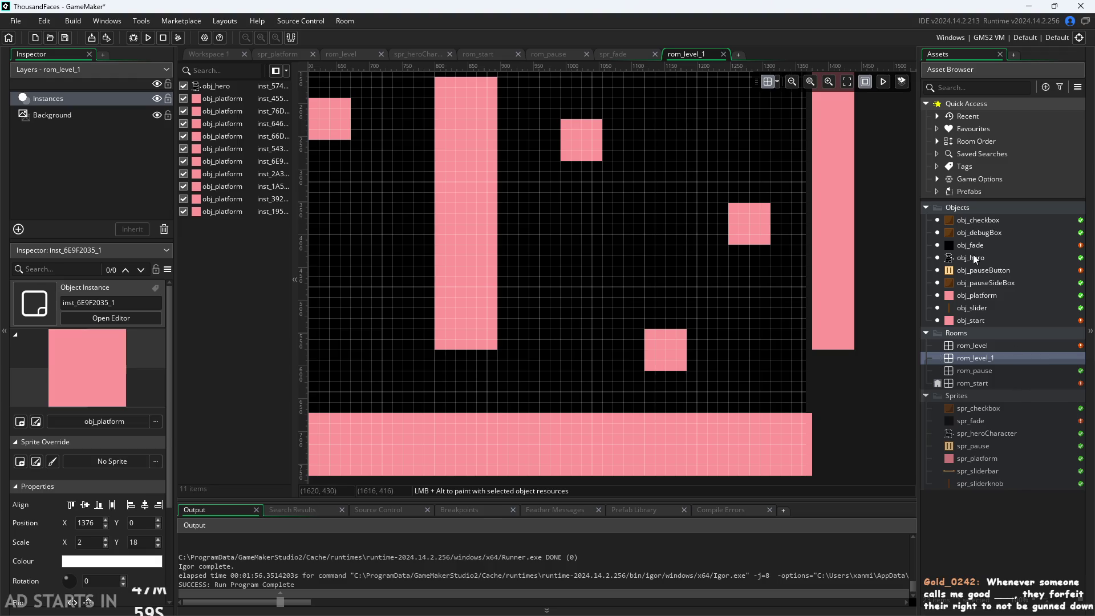
Shift the GameMaker room view to centre the level.
left_click(980, 392)
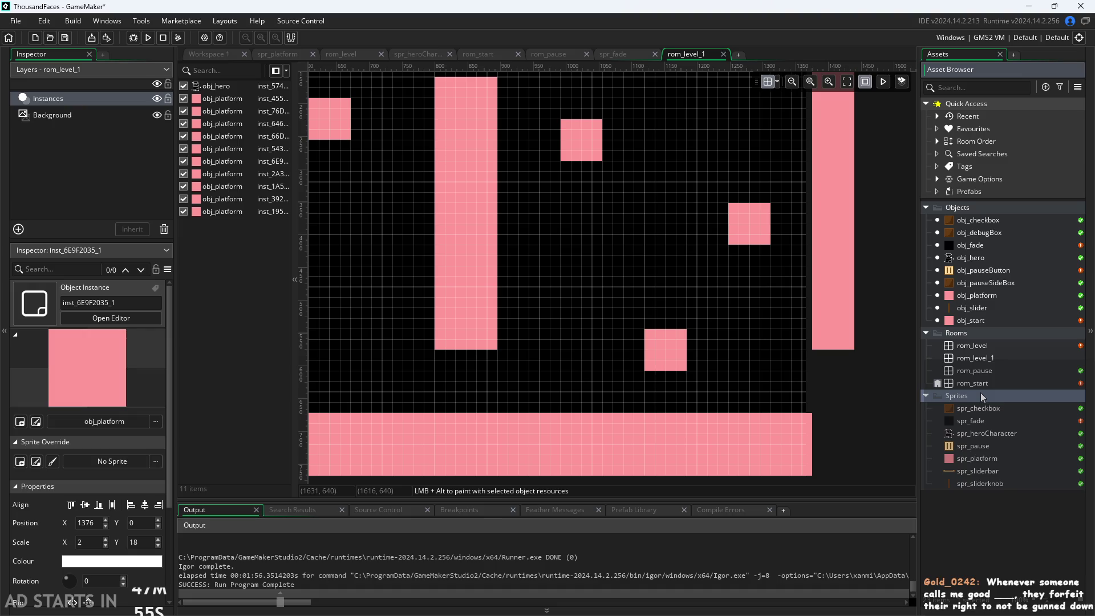
scroll(591, 279, "down", 5)
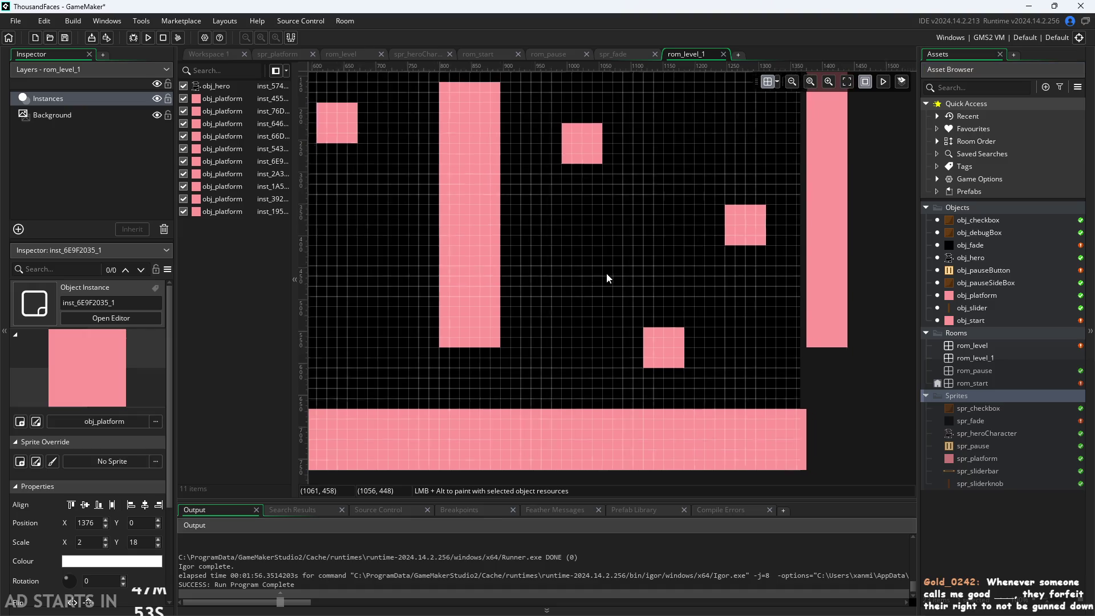
scroll(556, 300, "up", 2)
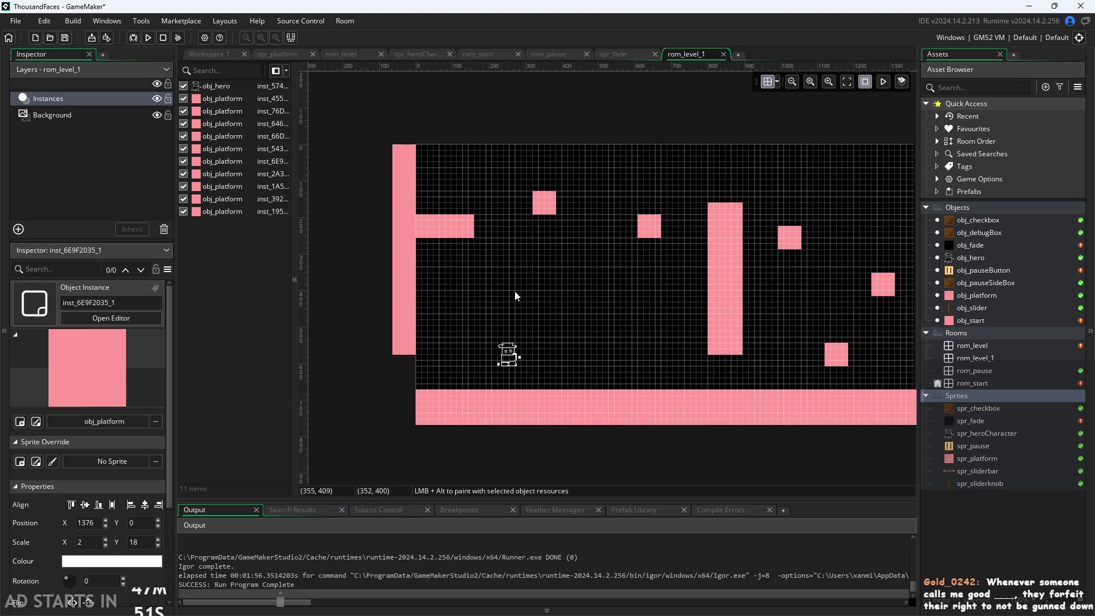
scroll(542, 301, "down", 3)
left_click_drag(494, 260, 519, 254)
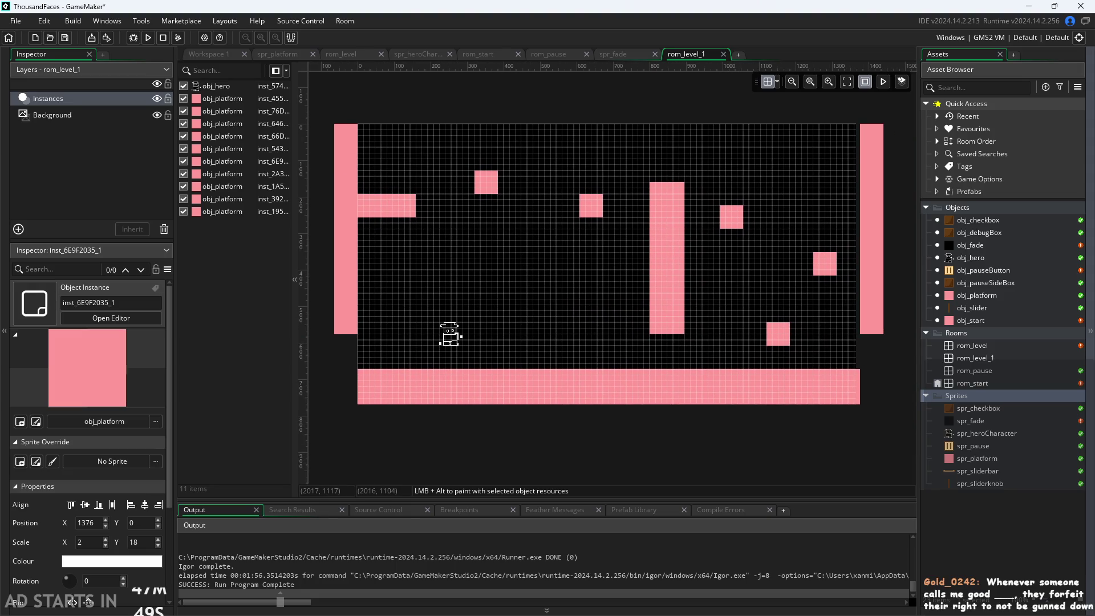
Switch to the Paint design notes and browse the room, pause and fade diagram.
key("alt+Tab")
scroll(308, 408, "up", 5)
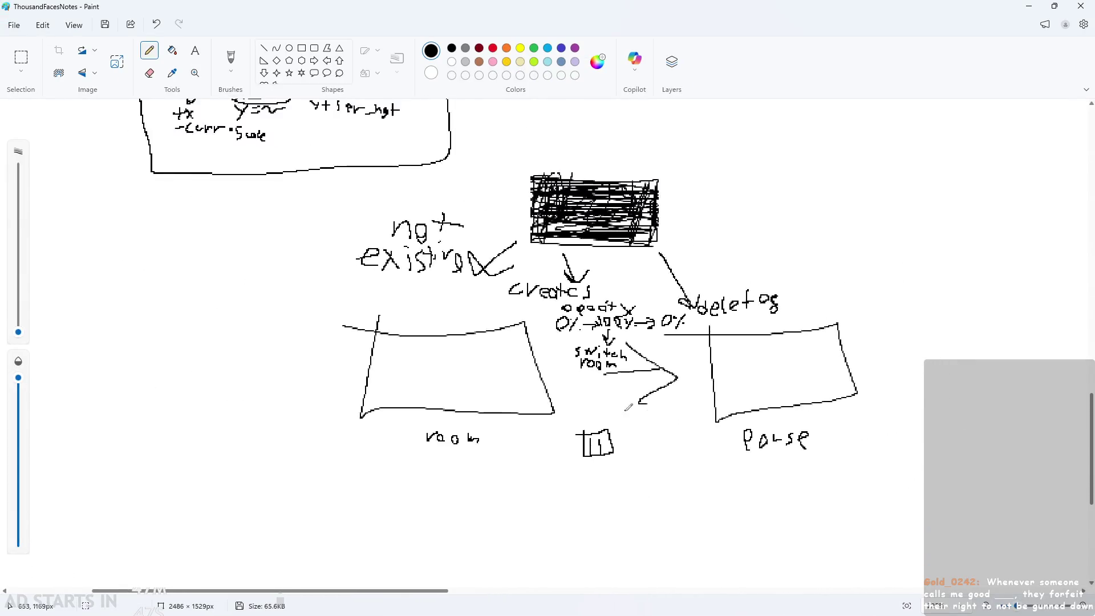
scroll(764, 564, "up", 5, "ctrl")
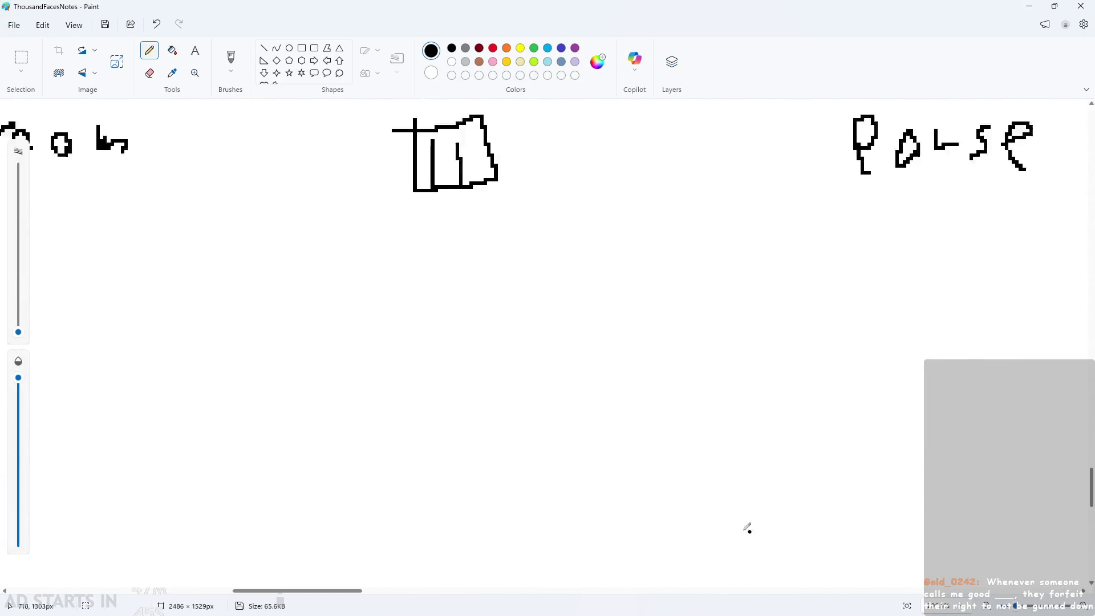
scroll(518, 466, "down", 6, "ctrl")
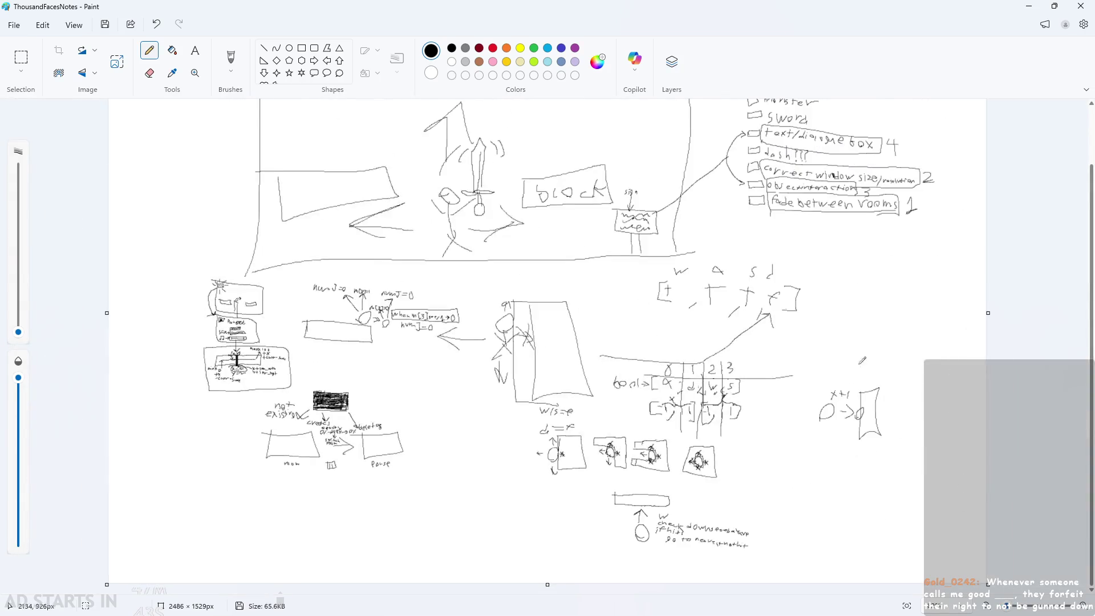
scroll(826, 225, "up", 3, "ctrl")
scroll(827, 225, "down", 2, "ctrl")
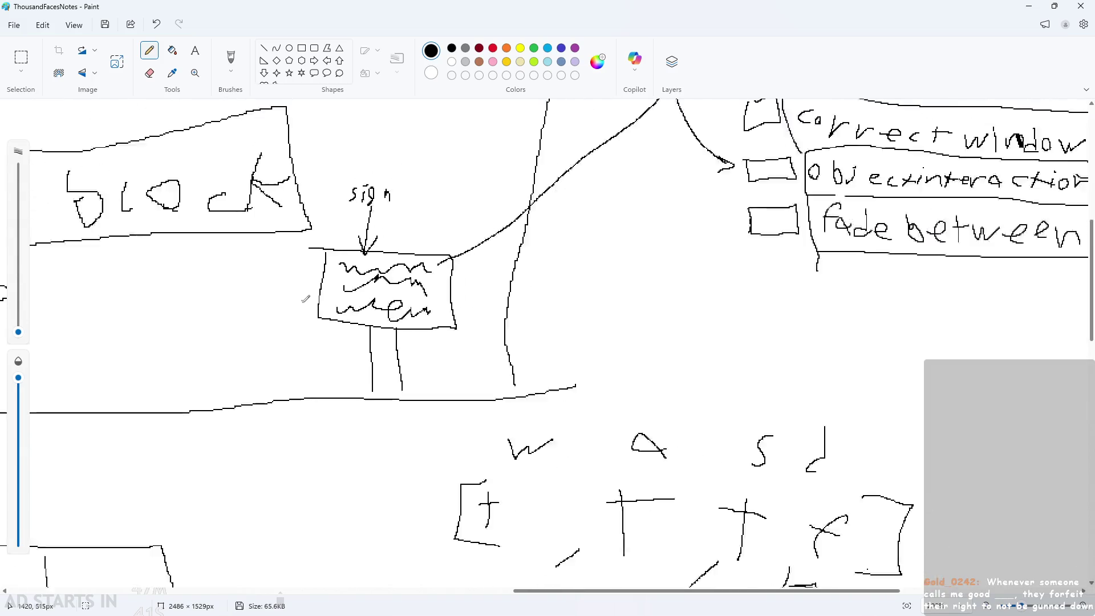
left_click_drag(613, 593, 122, 538)
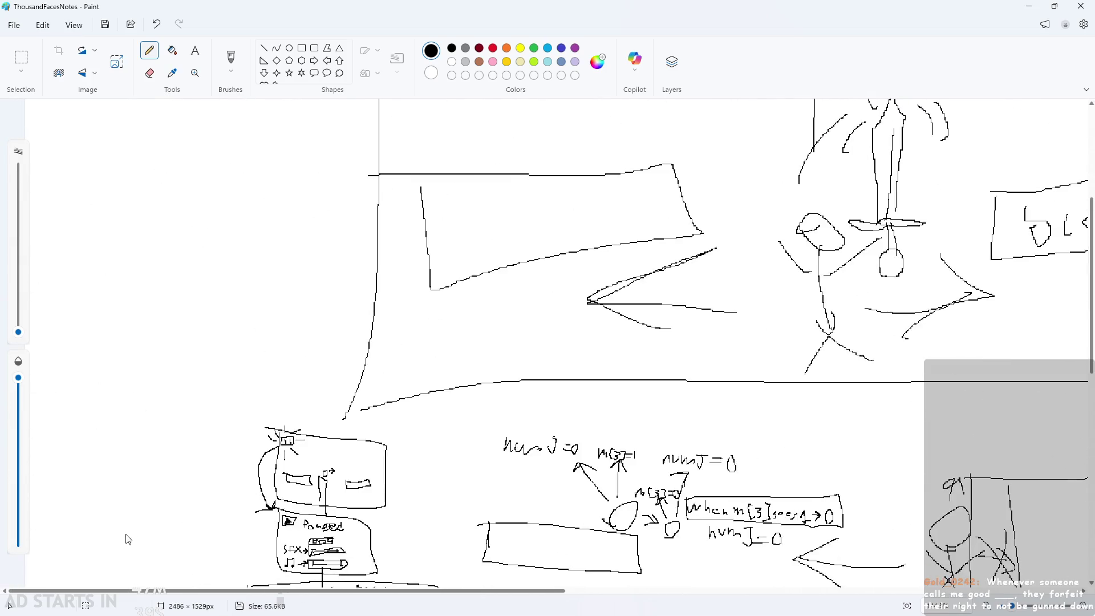
scroll(381, 337, "up", 1, "ctrl")
Draw a boxed Door label on the notes, then undo it.
mouse_move(369, 308)
left_mouse_down()
mouse_move(463, 312)
mouse_move(462, 413)
left_mouse_up()
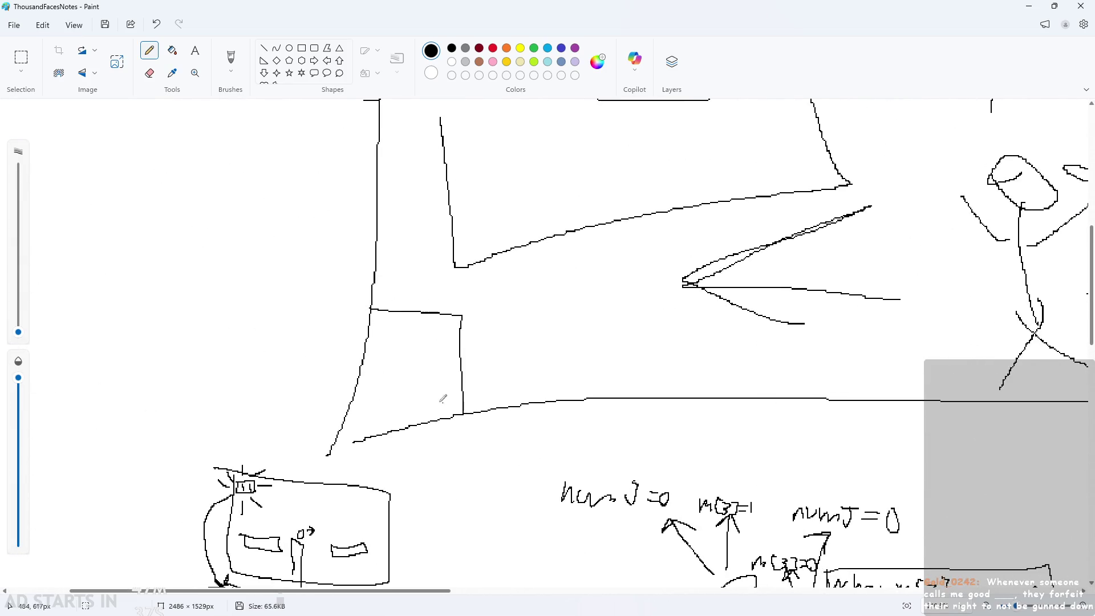
mouse_move(381, 329)
left_mouse_down()
mouse_move(384, 349)
mouse_move(465, 336)
left_mouse_up()
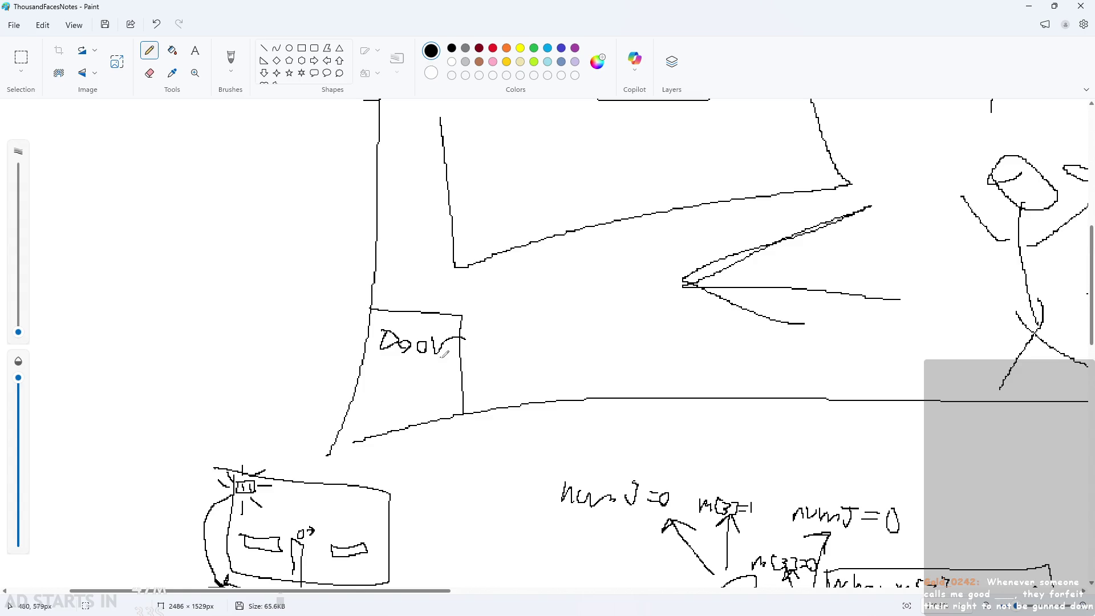
scroll(443, 356, "down", 3, "ctrl")
scroll(471, 371, "up", 4, "ctrl")
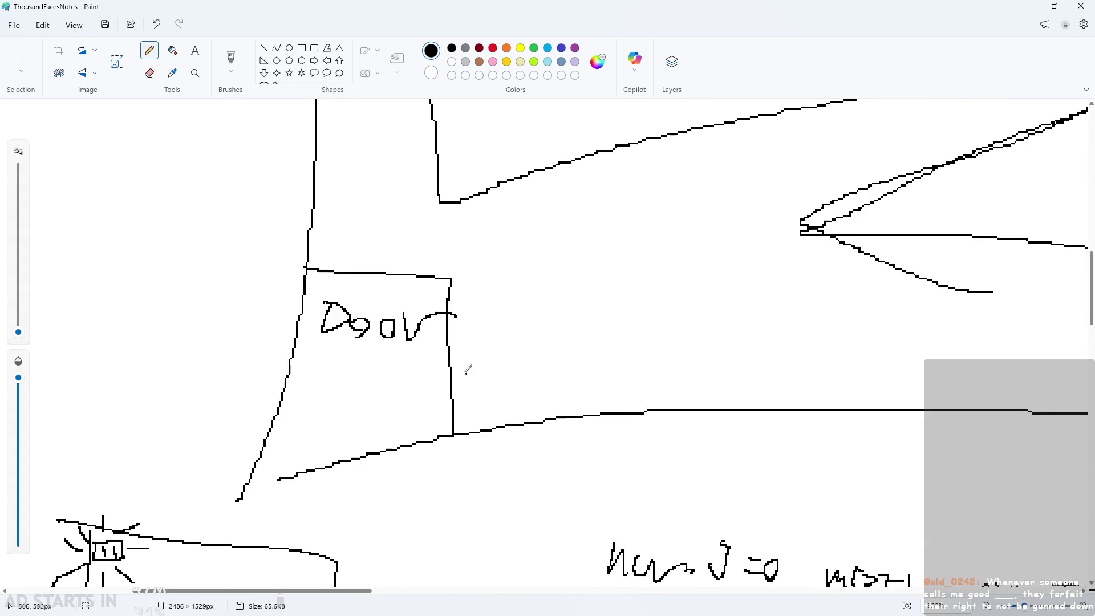
scroll(293, 368, "down", 2, "ctrl")
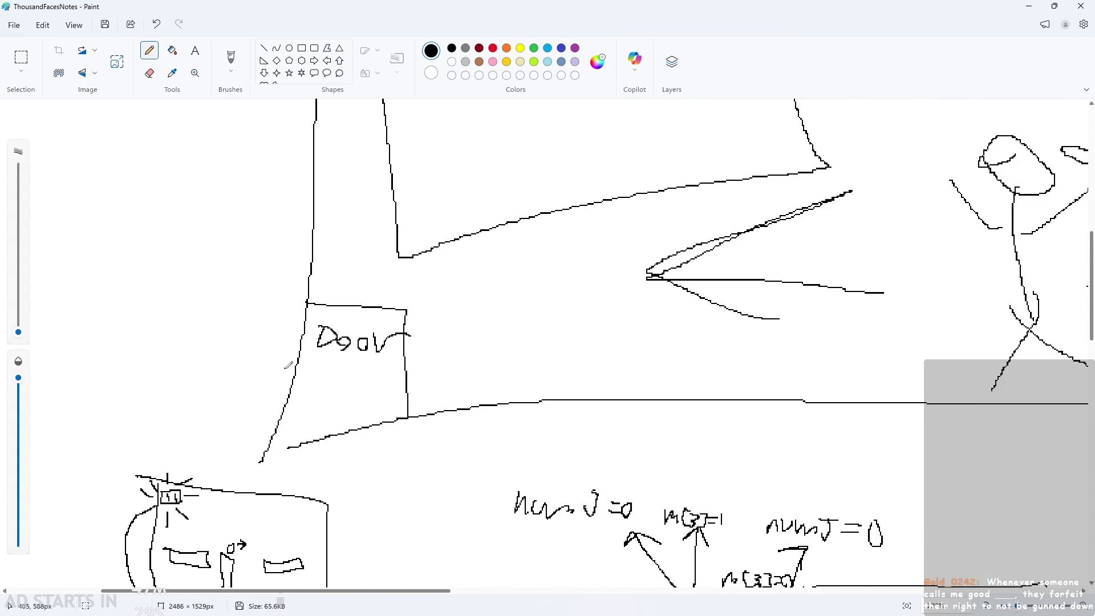
key("ctrl+z")
key("ctrl+z")
key("ctrl+z")
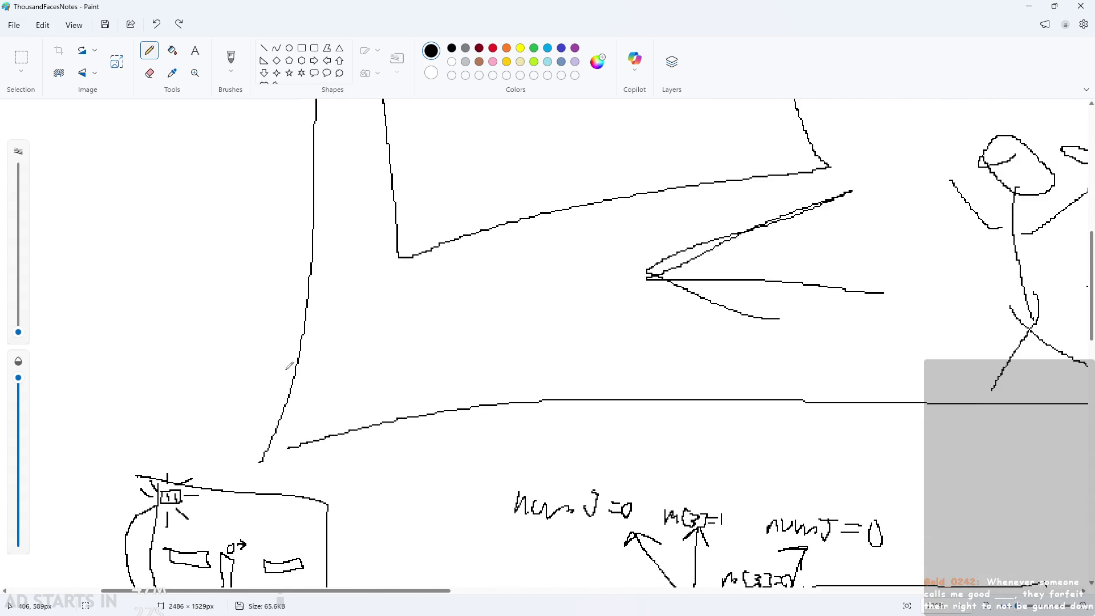
scroll(288, 365, "down", 3, "ctrl")
scroll(765, 466, "down", 3, "ctrl")
scroll(410, 416, "up", 7, "ctrl")
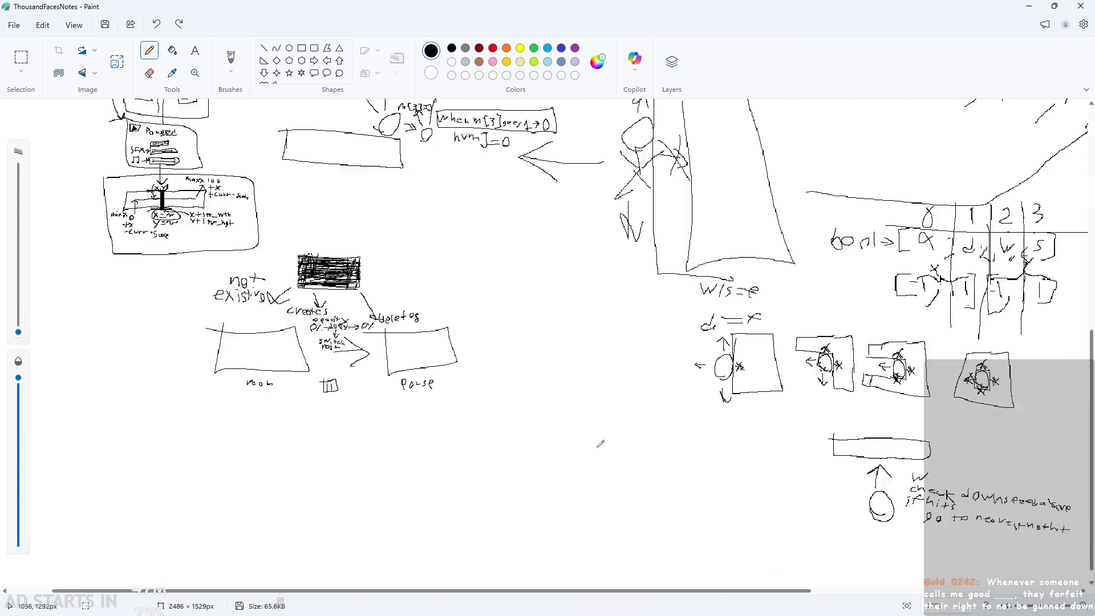
mouse_move(492, 592)
left_mouse_down()
mouse_move(264, 567)
mouse_move(369, 521)
left_mouse_up()
scroll(410, 442, "down", 2, "ctrl")
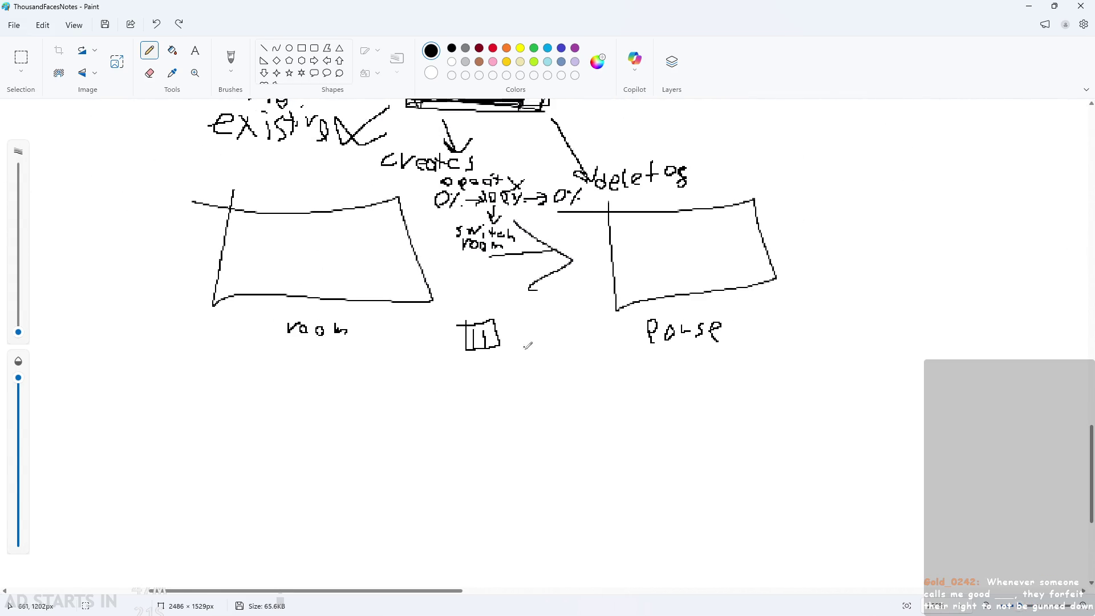
scroll(476, 484, "down", 1, "ctrl")
scroll(349, 456, "up", 2, "ctrl")
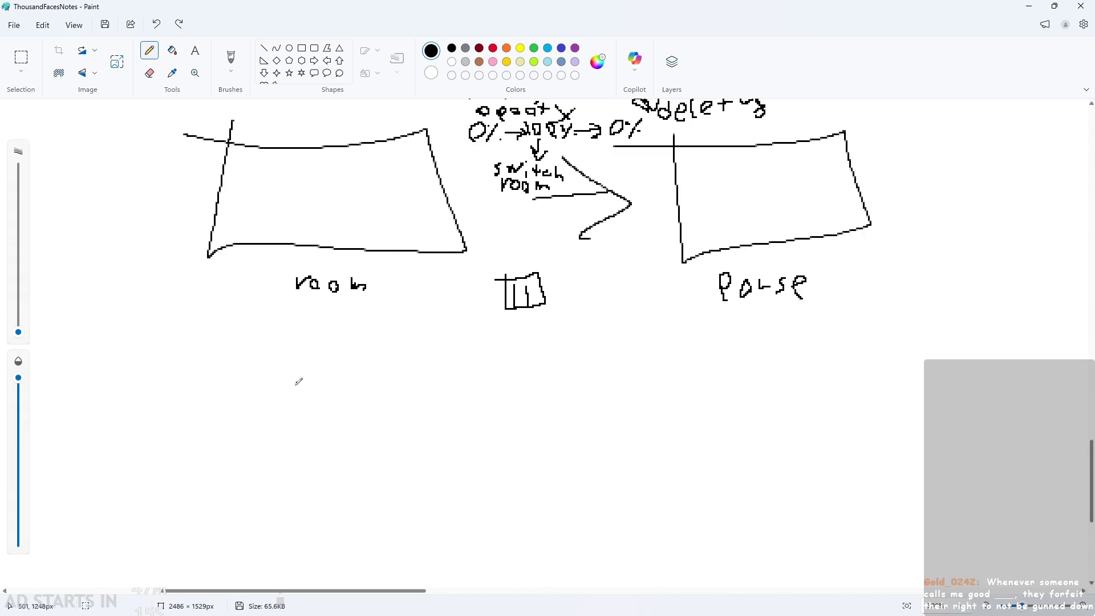
Draw two level boxes labelled lvl 1 and lvl 2 below the room and pause boxes.
mouse_move(236, 152)
left_mouse_down()
mouse_move(247, 163)
mouse_move(235, 150)
left_mouse_up()
left_click_drag(680, 151, 695, 156)
mouse_move(217, 341)
left_mouse_down()
mouse_move(220, 440)
mouse_move(493, 344)
mouse_move(222, 333)
left_mouse_up()
mouse_move(642, 362)
left_mouse_down()
mouse_move(623, 443)
mouse_move(884, 364)
mouse_move(653, 350)
mouse_move(639, 381)
left_mouse_up()
mouse_move(294, 443)
left_mouse_down()
mouse_move(329, 448)
mouse_move(326, 468)
mouse_move(363, 432)
mouse_move(383, 463)
left_mouse_up()
mouse_move(690, 455)
left_mouse_down()
mouse_move(686, 485)
mouse_move(722, 457)
mouse_move(727, 484)
left_mouse_up()
mouse_move(765, 465)
left_mouse_down()
mouse_move(770, 456)
mouse_move(777, 484)
left_mouse_up()
key("ctrl+z")
Add an arrow from lvl 1 to lvl 2, a door at lvl 1's corner, and a check mark.
mouse_move(499, 384)
left_mouse_down()
mouse_move(571, 394)
mouse_move(540, 418)
mouse_move(498, 406)
left_mouse_up()
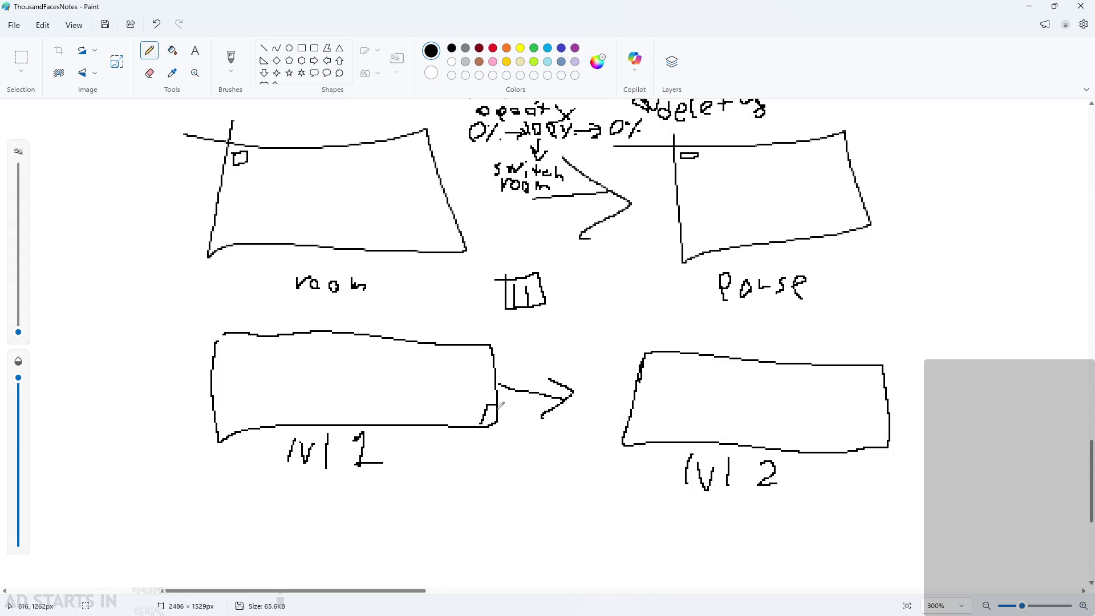
mouse_move(627, 419)
left_mouse_down()
mouse_move(649, 418)
mouse_move(640, 442)
mouse_move(654, 417)
mouse_move(668, 445)
left_mouse_up()
key("ctrl+z")
left_click_drag(476, 402, 482, 405)
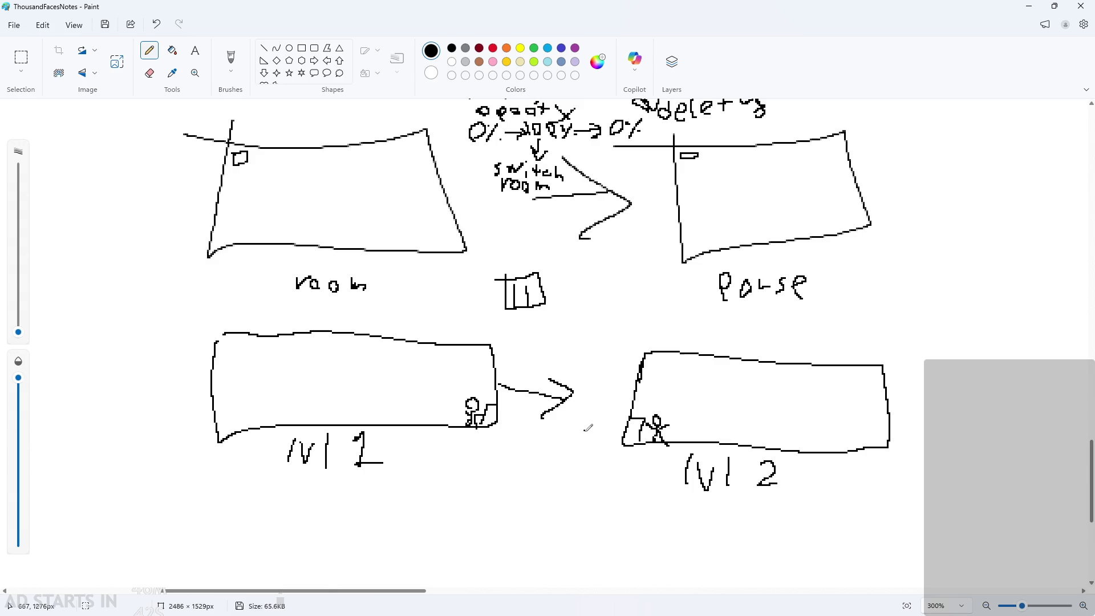
scroll(588, 428, "down", 3)
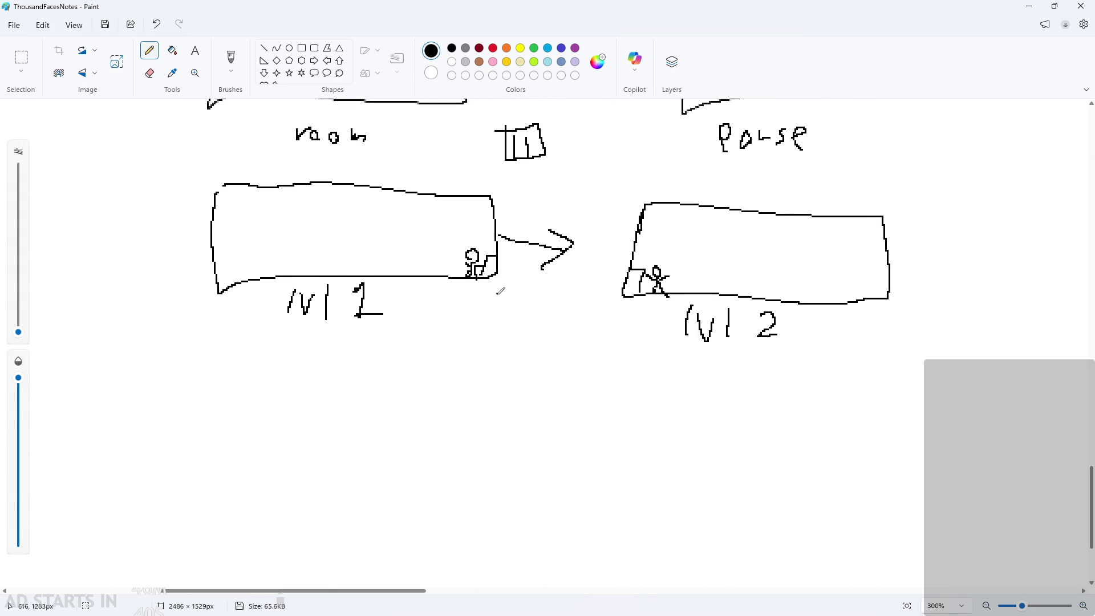
left_click_drag(504, 297, 531, 293)
scroll(569, 378, "up", 3, "ctrl")
Write the note 'when contact' below lvl 1.
left_click_drag(437, 324, 436, 336)
key("ctrl+z")
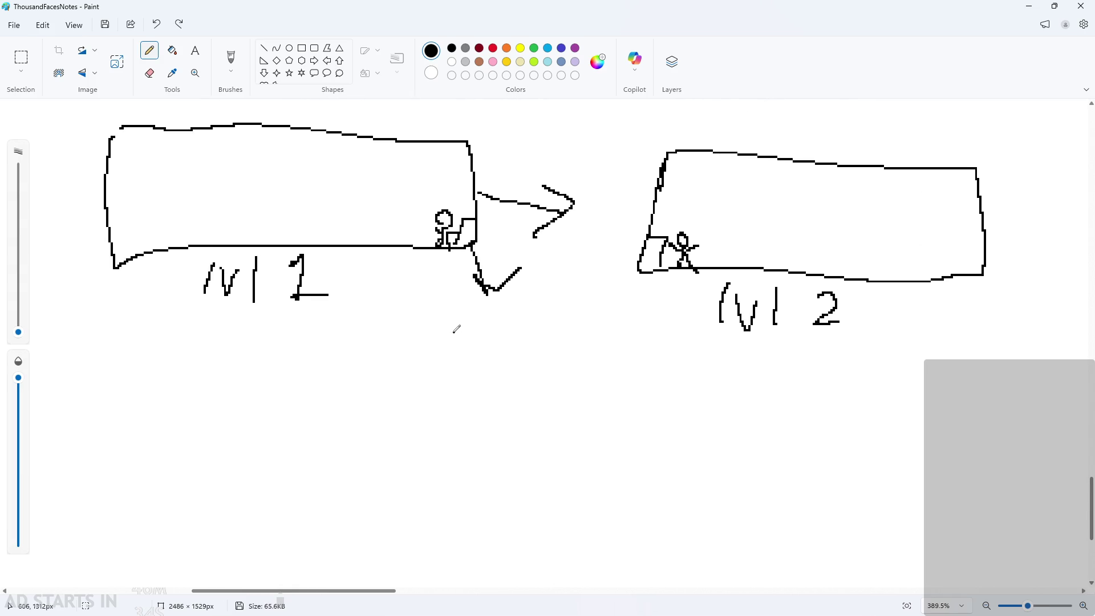
left_click_drag(467, 306, 503, 313)
mouse_move(509, 315)
left_mouse_down()
mouse_move(557, 318)
mouse_move(611, 343)
mouse_move(659, 337)
mouse_move(680, 362)
left_mouse_up()
key("ctrl+z")
key("ctrl+z")
mouse_move(681, 341)
left_mouse_down()
mouse_move(698, 334)
mouse_move(698, 361)
left_mouse_up()
key("ctrl+z")
mouse_move(715, 331)
left_mouse_down()
mouse_move(716, 364)
mouse_move(724, 345)
mouse_move(747, 361)
mouse_move(786, 345)
mouse_move(799, 358)
left_mouse_up()
left_click_drag(799, 368, 780, 383)
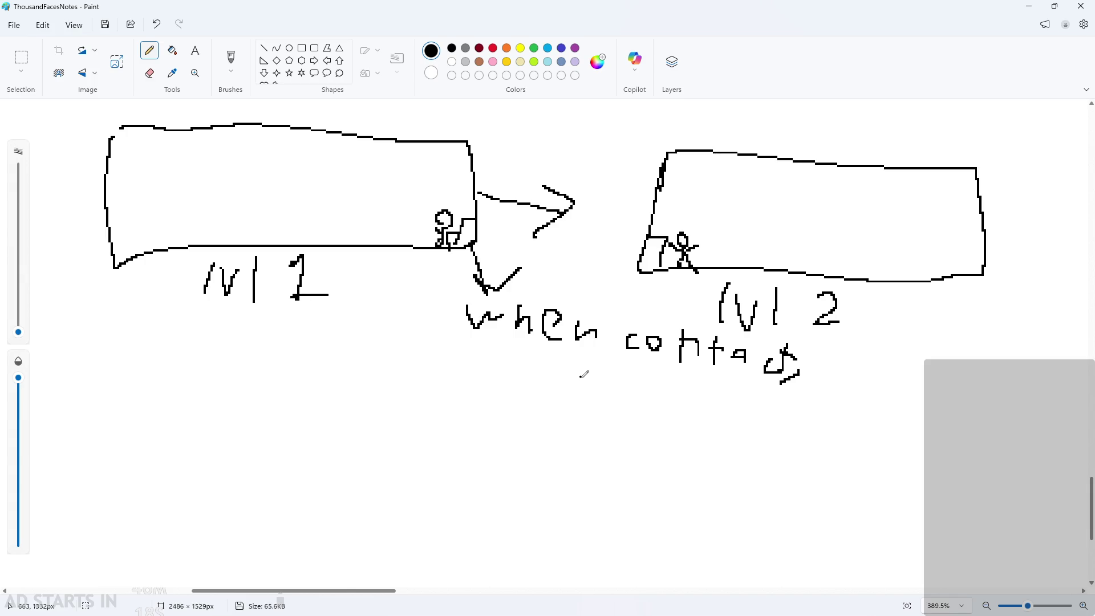
Back in GameMaker, open rom_level and rom_level_1, then review obj_fade's Step and Create code.
left_click(1035, 9)
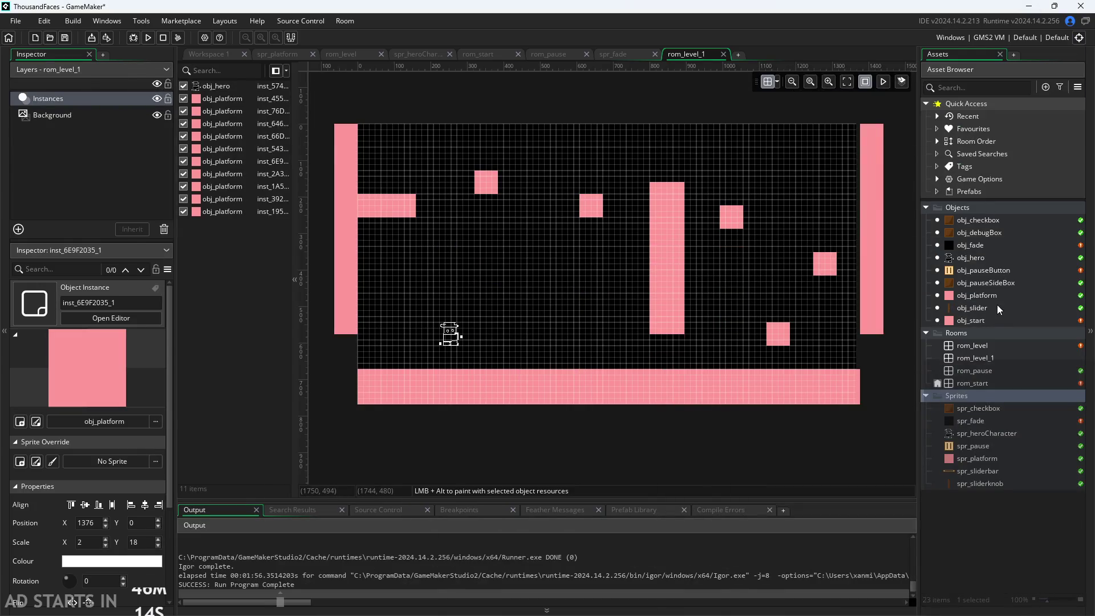
double_click(974, 344)
double_click(979, 362)
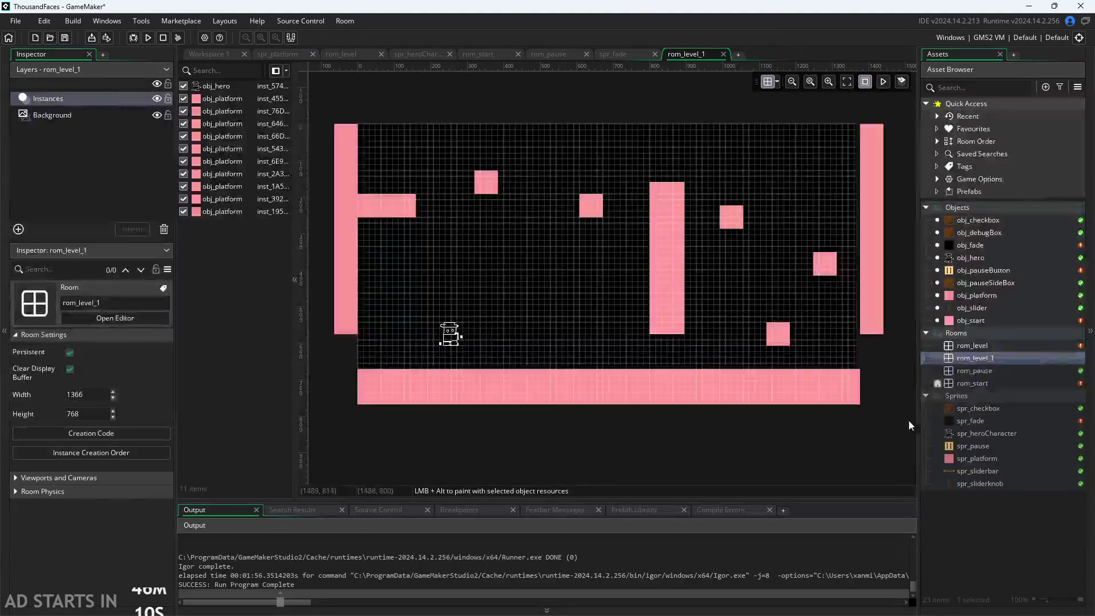
left_click(971, 423)
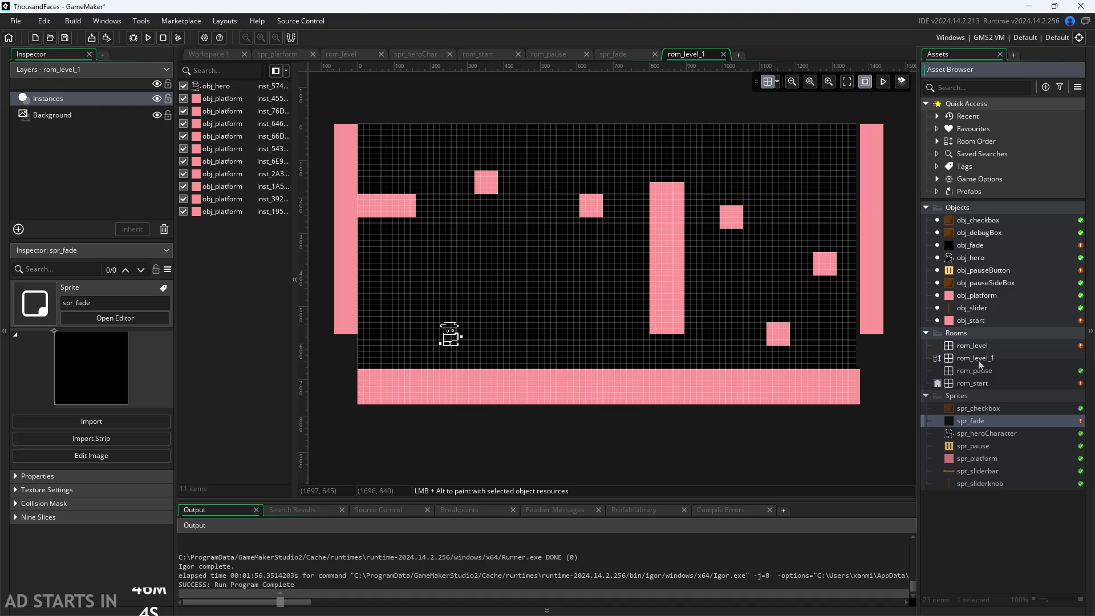
double_click(978, 246)
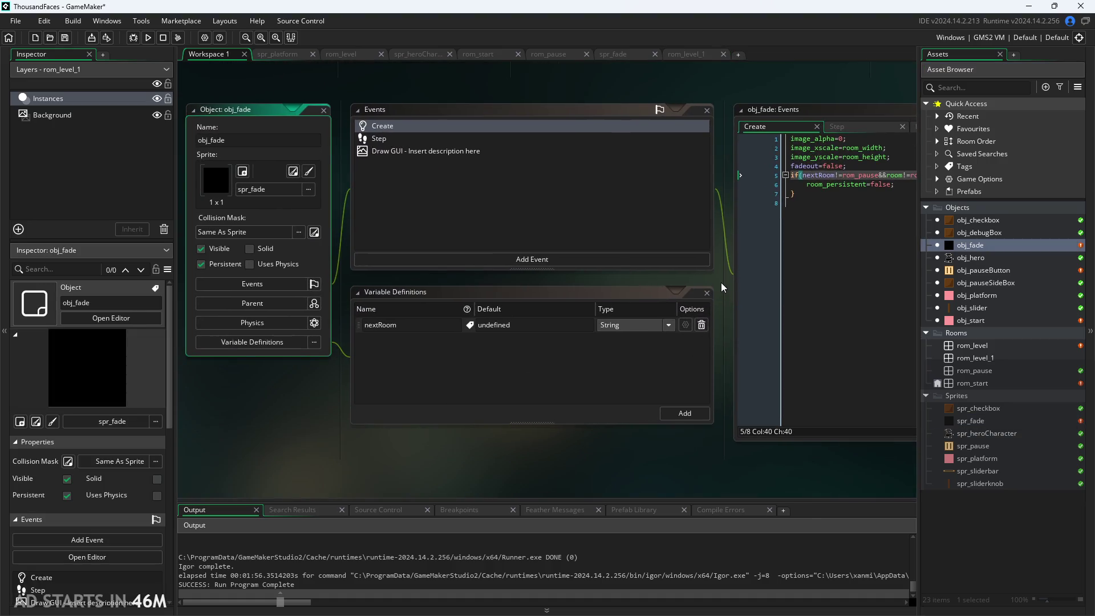
left_click(769, 170)
left_click(637, 172)
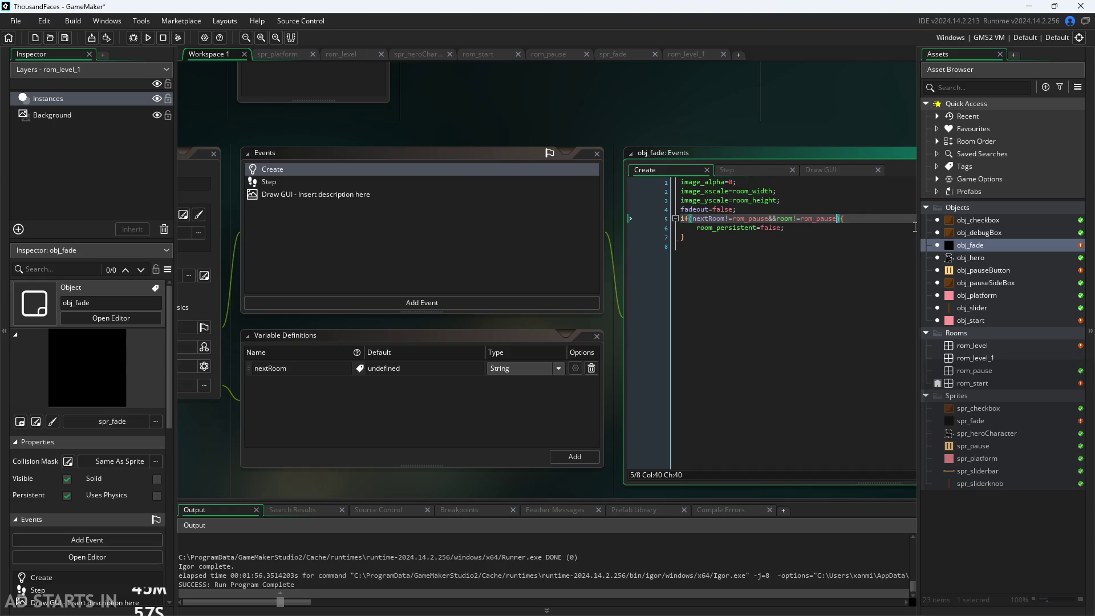
Inspect obj_pauseButton's Left Pressed code storing global.previousRoom and its Create event.
double_click(981, 270)
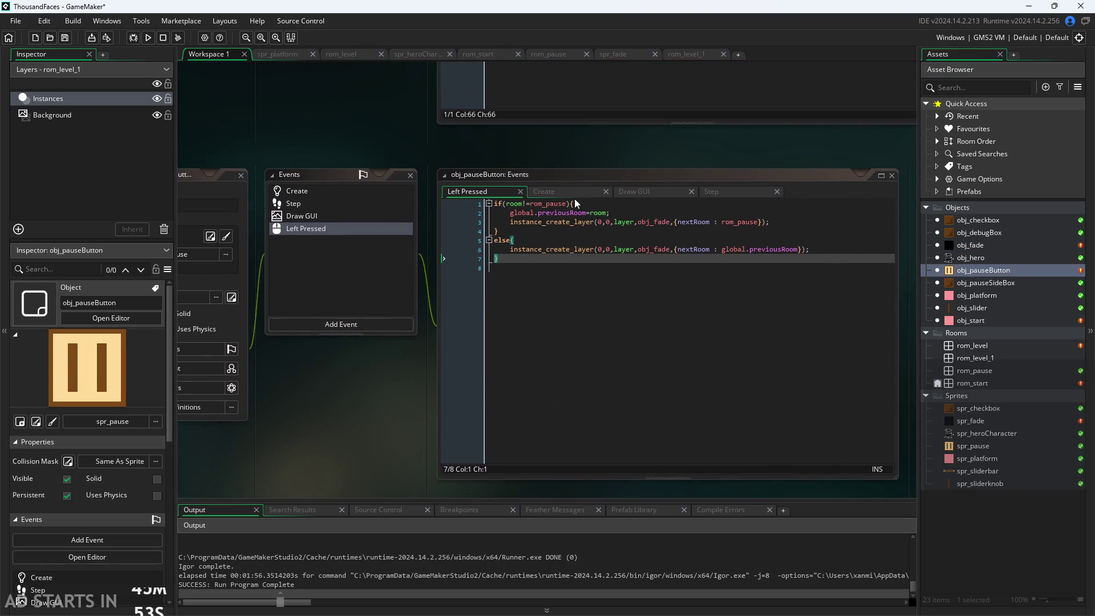
left_click(490, 192)
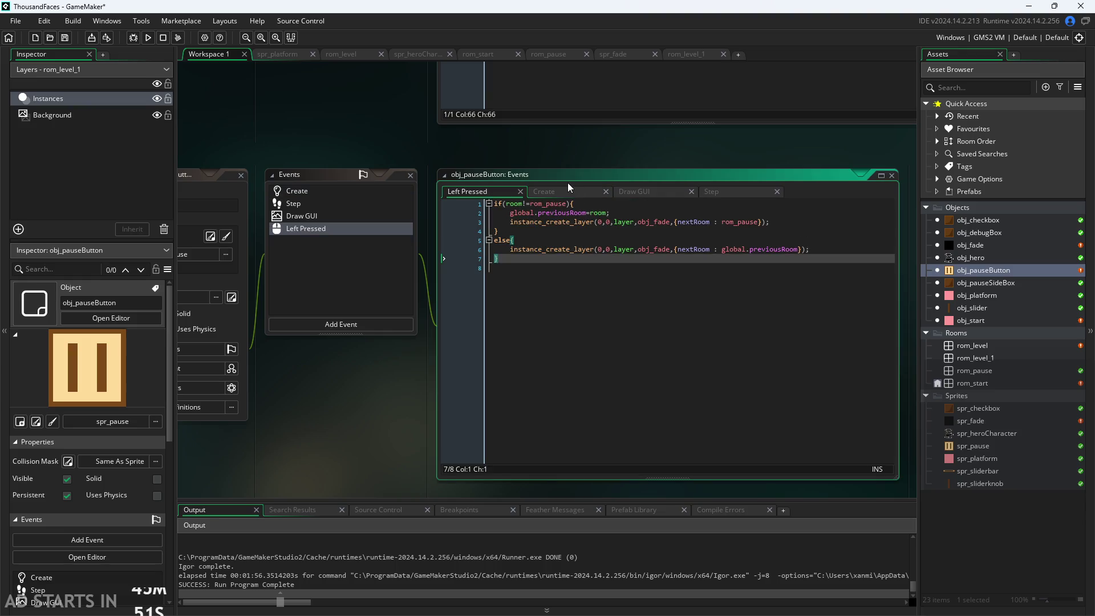
mouse_move(688, 141)
left_mouse_down()
mouse_move(538, 147)
mouse_move(606, 166)
left_mouse_up()
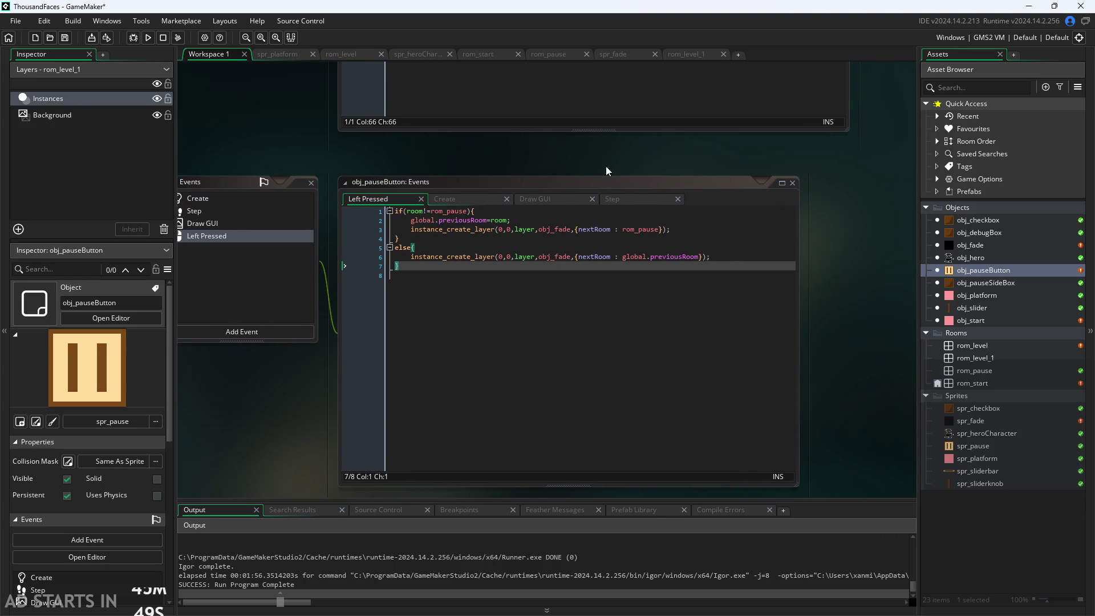
left_click(517, 220)
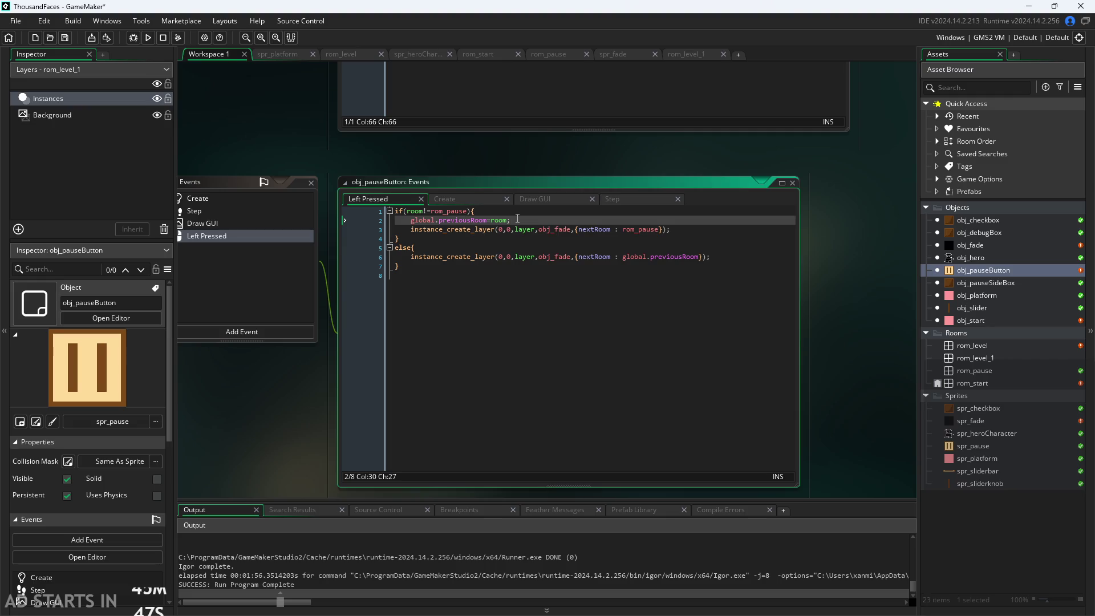
left_click(882, 355)
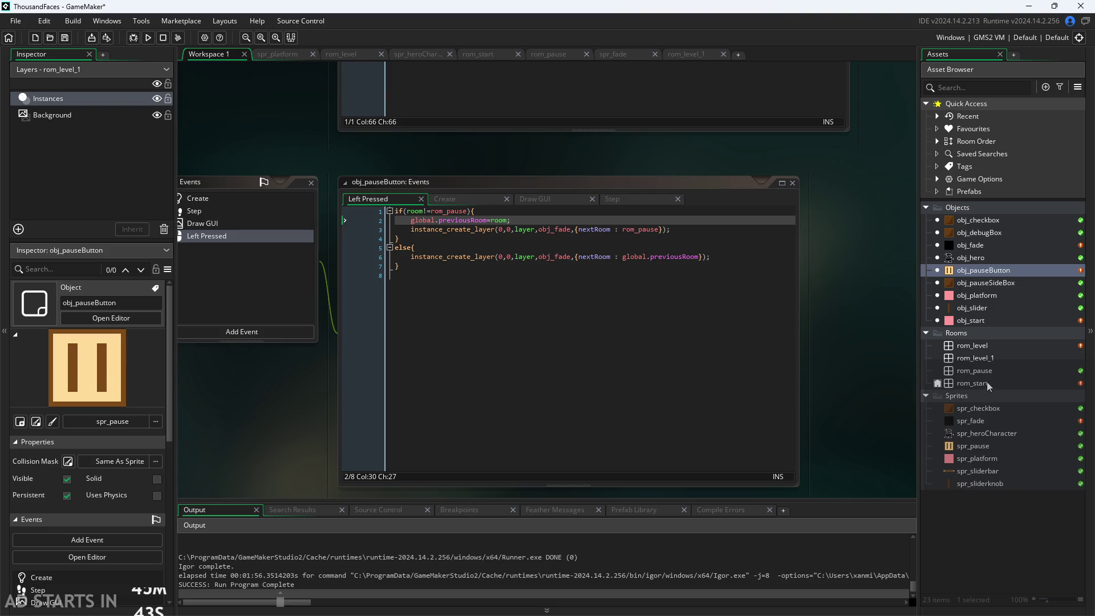
left_click(453, 198)
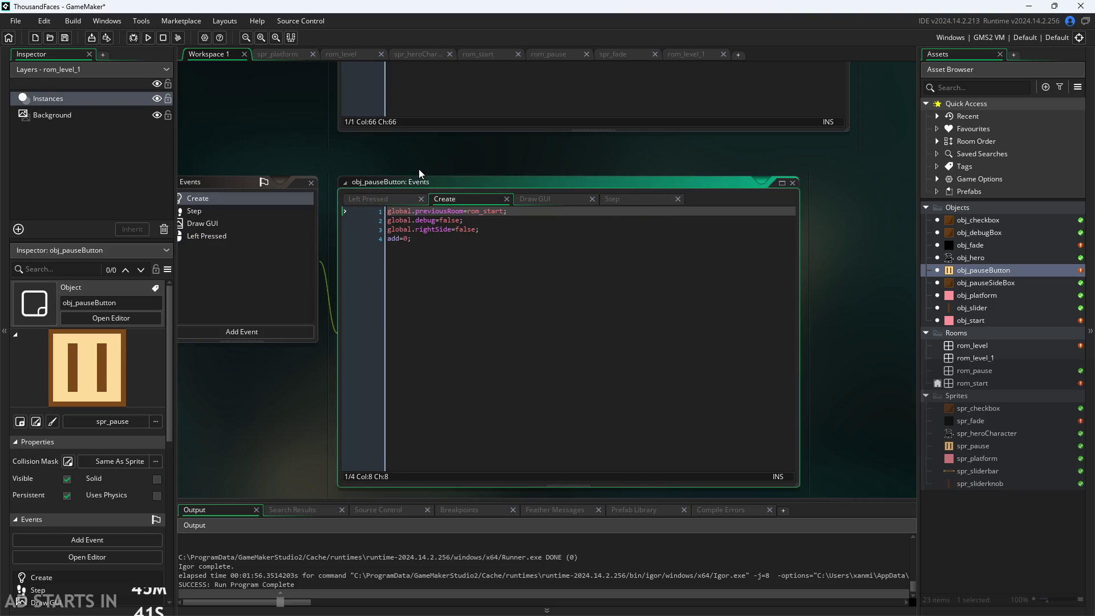
left_click(877, 265)
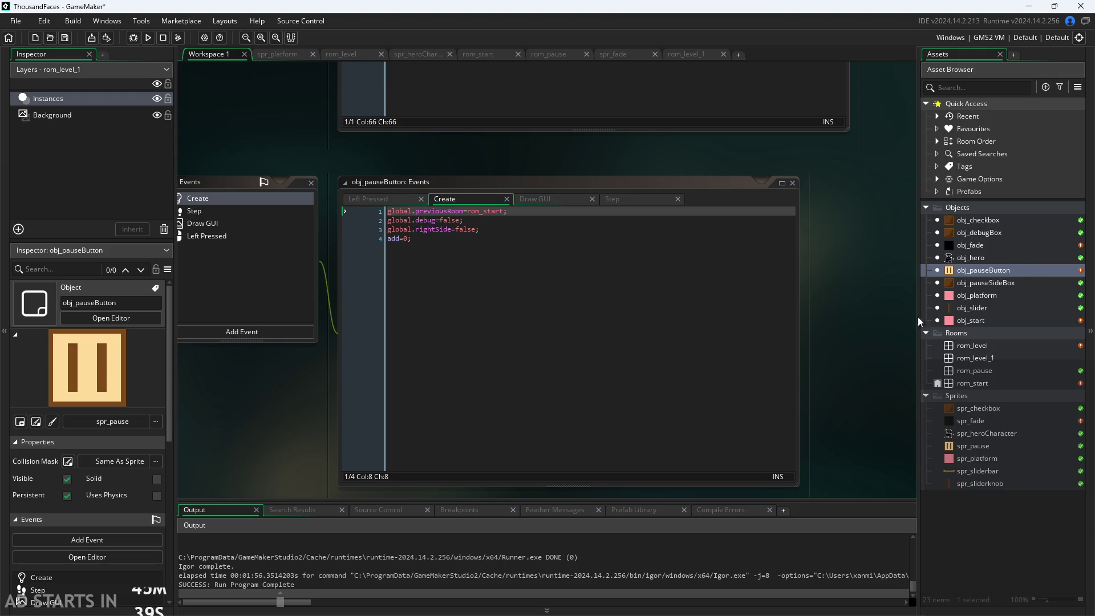
Reopen obj_fade and open the 1×1 black spr_fade sprite.
double_click(975, 245)
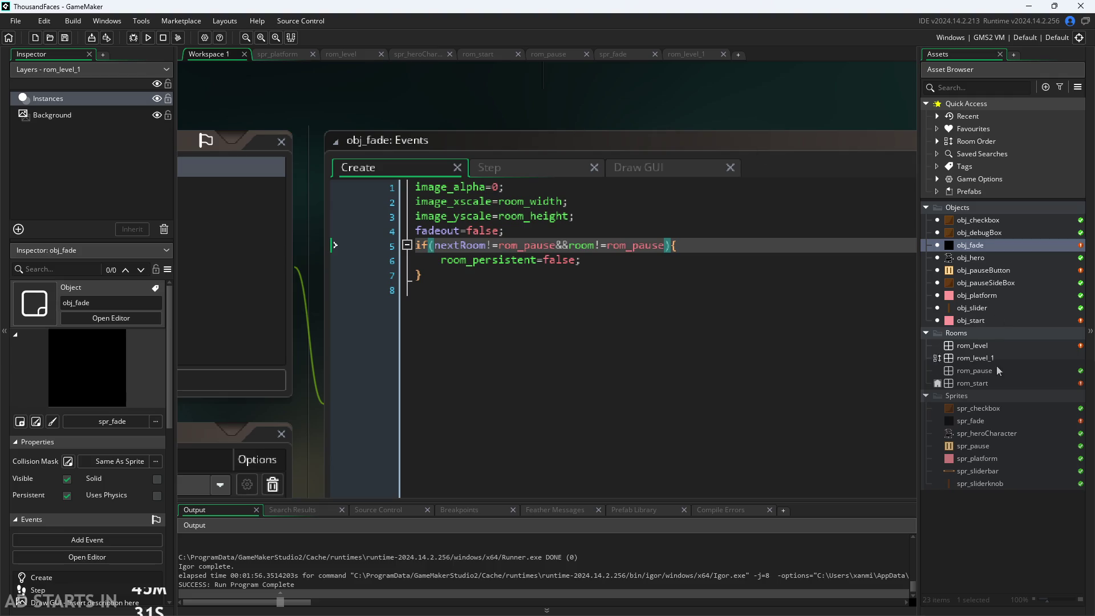
double_click(990, 425)
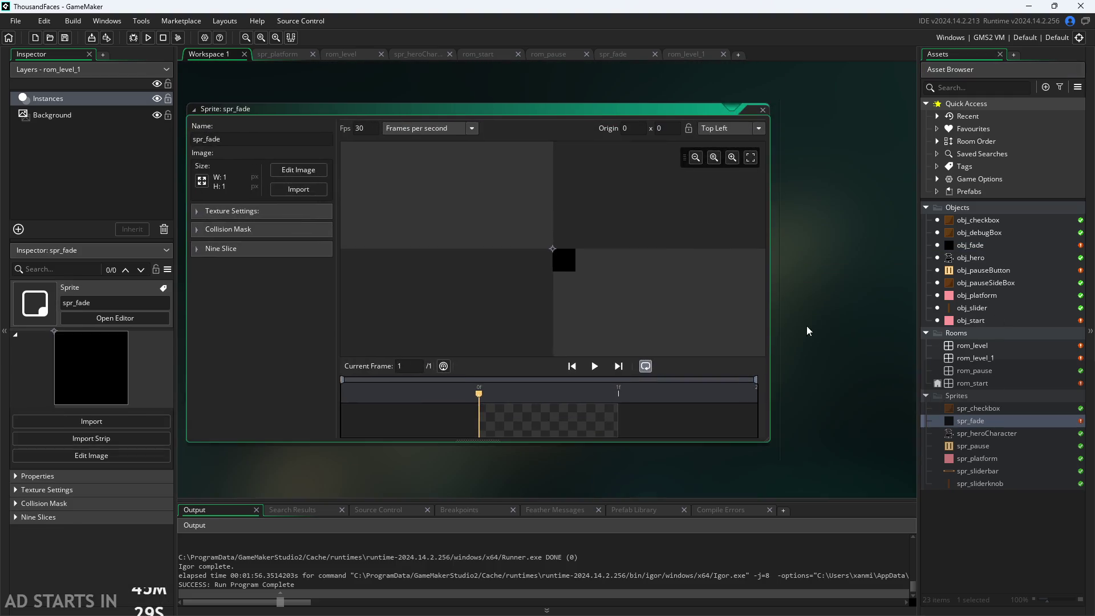
left_click(975, 396)
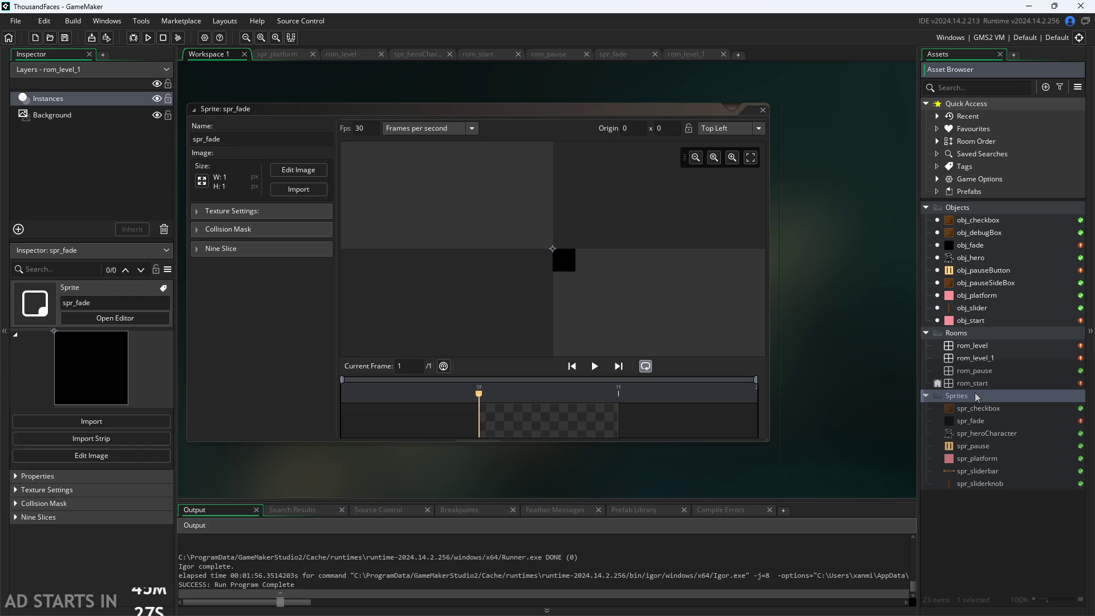
left_click(976, 420)
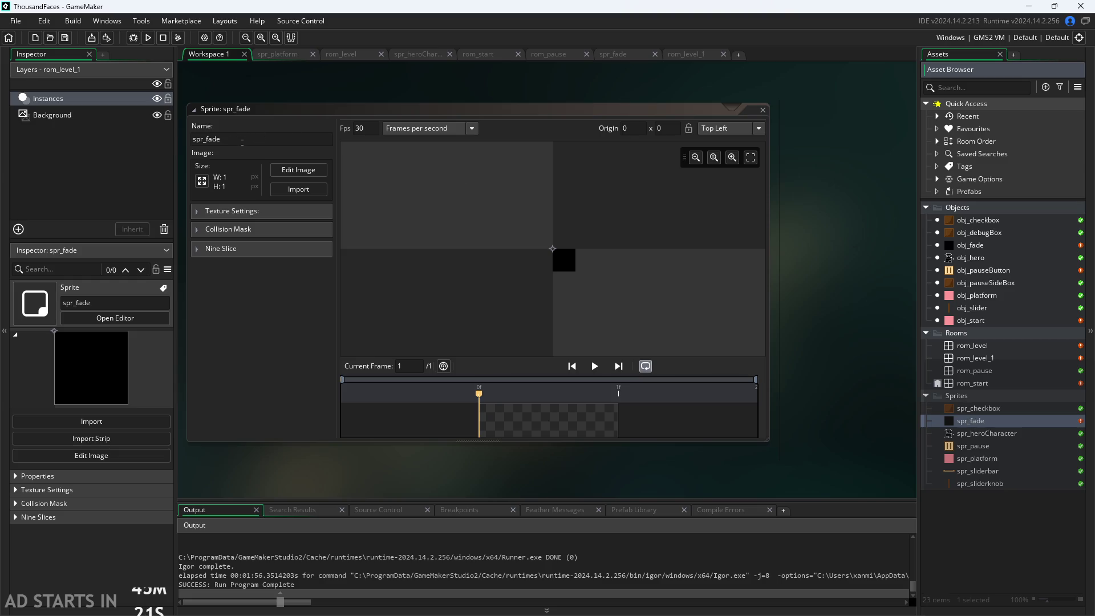
Create a new sprite named spr_door and resize it to 1×1 pixel.
right_click(977, 395)
mouse_move(948, 402)
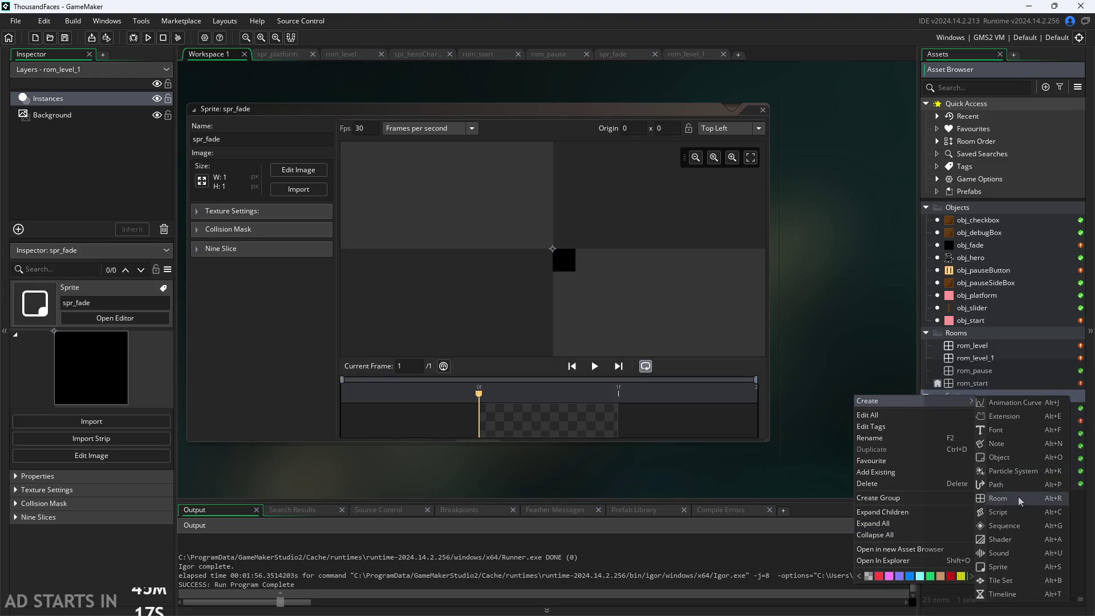
left_click(1017, 563)
type("spr_door")
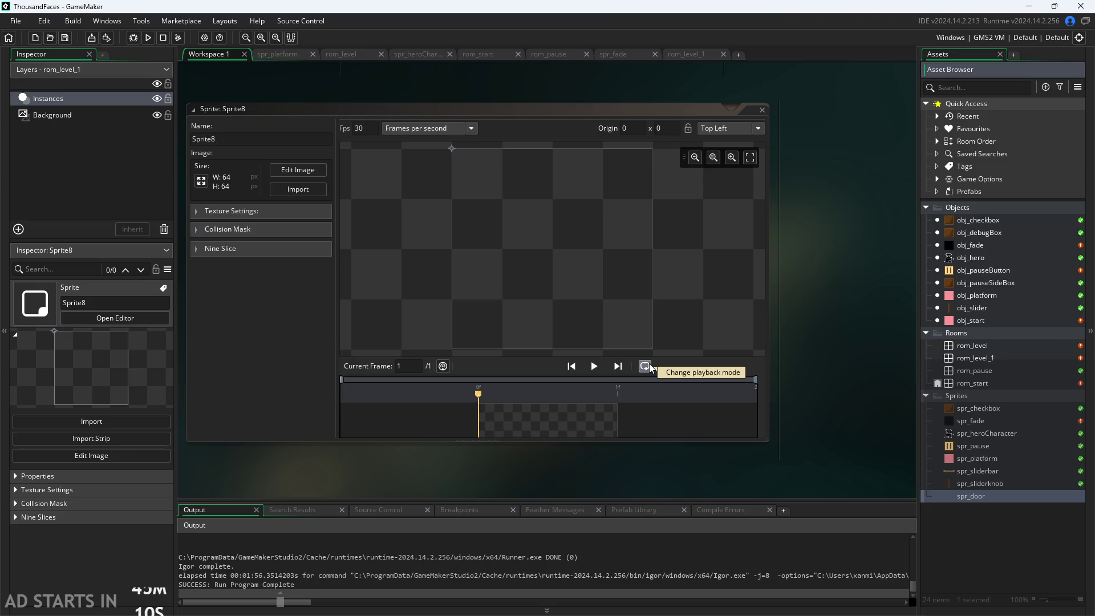
key("Return")
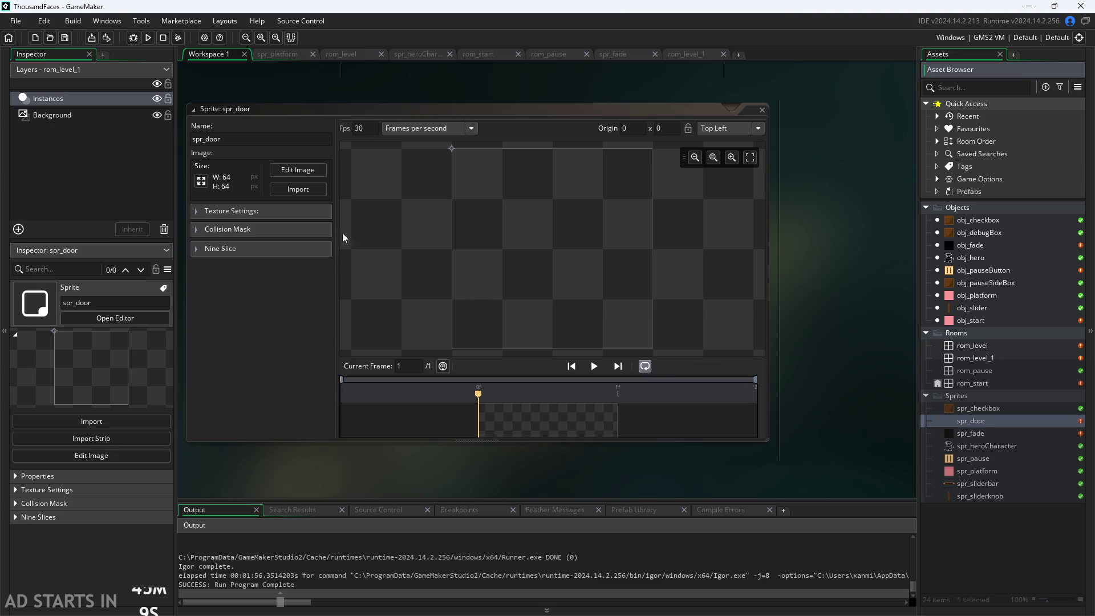
left_click(205, 180)
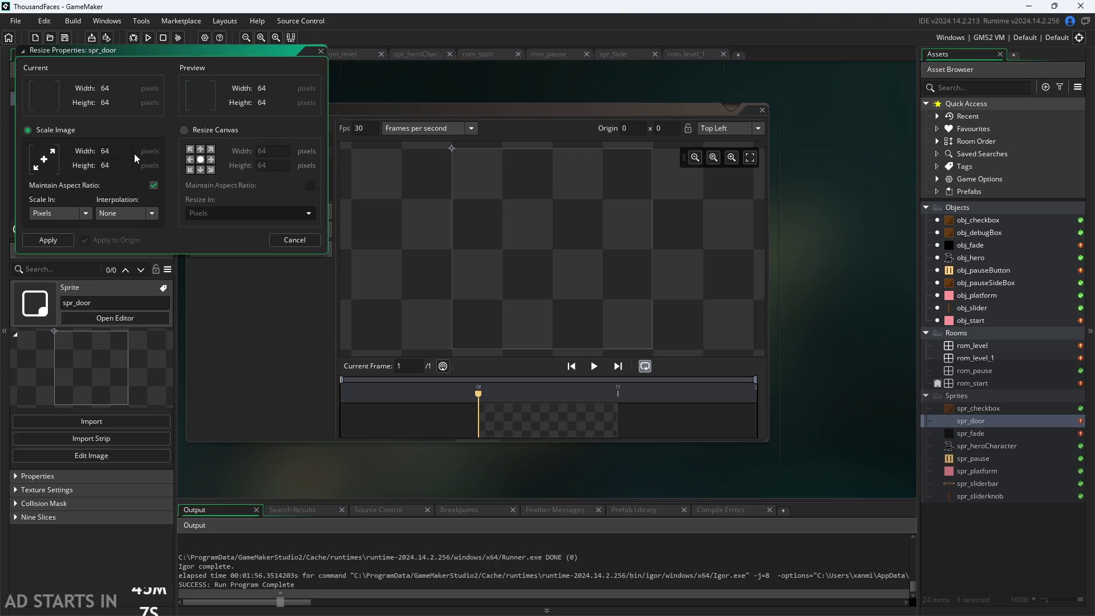
left_click(48, 239)
Paint spr_door's single pixel grey #666666.
left_click(297, 171)
scroll(516, 333, "up", 2)
left_click(787, 244)
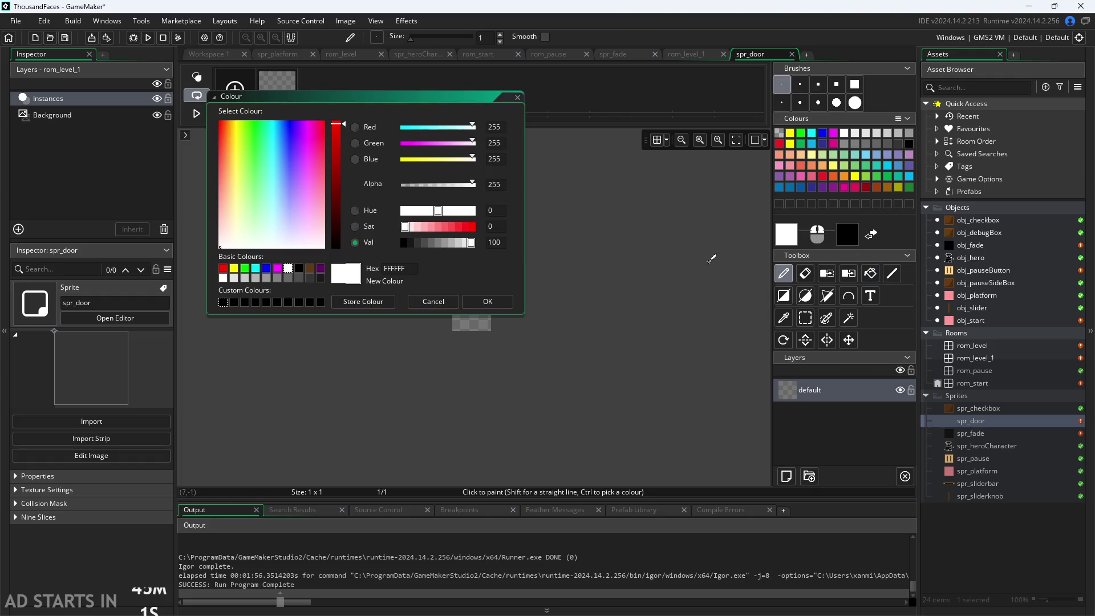
left_click(433, 242)
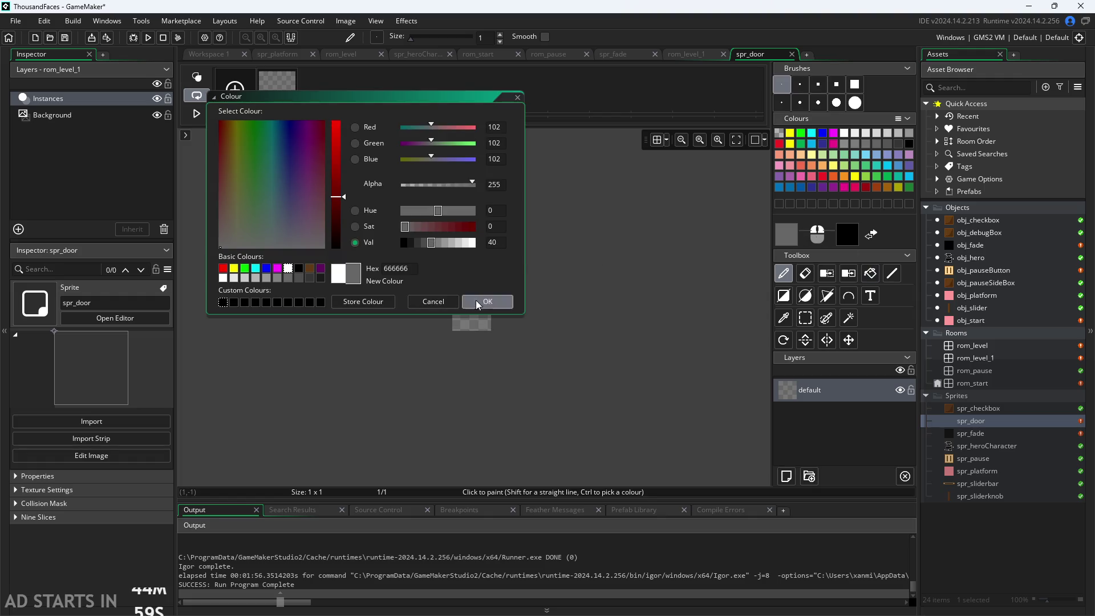
left_click(483, 301)
left_click(465, 304)
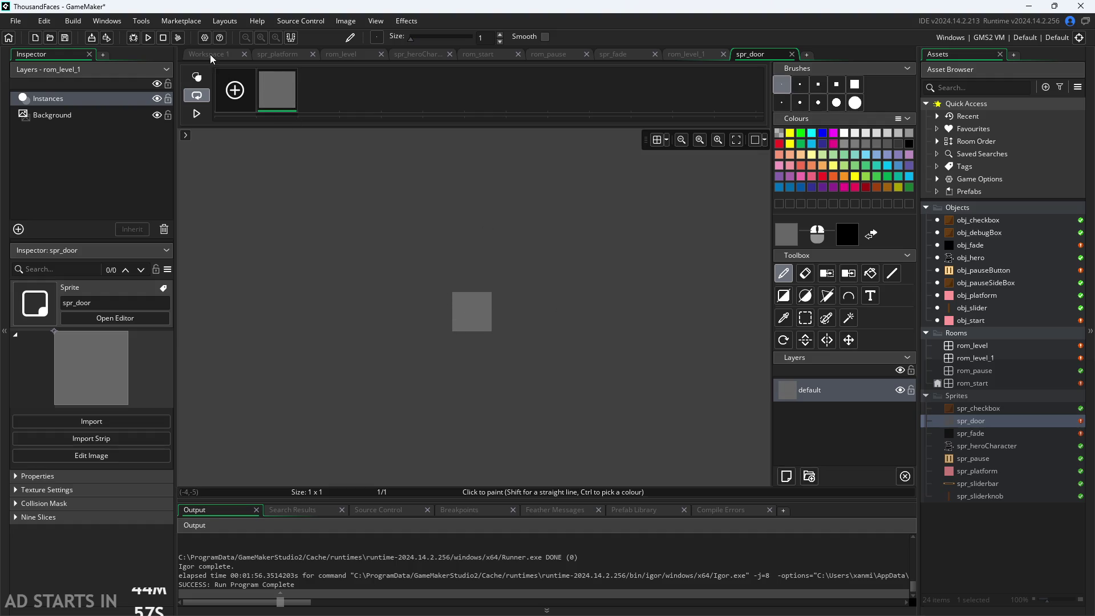
left_click(210, 54)
scroll(802, 294, "down", 5)
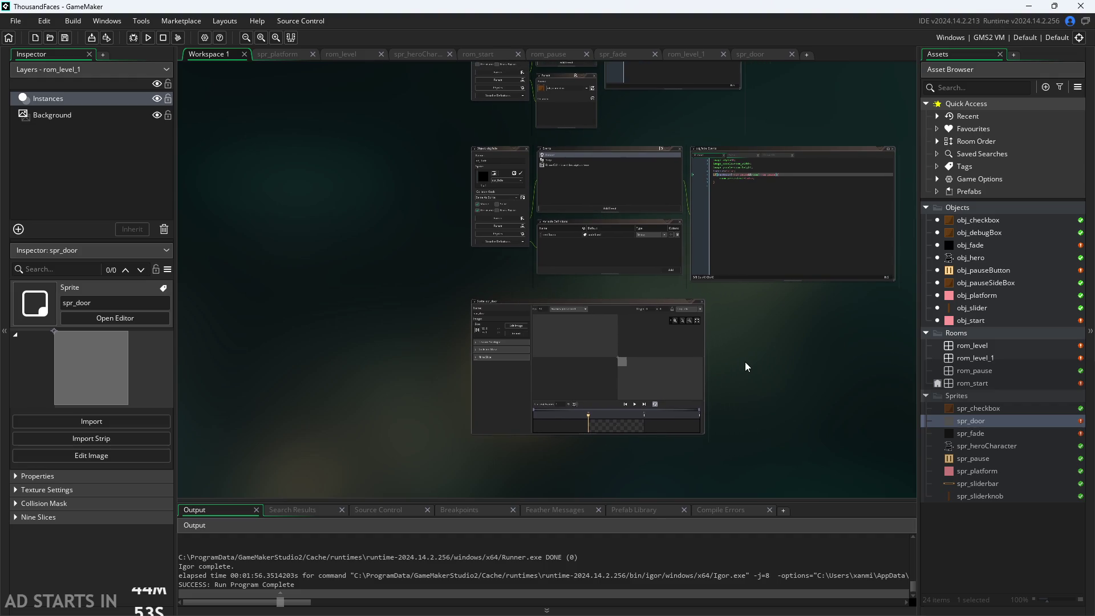
Create an object named obj_door and assign it the spr_door sprite.
scroll(744, 361, "up", 5)
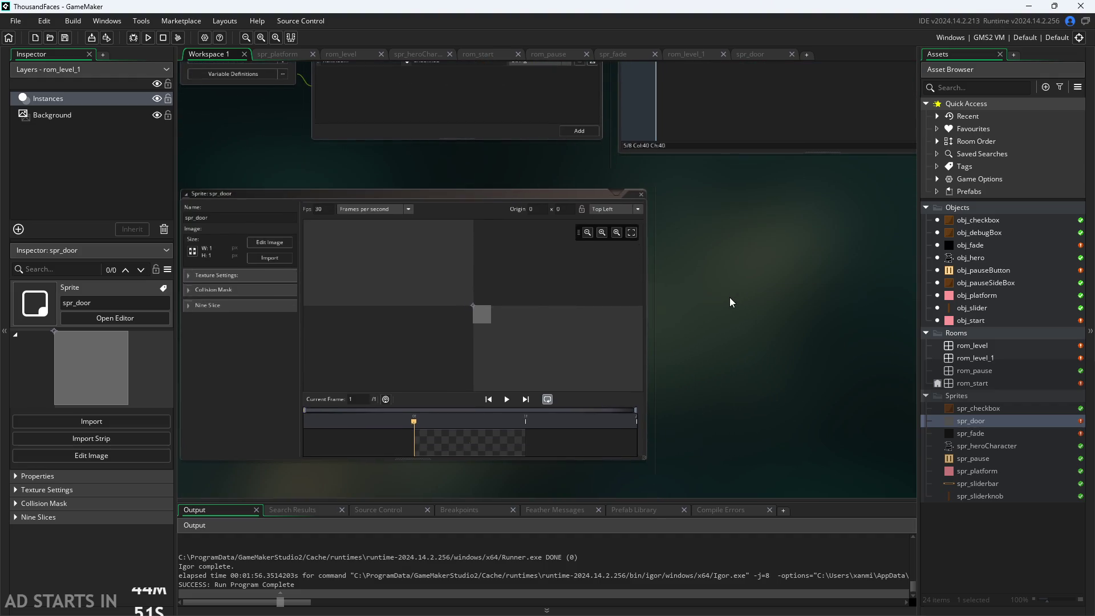
scroll(728, 300, "down", 2)
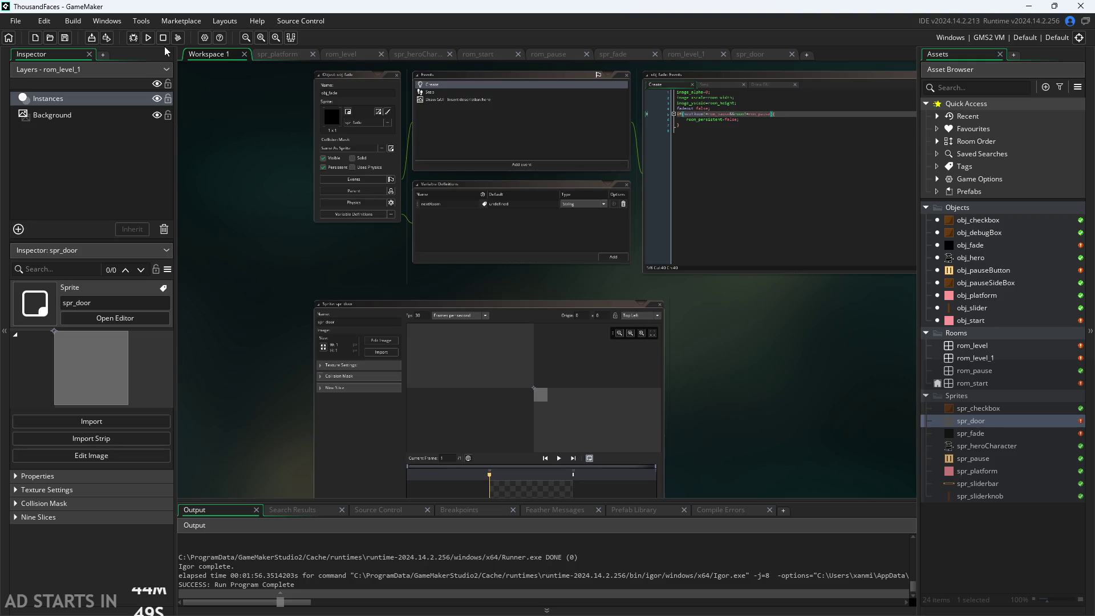
scroll(257, 319, "up", 5)
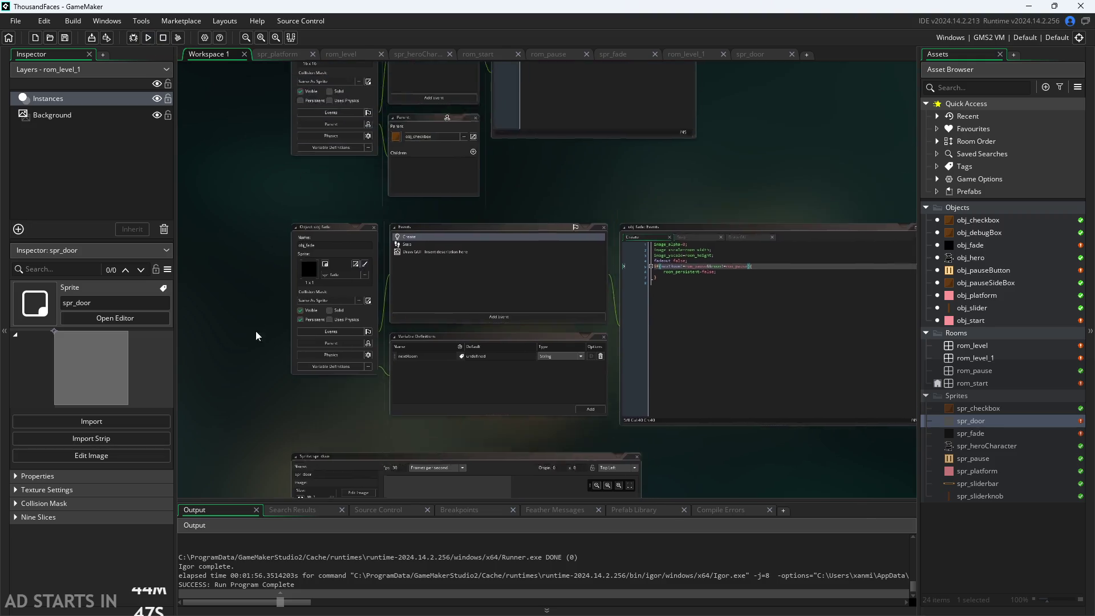
scroll(791, 279, "down", 1)
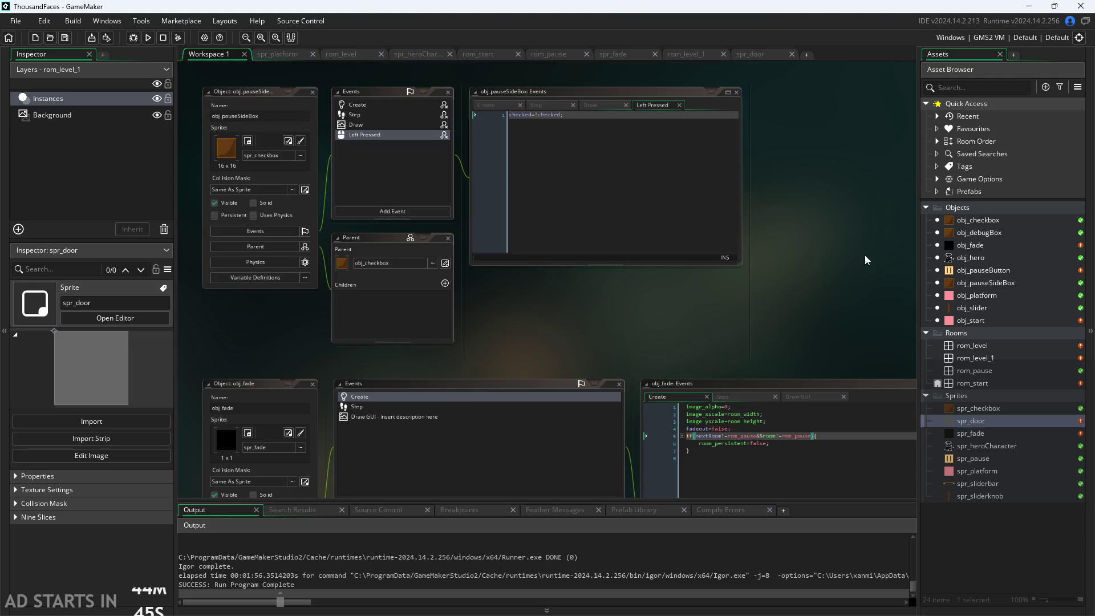
right_click(999, 212)
mouse_move(932, 215)
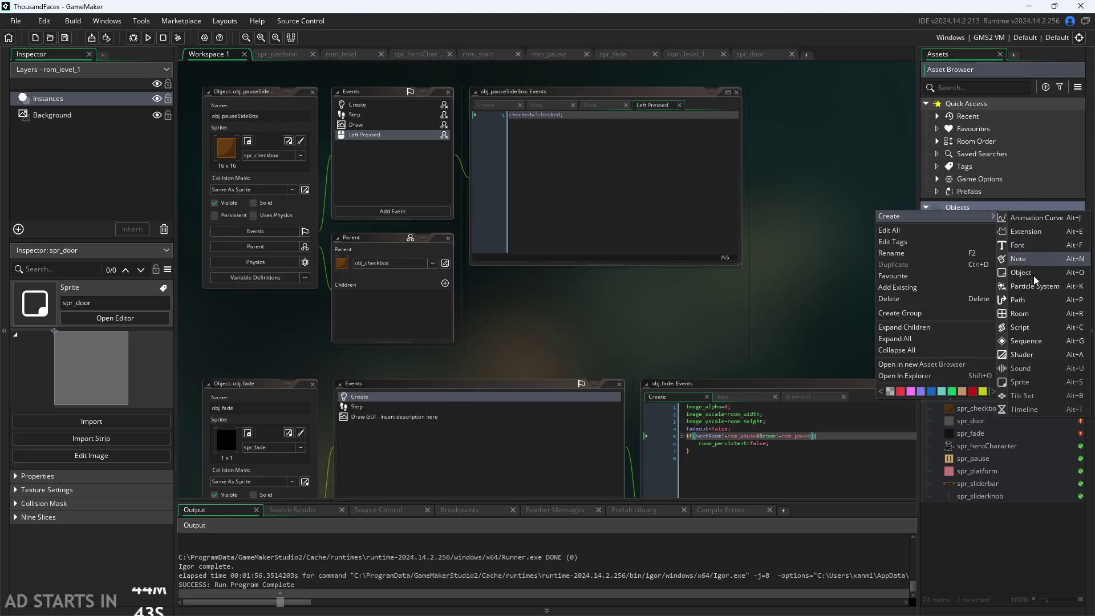
left_click(1020, 273)
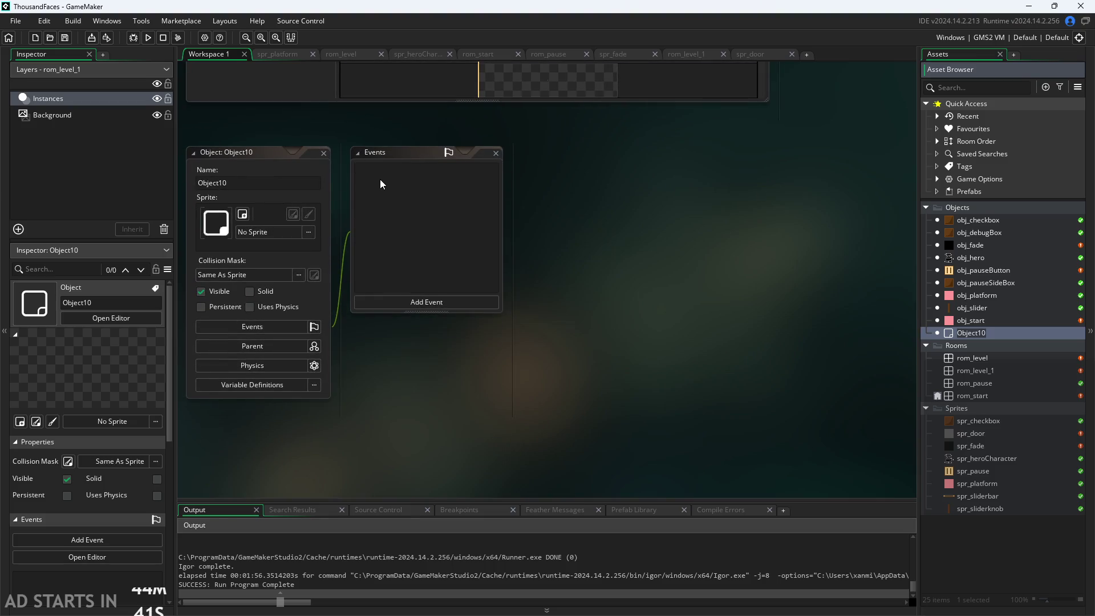
type("obj_door")
key("Return")
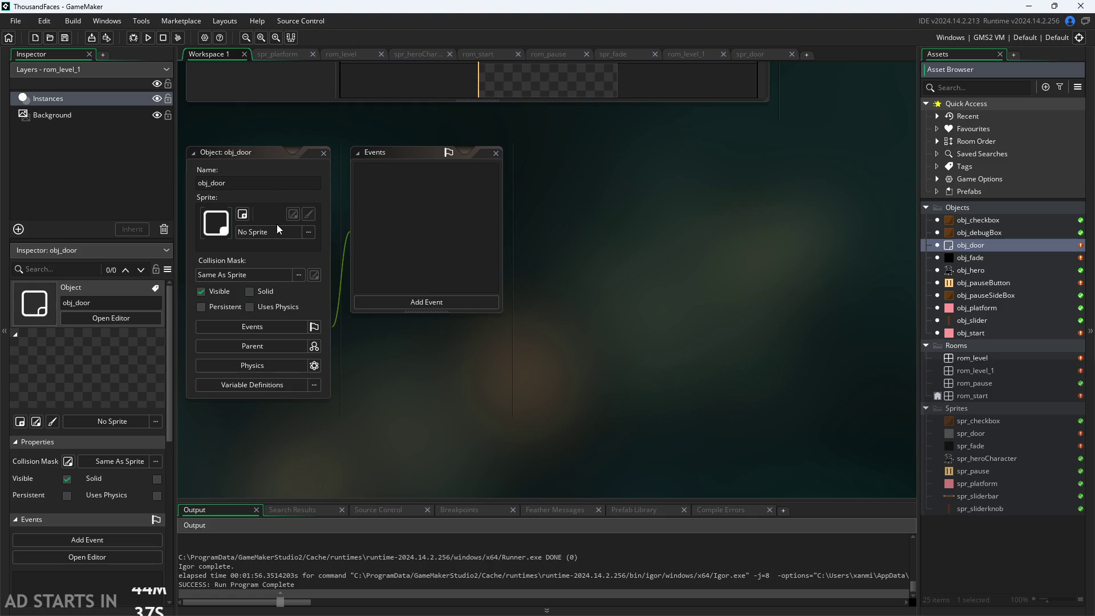
left_click(278, 229)
left_click(283, 308)
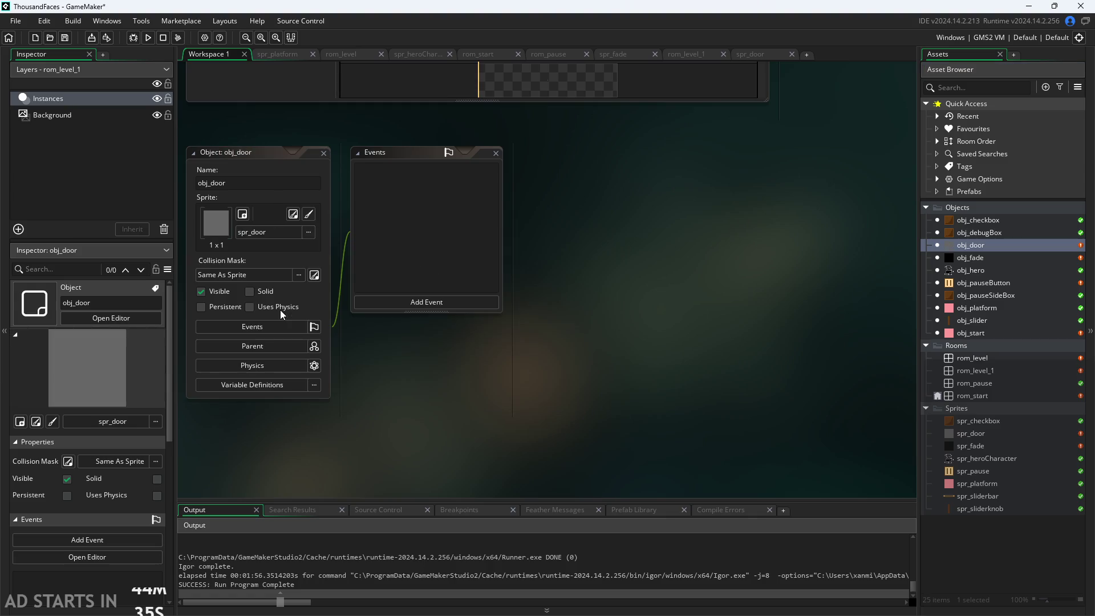
Browse obj_door's event types without adding any, then switch back to the Paint sketch.
left_click(388, 302)
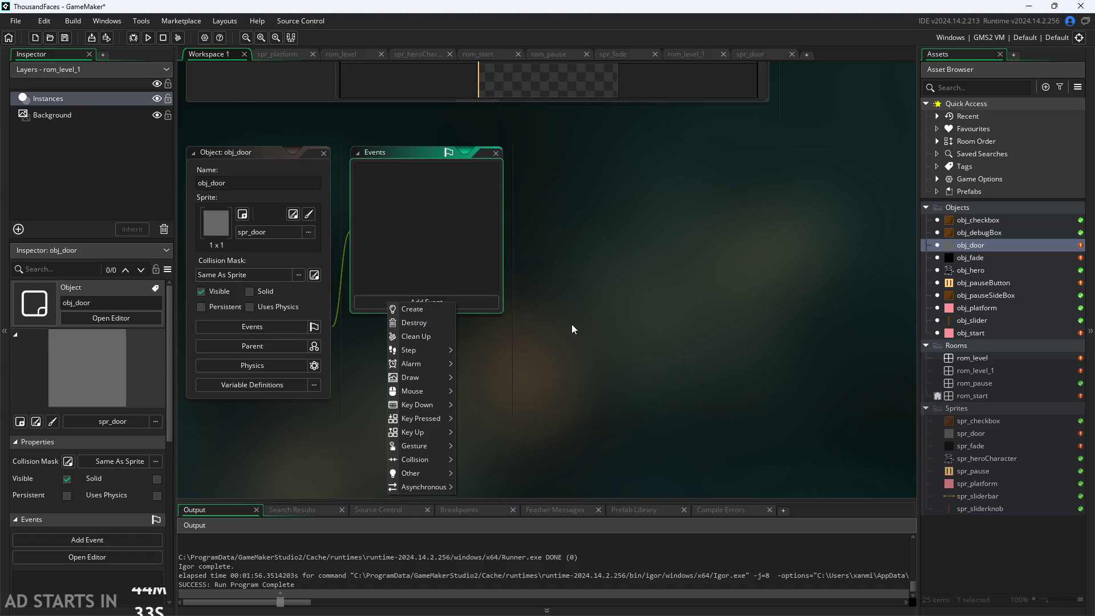
left_click(526, 323)
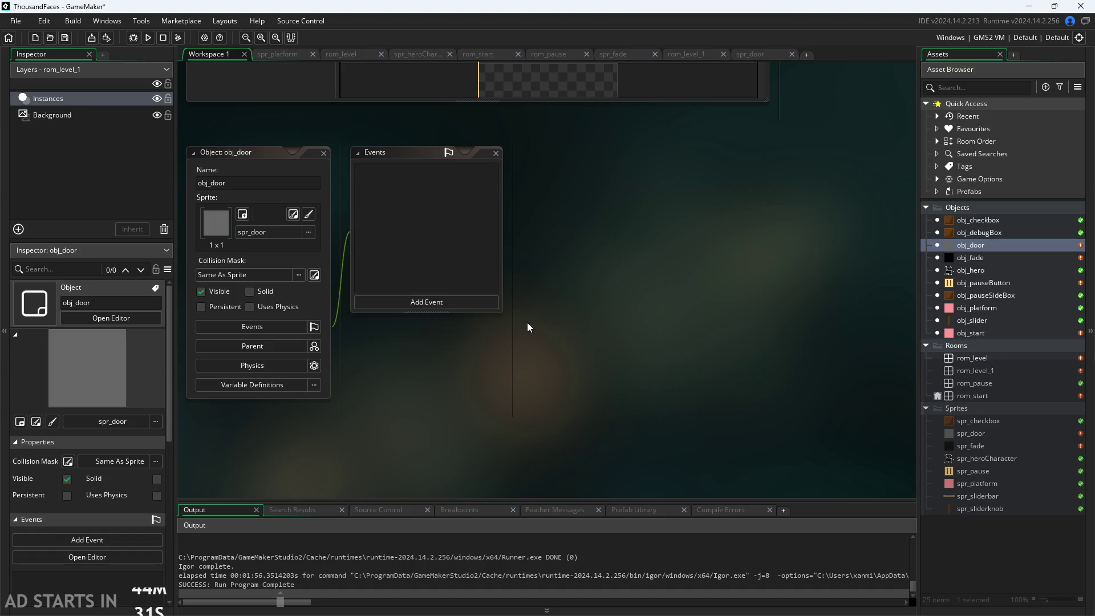
left_click(448, 300)
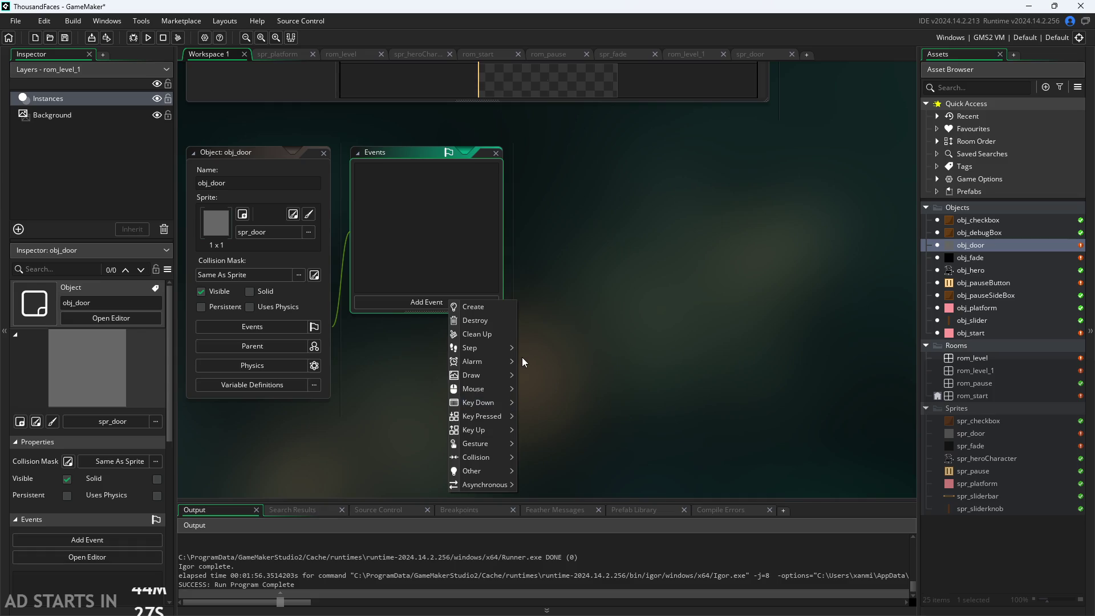
left_click(576, 340)
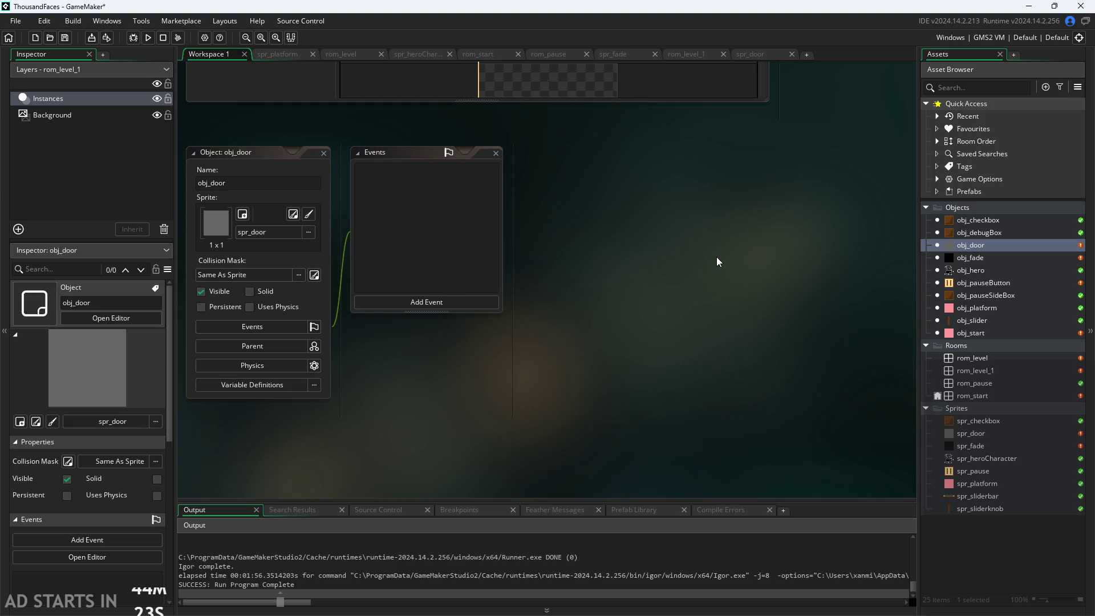
key("alt+Tab")
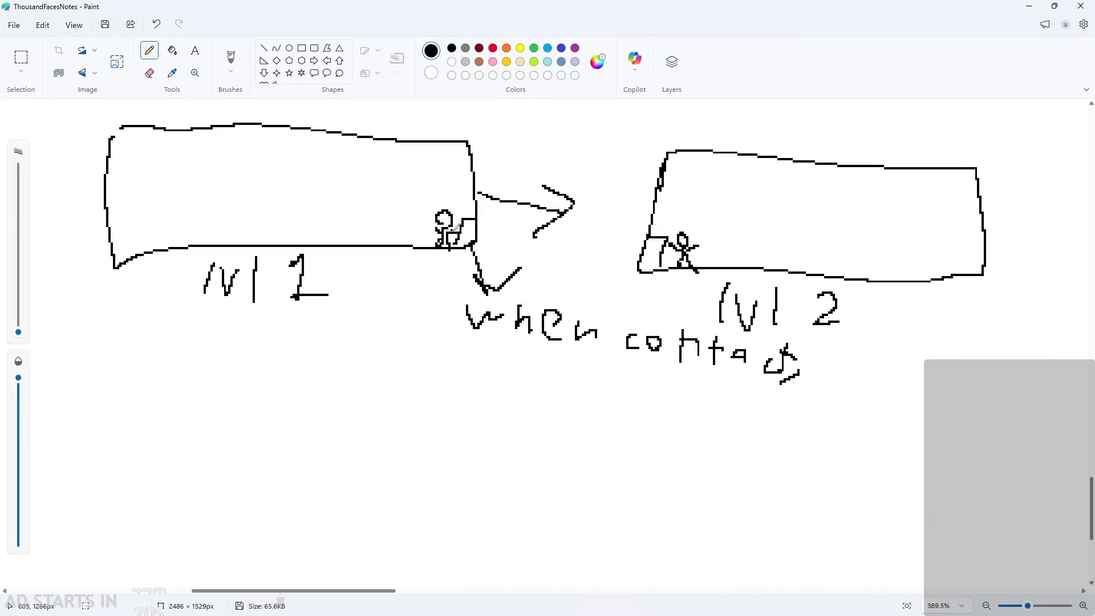
Handwrite 'Fade: lvl 2' below the word 'when' on the sketch.
scroll(618, 360, "down", 3)
scroll(636, 357, "down", 1, "ctrl")
scroll(713, 357, "up", 3, "ctrl")
mouse_move(452, 356)
left_mouse_down()
mouse_move(450, 340)
mouse_move(485, 306)
left_mouse_up()
left_click_drag(454, 328, 482, 324)
left_click_drag(500, 338, 502, 350)
mouse_move(533, 324)
left_mouse_down()
mouse_move(533, 359)
mouse_move(511, 356)
left_mouse_up()
mouse_move(561, 349)
left_mouse_down()
mouse_move(556, 359)
mouse_move(579, 374)
left_mouse_up()
left_click_drag(626, 346, 672, 401)
mouse_move(688, 357)
left_mouse_down()
mouse_move(692, 369)
mouse_move(713, 369)
left_mouse_up()
left_click_drag(736, 356, 739, 398)
mouse_move(775, 355)
left_mouse_down()
mouse_move(776, 394)
mouse_move(798, 392)
left_mouse_up()
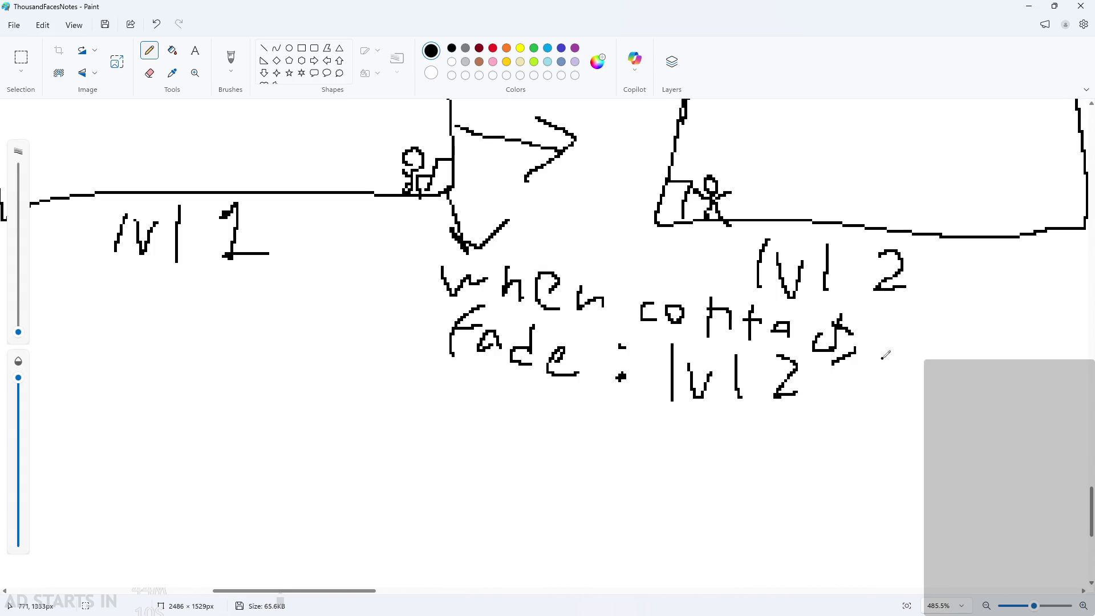
Shift the 'contact' and 'lvl 2' writing slightly right using a rectangular selection.
scroll(885, 355, "down", 2, "ctrl")
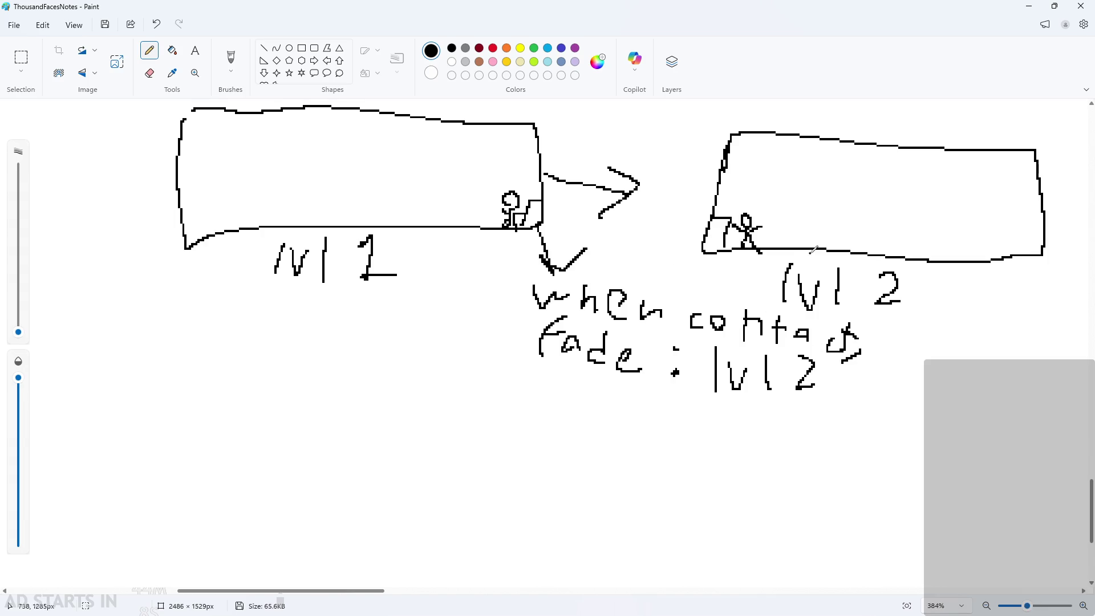
scroll(813, 250, "down", 1, "ctrl")
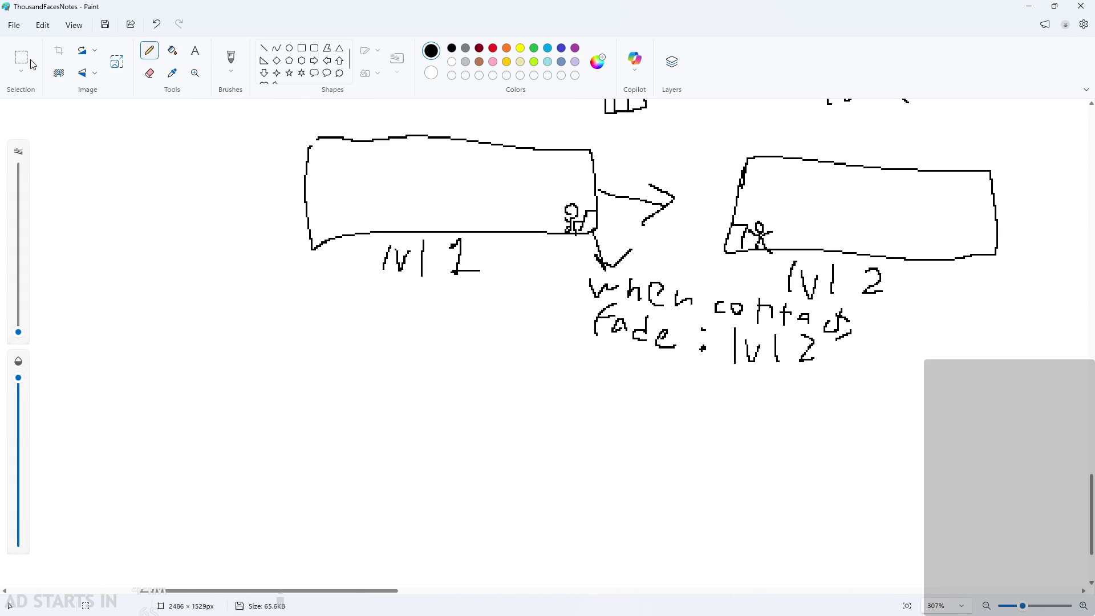
mouse_move(570, 257)
left_mouse_down()
mouse_move(573, 271)
mouse_move(792, 342)
left_mouse_up()
key("ctrl+z")
left_click(25, 58)
mouse_move(568, 254)
left_mouse_down()
mouse_move(567, 279)
mouse_move(720, 386)
mouse_move(864, 374)
left_mouse_up()
left_click(865, 380)
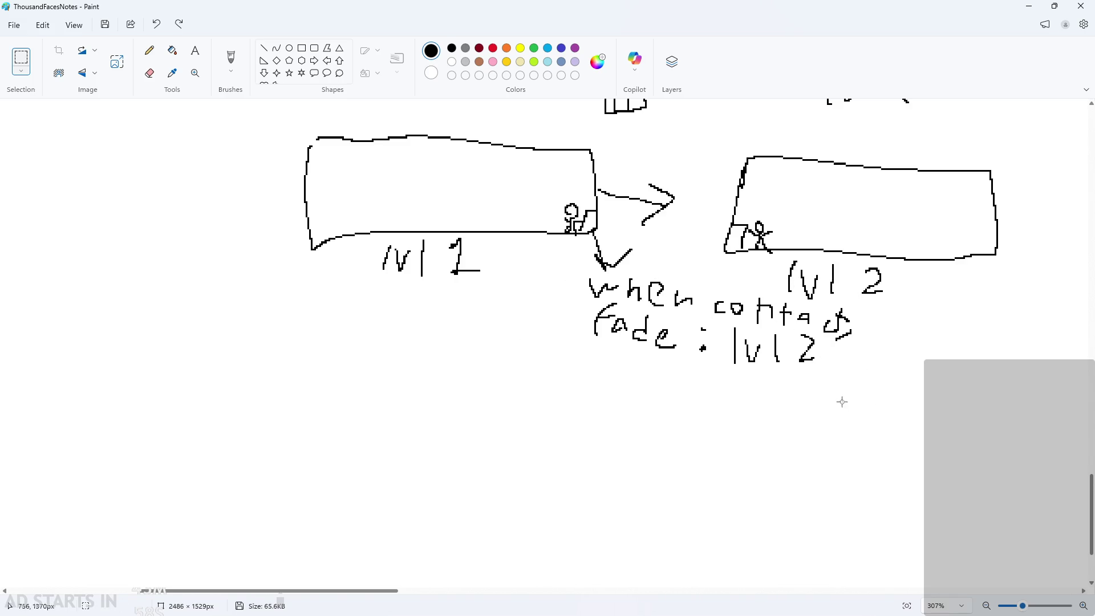
mouse_move(711, 293)
left_mouse_down()
mouse_move(819, 366)
mouse_move(892, 372)
mouse_move(707, 301)
mouse_move(766, 357)
mouse_move(769, 401)
mouse_move(677, 392)
left_mouse_up()
left_click(889, 401)
left_click(505, 420)
Move the 'when contact / fade: lvl 2' note up to sit just under lvl 1.
mouse_move(567, 268)
left_mouse_down()
mouse_move(683, 345)
mouse_move(742, 358)
mouse_move(591, 389)
mouse_move(572, 411)
mouse_move(612, 415)
left_mouse_up()
left_click(579, 536)
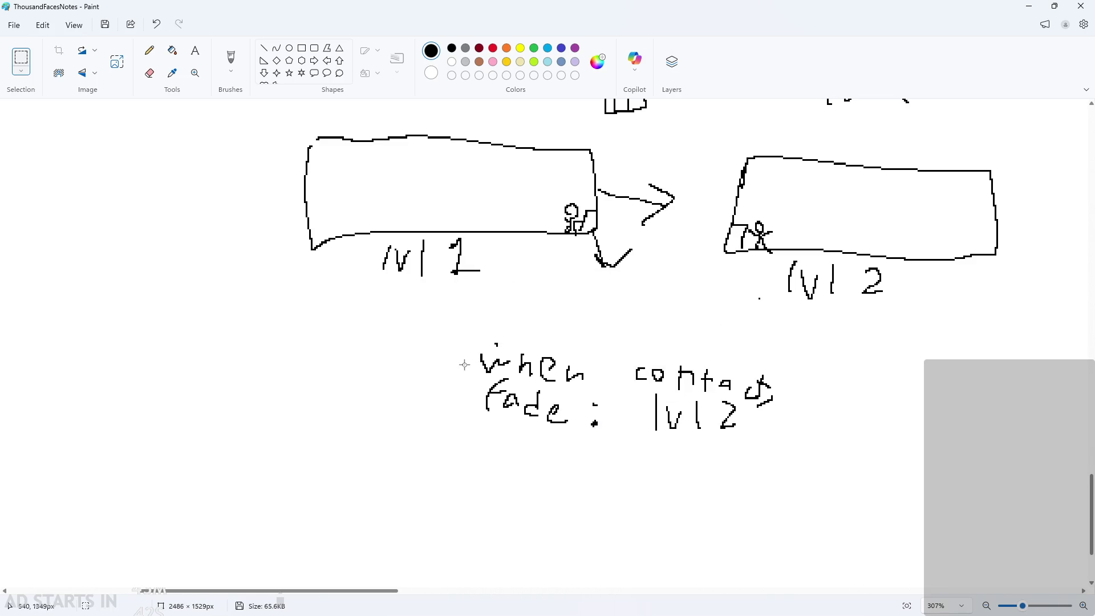
mouse_move(465, 334)
left_mouse_down()
mouse_move(677, 445)
mouse_move(618, 449)
left_mouse_up()
left_click_drag(537, 430, 579, 430)
left_click(665, 489)
key("ctrl+z")
mouse_move(463, 334)
left_mouse_down()
mouse_move(591, 403)
mouse_move(597, 442)
mouse_move(624, 436)
left_mouse_up()
left_click(634, 460)
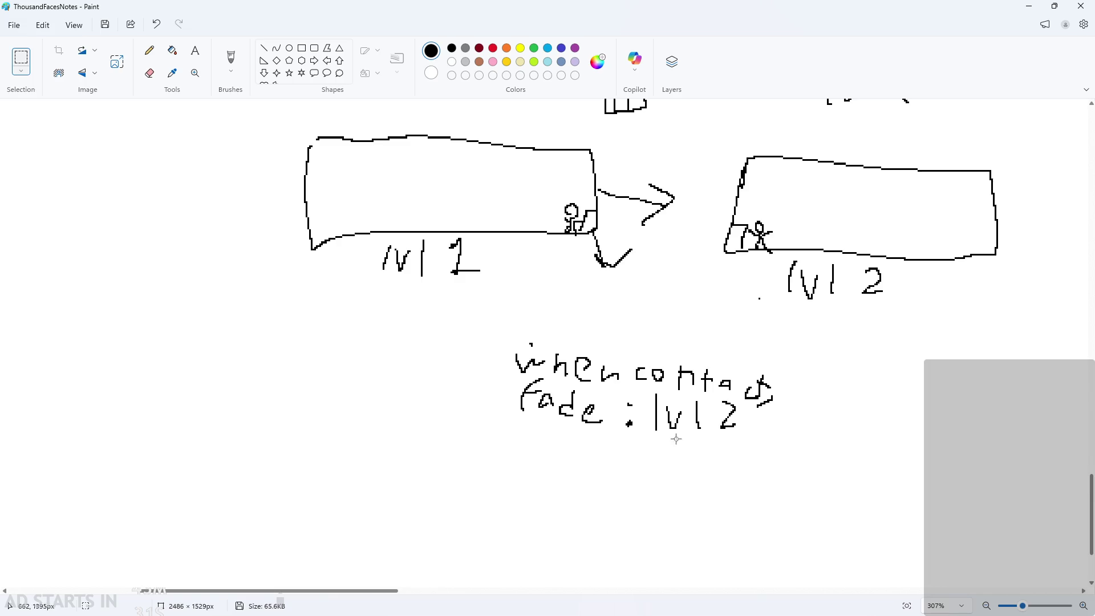
left_click_drag(503, 342, 728, 435)
left_click_drag(667, 520, 643, 510)
mouse_move(501, 351)
left_mouse_down()
mouse_move(667, 404)
mouse_move(781, 457)
left_mouse_up()
mouse_move(723, 424)
left_mouse_down()
mouse_move(669, 378)
mouse_move(602, 362)
left_mouse_up()
left_click(681, 414)
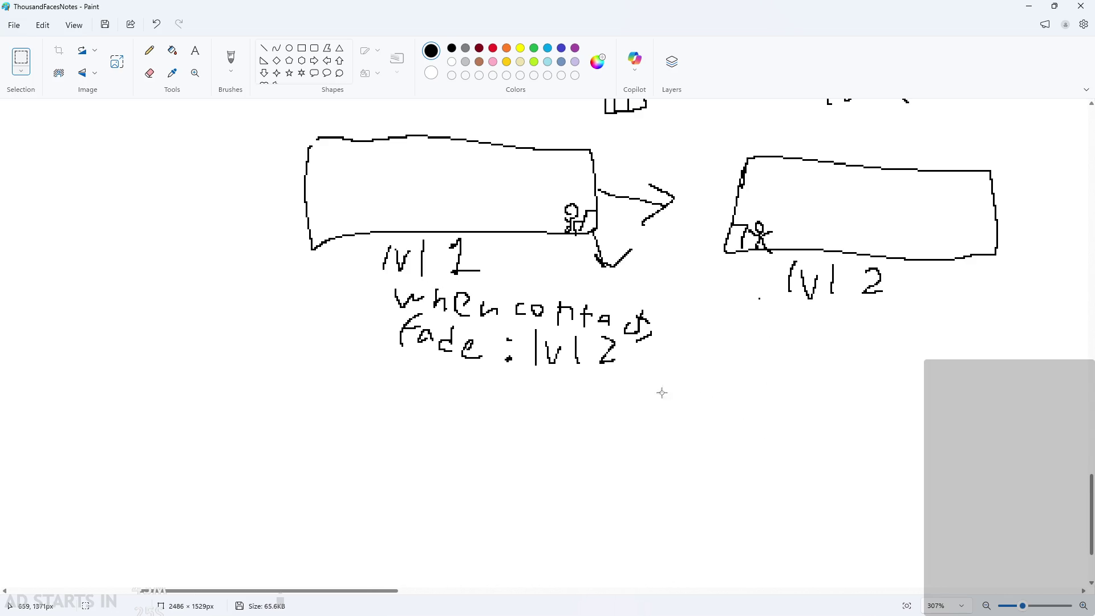
With the Pencil, draw the return line from lvl 2 and a hooked down arrow beneath it.
left_click(148, 59)
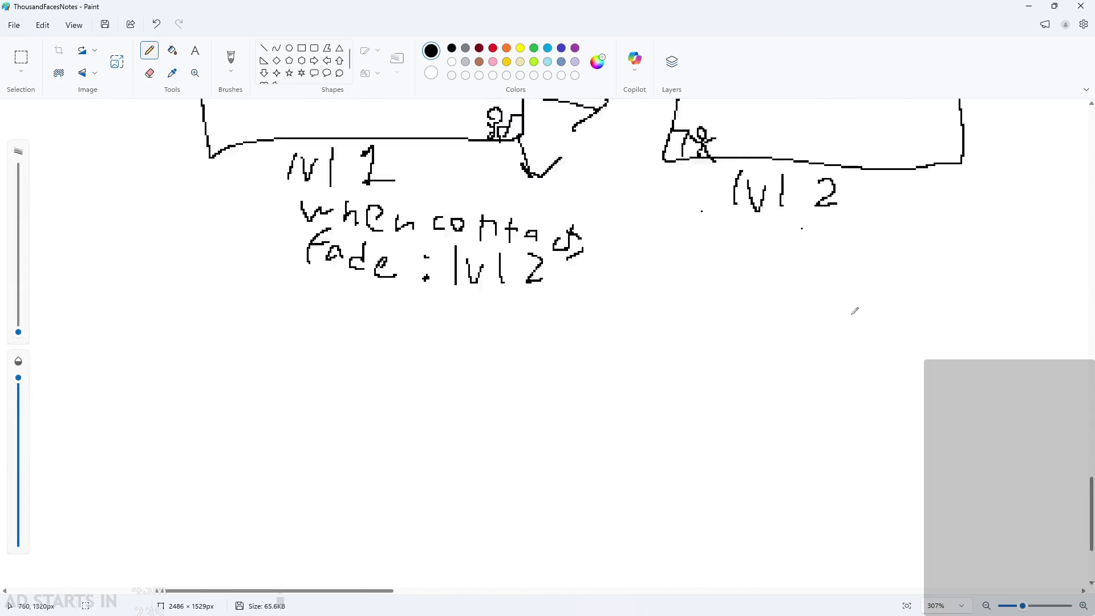
scroll(643, 209, "up", 3)
scroll(618, 201, "down", 2)
mouse_move(605, 250)
left_mouse_down()
mouse_move(480, 239)
mouse_move(462, 225)
mouse_move(471, 250)
left_mouse_up()
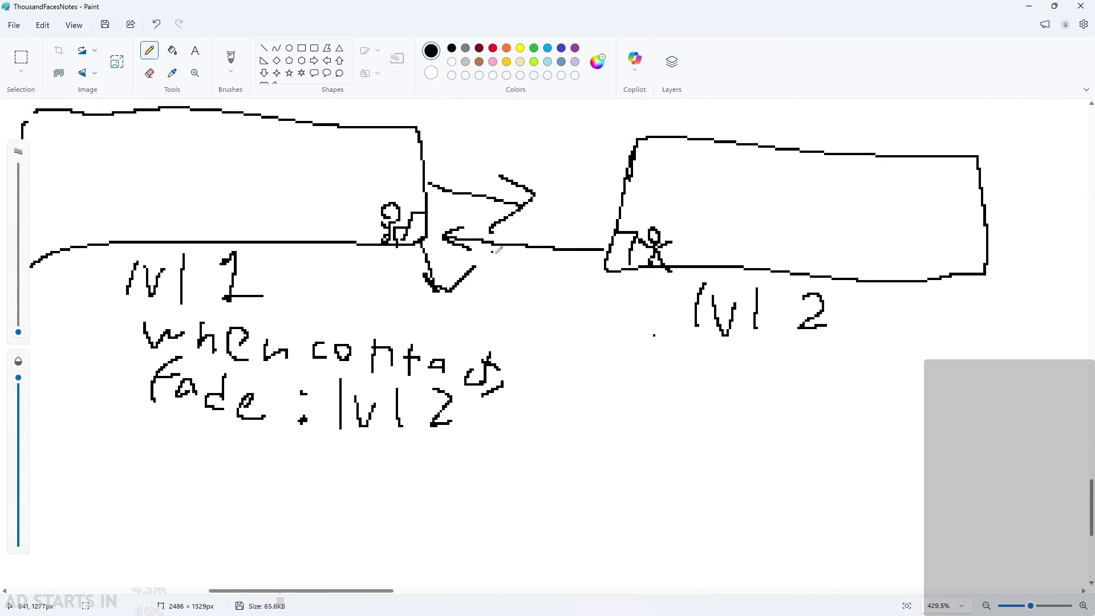
mouse_move(621, 271)
left_mouse_down()
mouse_move(612, 391)
mouse_move(650, 359)
left_mouse_up()
key("ctrl+z")
mouse_move(618, 266)
left_mouse_down()
mouse_move(626, 308)
mouse_move(640, 297)
left_mouse_up()
Handwrite 'fade lvl1' below lvl 2.
mouse_move(595, 317)
left_mouse_down()
mouse_move(624, 320)
mouse_move(674, 356)
mouse_move(707, 342)
mouse_move(727, 370)
left_mouse_up()
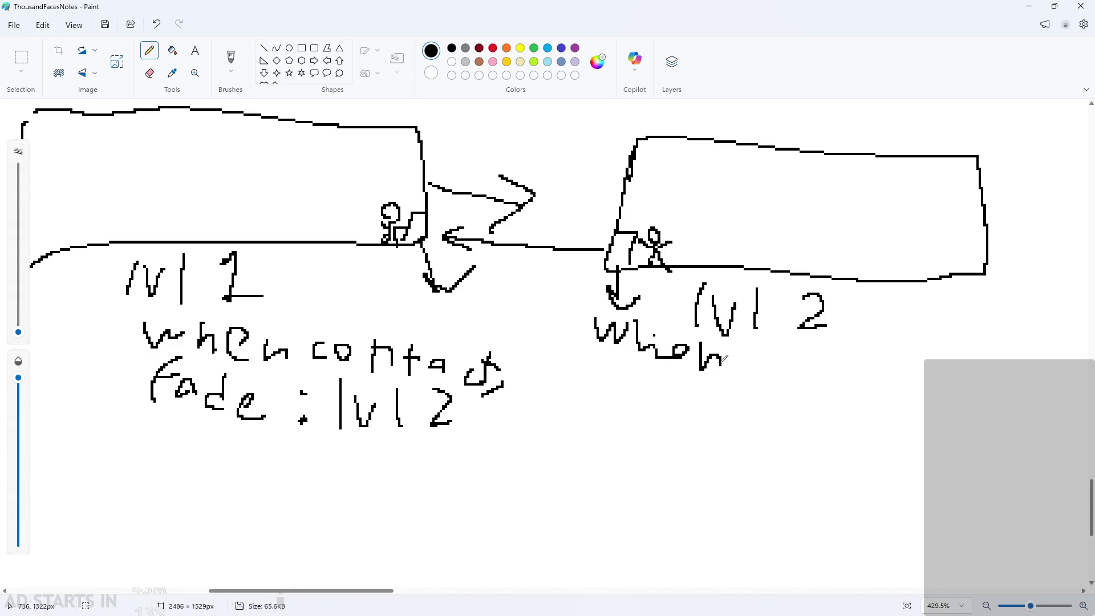
key("ctrl+z")
key("ctrl+z")
key("ctrl+z")
left_click_drag(607, 390, 632, 358)
left_click_drag(598, 369, 636, 377)
mouse_move(658, 393)
left_mouse_down()
mouse_move(642, 392)
mouse_move(661, 396)
left_mouse_up()
mouse_move(681, 373)
left_mouse_down()
mouse_move(668, 402)
mouse_move(759, 422)
left_mouse_up()
mouse_move(768, 402)
left_mouse_down()
mouse_move(778, 425)
mouse_move(798, 392)
left_mouse_up()
left_click_drag(816, 382, 818, 428)
mouse_move(835, 394)
left_mouse_down()
mouse_move(853, 378)
mouse_move(854, 426)
left_mouse_up()
left_click_drag(845, 427, 881, 420)
key("alt+Tab")
Check the rom_level, rom_level_1 and rom_pause rooms, then the hero and pause-button objects.
double_click(973, 270)
left_click(984, 364)
double_click(984, 363)
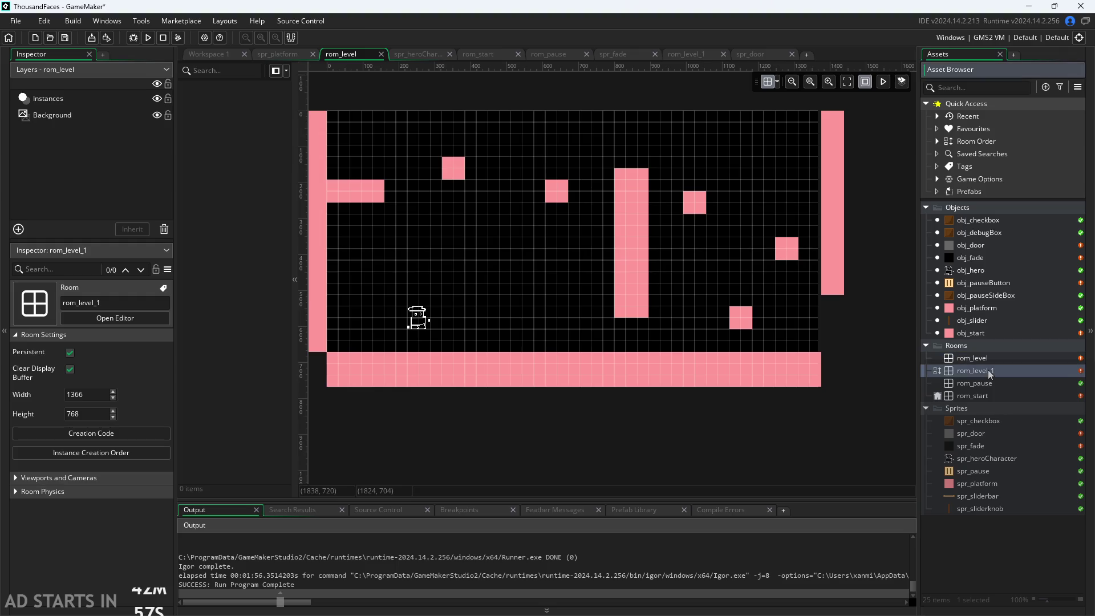
double_click(974, 370)
double_click(973, 383)
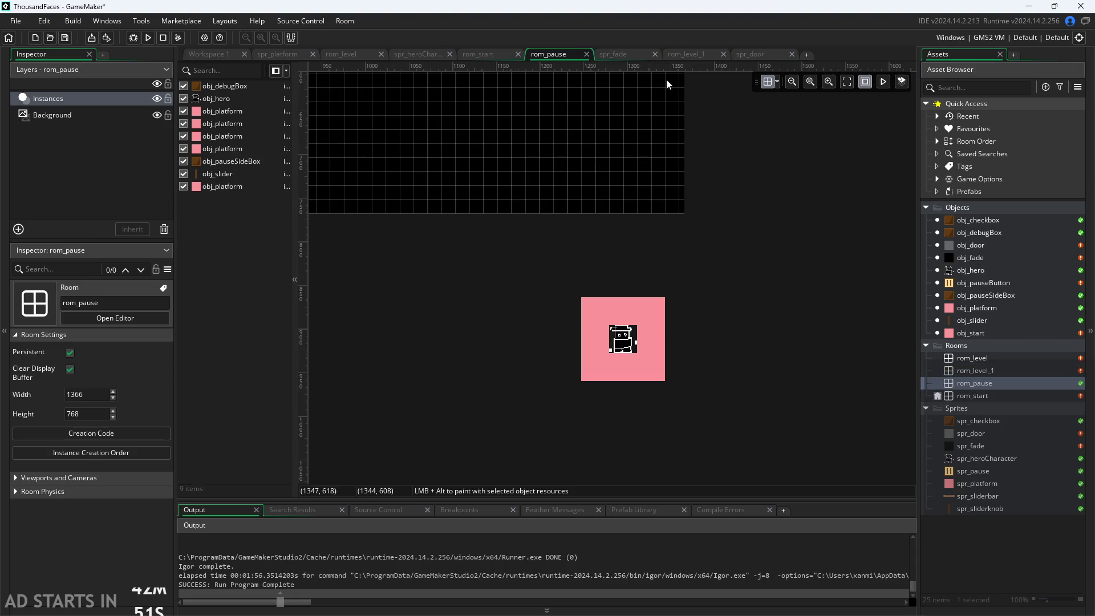
double_click(978, 270)
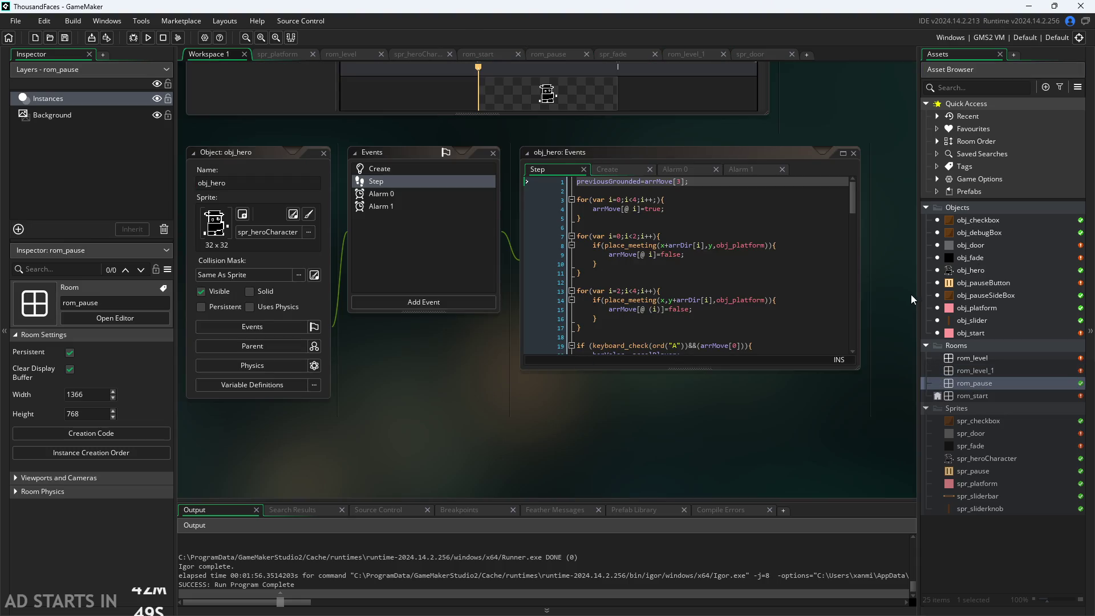
left_click(987, 273)
left_click(986, 283)
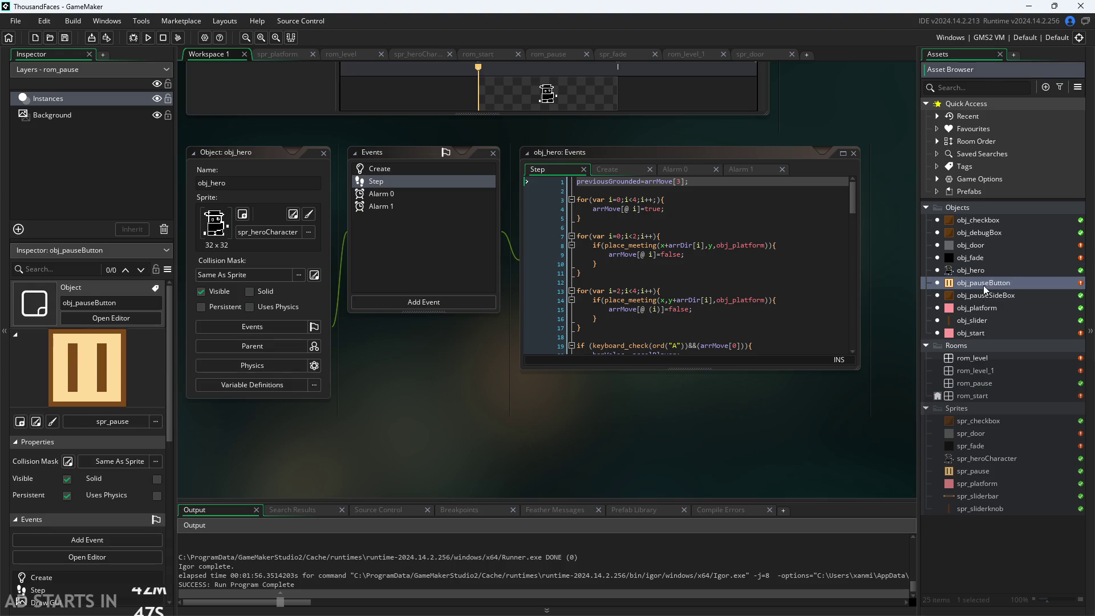
Open obj_door and inspect its Add Event list and Variable Definitions without changing anything.
double_click(977, 251)
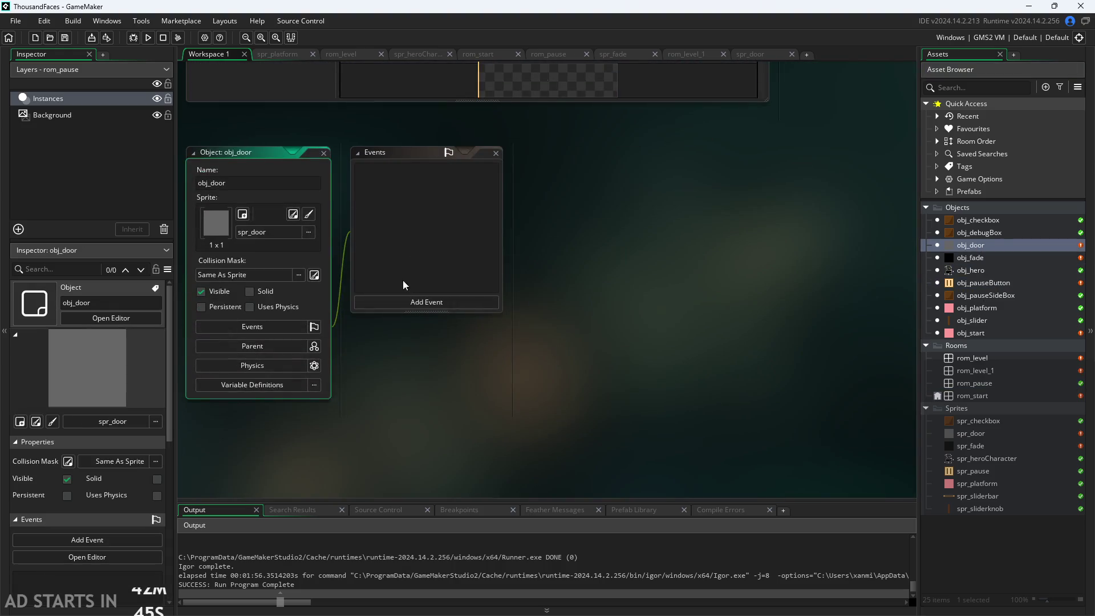
left_click(428, 302)
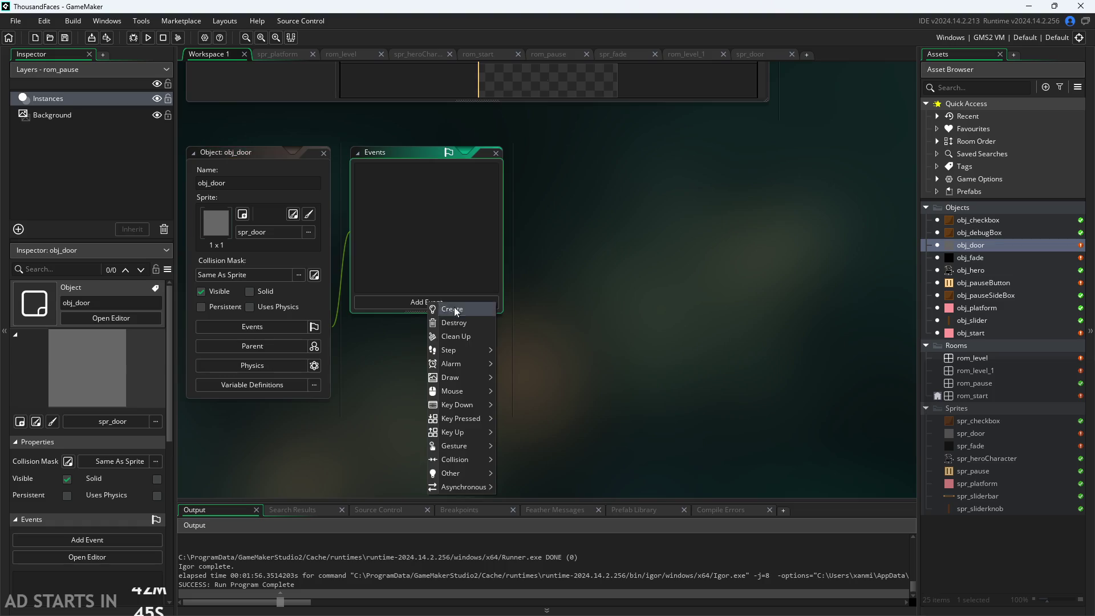
left_click(529, 433)
scroll(547, 358, "up", 3)
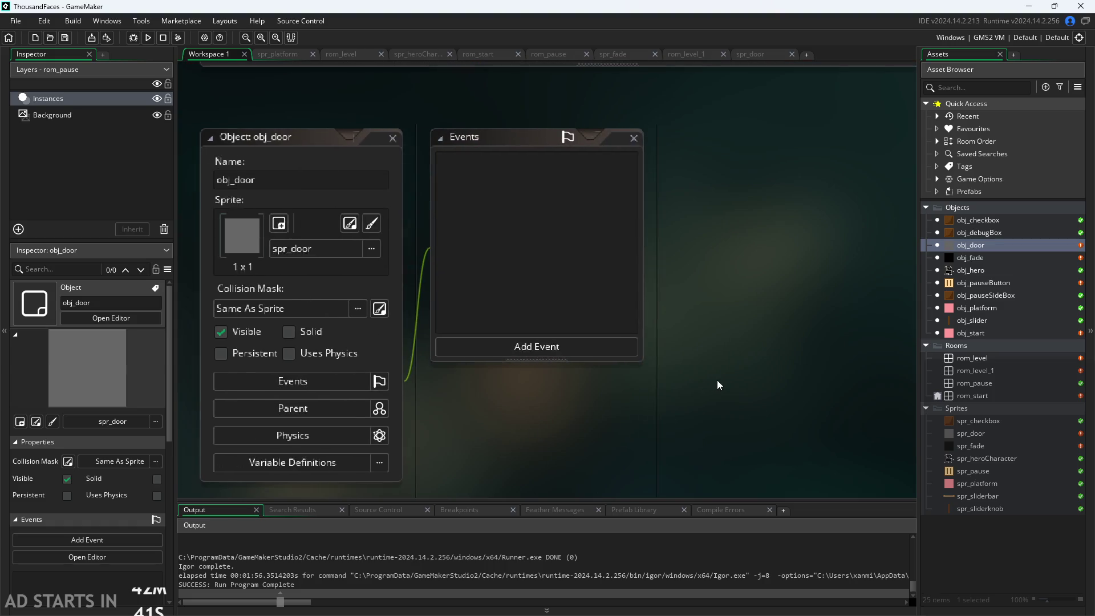
scroll(717, 380, "up", 2)
scroll(717, 379, "down", 2)
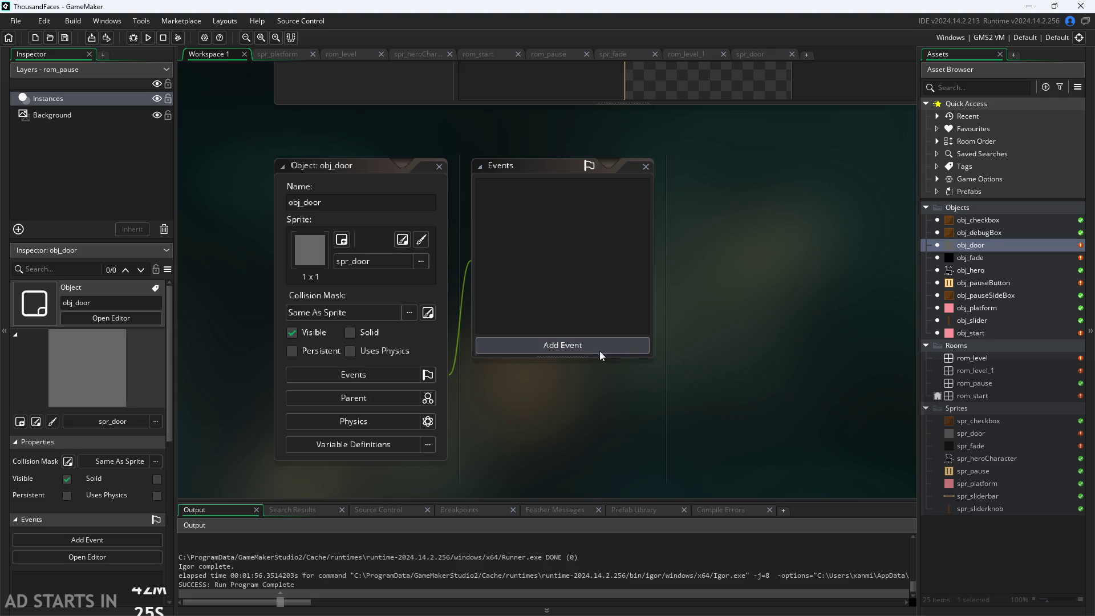
left_click(395, 449)
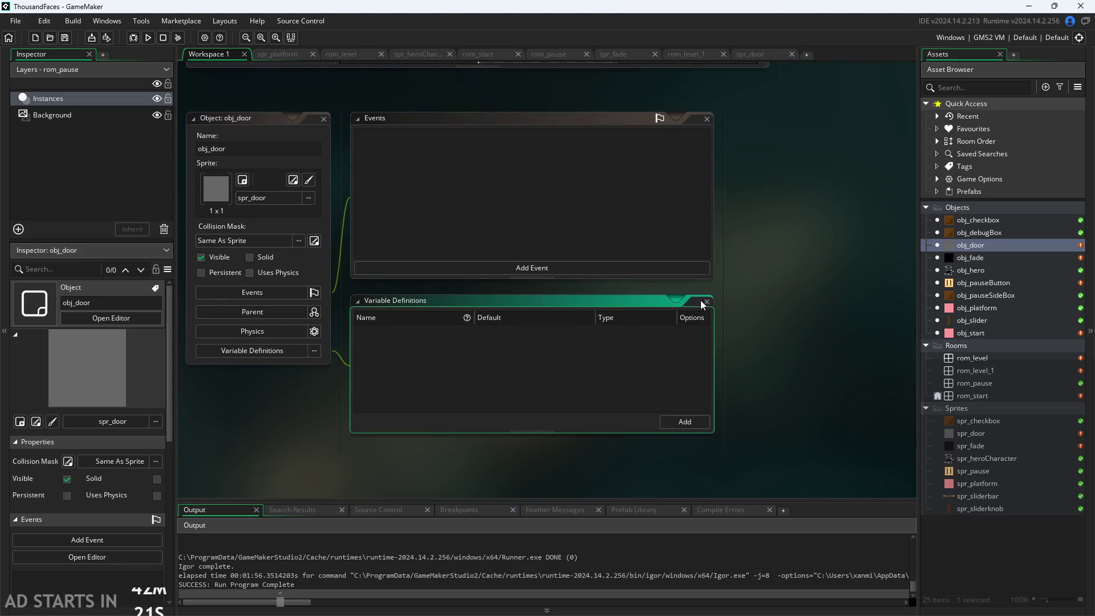
left_click(706, 300)
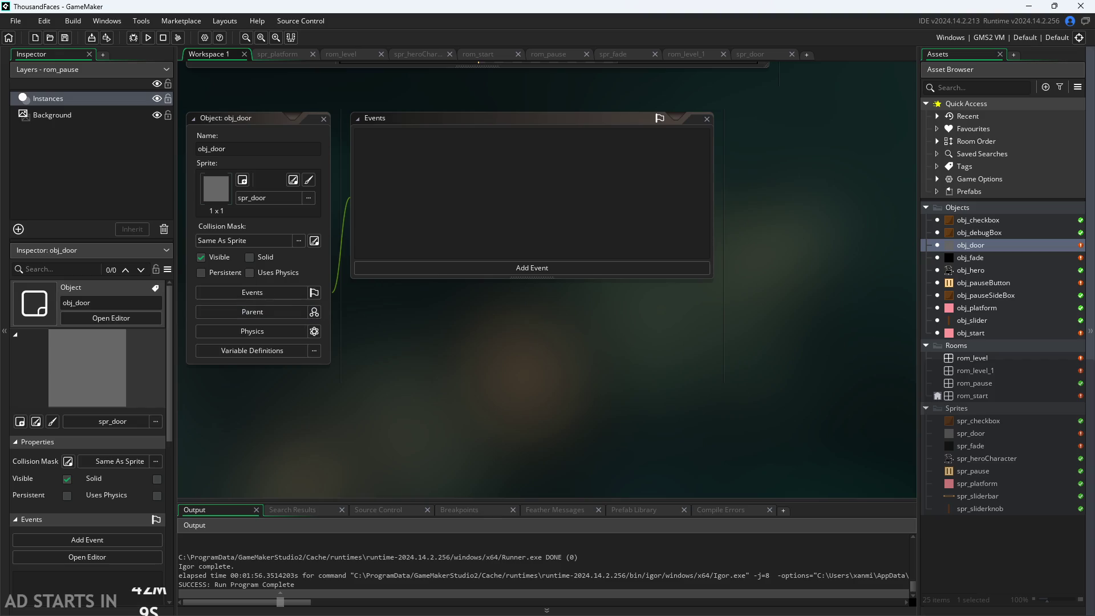
key("alt+Tab")
Draw a door box with a handle and the 'Door' label on empty canvas.
scroll(376, 428, "down", 2)
scroll(269, 468, "down", 1, "ctrl")
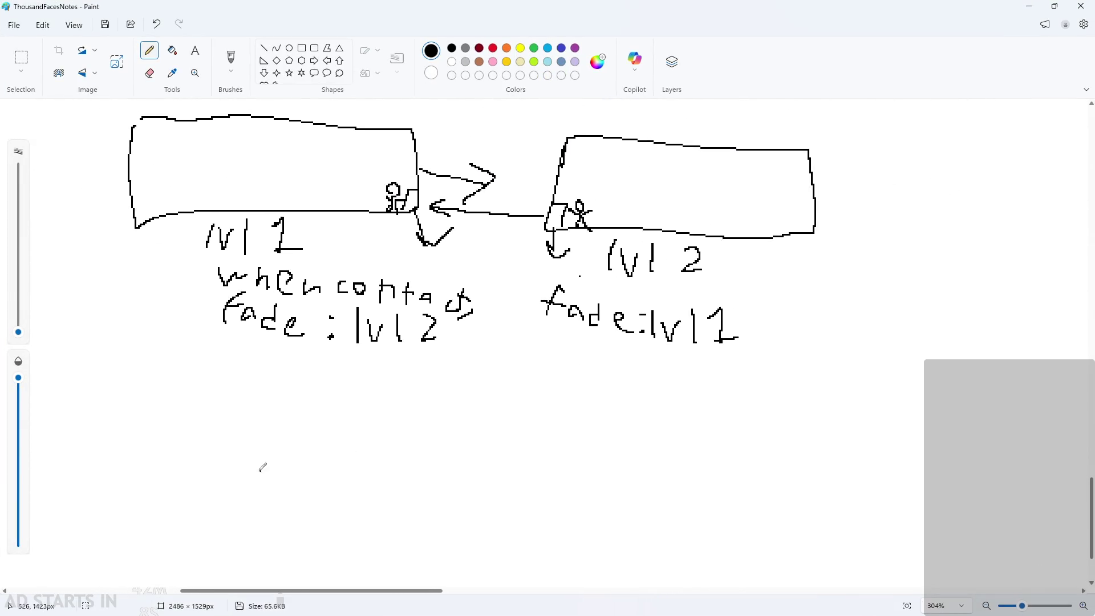
scroll(127, 464, "down", 1)
scroll(194, 388, "up", 2, "ctrl")
mouse_move(225, 317)
left_mouse_down()
mouse_move(318, 406)
mouse_move(231, 324)
left_mouse_up()
left_click_drag(303, 363, 289, 364)
mouse_move(342, 322)
left_mouse_down()
mouse_move(370, 355)
mouse_move(485, 344)
left_mouse_up()
mouse_move(363, 364)
left_mouse_down()
mouse_move(332, 378)
mouse_move(354, 402)
left_mouse_up()
Handwrite 'collide' under the door sketch.
scroll(391, 403, "down", 3, "ctrl")
scroll(319, 423, "up", 4, "ctrl")
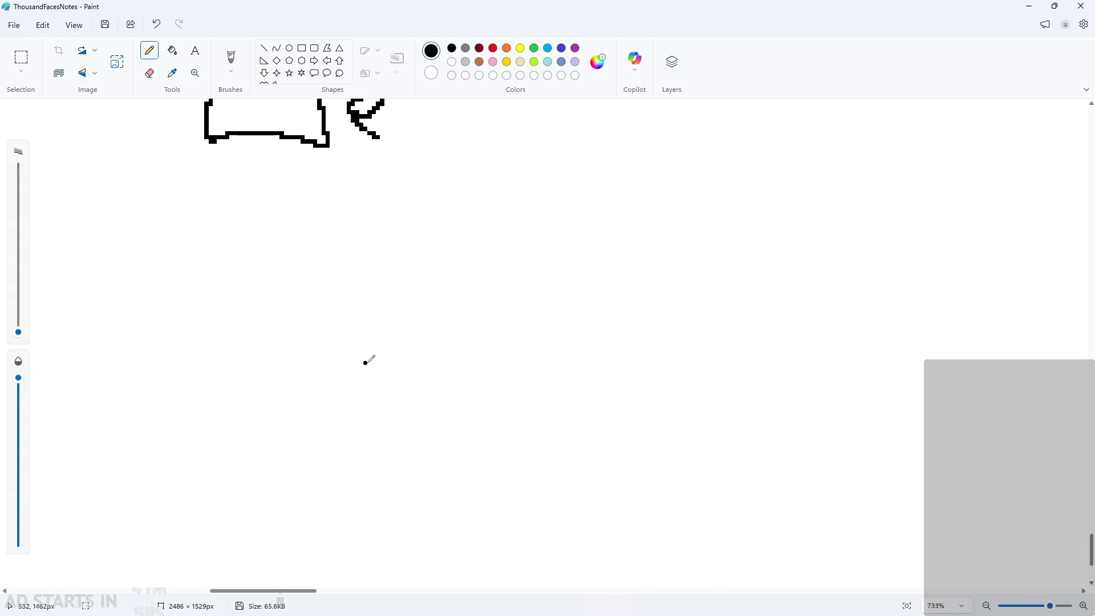
scroll(368, 361, "down", 2, "ctrl")
scroll(350, 428, "up", 3)
scroll(336, 365, "up", 2, "ctrl")
mouse_move(332, 369)
left_mouse_down()
mouse_move(334, 387)
mouse_move(347, 374)
mouse_move(382, 398)
left_mouse_up()
left_click_drag(404, 359, 404, 402)
left_click_drag(423, 377, 420, 394)
left_click_drag(428, 353, 446, 383)
mouse_move(470, 350)
left_mouse_down()
mouse_move(479, 344)
mouse_move(474, 393)
left_mouse_up()
key("ctrl+z")
key("ctrl+z")
mouse_move(488, 384)
left_mouse_down()
mouse_move(500, 381)
mouse_move(507, 398)
left_mouse_up()
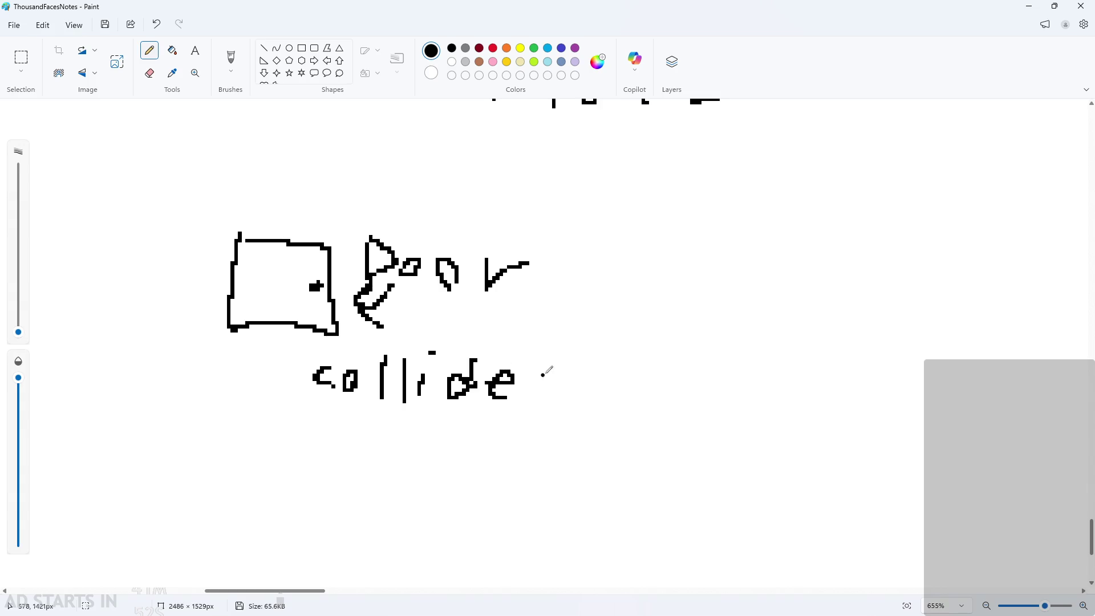
Add a colon after 'collide', discarding the trial brace strokes.
mouse_move(547, 357)
left_mouse_down()
mouse_move(533, 360)
mouse_move(529, 381)
mouse_move(555, 413)
left_mouse_up()
scroll(598, 383, "down", 3)
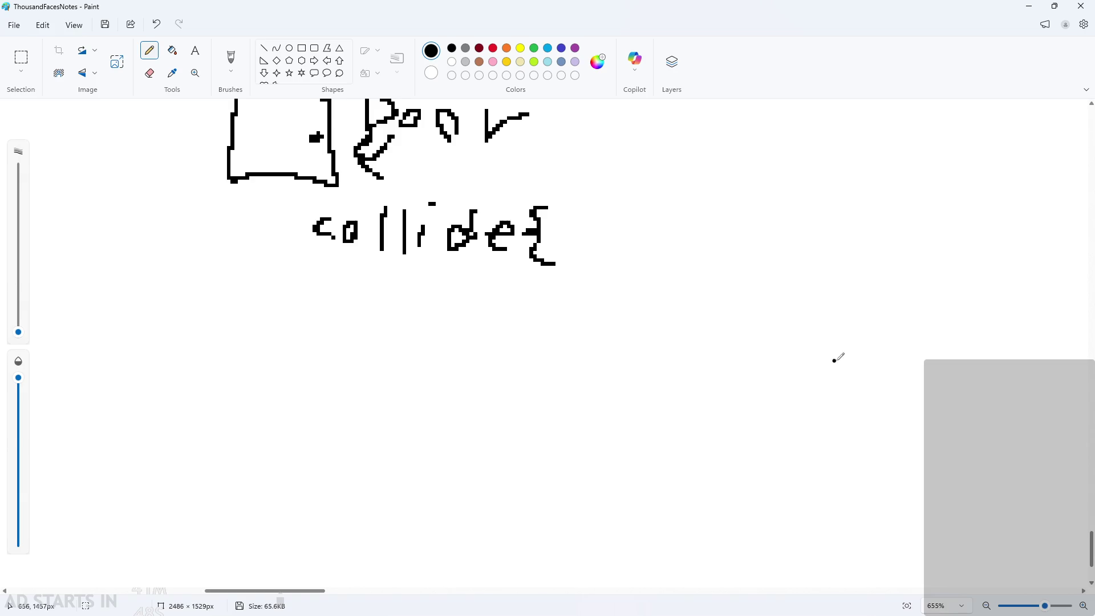
scroll(835, 353, "up", 1, "ctrl")
key("ctrl+z")
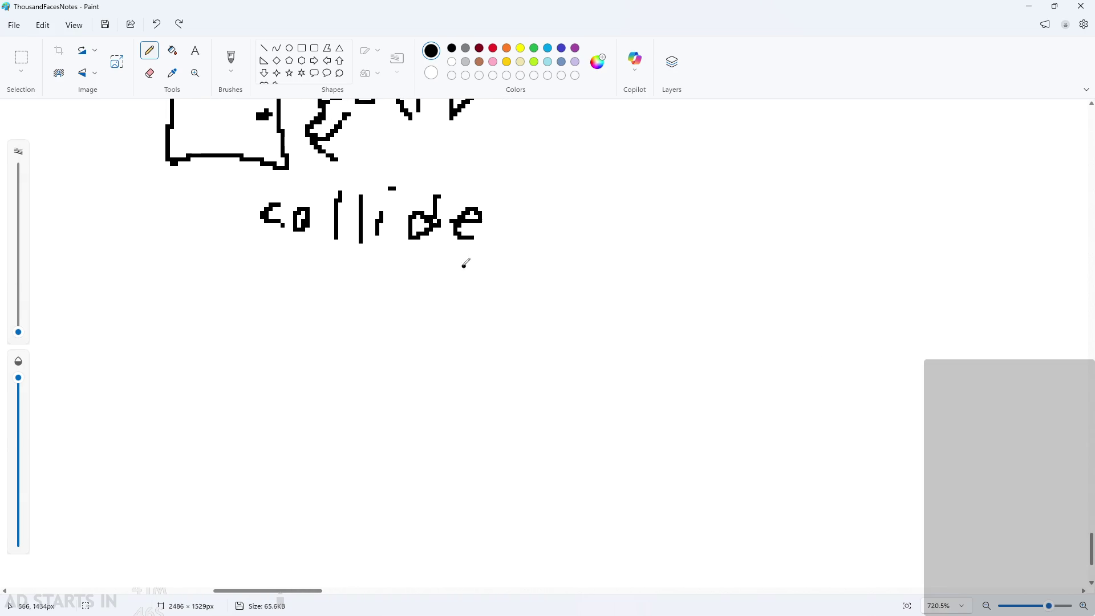
mouse_move(301, 249)
left_mouse_down()
mouse_move(281, 260)
mouse_move(285, 278)
mouse_move(314, 302)
left_mouse_up()
key("ctrl+z")
left_click(503, 209)
left_click_drag(502, 238, 496, 241)
Write 'fade(target)' below 'collide:'.
scroll(415, 361, "down", 1)
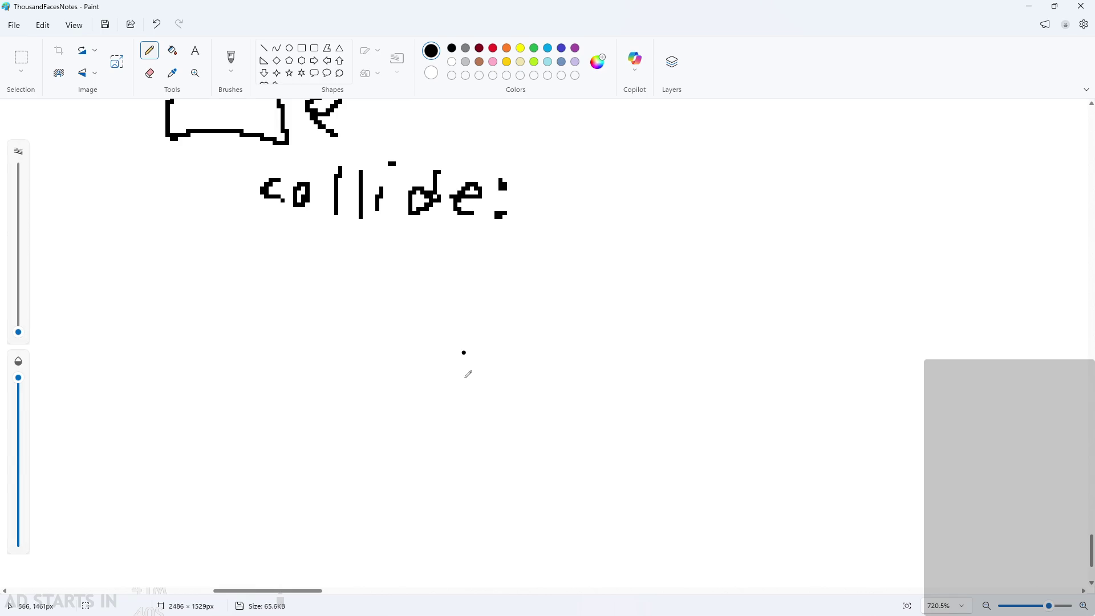
scroll(464, 362, "up", 1)
scroll(467, 377, "down", 1)
scroll(475, 381, "up", 3)
scroll(459, 410, "down", 1)
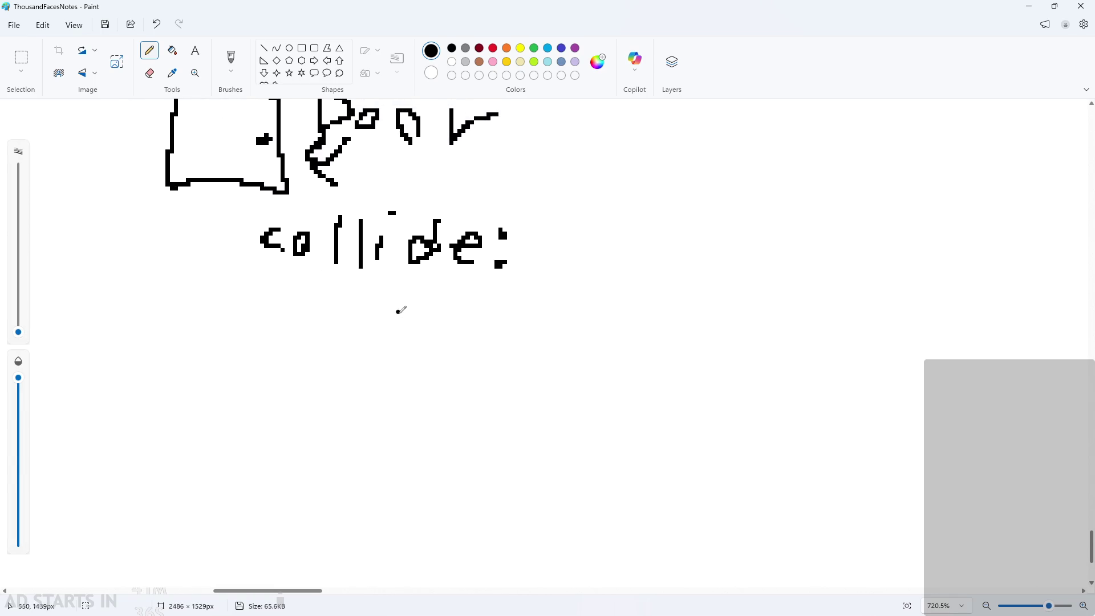
mouse_move(401, 332)
left_mouse_down()
mouse_move(436, 299)
mouse_move(470, 329)
mouse_move(538, 348)
left_mouse_up()
mouse_move(579, 298)
left_mouse_down()
mouse_move(587, 369)
mouse_move(612, 364)
mouse_move(643, 328)
mouse_move(659, 341)
left_mouse_up()
mouse_move(677, 316)
left_mouse_down()
mouse_move(678, 338)
mouse_move(698, 321)
left_mouse_up()
mouse_move(716, 311)
left_mouse_down()
mouse_move(720, 342)
mouse_move(705, 364)
left_mouse_up()
mouse_move(762, 336)
left_mouse_down()
mouse_move(783, 316)
mouse_move(795, 354)
left_mouse_up()
left_click_drag(809, 282, 799, 358)
left_click_drag(791, 319, 815, 314)
mouse_move(828, 289)
left_mouse_down()
mouse_move(839, 301)
mouse_move(824, 378)
left_mouse_up()
scroll(826, 376, "down", 1)
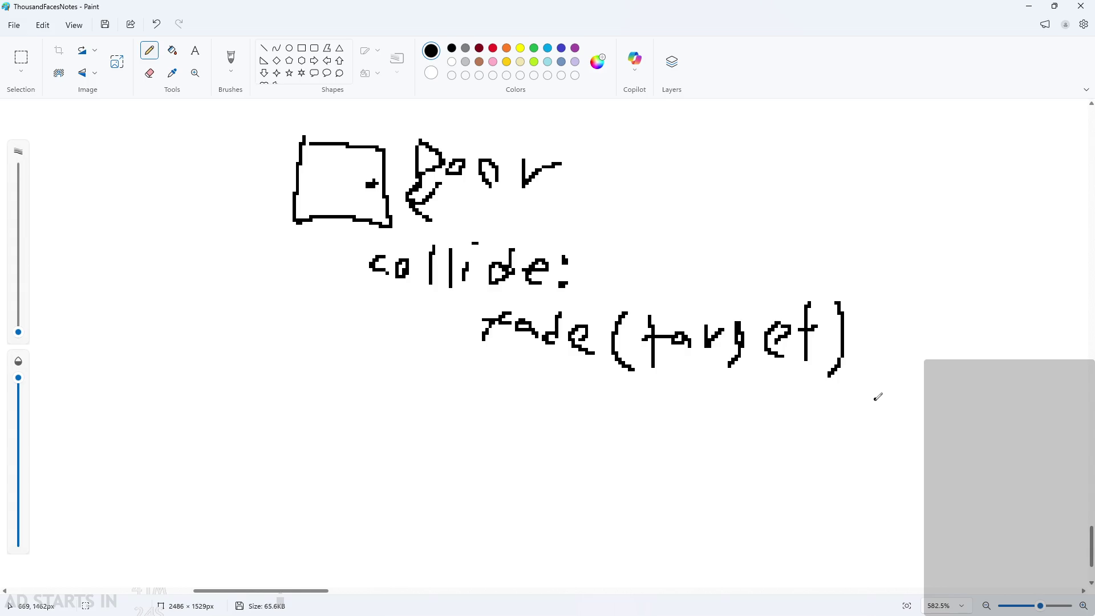
Zoom in beside the Door label and handwrite ', var:'.
scroll(752, 303, "down", 1)
scroll(756, 350, "up", 2)
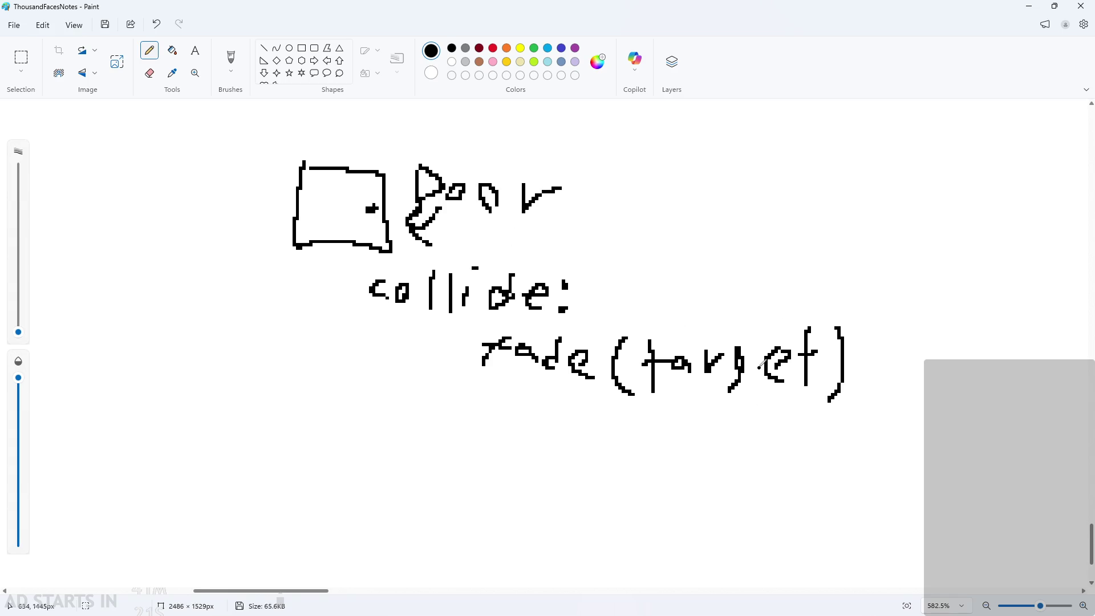
scroll(735, 387, "down", 2)
scroll(764, 435, "up", 2)
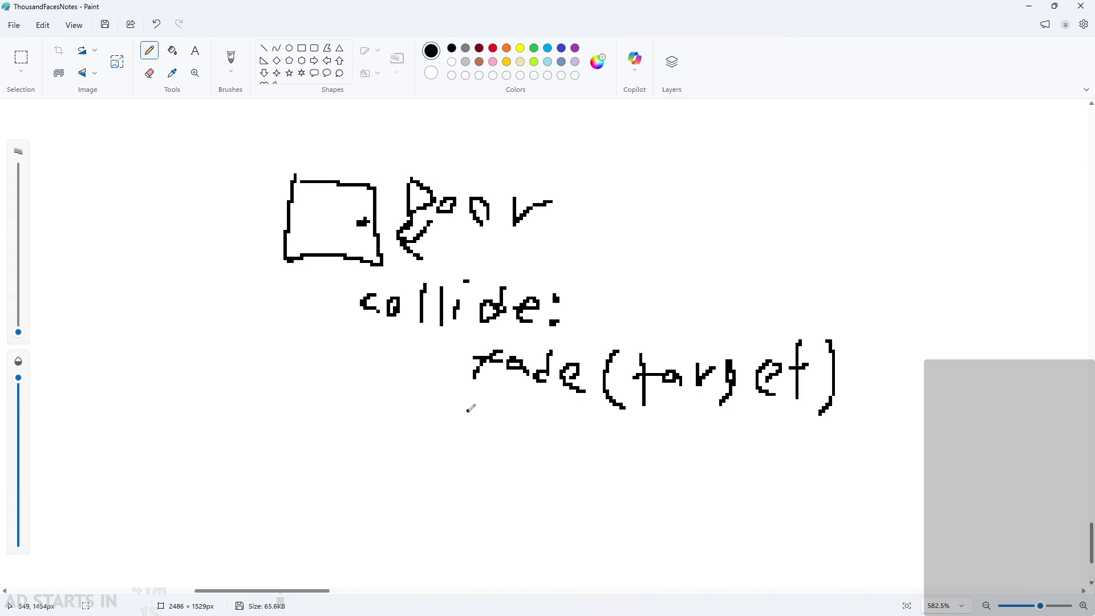
scroll(623, 276, "up", 3)
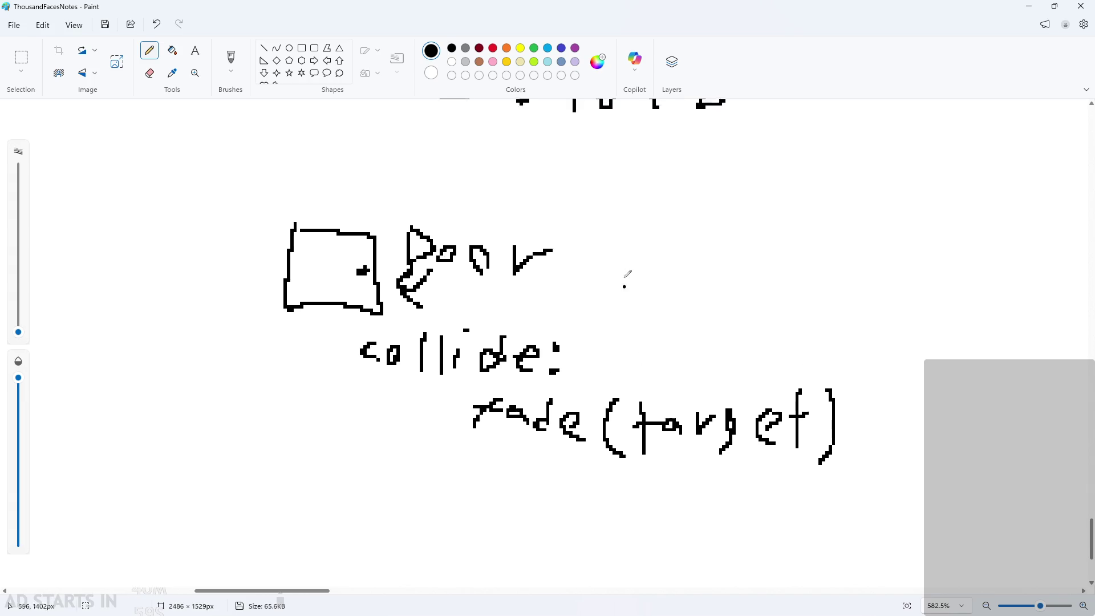
scroll(633, 358, "up", 1, "ctrl")
scroll(631, 360, "up", 5, "ctrl")
left_click_drag(479, 383, 510, 366)
mouse_move(547, 329)
left_mouse_down()
mouse_move(588, 328)
mouse_move(609, 349)
mouse_move(700, 326)
left_mouse_up()
left_click_drag(688, 346, 738, 314)
Write 'target' after 'var:' so the label reads 'Door, var: target'.
mouse_move(724, 333)
left_mouse_down()
mouse_move(779, 350)
mouse_move(819, 322)
left_mouse_up()
left_click_drag(865, 342, 845, 371)
mouse_move(924, 322)
left_mouse_down()
mouse_move(912, 334)
mouse_move(919, 346)
left_mouse_up()
left_click_drag(949, 357, 948, 297)
left_click_drag(935, 320, 985, 321)
scroll(985, 335, "down", 3, "ctrl")
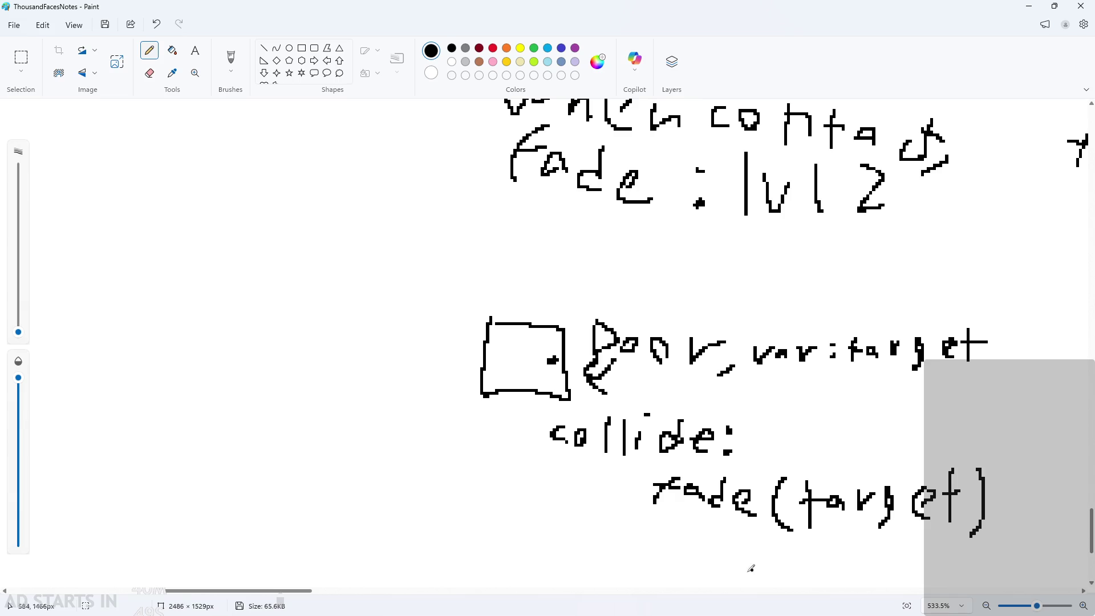
mouse_move(296, 594)
left_mouse_down()
mouse_move(350, 594)
mouse_move(337, 593)
left_mouse_up()
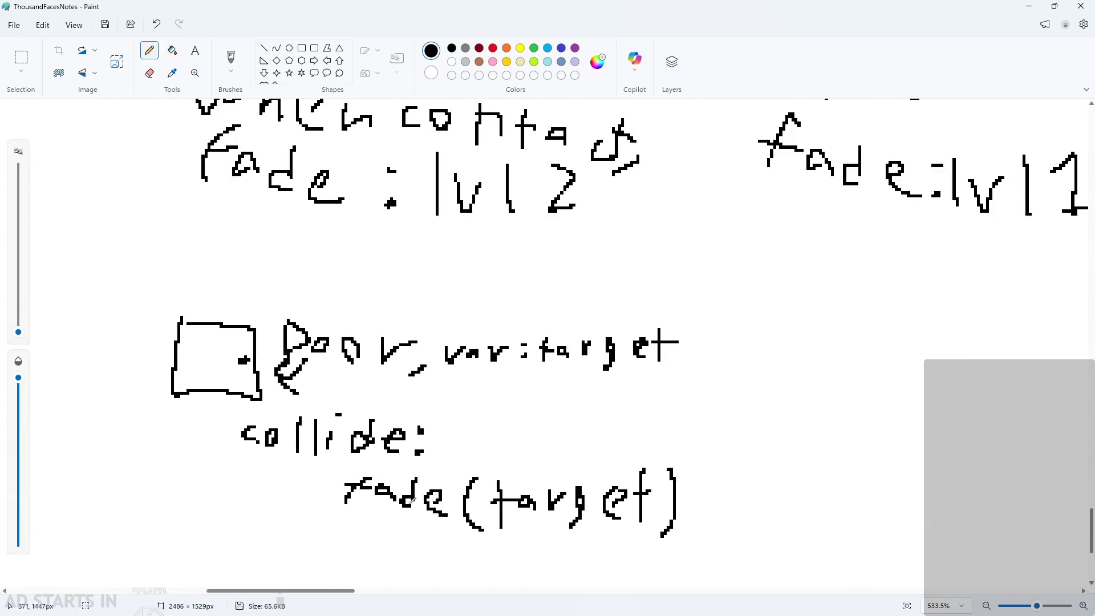
scroll(722, 388, "down", 1)
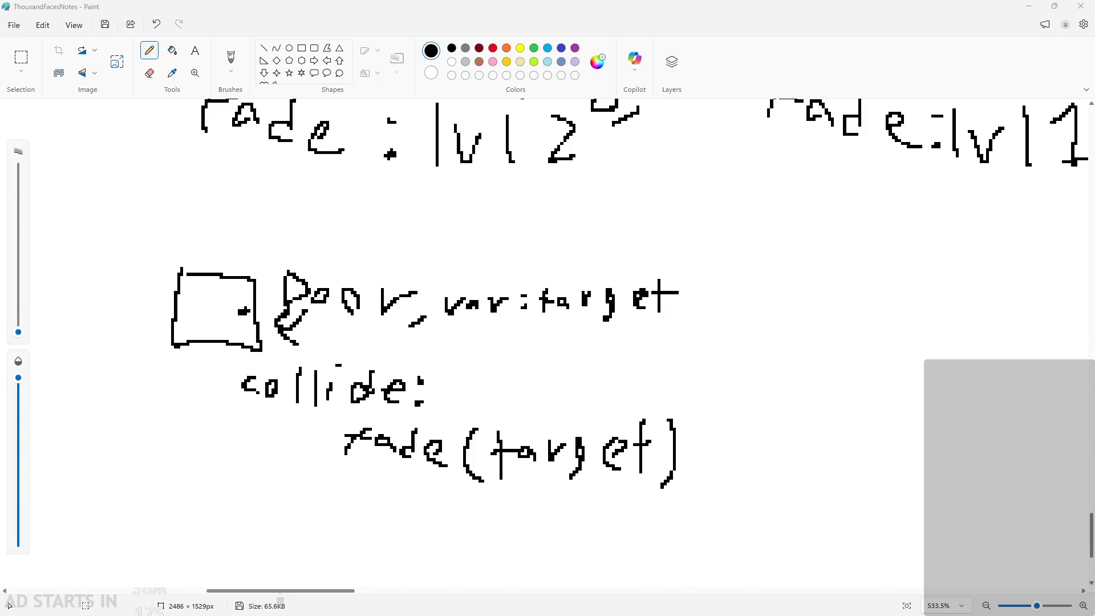
key("alt+Tab")
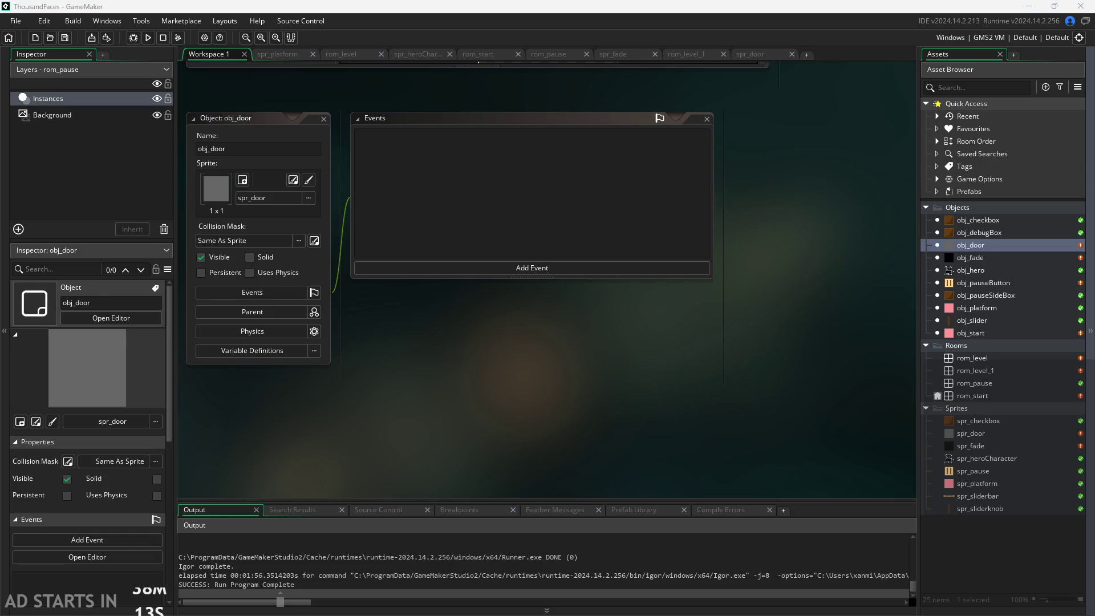
Open the rom_level room from Assets and drag obj_door onto its canvas.
mouse_move(483, 320)
left_mouse_down()
mouse_move(733, 447)
mouse_move(677, 370)
mouse_move(600, 362)
left_mouse_up()
scroll(449, 391, "up", 1)
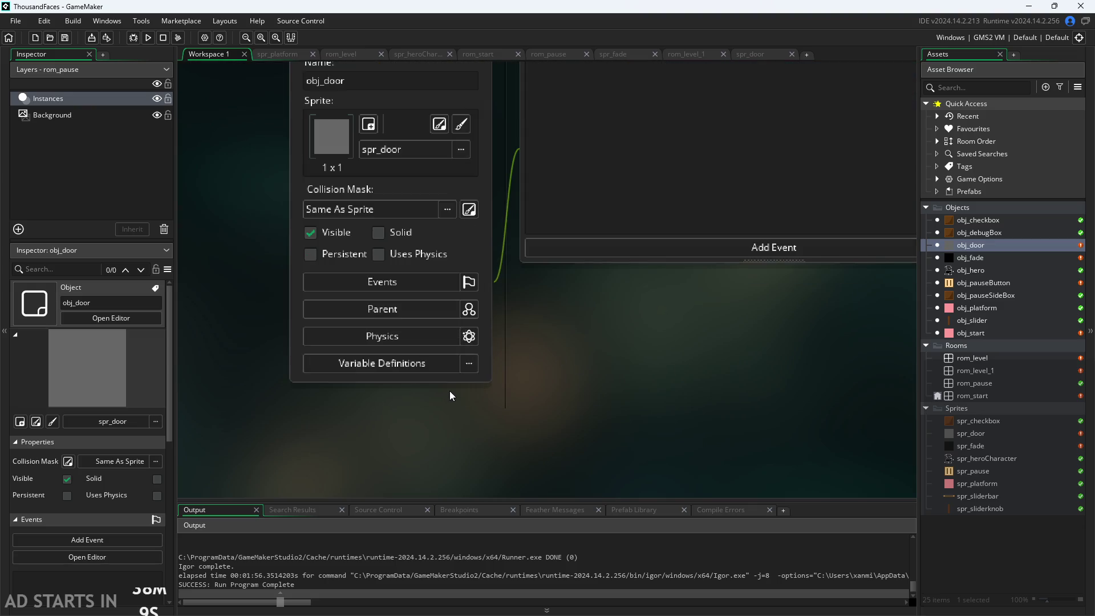
scroll(623, 370, "down", 1)
mouse_move(623, 371)
left_mouse_down()
mouse_move(523, 421)
mouse_move(584, 408)
left_mouse_up()
scroll(480, 412, "up", 1)
scroll(480, 412, "down", 1)
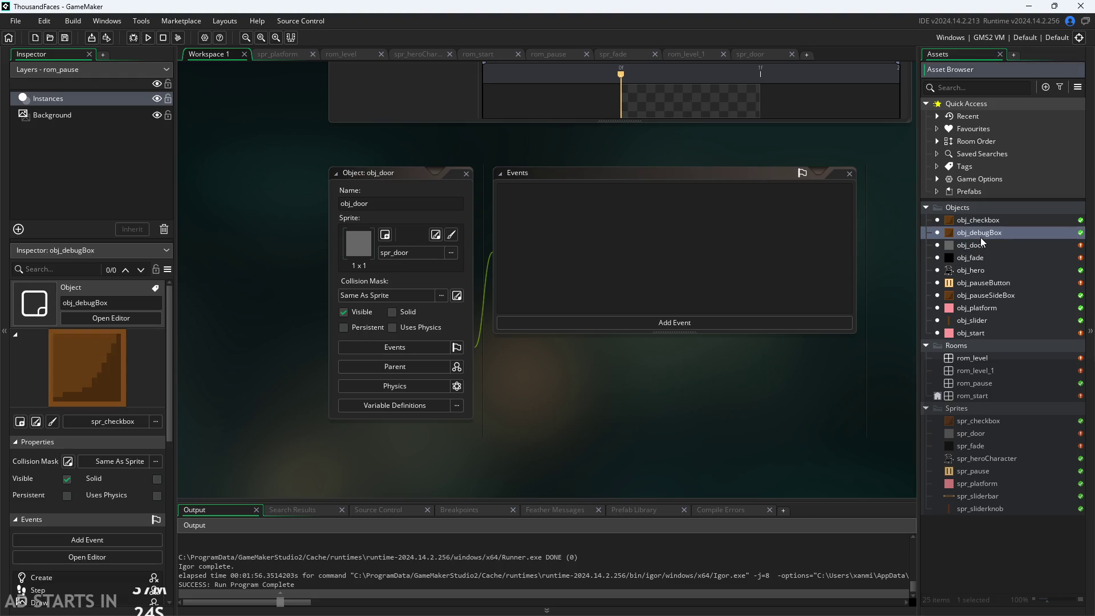
left_click_drag(787, 362, 711, 411)
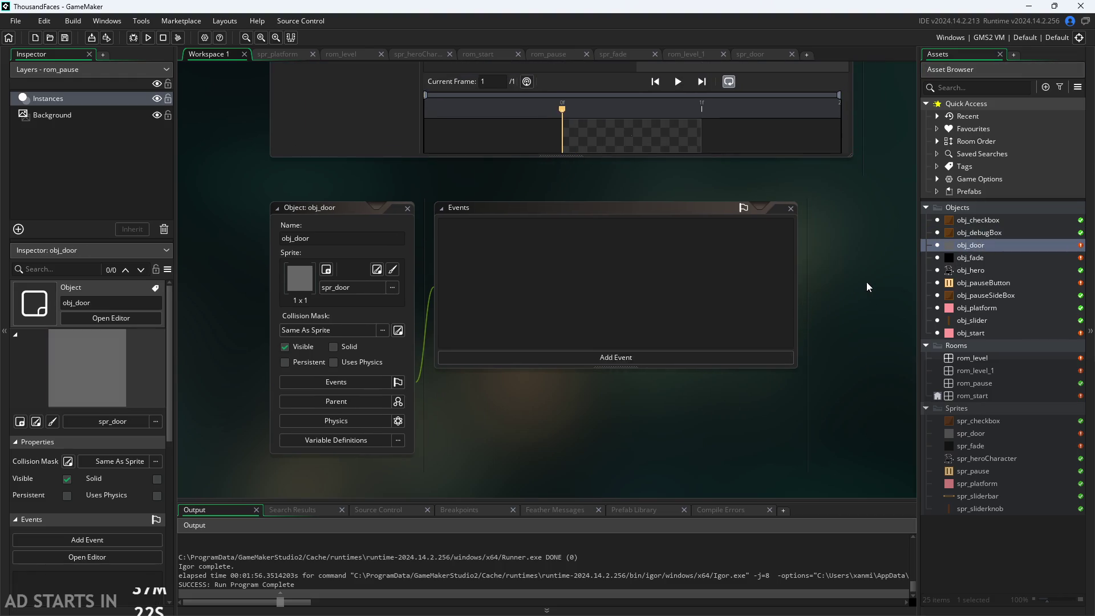
left_click_drag(866, 283, 843, 320)
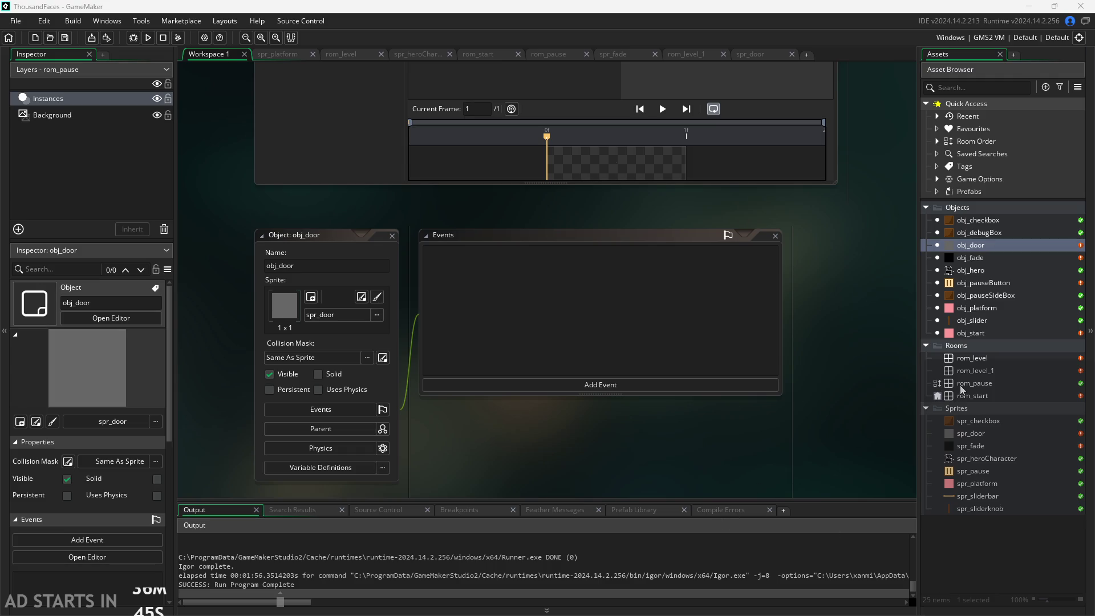
double_click(972, 359)
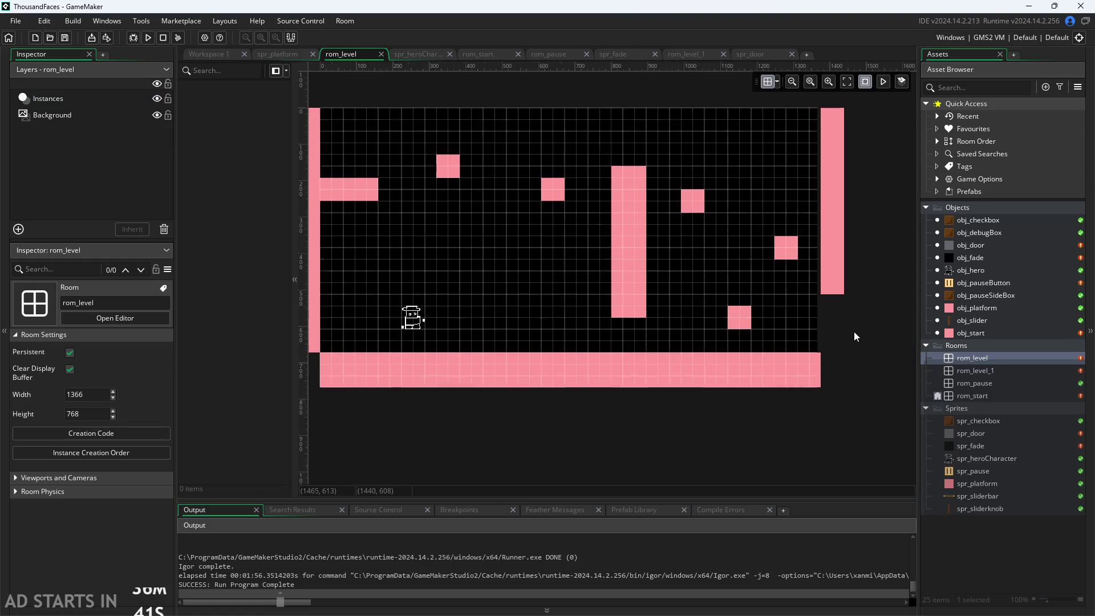
scroll(853, 331, "up", 3)
mouse_move(964, 246)
left_mouse_down()
mouse_move(808, 310)
mouse_move(819, 309)
left_mouse_up()
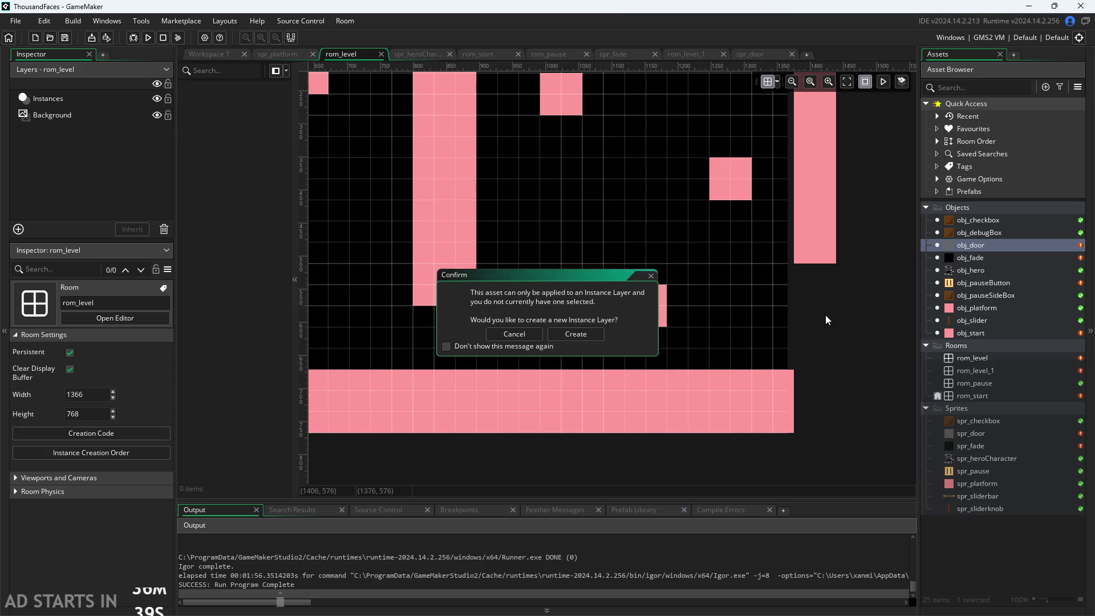
Decline the new Instance Layer, drop a door on the Instances layer, then undo it.
left_click(531, 336)
left_click(51, 98)
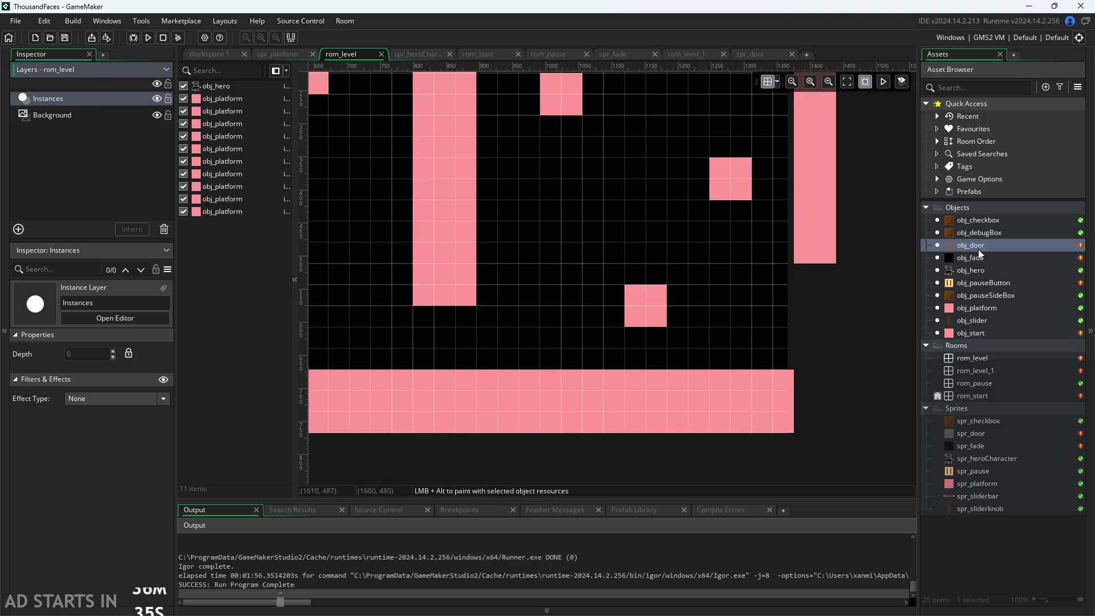
left_click_drag(952, 253, 794, 276)
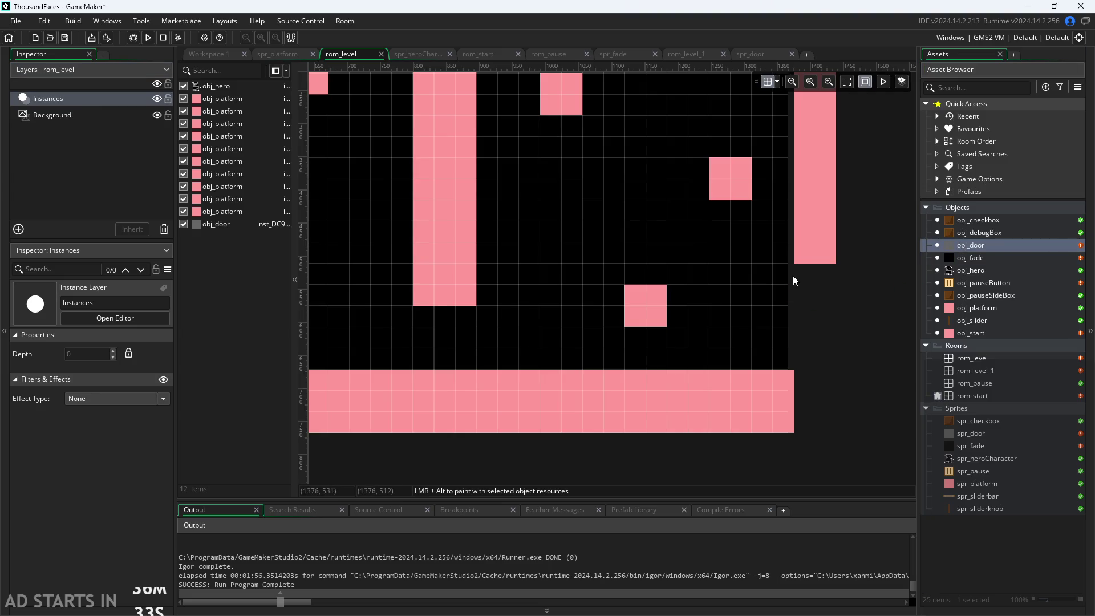
key("ctrl+z")
Resize the spr_door sprite image to a width of 32, making it 32×32 pixels.
double_click(1001, 248)
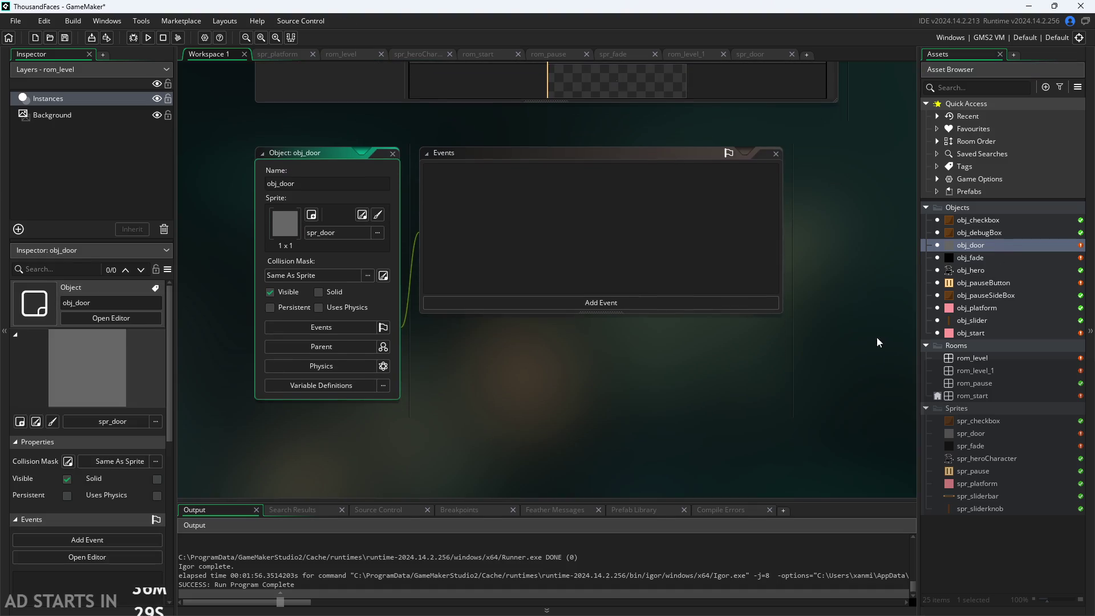
double_click(986, 436)
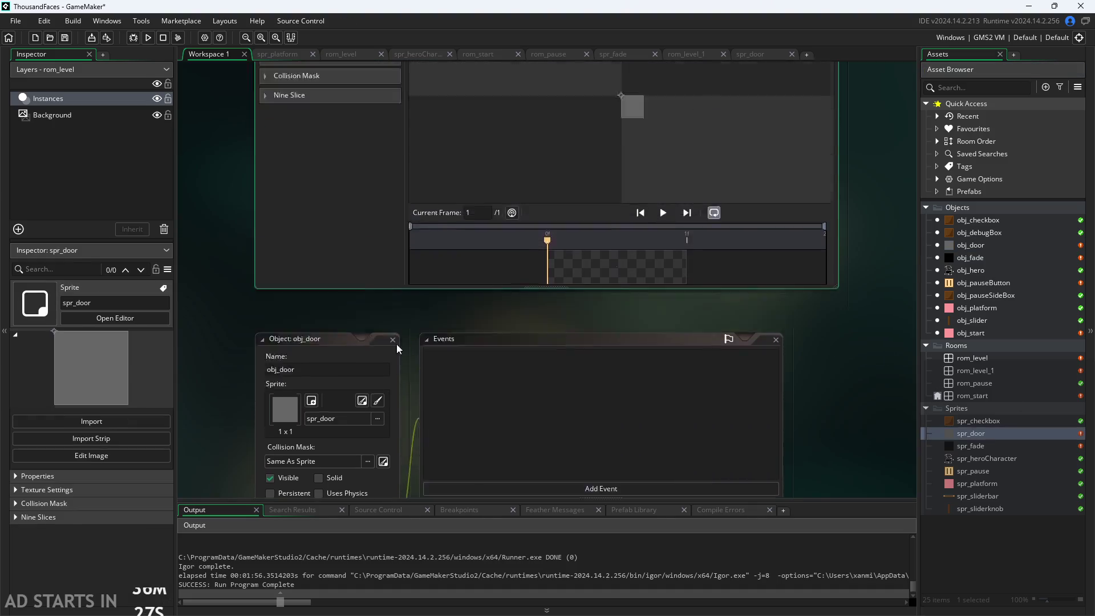
left_click(271, 179)
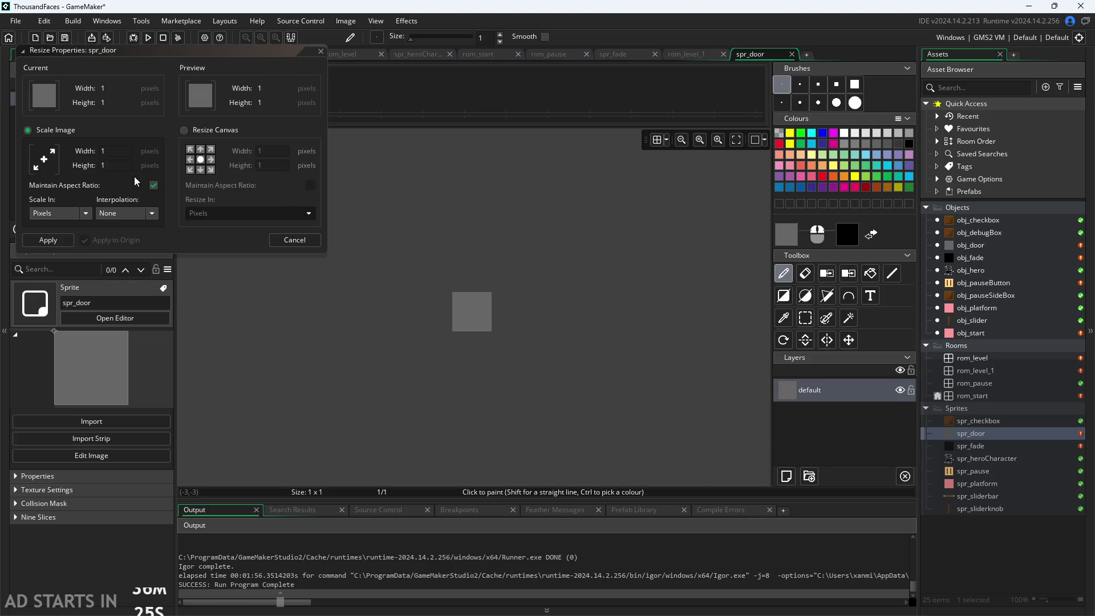
left_click(104, 151)
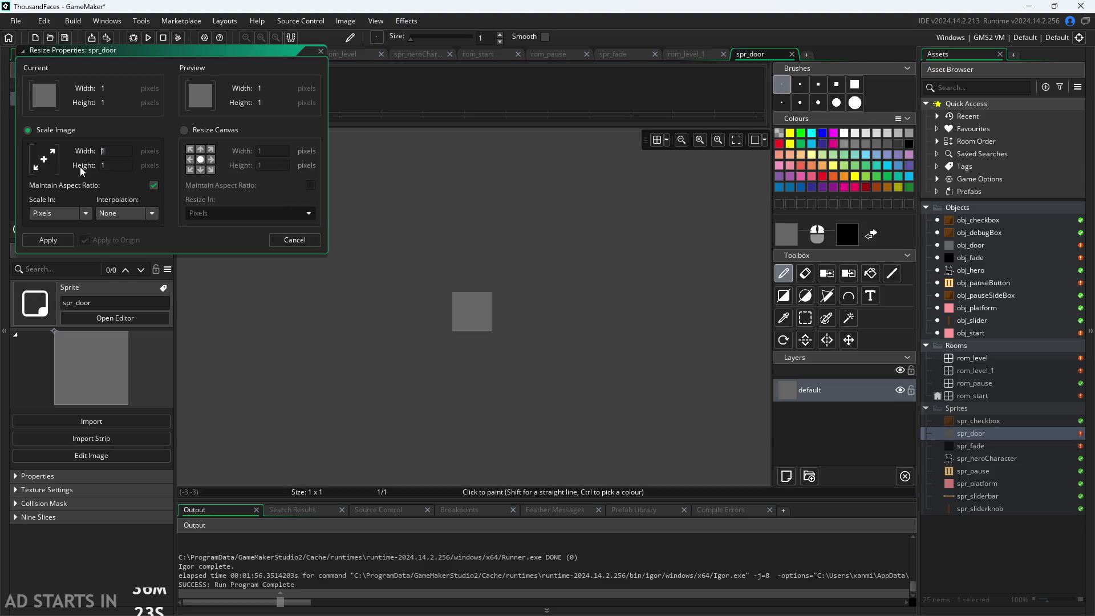
type("32")
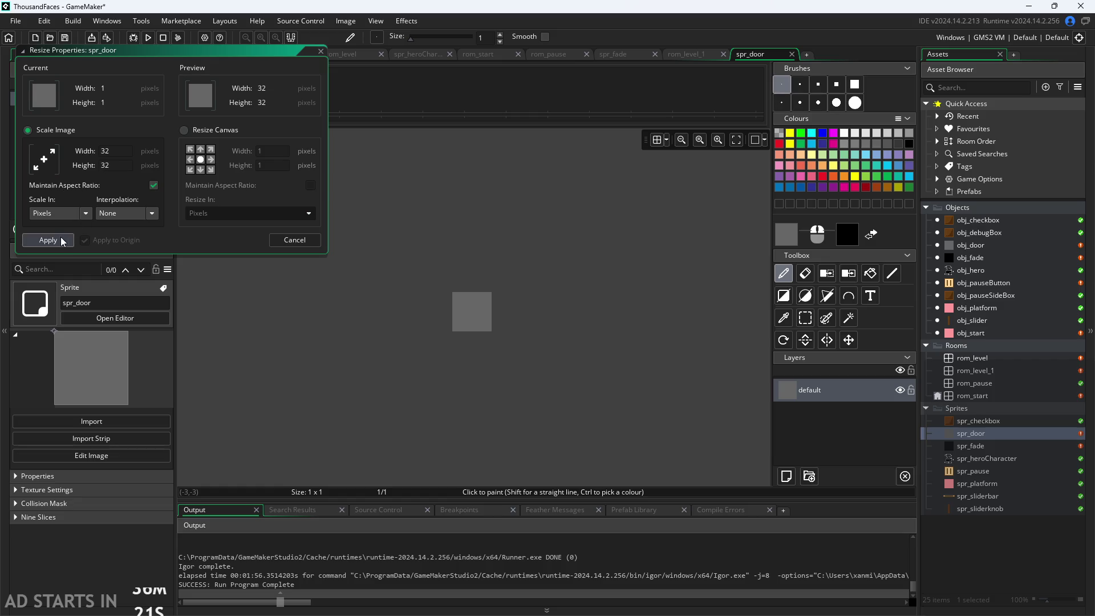
left_click(63, 240)
left_click(199, 54)
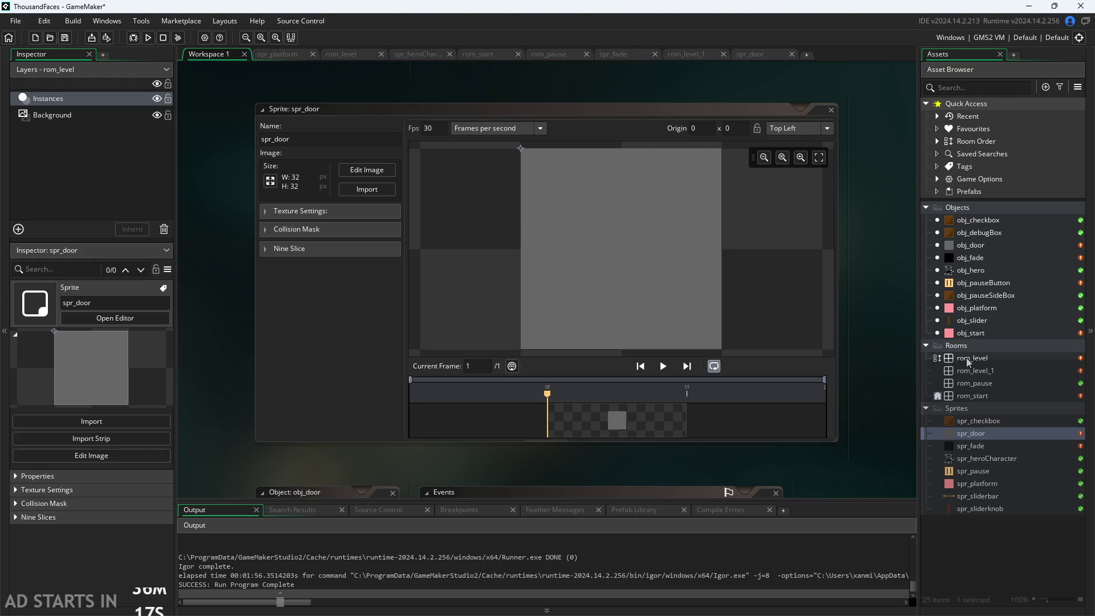
double_click(984, 294)
Place an obj_door at rom_level's right edge, stretched up to meet the pink column.
double_click(984, 383)
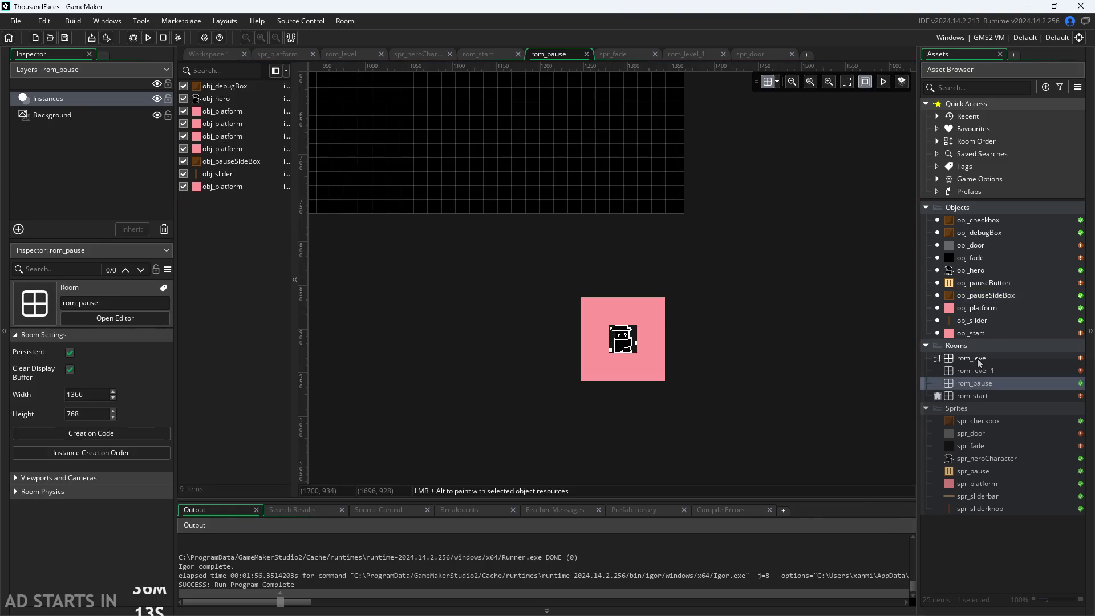
double_click(977, 358)
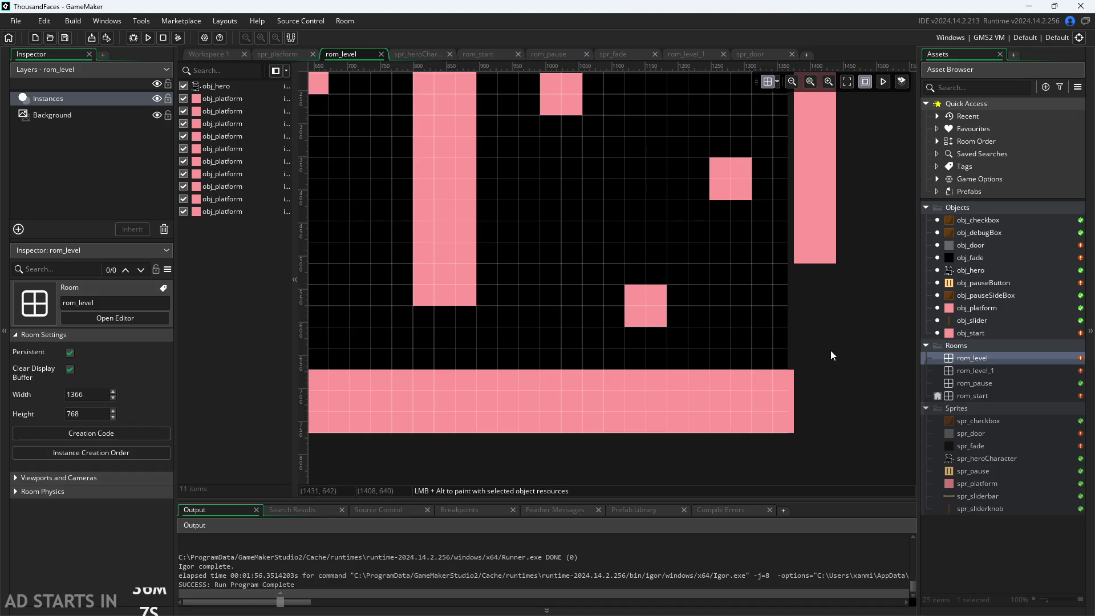
mouse_move(980, 245)
left_mouse_down()
mouse_move(843, 309)
mouse_move(816, 303)
mouse_move(836, 370)
left_mouse_up()
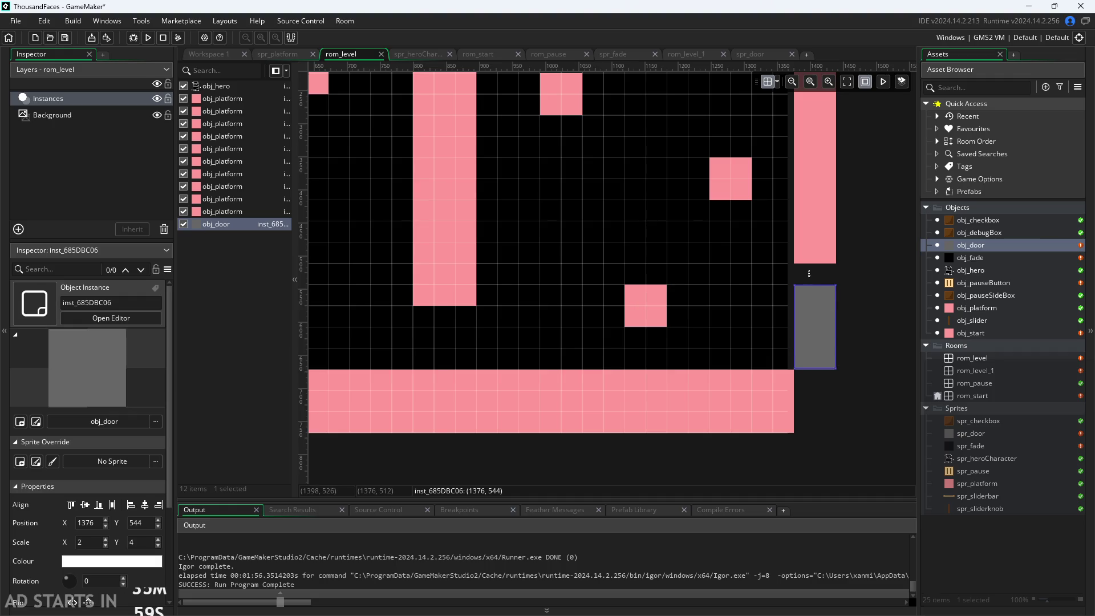
left_click_drag(809, 266, 808, 255)
left_click(860, 332)
scroll(858, 335, "down", 2)
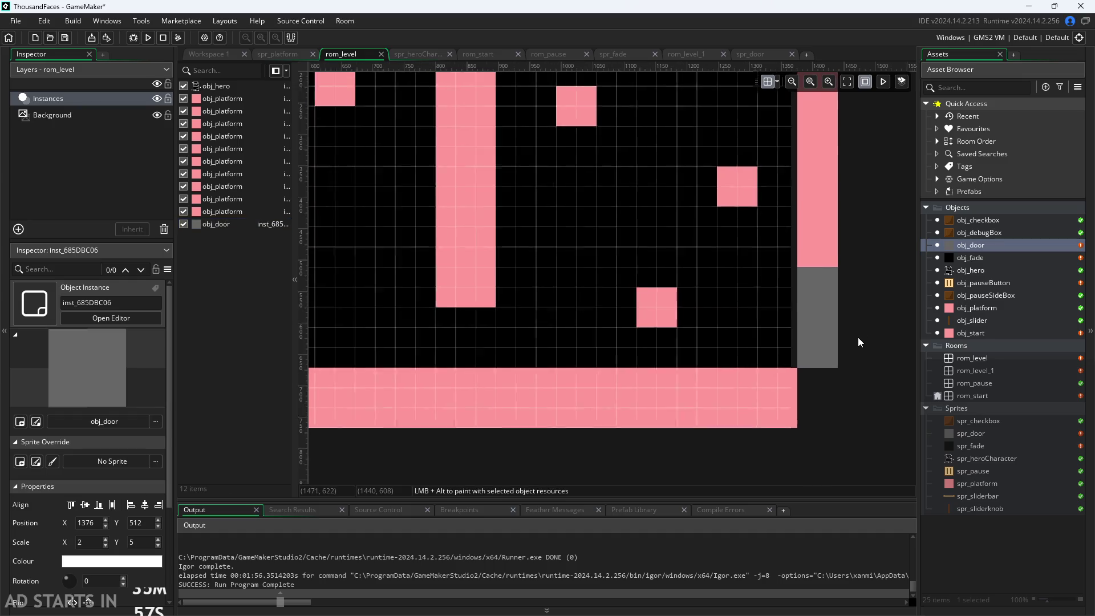
scroll(776, 321, "down", 2)
scroll(725, 344, "up", 4)
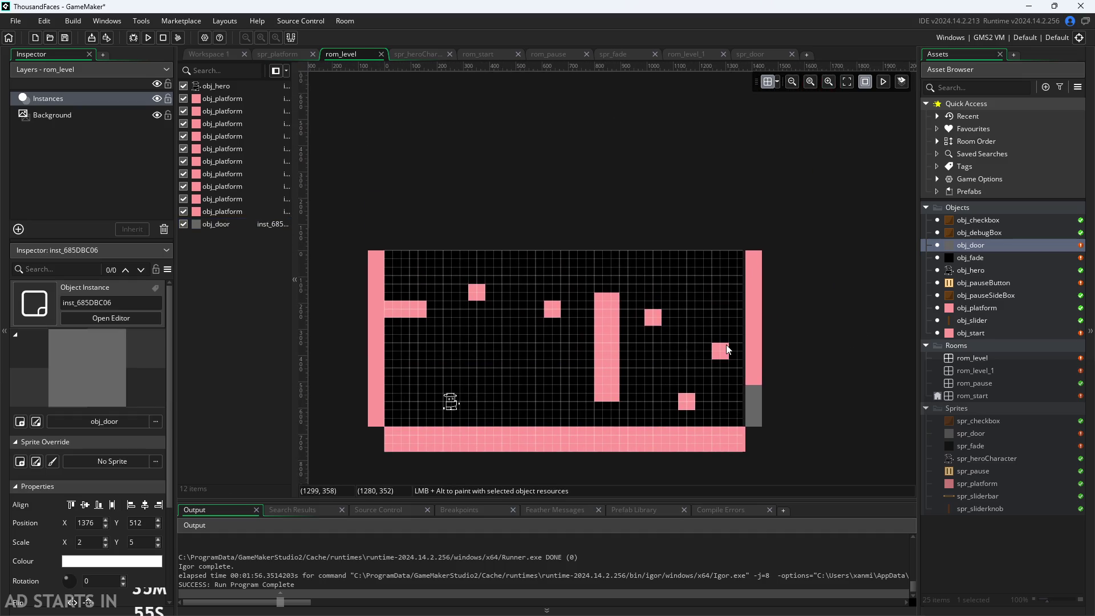
scroll(692, 346, "up", 3)
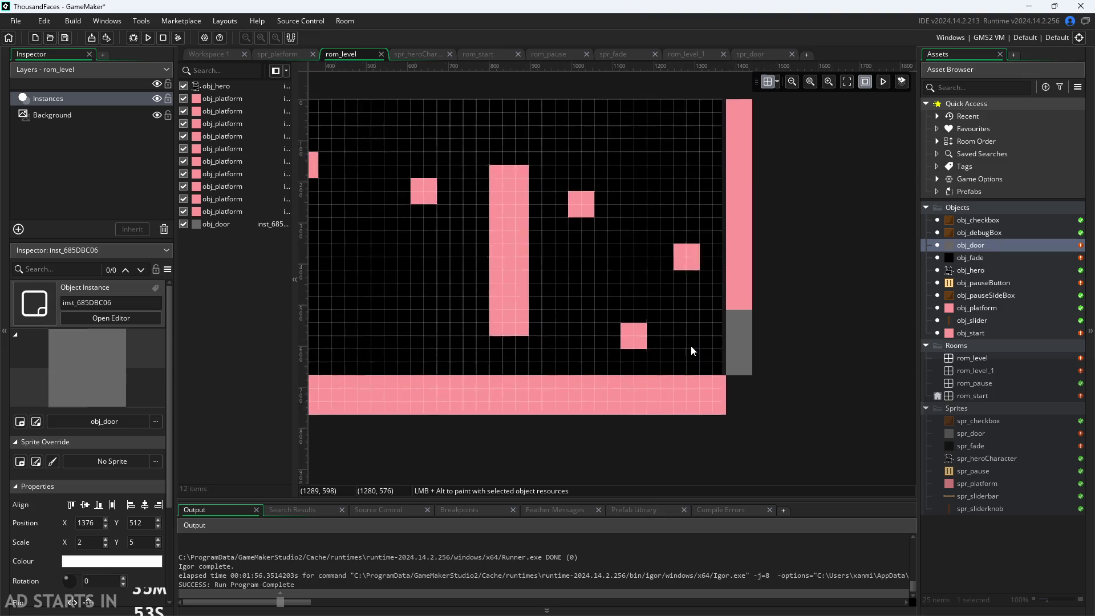
Select the door instance (1376, 512, scale 2×5) and open, then close, its empty creation code.
left_click(742, 324)
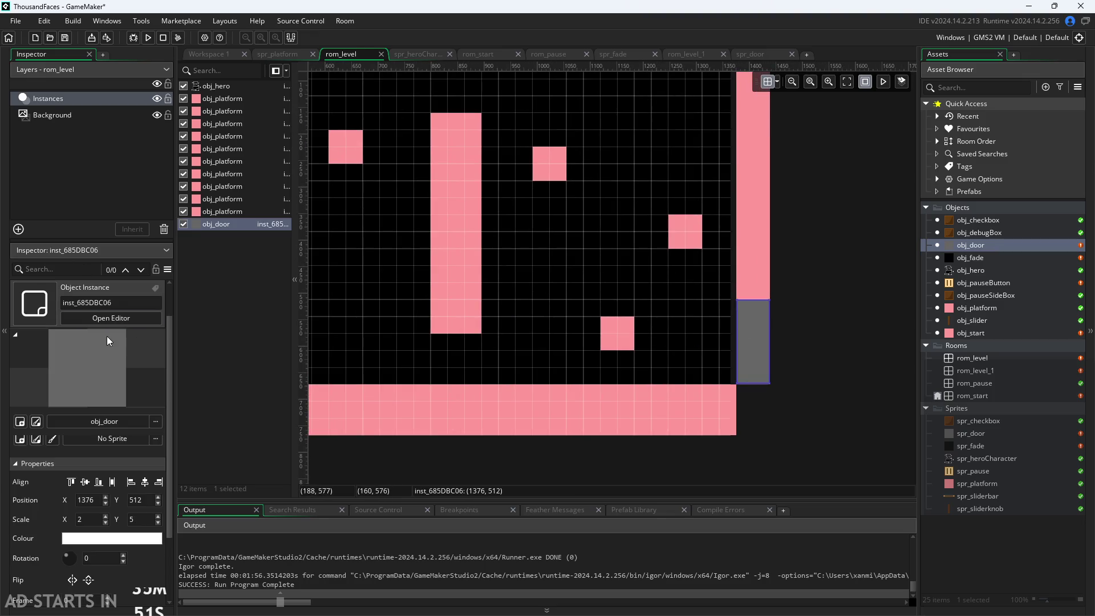
scroll(18, 512, "down", 2)
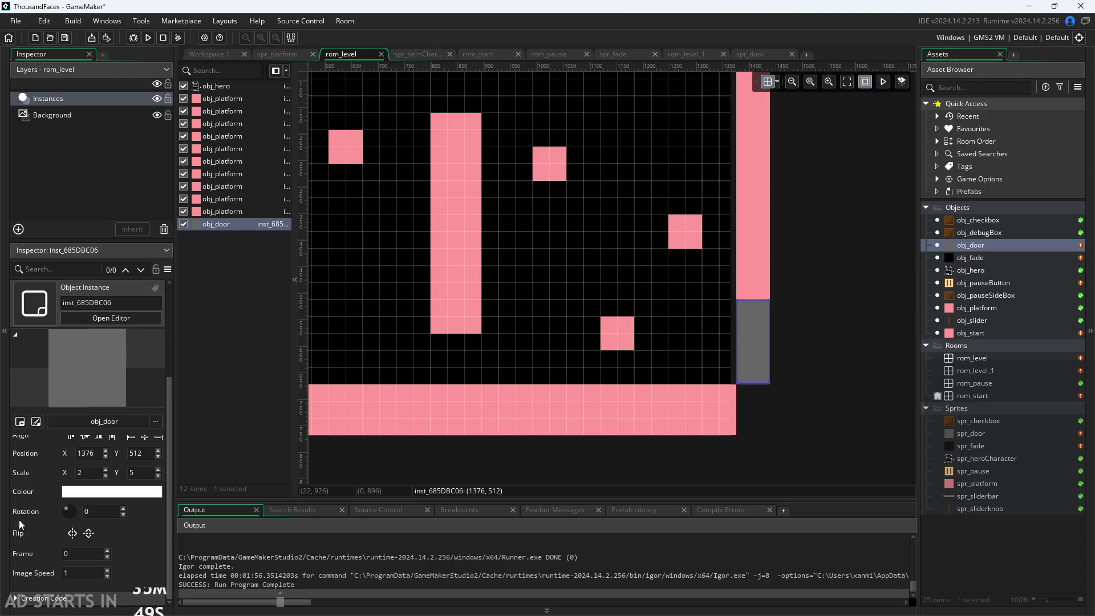
left_click(30, 567)
scroll(32, 567, "down", 1)
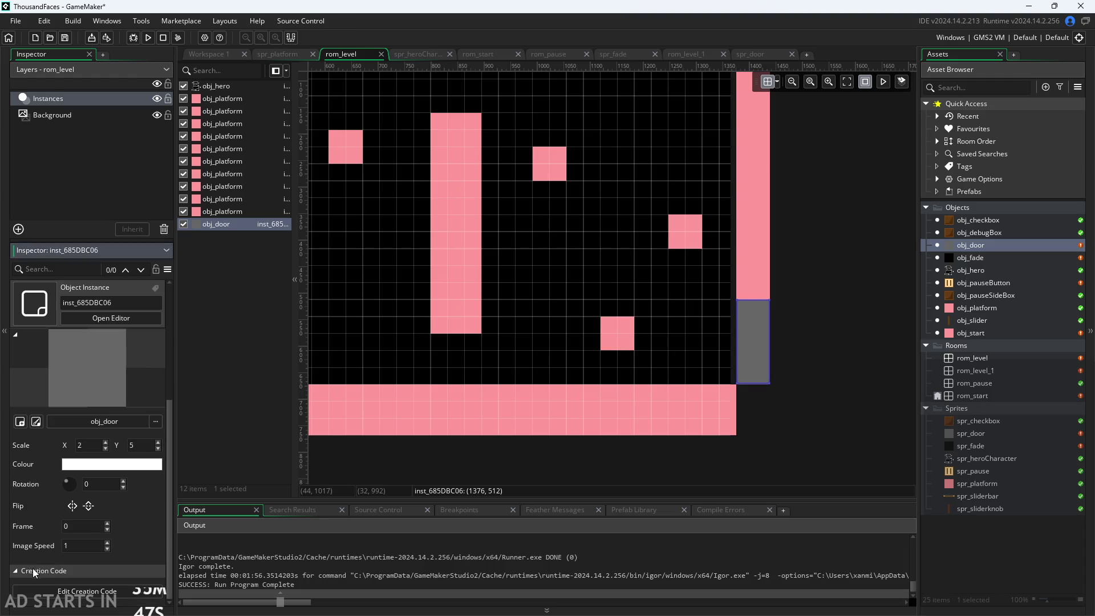
left_click(56, 588)
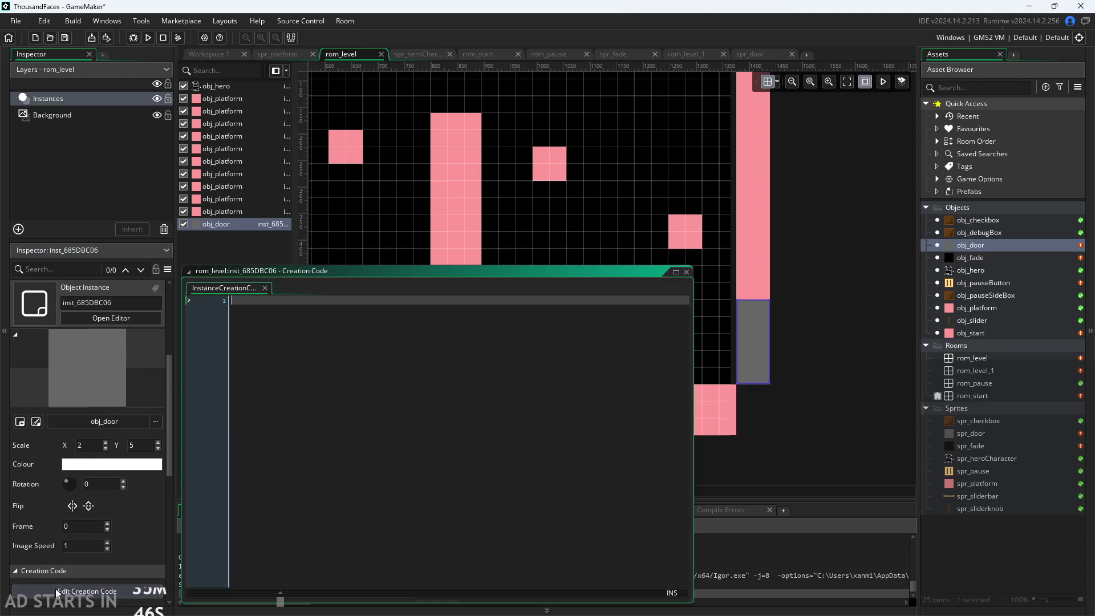
left_click(688, 271)
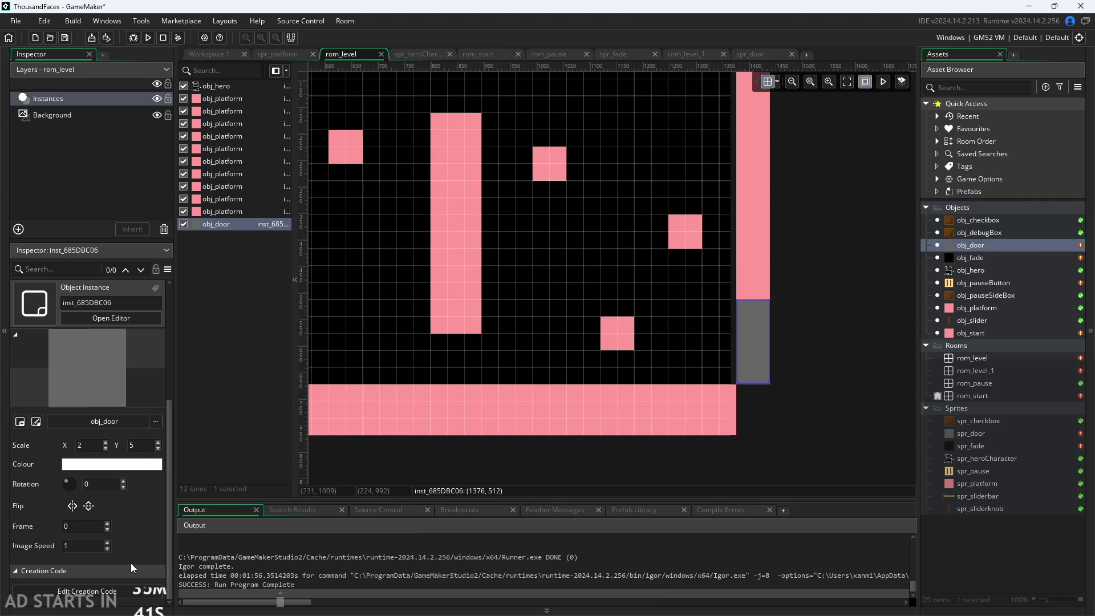
scroll(133, 562, "up", 1)
scroll(134, 559, "up", 3)
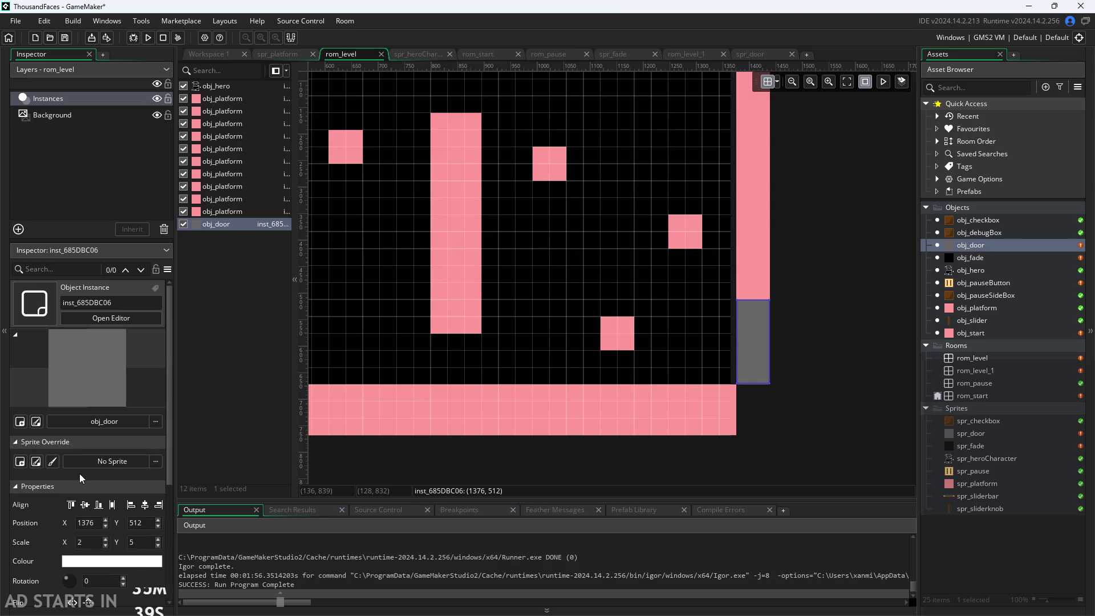
scroll(141, 433, "down", 4)
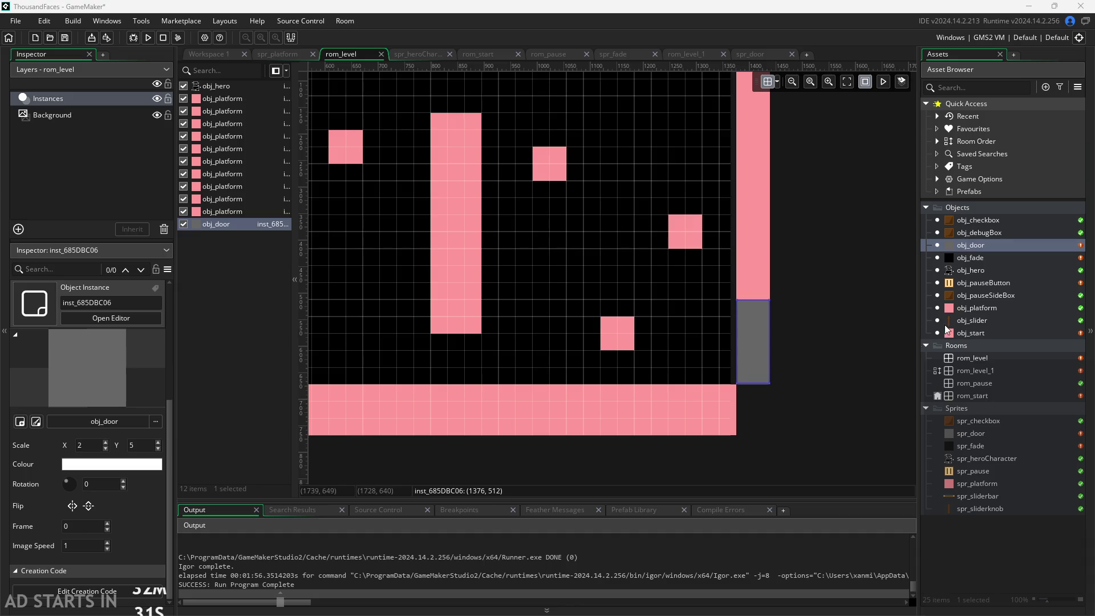
left_click(979, 252)
Add a String variable definition named target to obj_door.
double_click(980, 249)
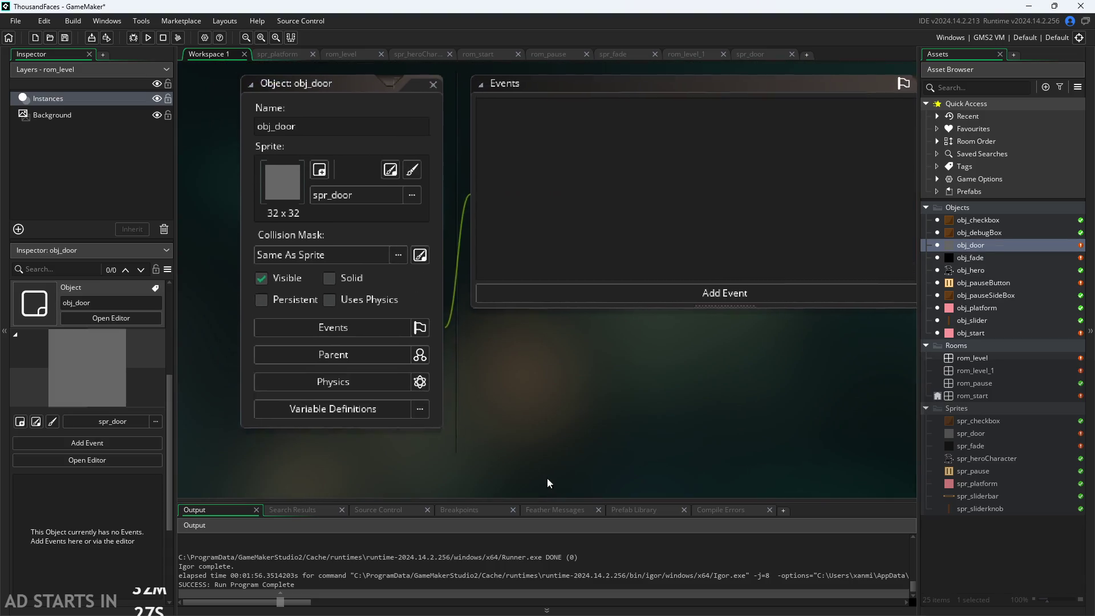
scroll(515, 391, "down", 2)
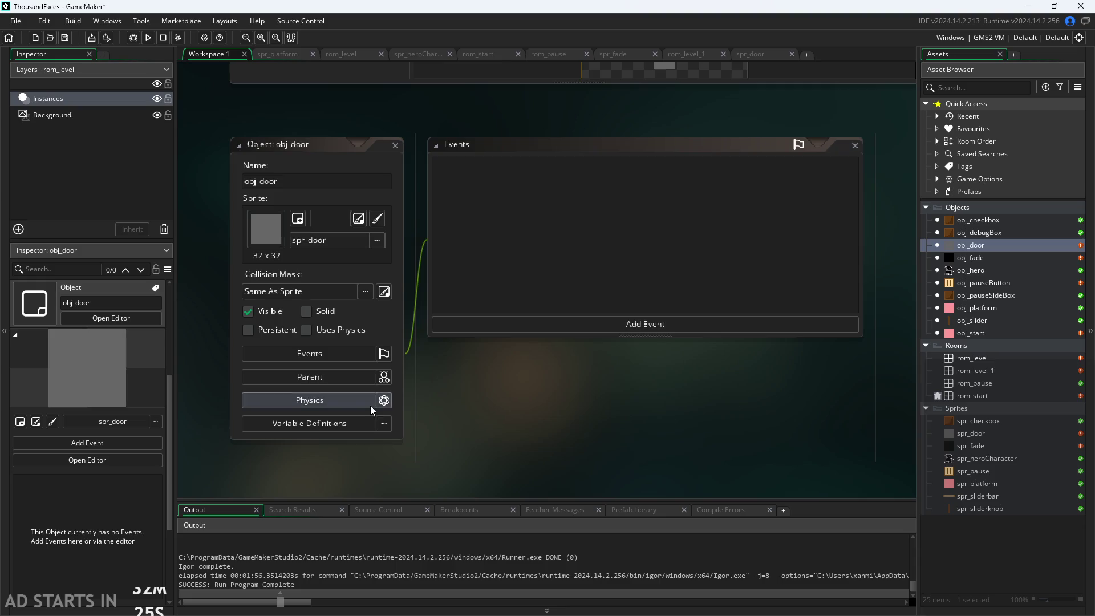
left_click(368, 420)
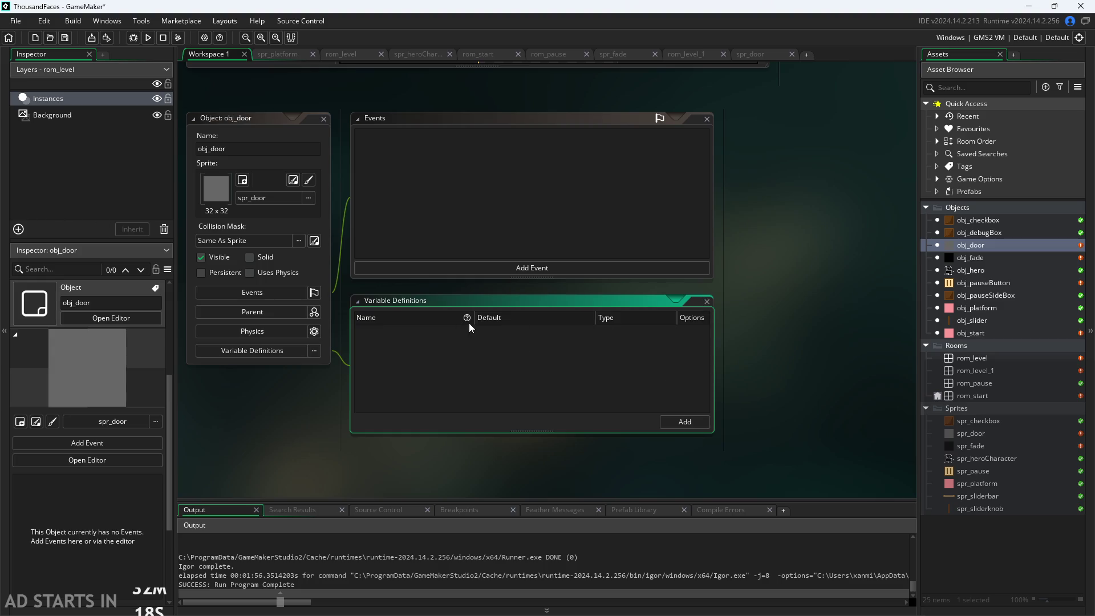
left_click(685, 422)
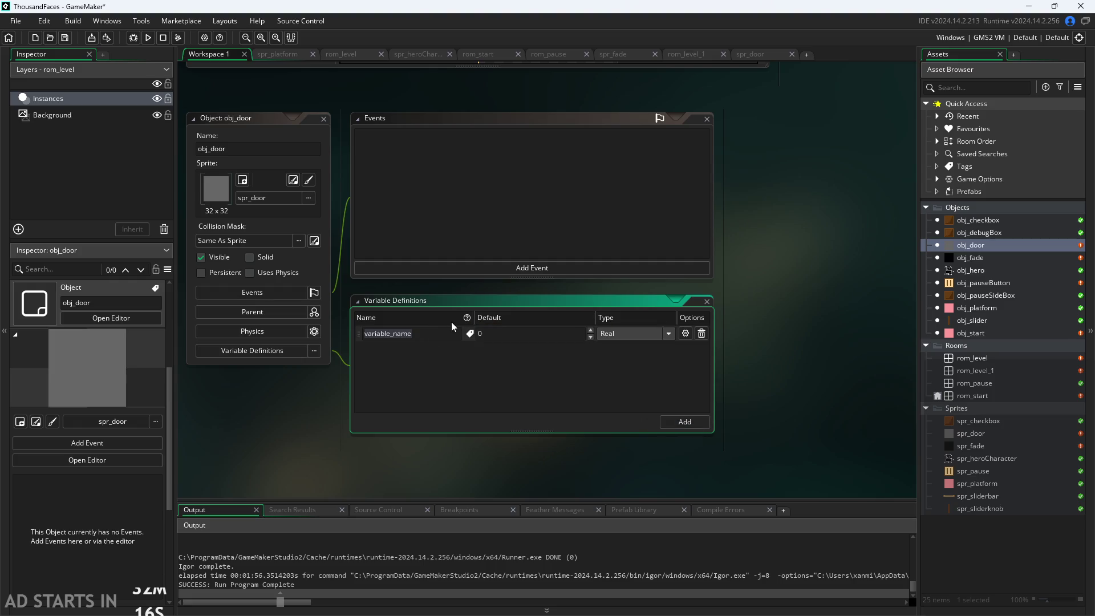
type("target")
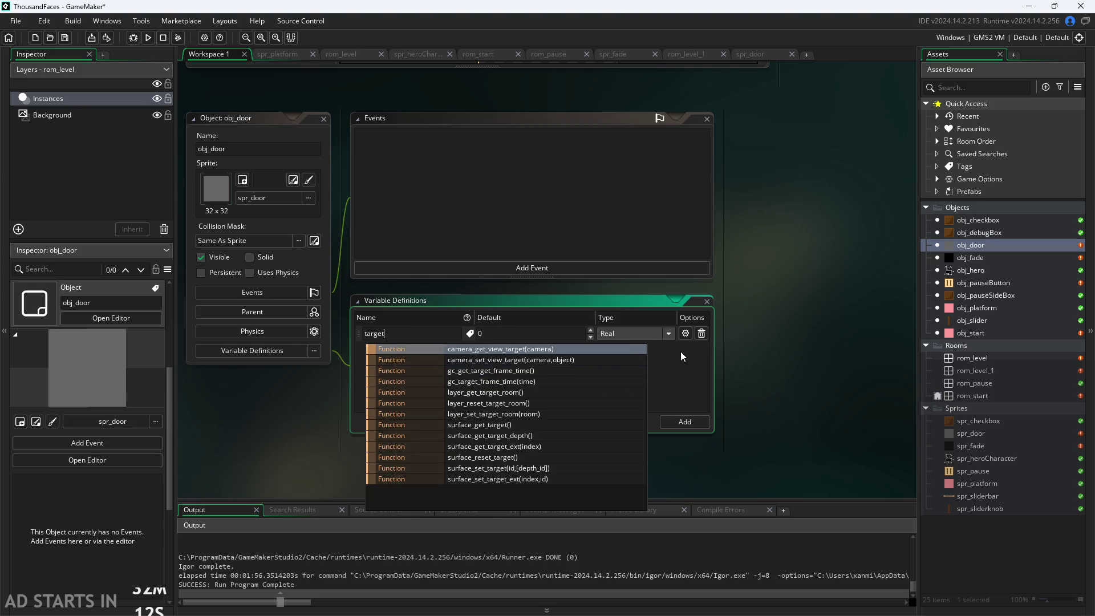
left_click(585, 341)
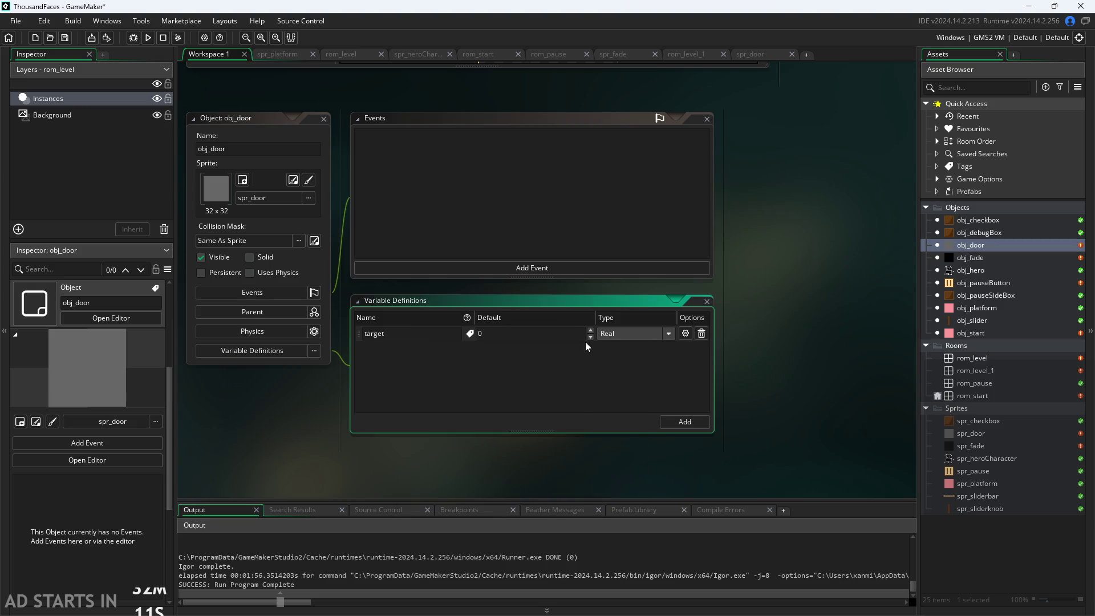
left_click(625, 331)
left_click(624, 372)
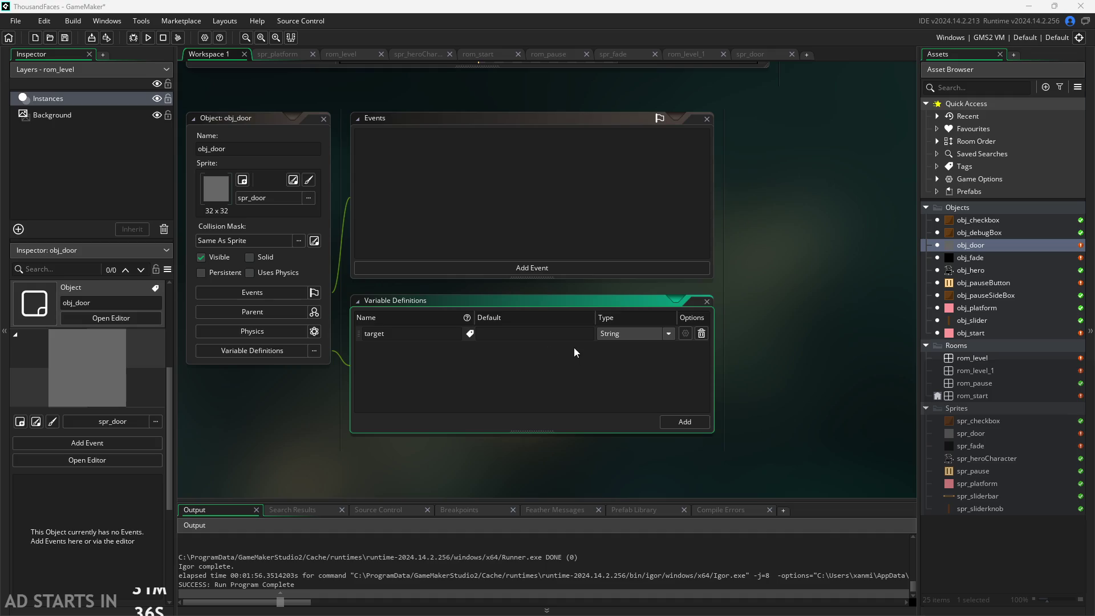
Set the target variable's default value to undefined.
left_click(537, 333)
type("undefinde")
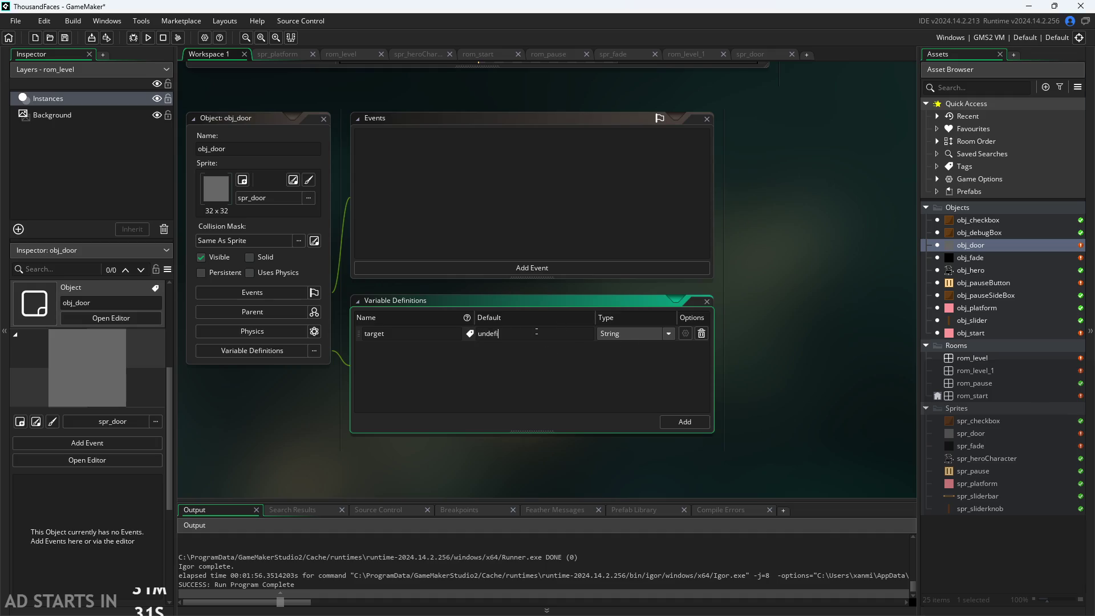
key("BackSpace")
key("BackSpace")
type("ed")
double_click(970, 285)
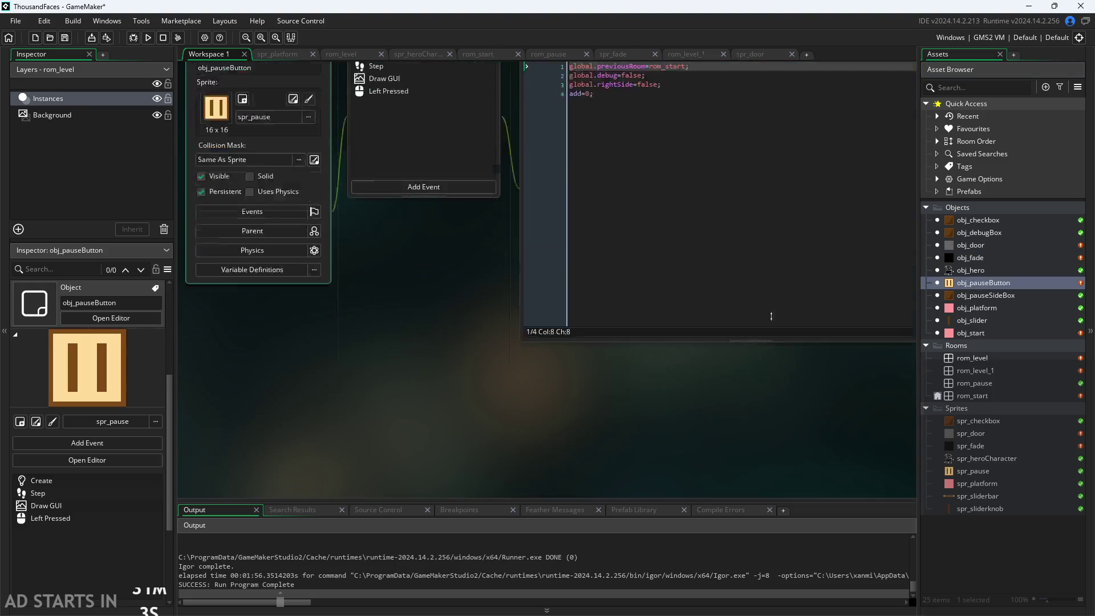
left_click(502, 219)
scroll(632, 234, "up", 3)
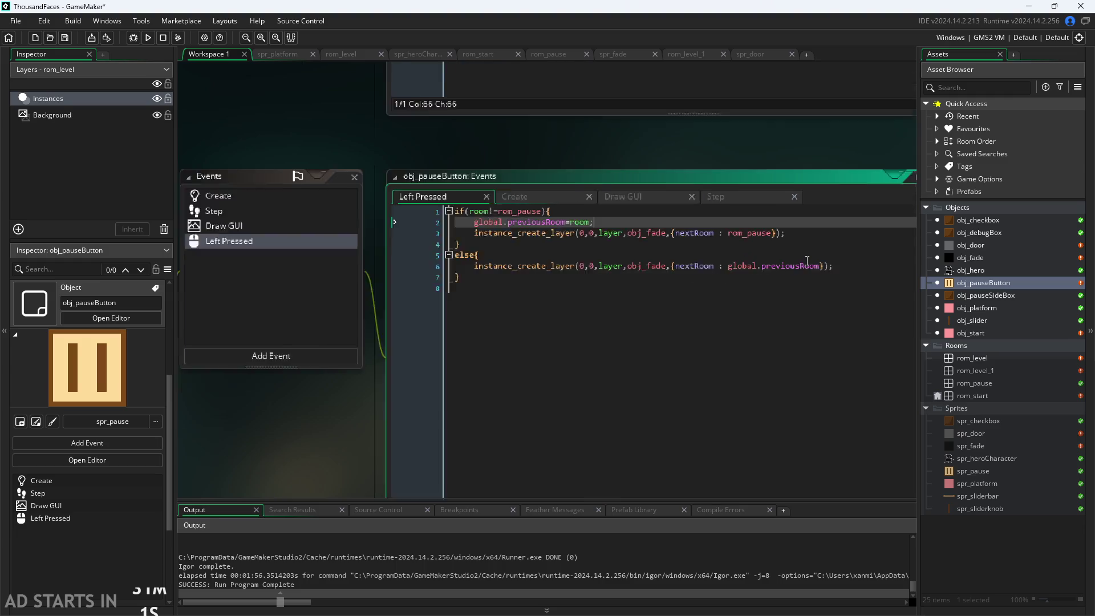
left_click(649, 228)
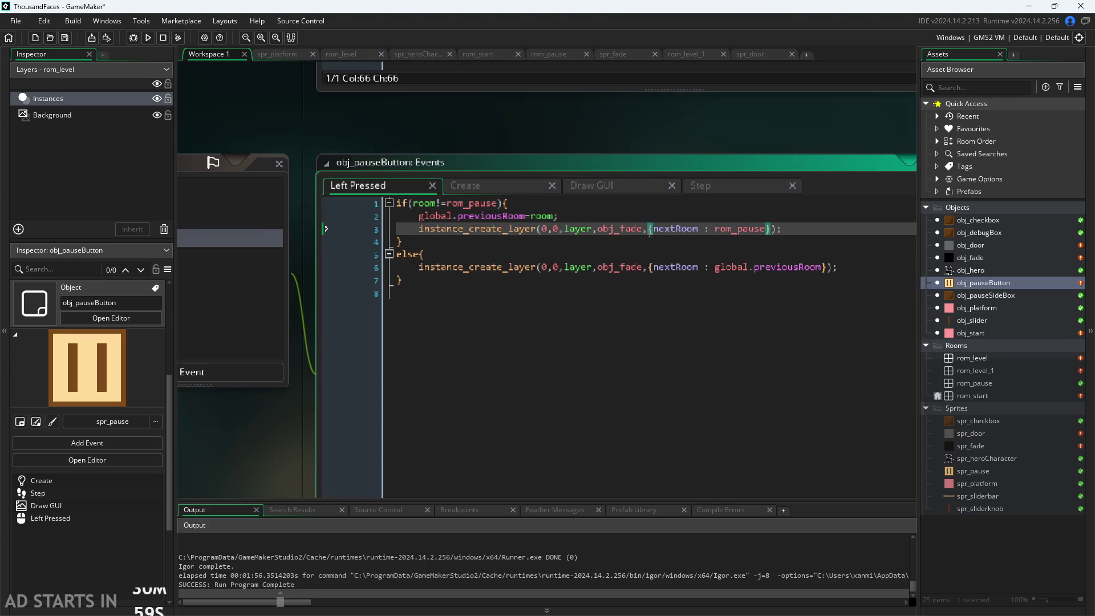
left_click_drag(649, 229, 783, 236)
left_click(792, 227)
scroll(791, 227, "down", 1)
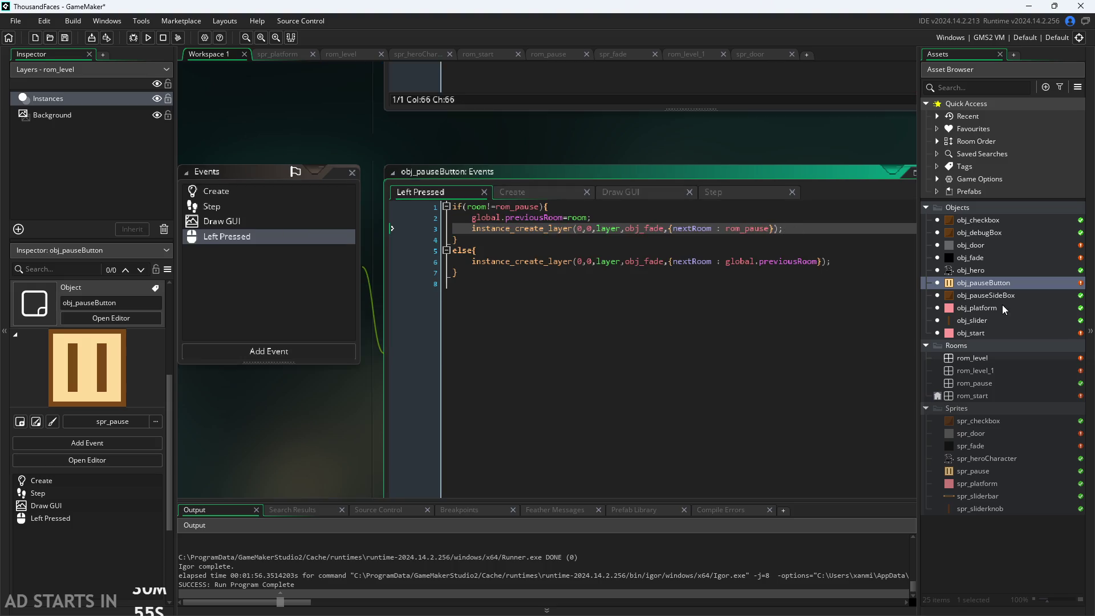
double_click(980, 245)
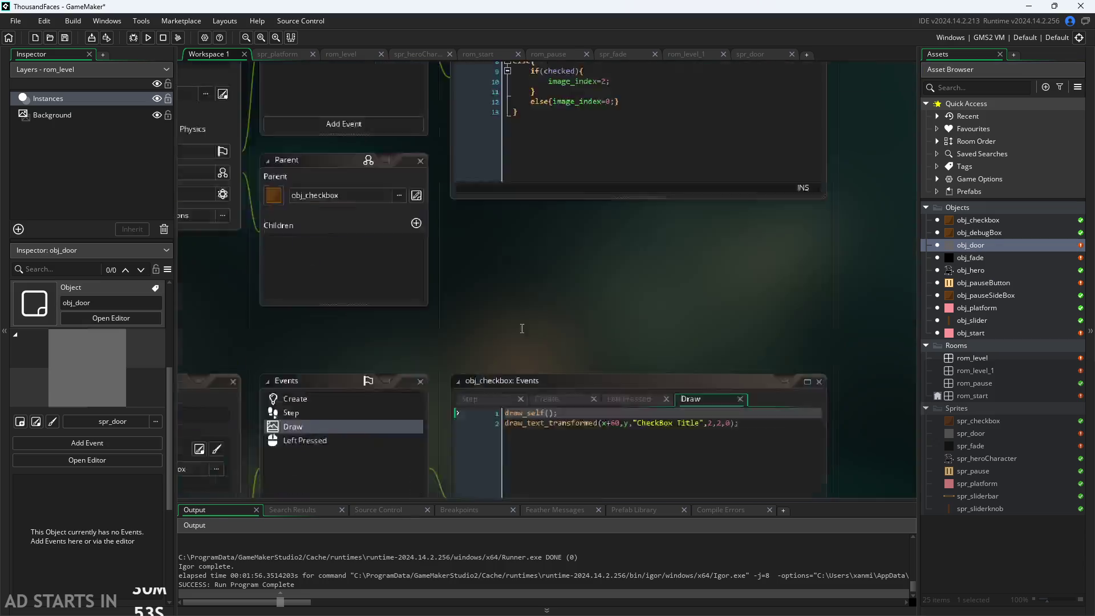
left_click(522, 225)
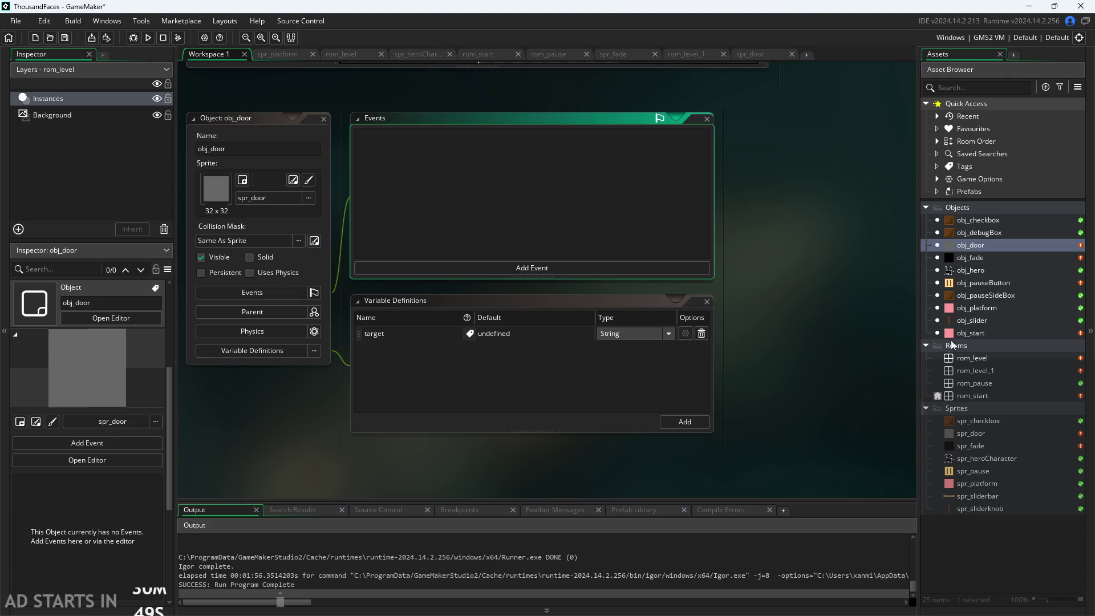
double_click(973, 357)
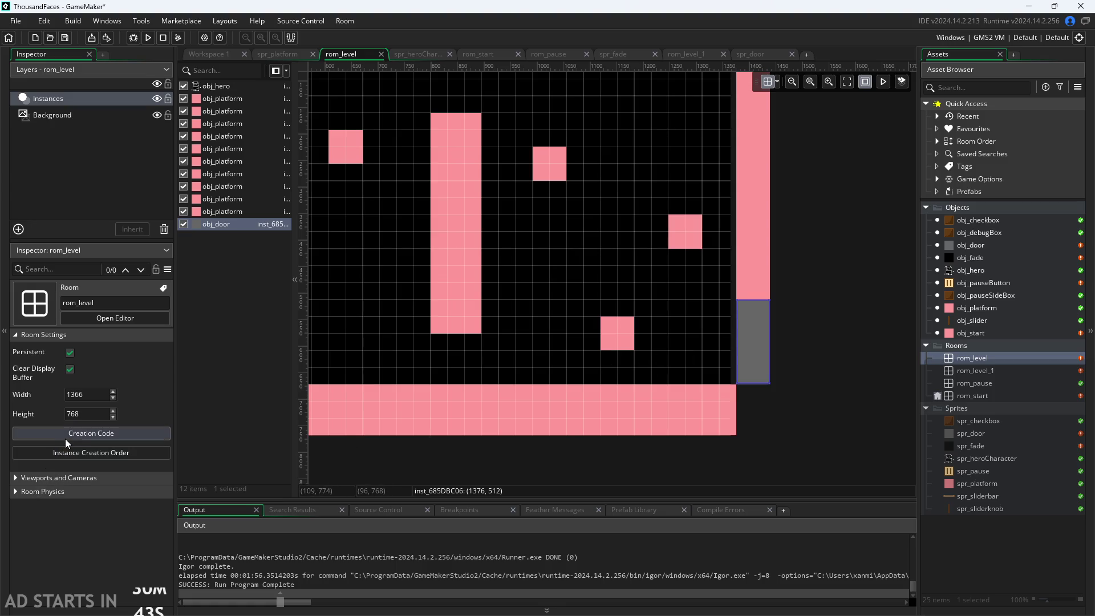
Write target = rom_level_1; in the rom_level door instance's creation code and save.
left_click(752, 357)
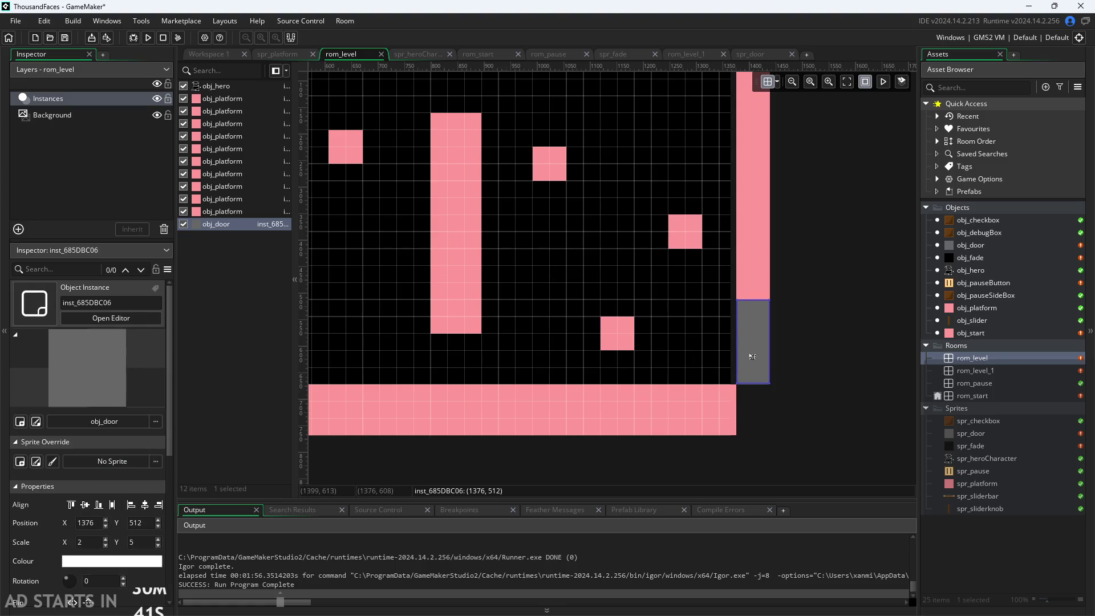
left_click(87, 591)
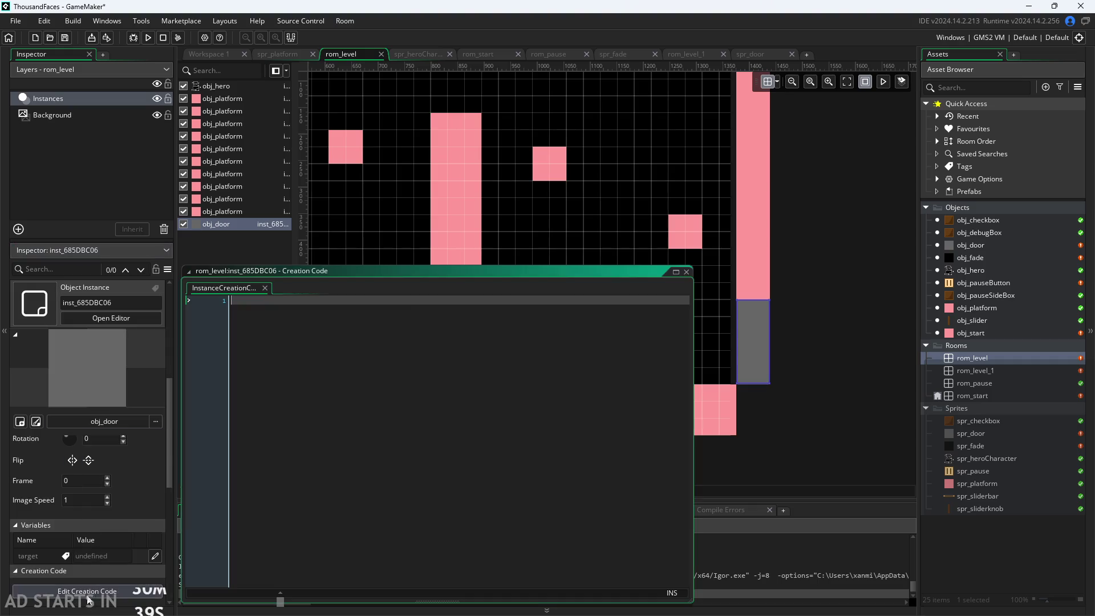
type("target -")
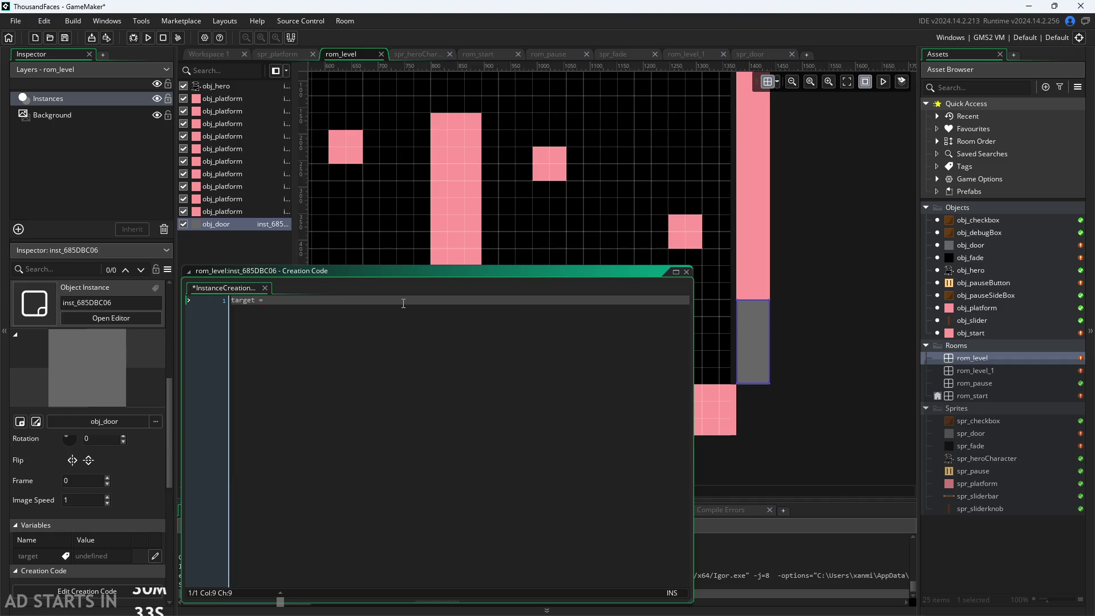
type(" rom")
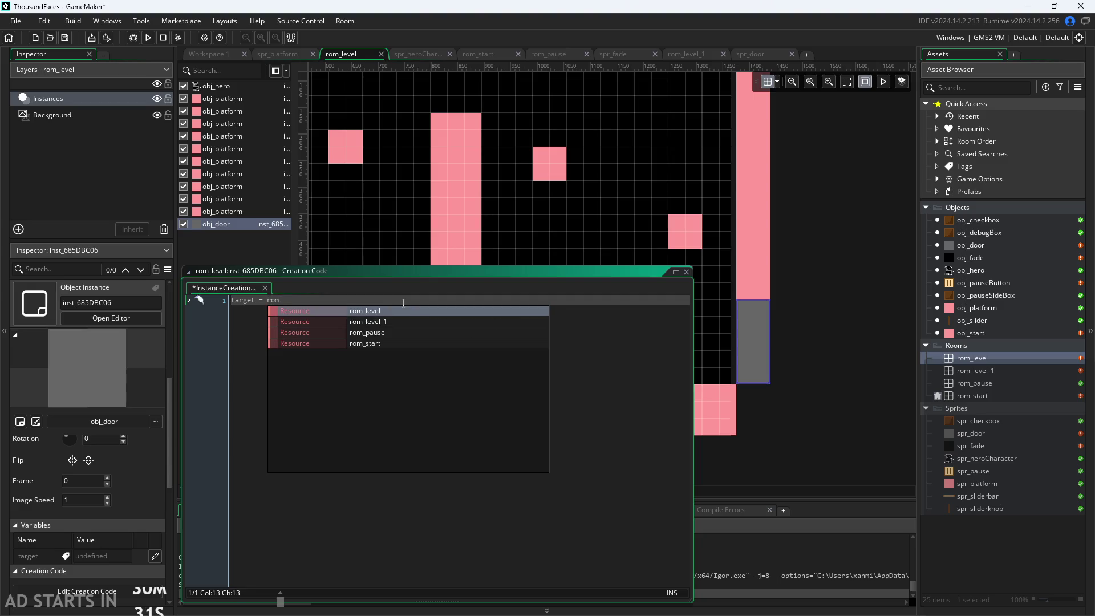
type("_l")
key("Down")
key("Return")
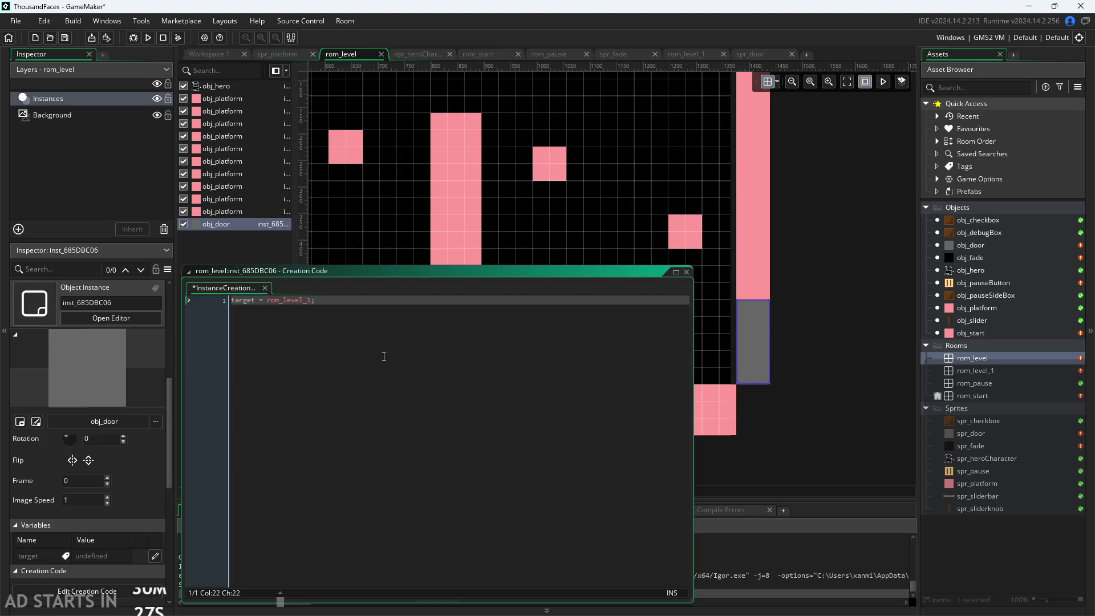
key("ctrl+s")
left_click(885, 329)
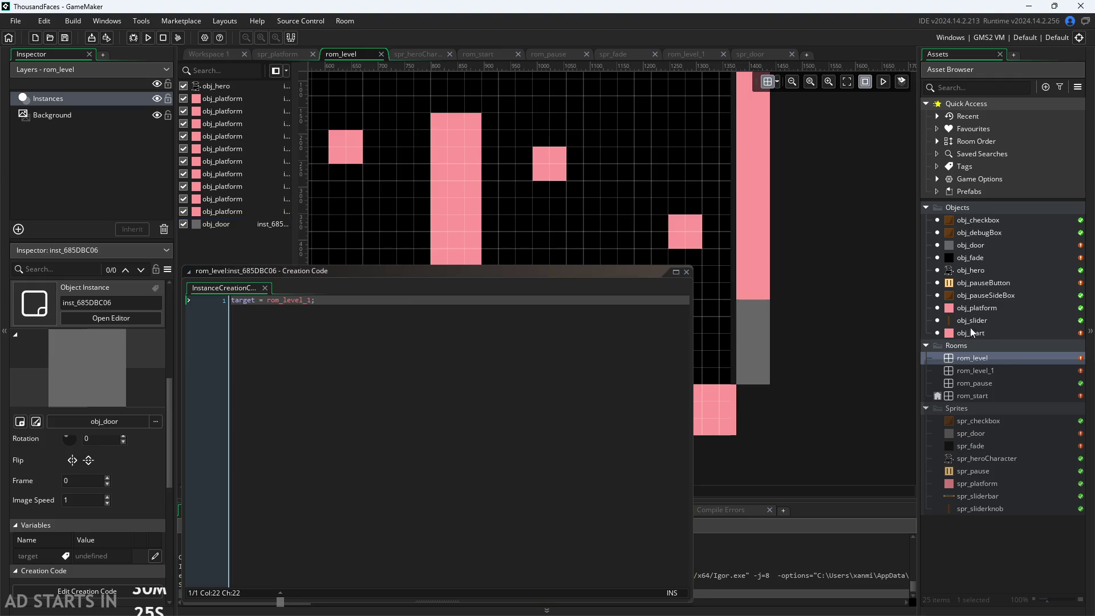
Add a Collision event with obj_hero to obj_door.
double_click(970, 245)
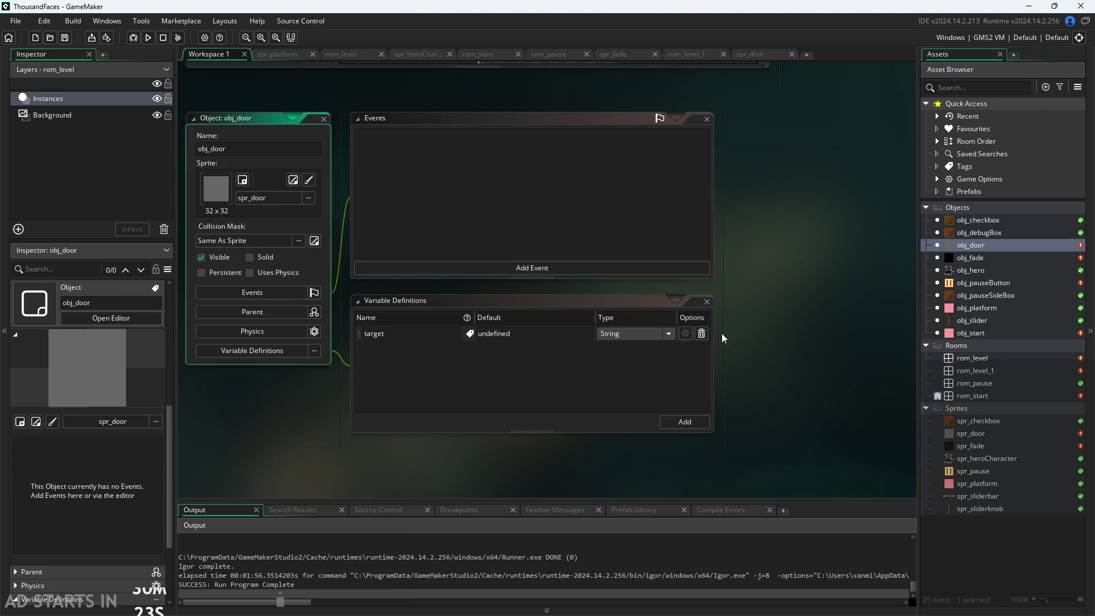
left_click(447, 264)
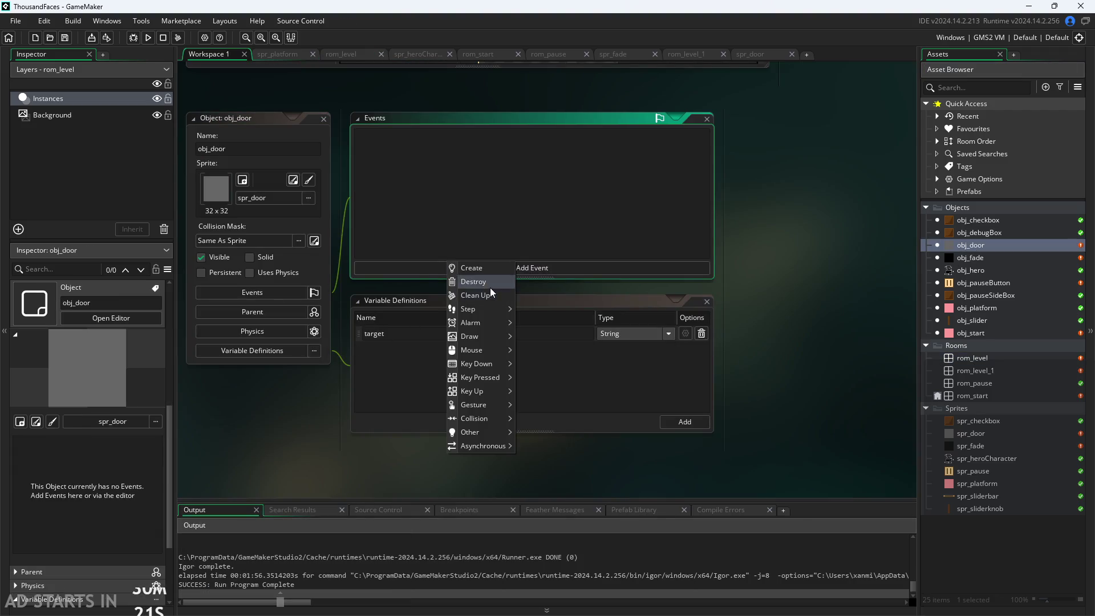
mouse_move(485, 361)
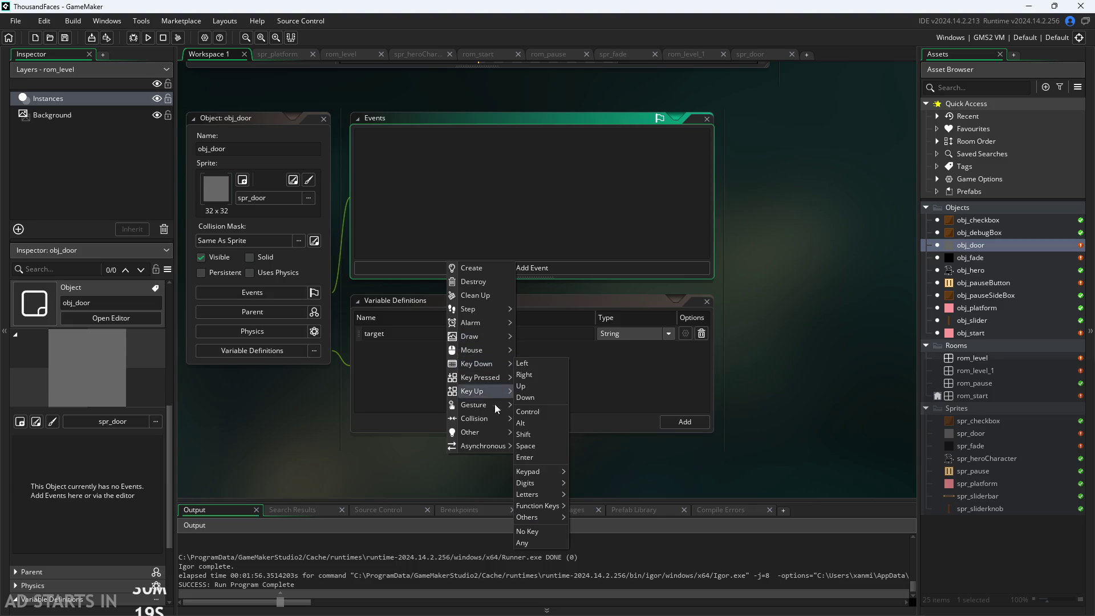
mouse_move(494, 418)
mouse_move(527, 417)
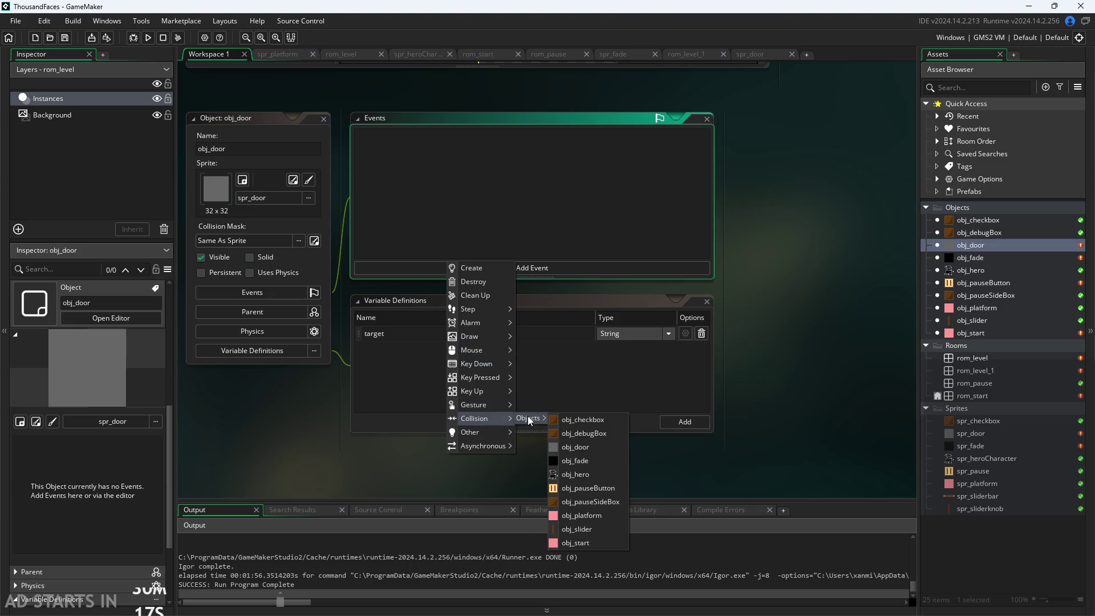
left_click(582, 474)
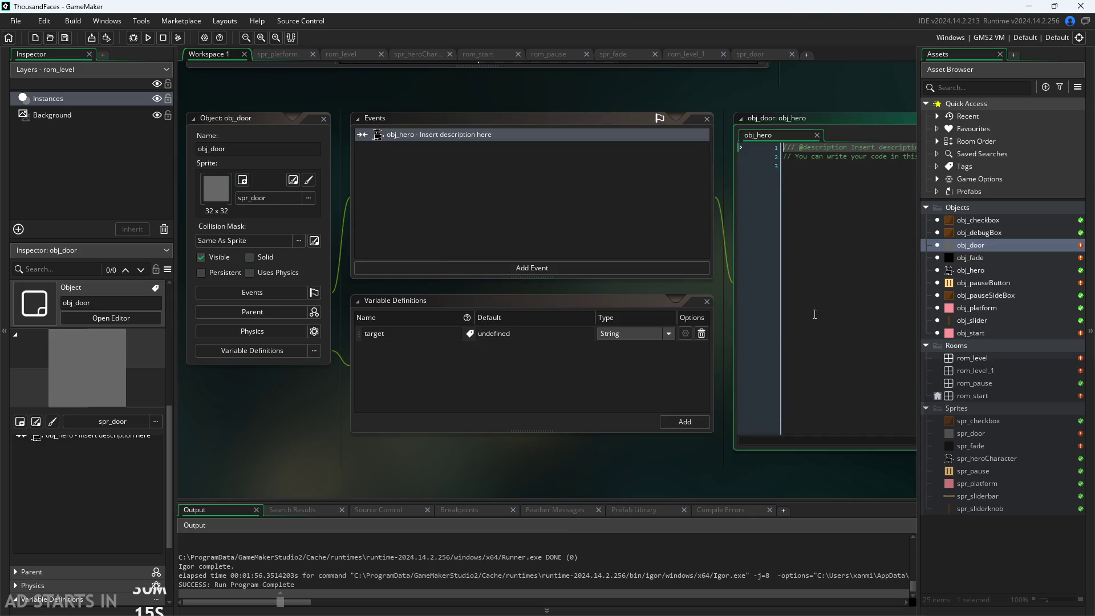
Insert an instance_create_layer call into the collision code, then delete it again.
left_click(756, 242)
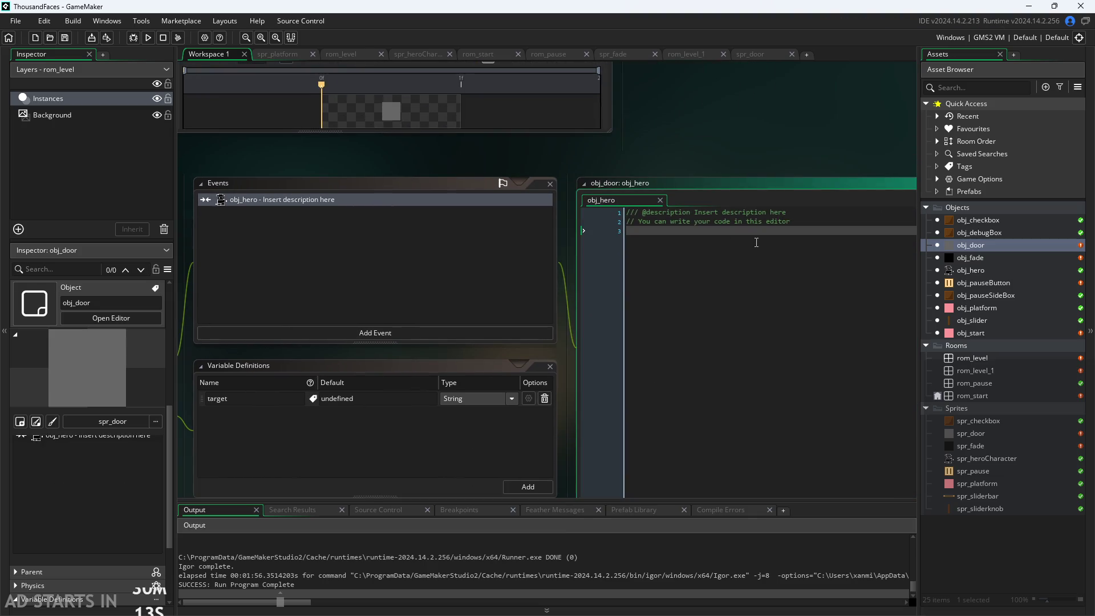
type("c")
key("BackSpace")
type("insta")
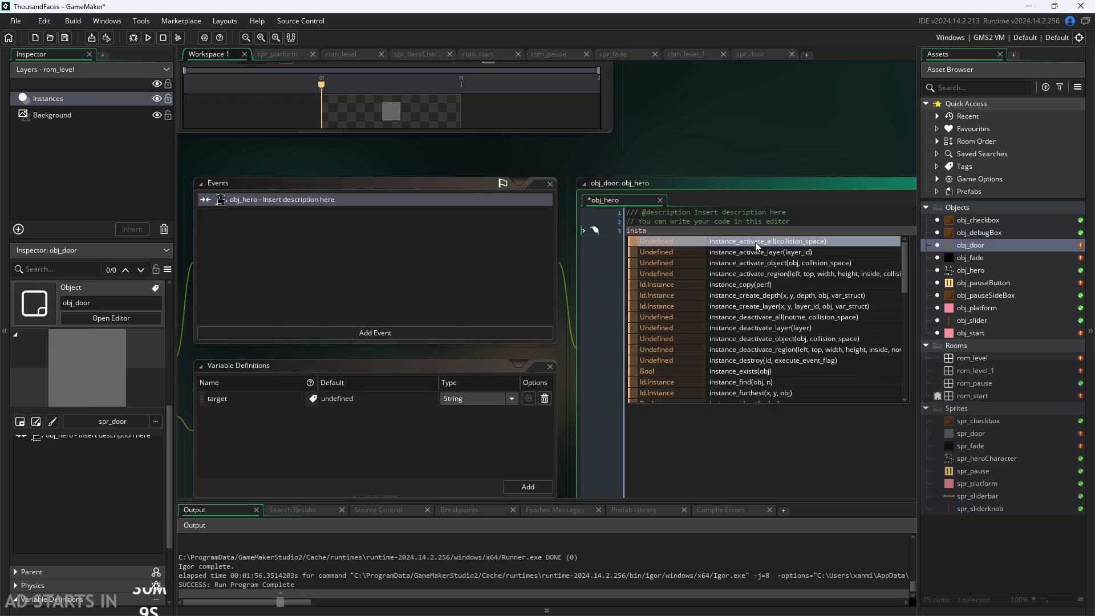
type("nce_cr")
key("Down")
key("Return")
left_click_drag(795, 131, 760, 152)
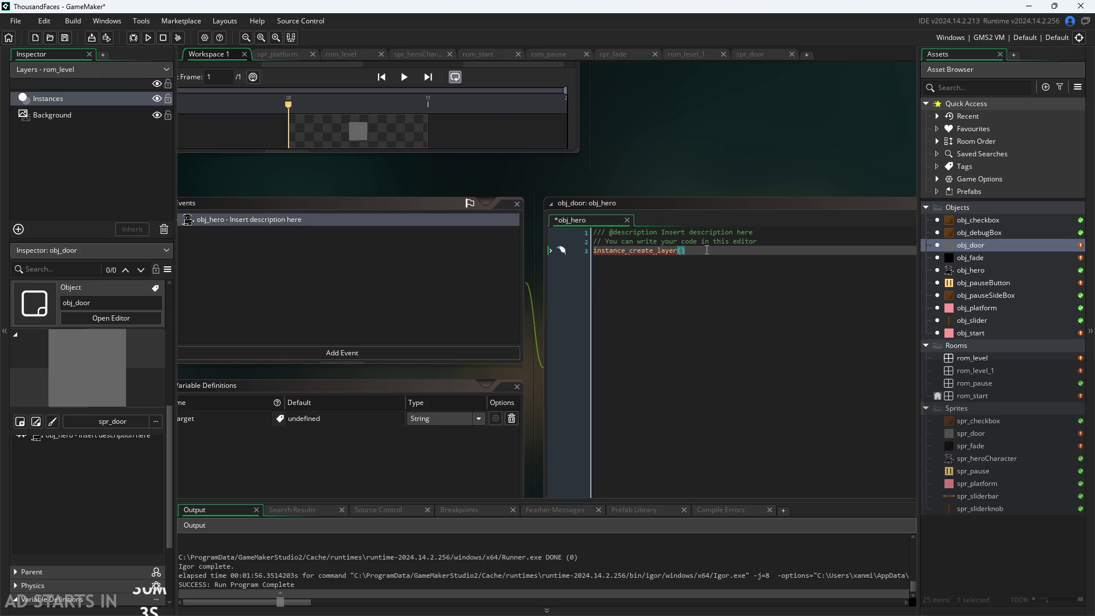
double_click(600, 250)
key("BackSpace")
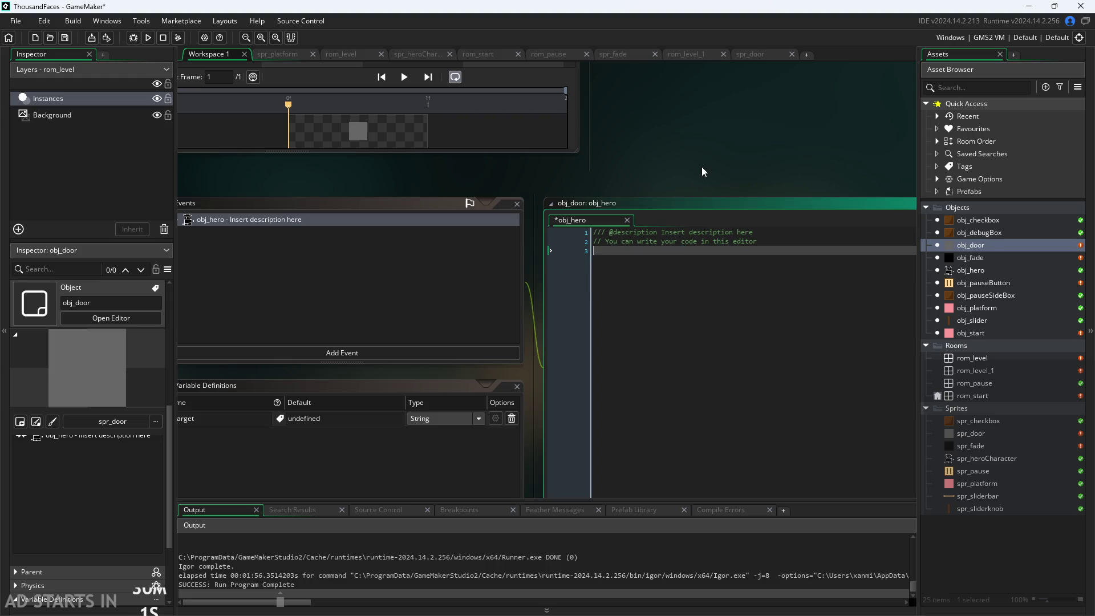
double_click(985, 259)
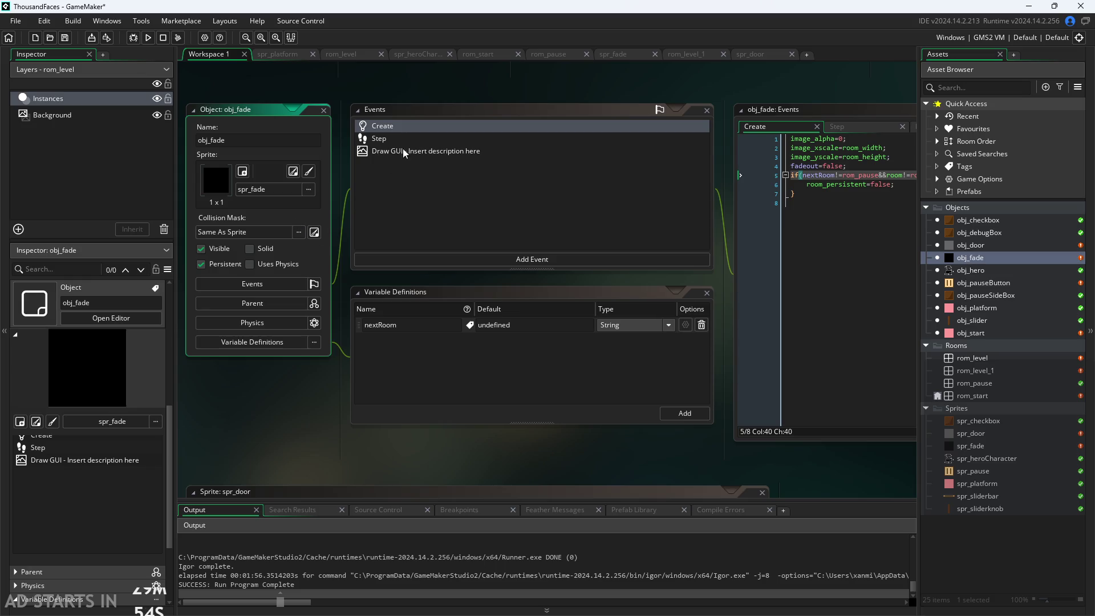
Review obj_fade's Create code, events and variables, then open obj_hero.
left_click_drag(384, 100, 269, 123)
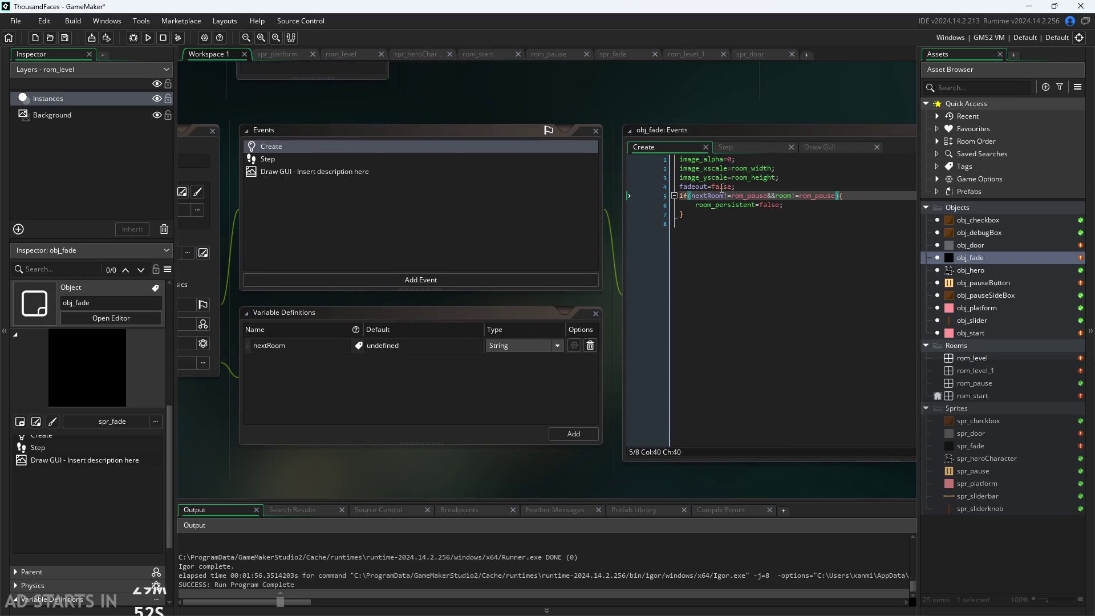
mouse_move(306, 460)
left_mouse_down()
mouse_move(416, 461)
mouse_move(292, 409)
left_mouse_up()
mouse_move(477, 437)
left_mouse_down()
mouse_move(290, 271)
mouse_move(738, 289)
left_mouse_up()
scroll(750, 276, "down", 3)
scroll(702, 427, "up", 1)
scroll(692, 226, "up", 3)
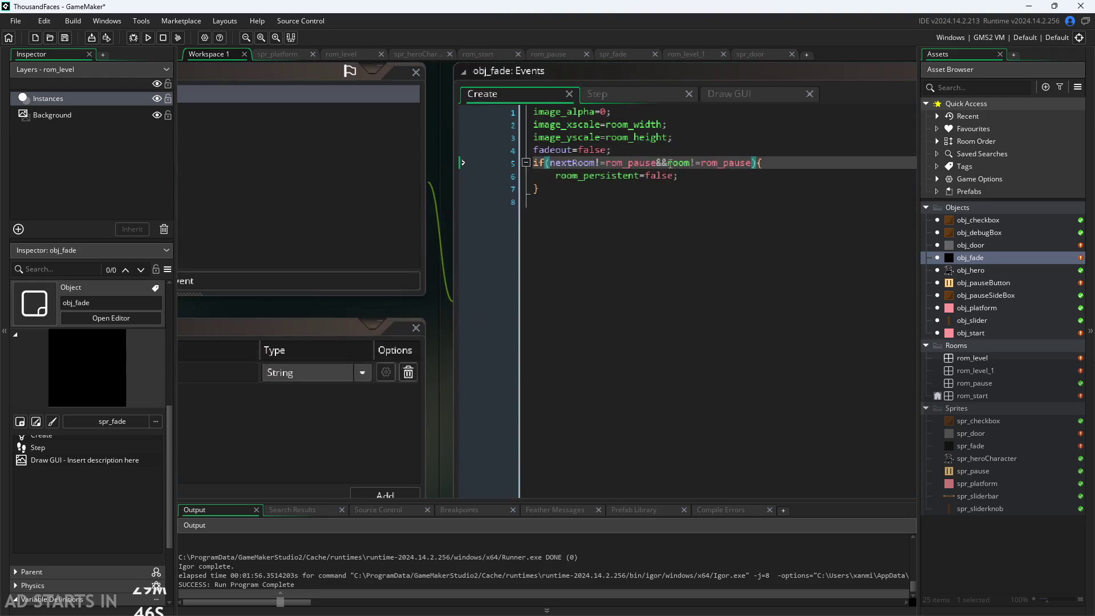
scroll(422, 327, "down", 2)
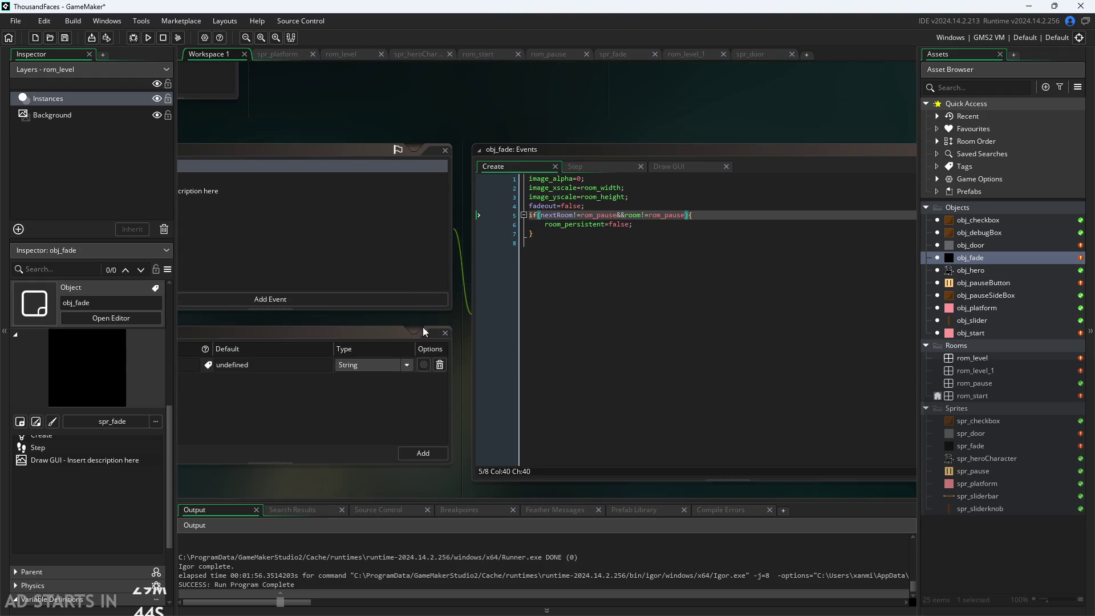
left_click_drag(475, 314, 597, 432)
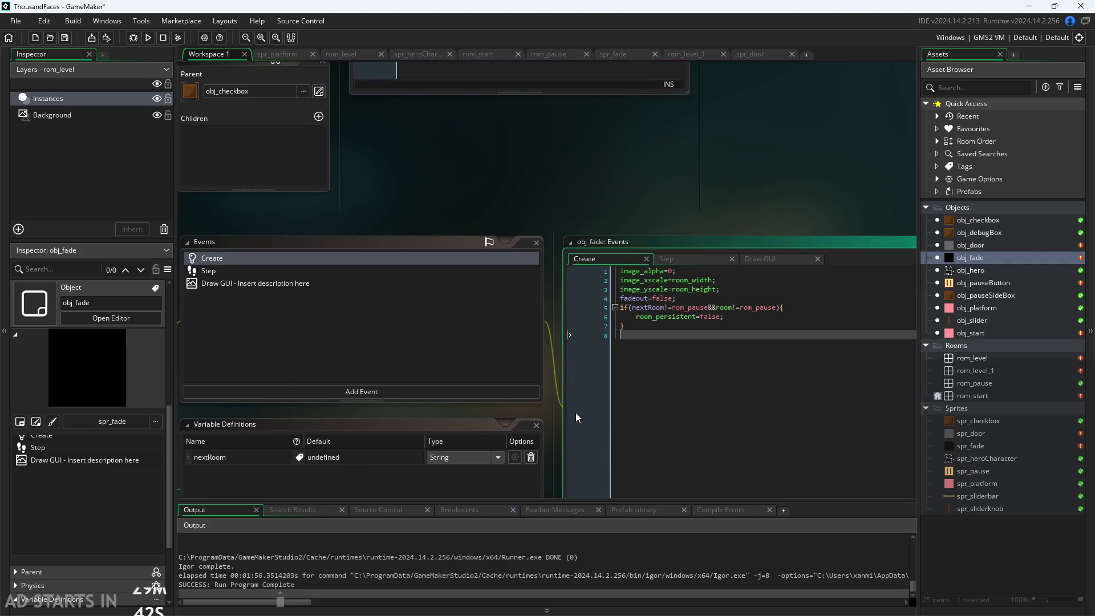
double_click(993, 270)
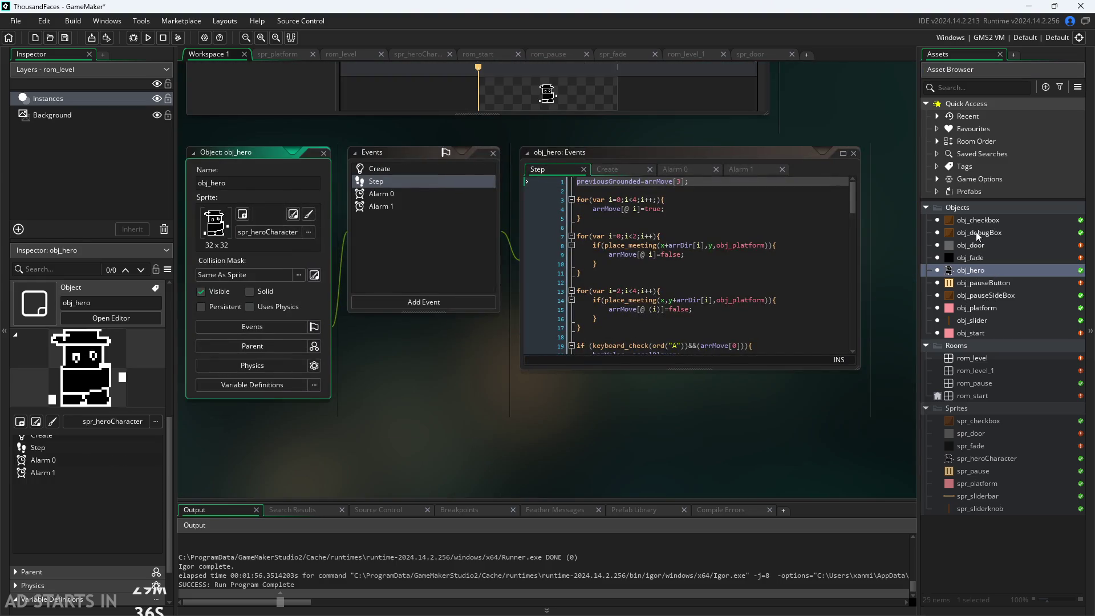
Select the obj_fade creation call on line 6 of obj_pauseButton's Left Pressed code.
left_click(981, 258)
left_click(987, 231)
left_click(985, 283)
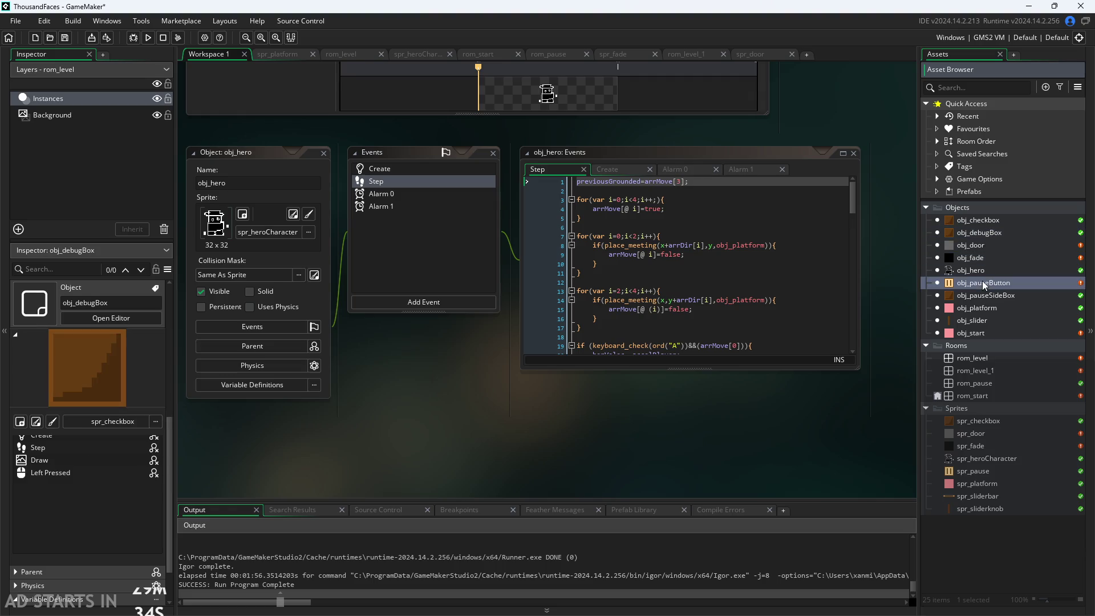
scroll(778, 377, "down", 5)
scroll(778, 377, "down", 5)
left_click_drag(894, 197, 593, 198)
key("ctrl+c")
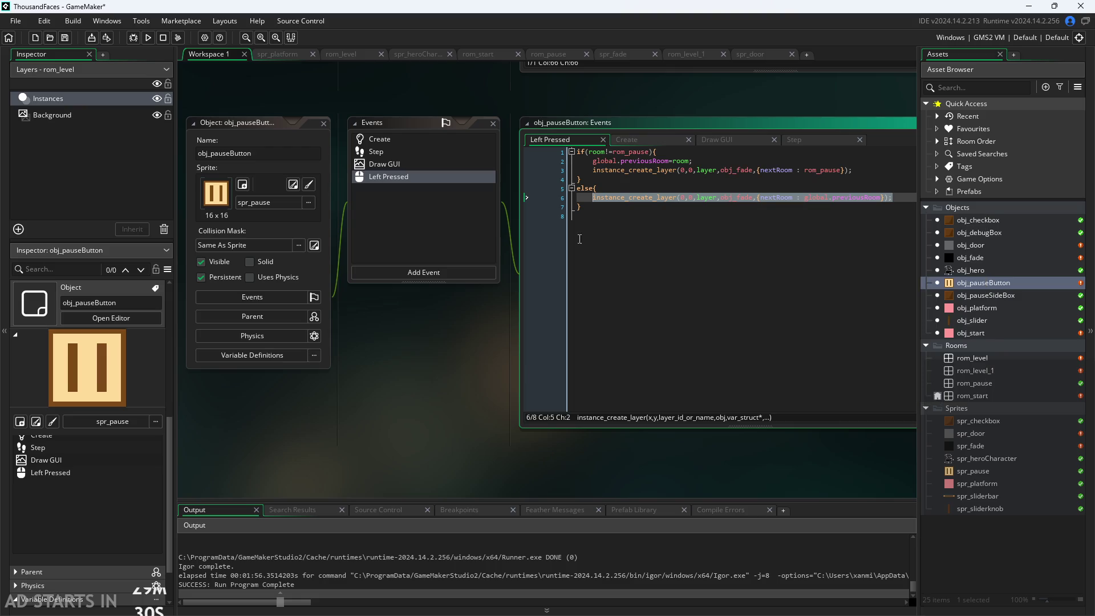
double_click(1006, 245)
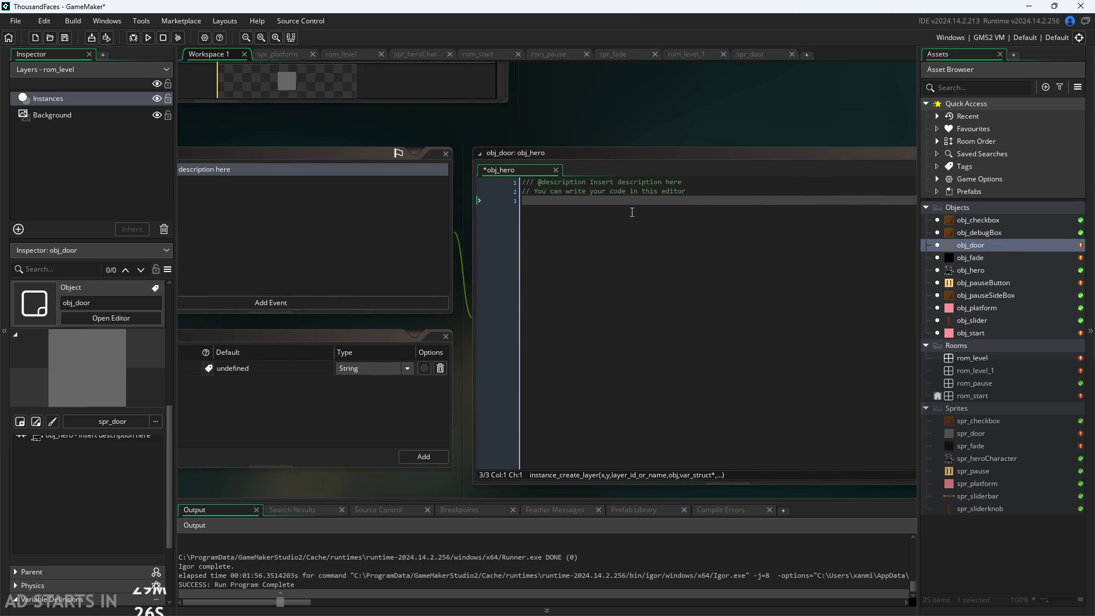
Paste the obj_fade creation line into obj_door's obj_hero event, replacing global.previousRoom with target.
left_click(614, 204)
key("ctrl+v")
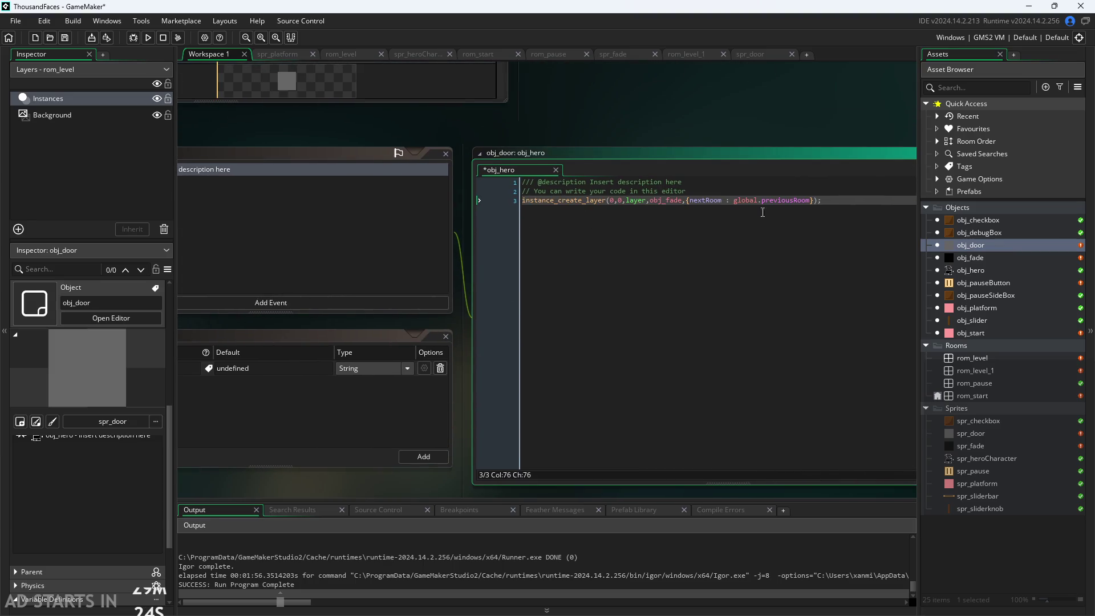
left_click_drag(734, 201, 811, 201)
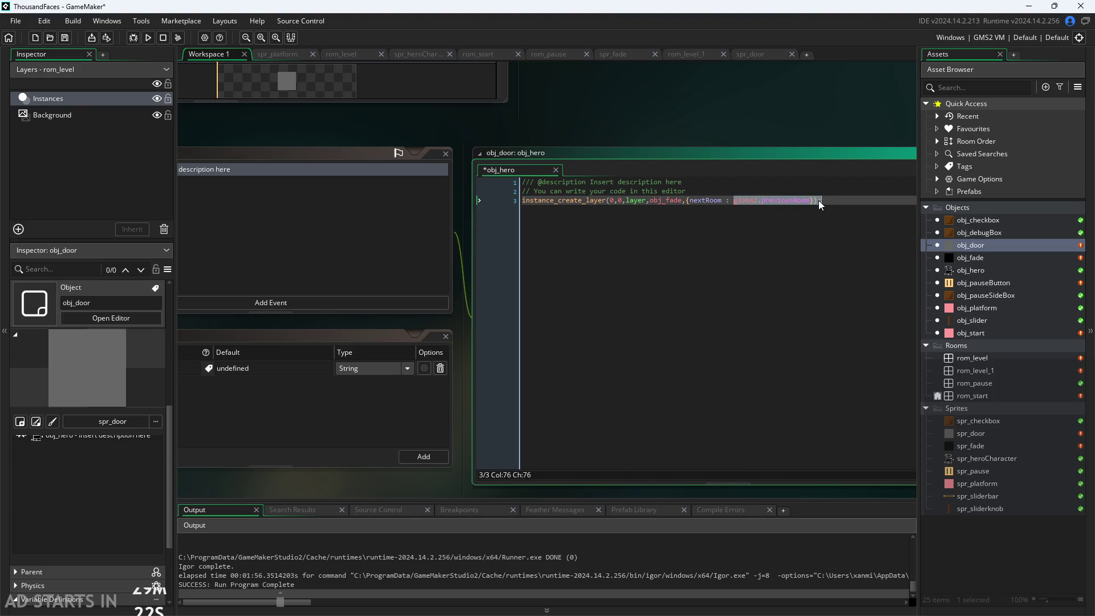
type("target")
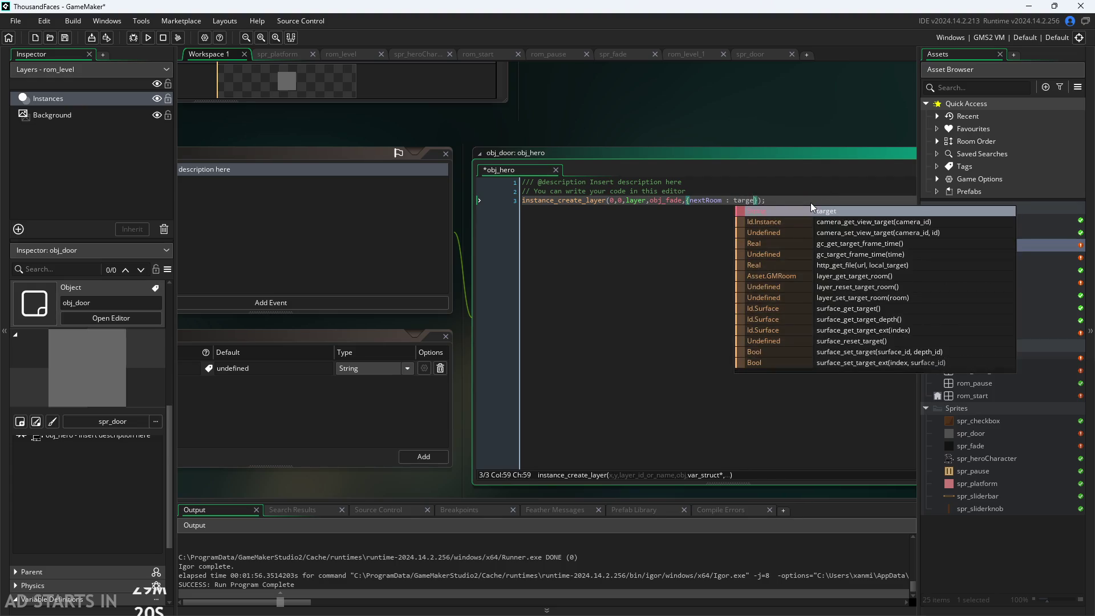
scroll(716, 131, "down", 2, "ctrl")
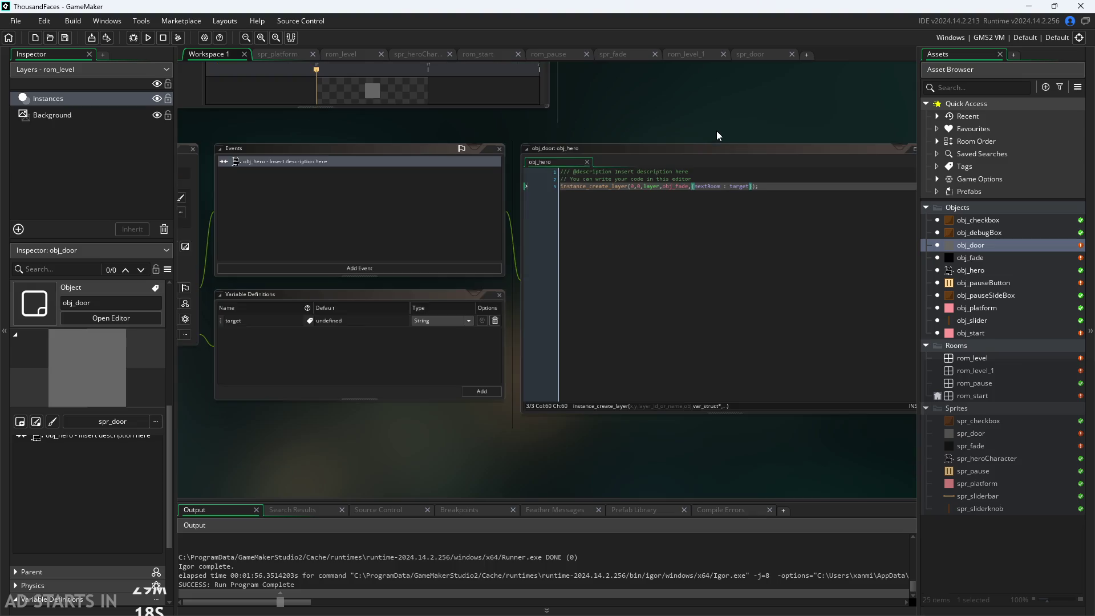
left_click_drag(508, 450, 470, 484)
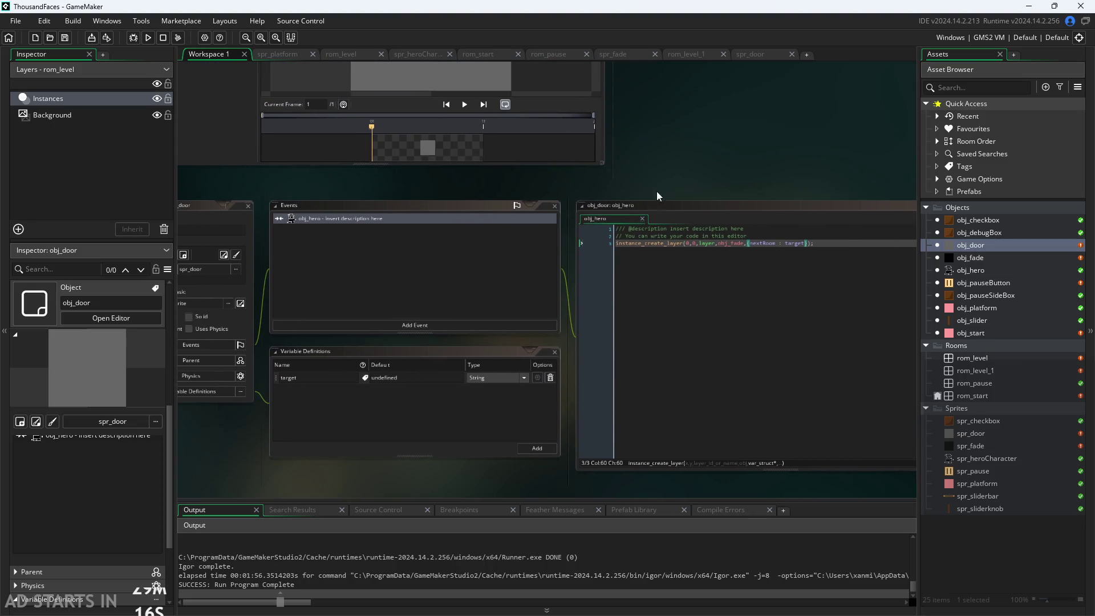
scroll(705, 171, "up", 2, "ctrl")
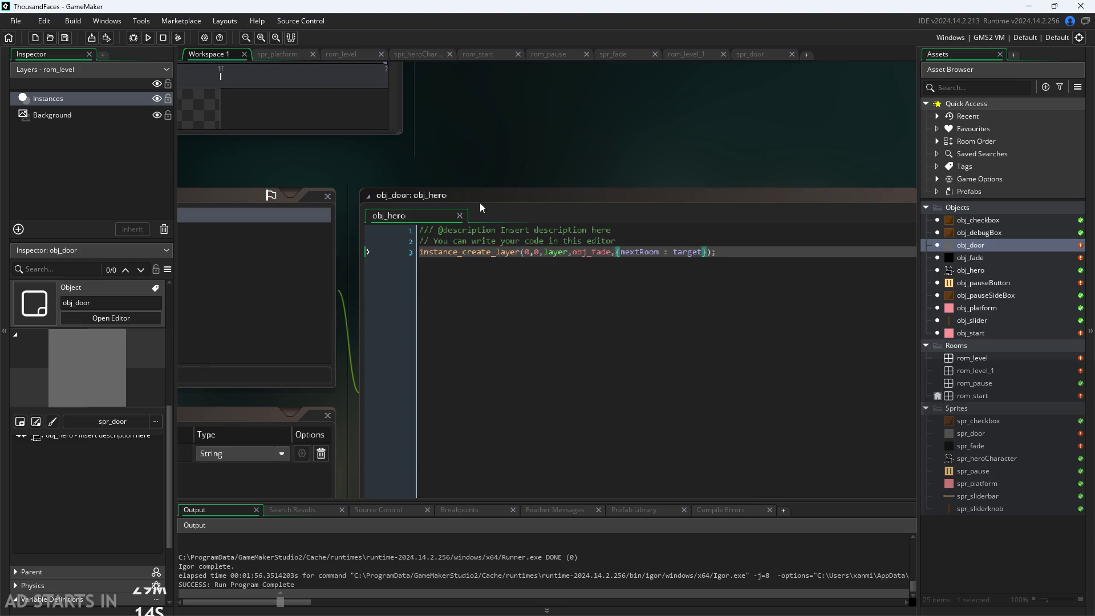
mouse_move(607, 194)
left_mouse_down()
mouse_move(565, 194)
mouse_move(789, 142)
left_mouse_up()
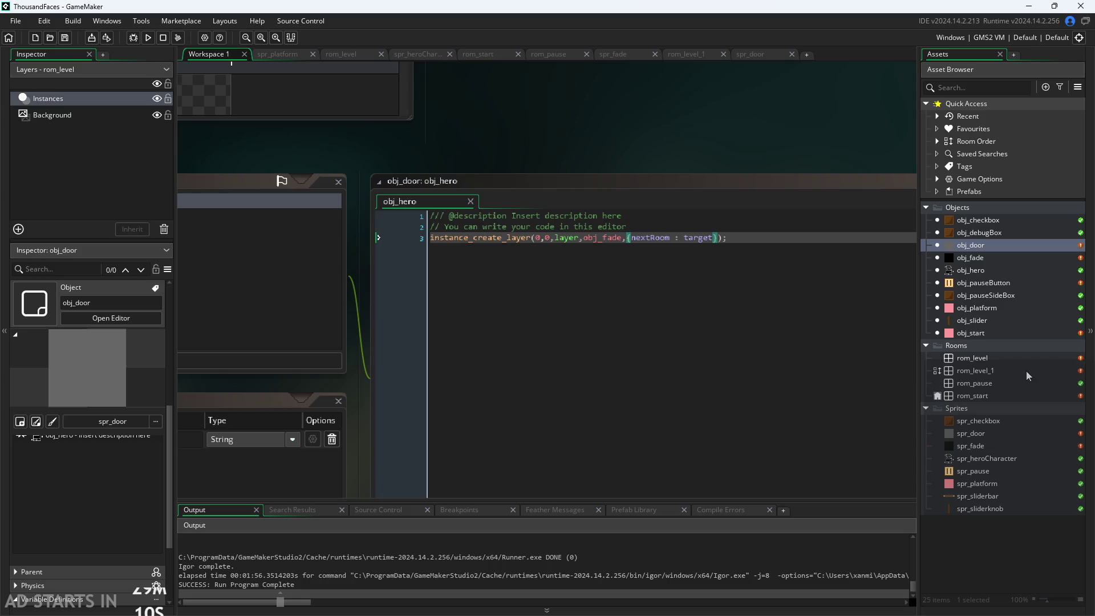
Place an obj_door at rom_level_1's lower-left edge and scale it to 2 by 3.
double_click(1026, 370)
scroll(333, 339, "up", 1, "ctrl")
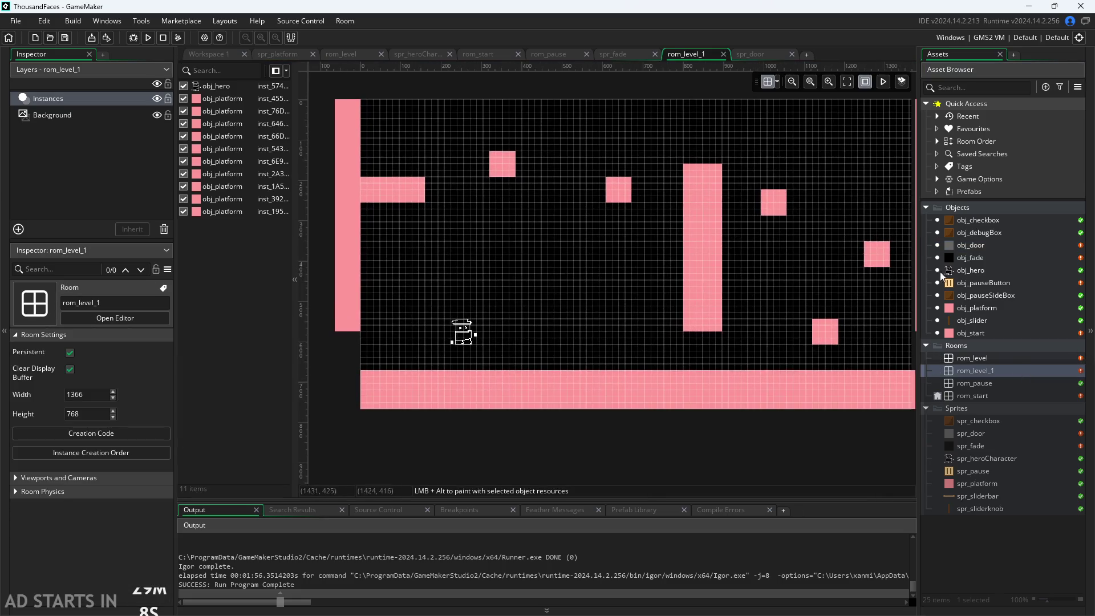
mouse_move(960, 247)
left_mouse_down()
mouse_move(314, 395)
mouse_move(341, 346)
left_mouse_up()
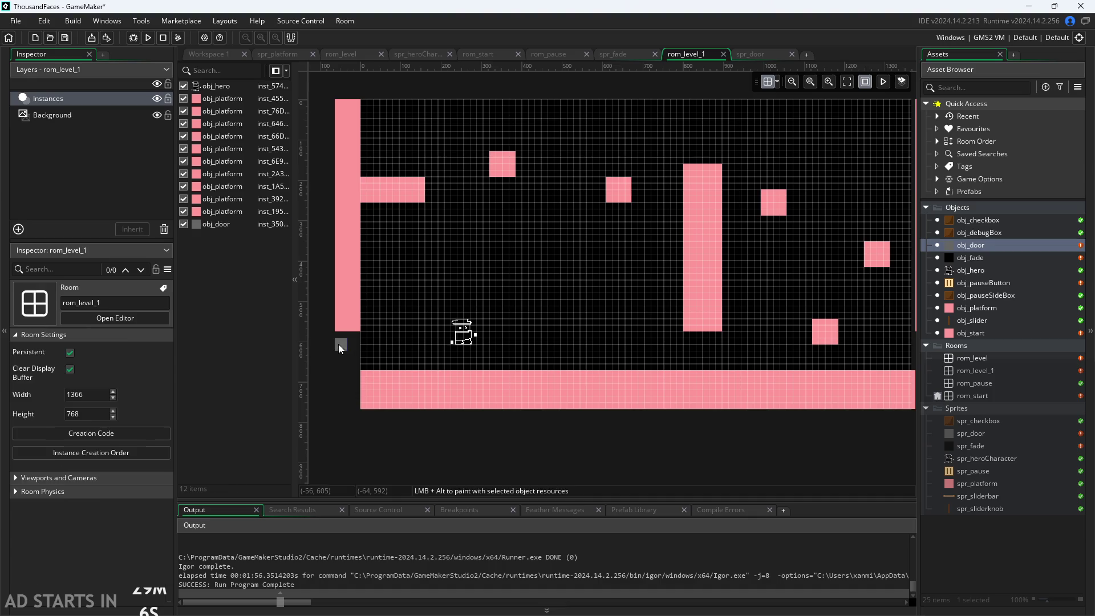
scroll(348, 365, "up", 3)
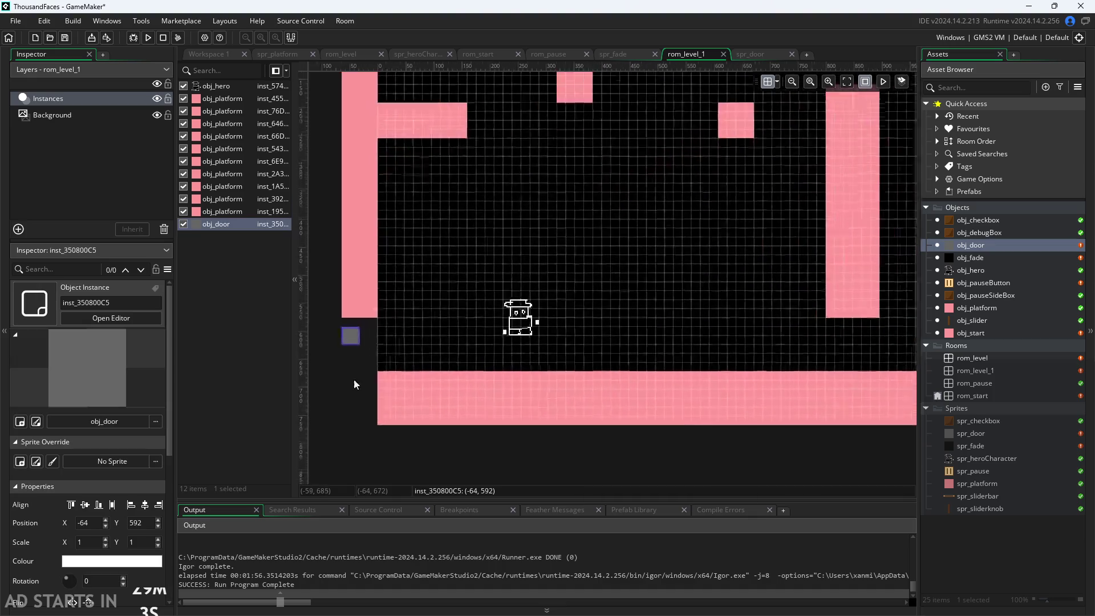
left_click_drag(449, 340, 450, 335)
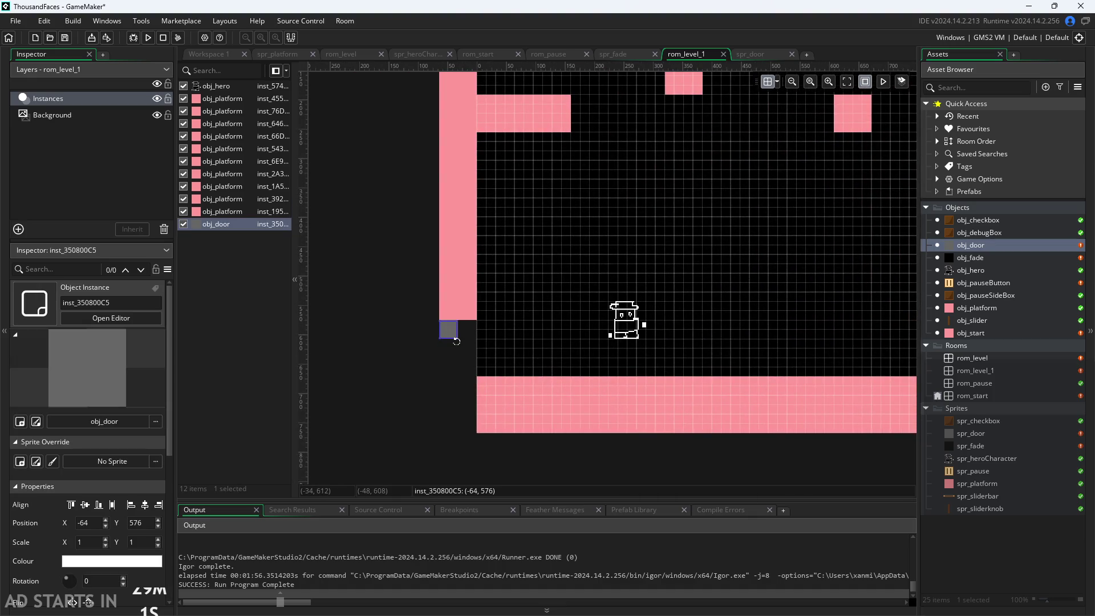
left_click_drag(470, 357, 478, 379)
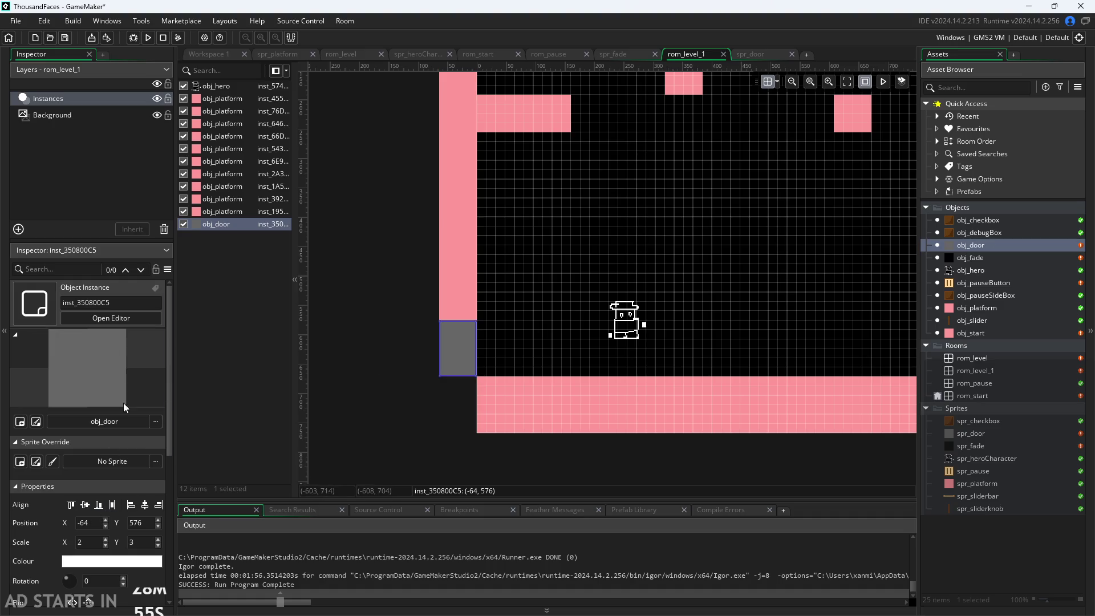
scroll(121, 405, "down", 3)
Give this door the creation code target = rom_level;.
left_click(87, 590)
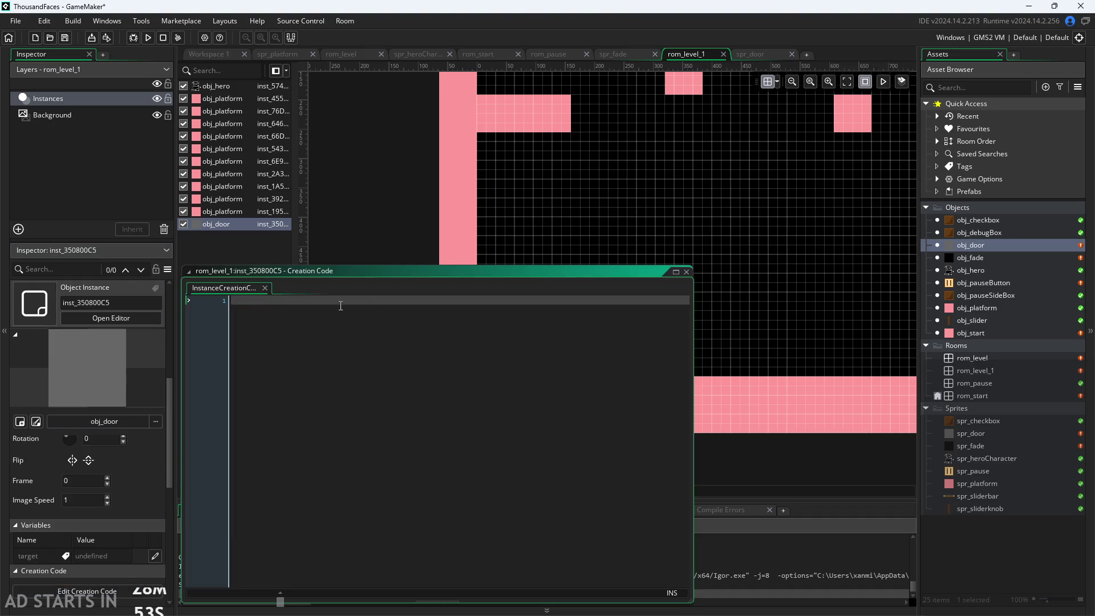
type("target")
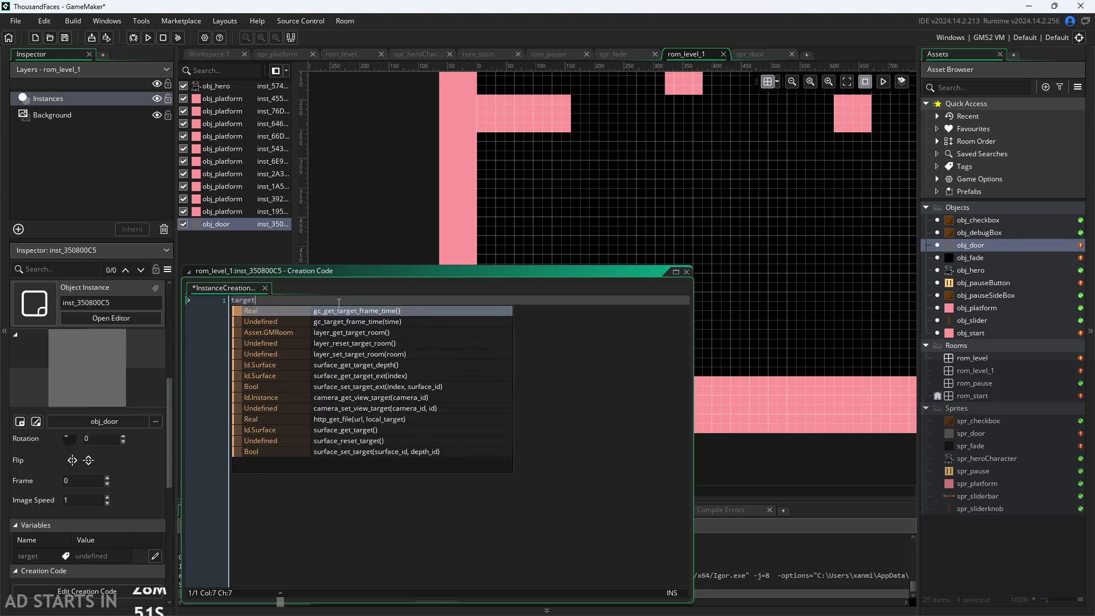
type(" - rom_level;")
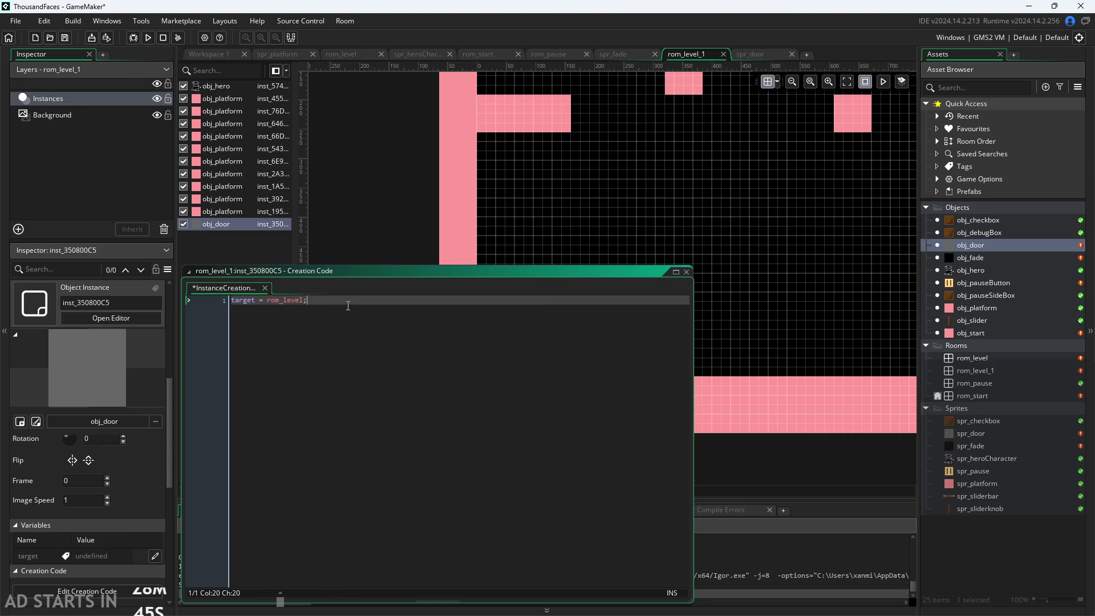
key("Return")
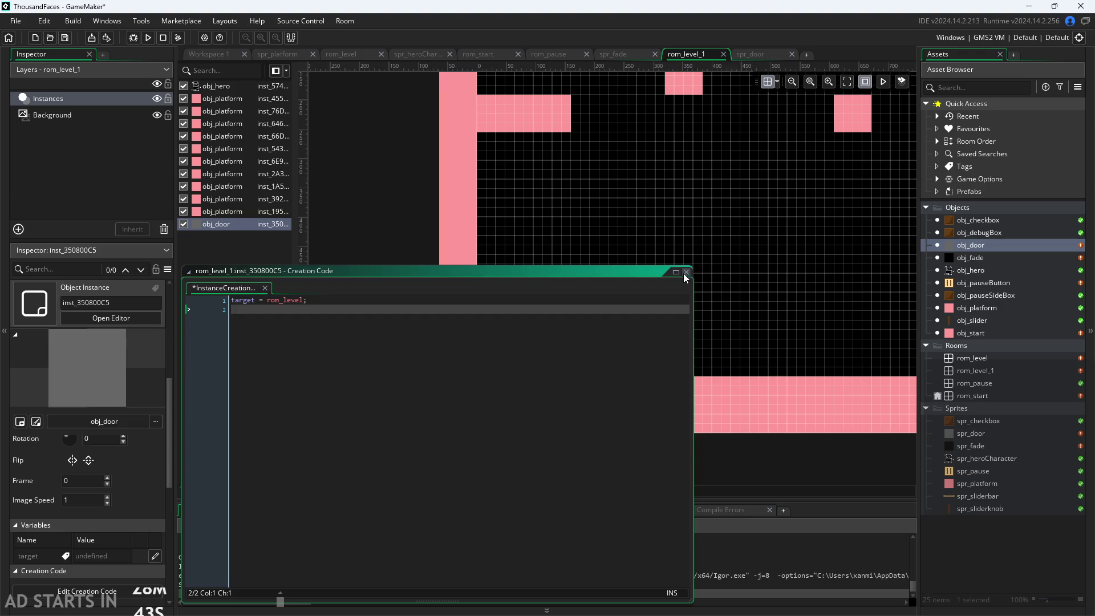
left_click(686, 271)
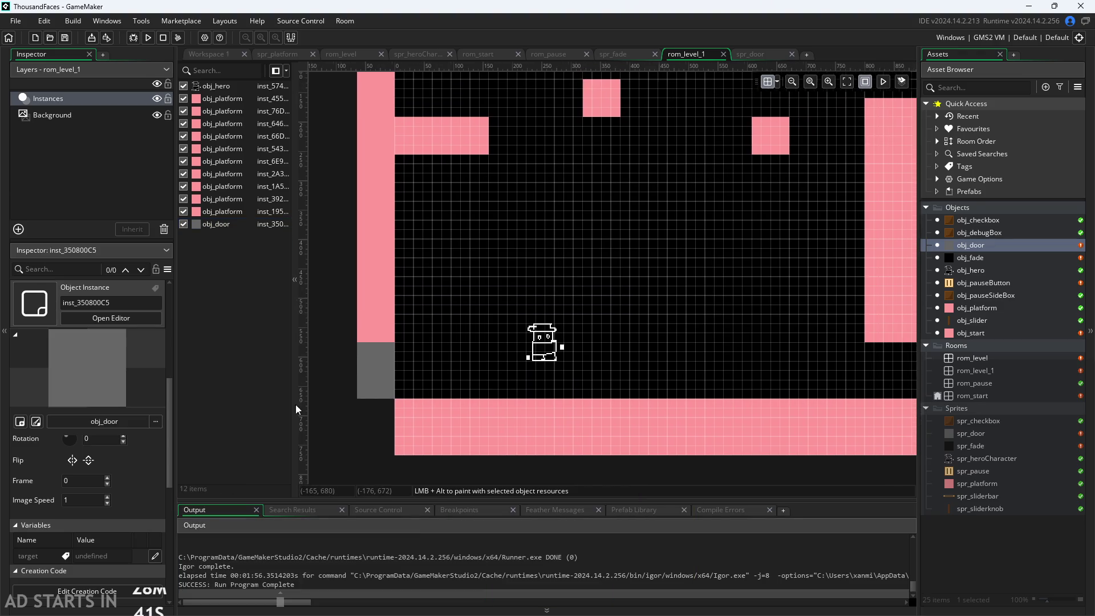
scroll(547, 365, "down", 5)
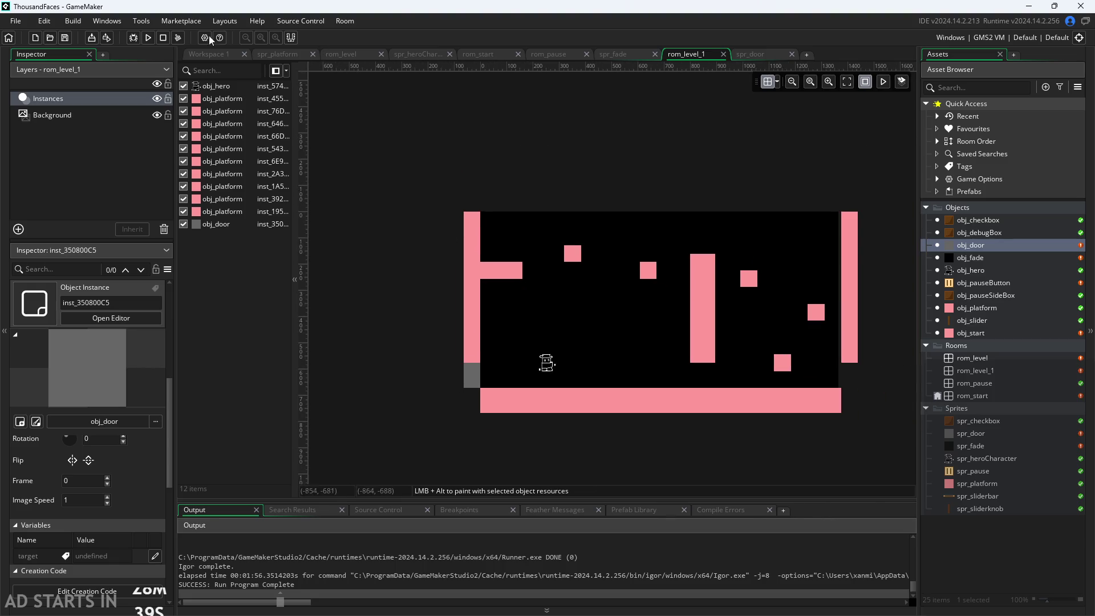
left_click(201, 54)
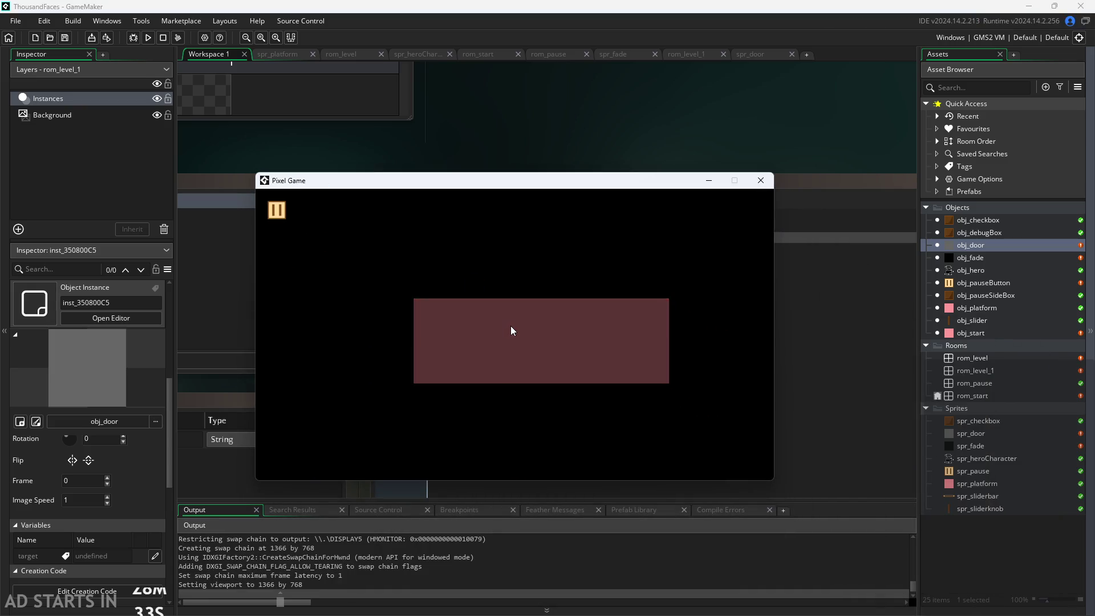
Start the game and run and jump the hero toward the right platform.
left_click(509, 330)
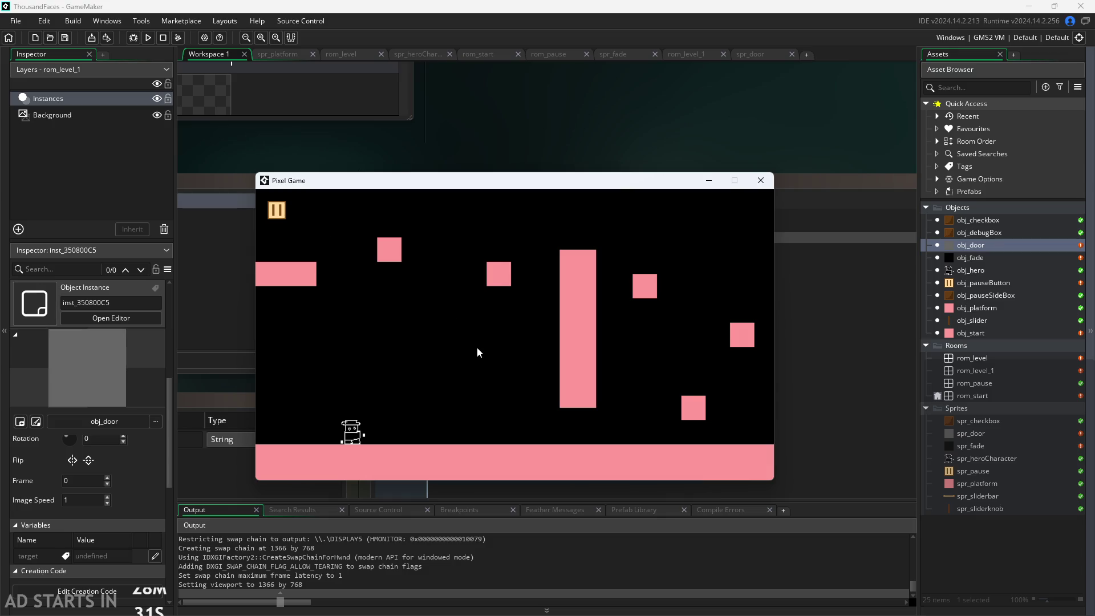
key("Right")
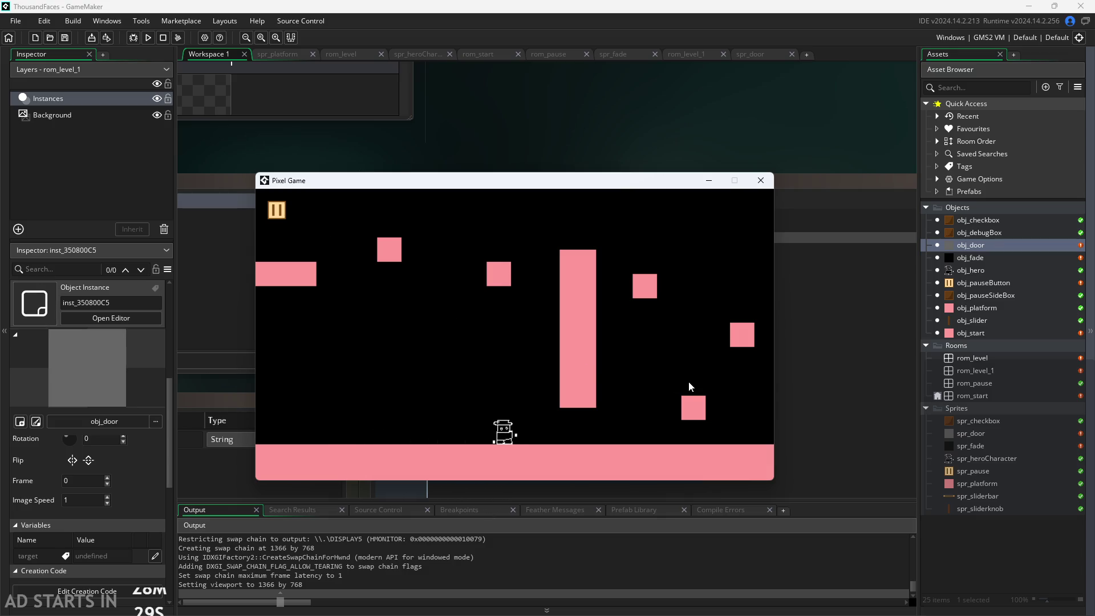
key("Right")
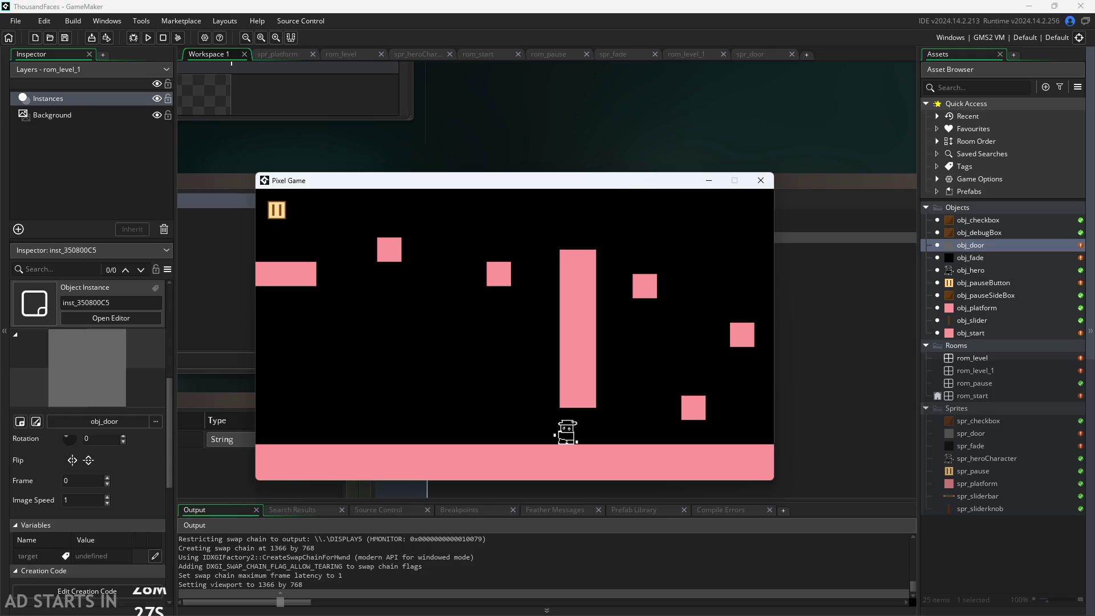
key("Left")
key("Right")
key("space")
Jump back left across the platforms and walk the hero into the door to trigger the fade.
key("space")
key("Left")
key("space")
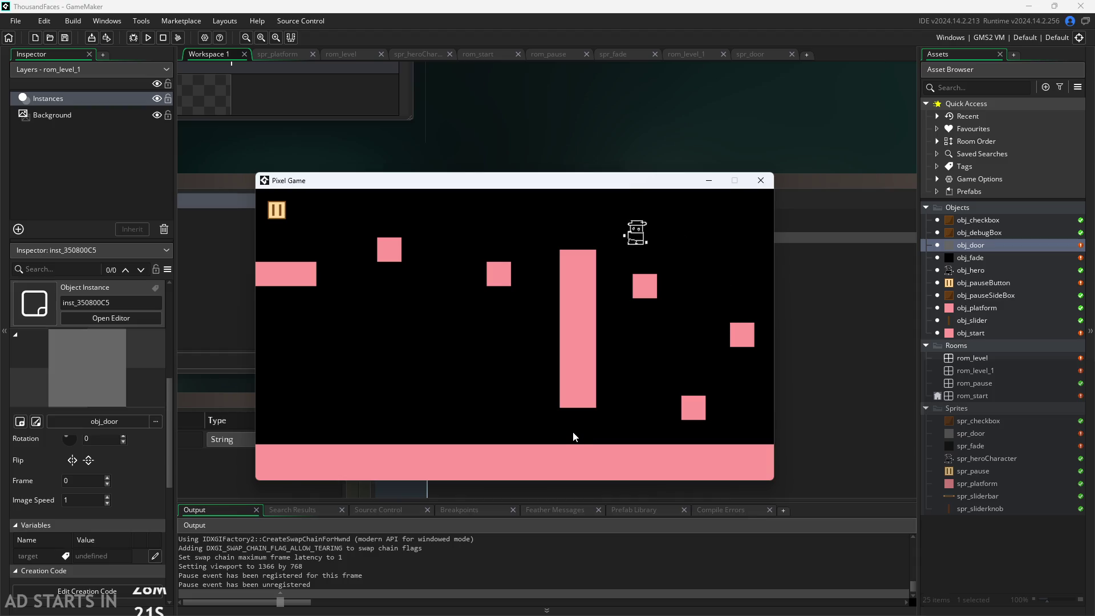
key("space")
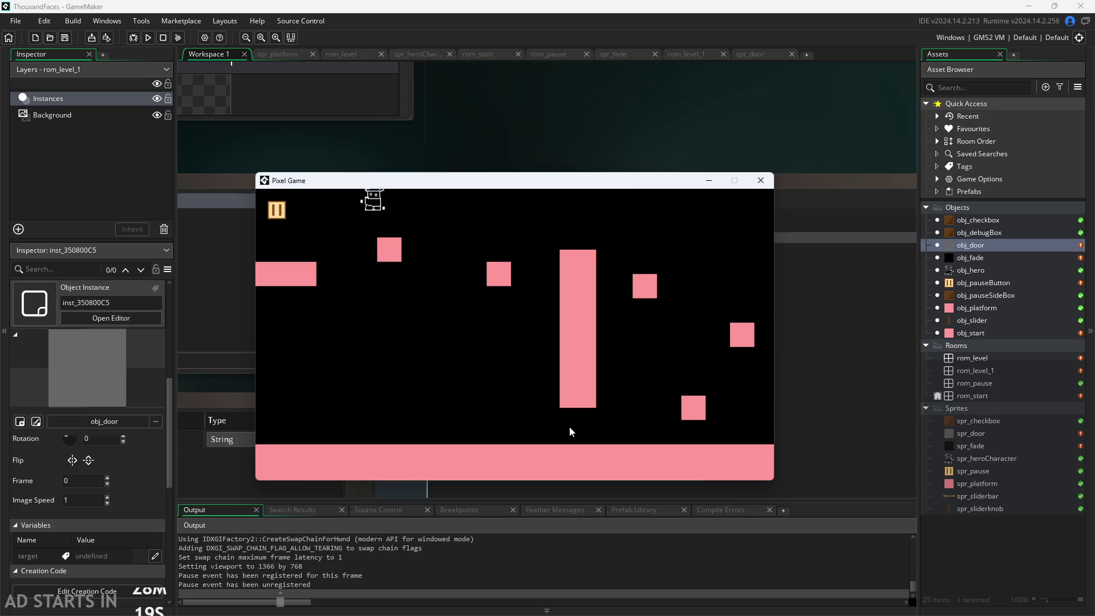
key("Right")
key("Right")
key("Right")
key("Right")
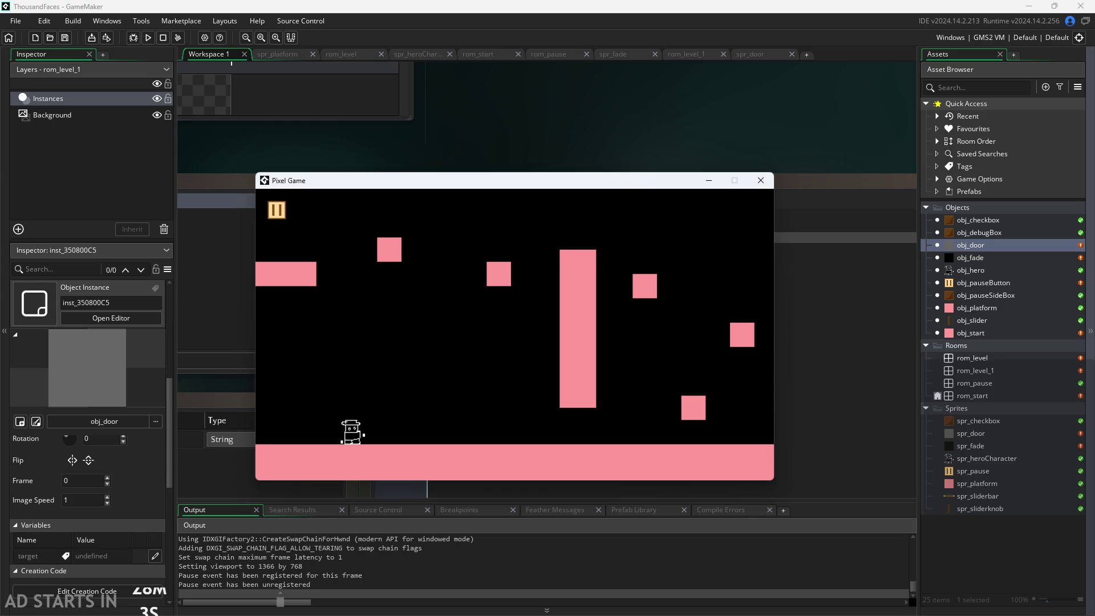
key("Right")
key("Left")
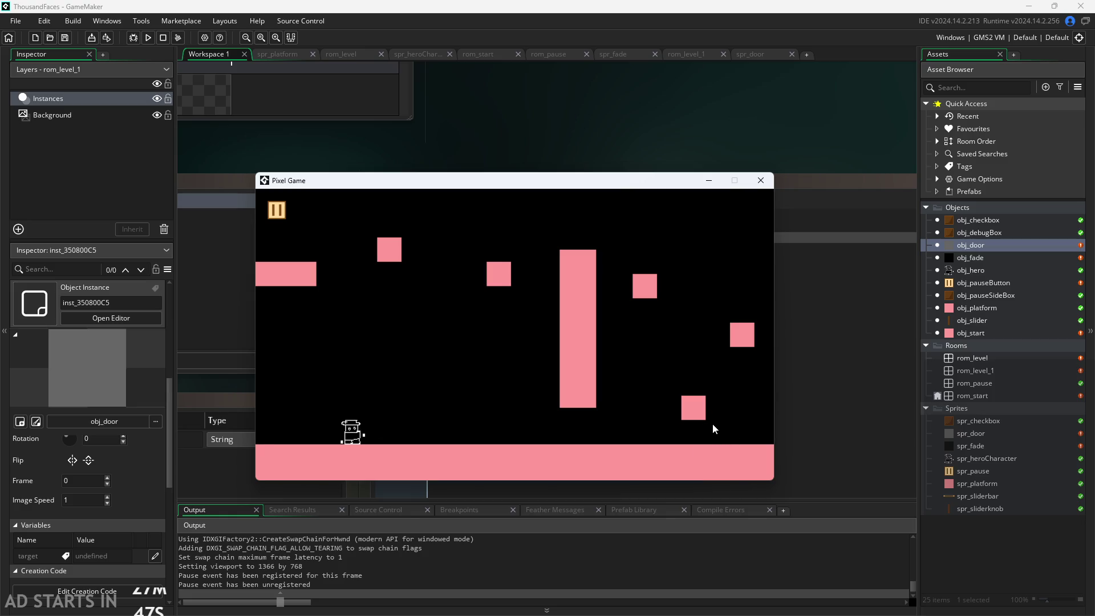
key("Right")
key("Right")
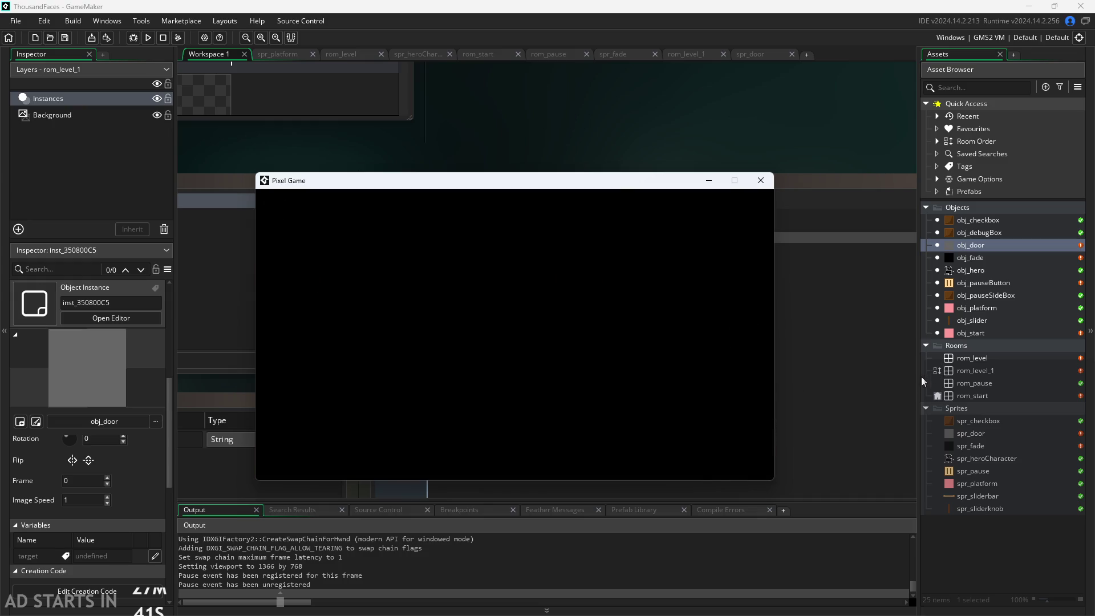
left_click(278, 210)
key("Left")
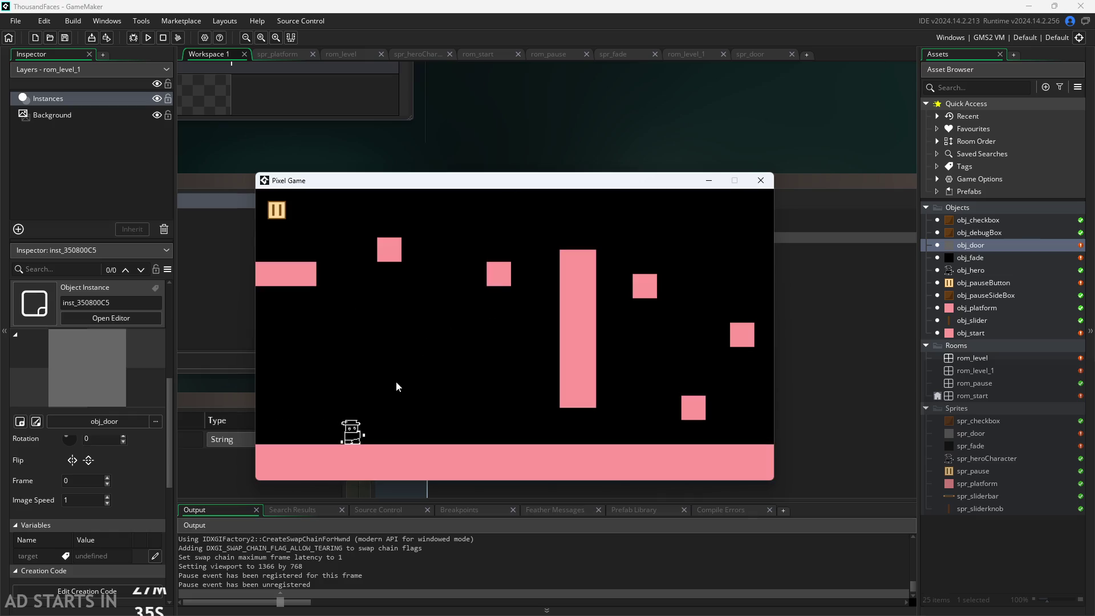
key("Right")
key("Right")
key("Left")
key("Right")
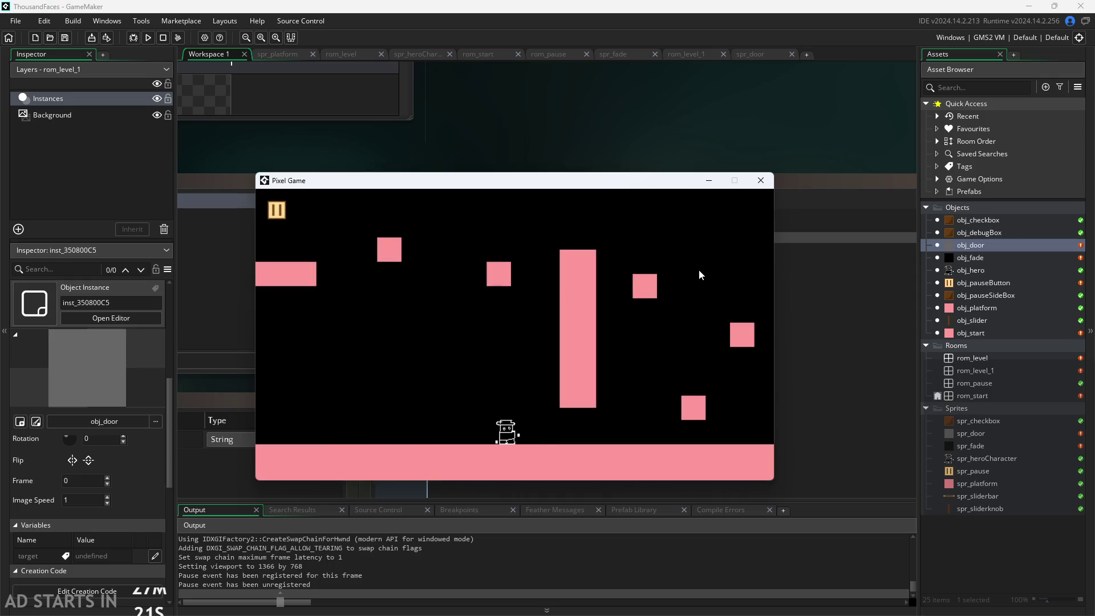
key("Right")
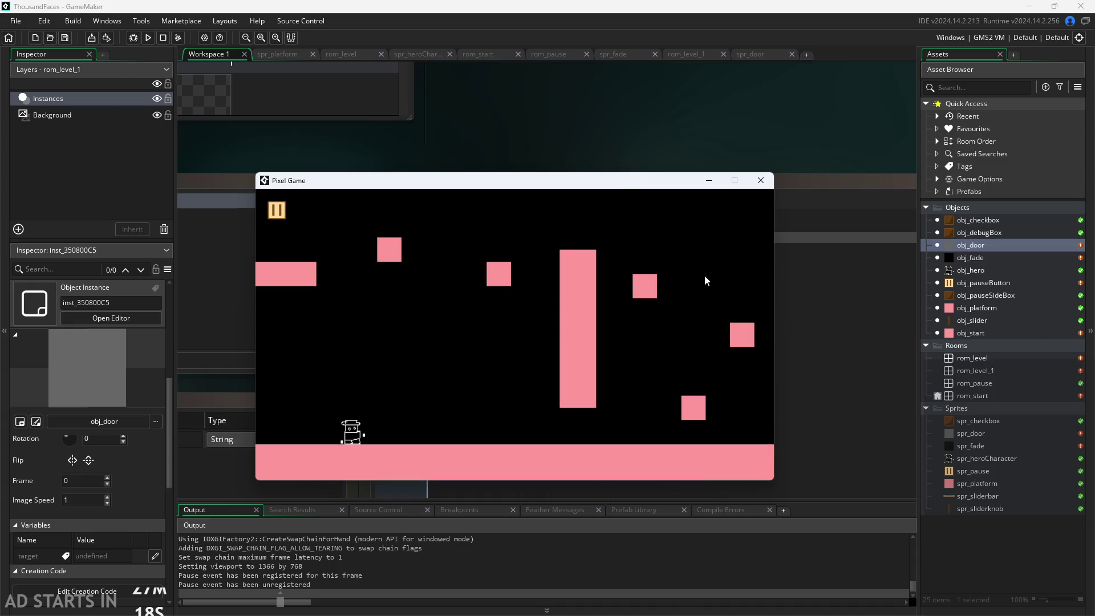
left_click(759, 182)
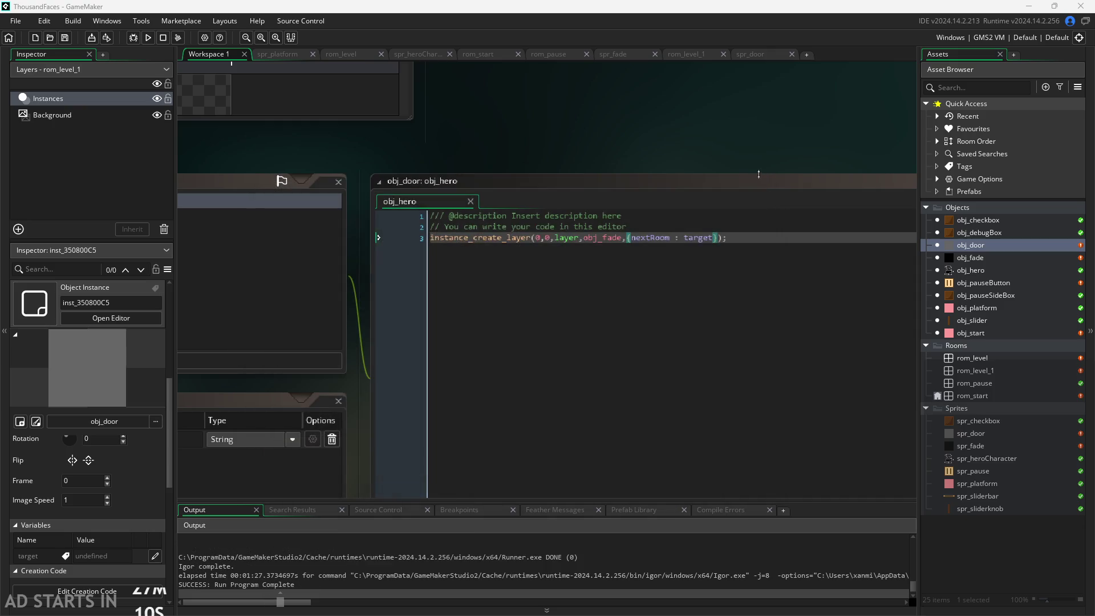
scroll(724, 145, "down", 1)
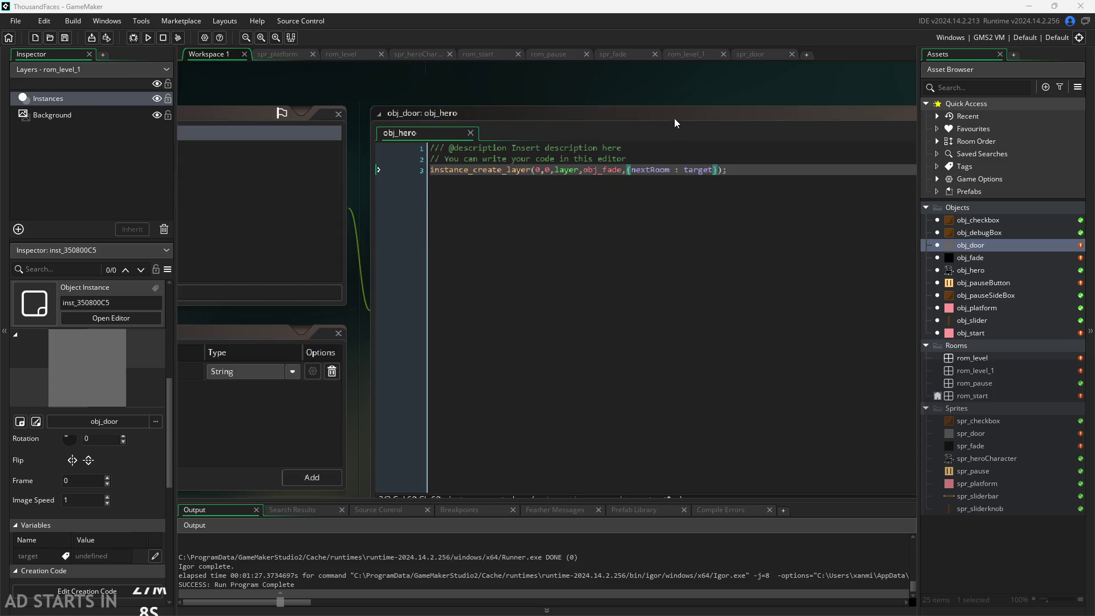
left_click(677, 101)
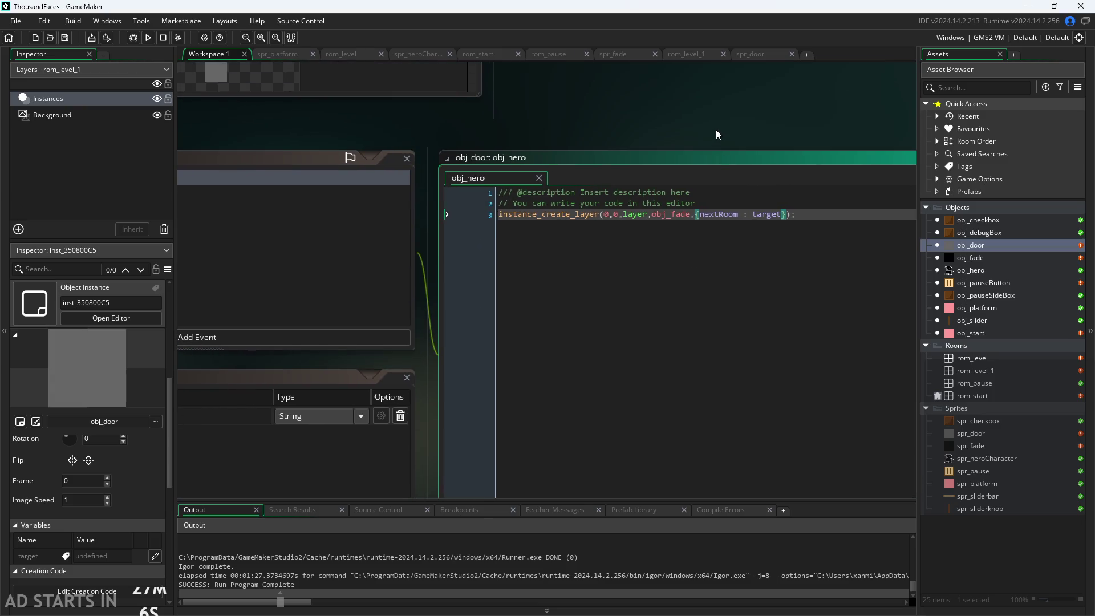
scroll(741, 136, "down", 3)
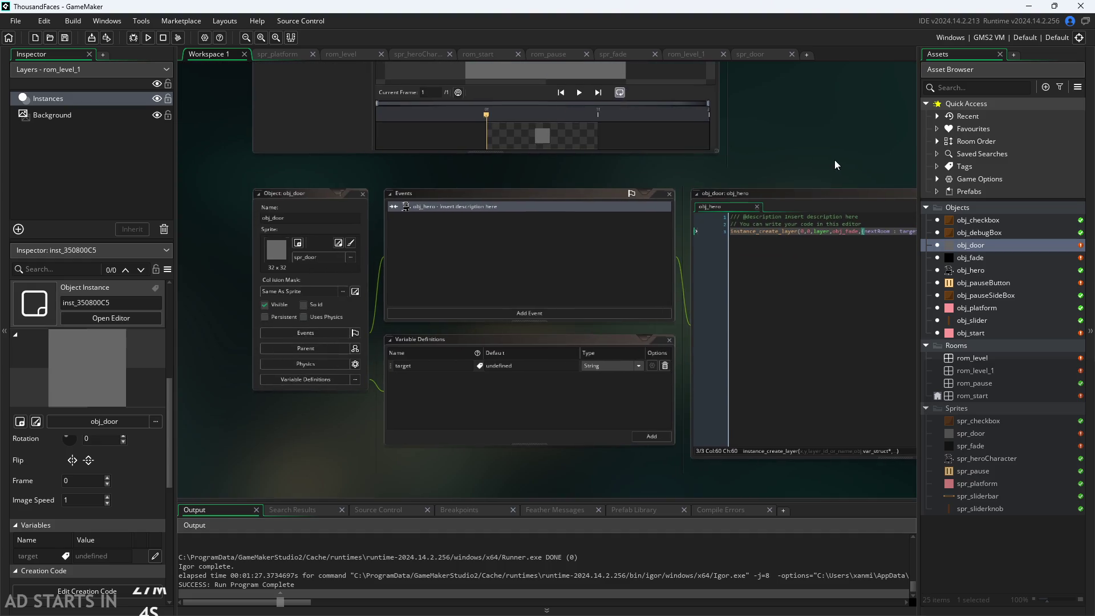
scroll(785, 165, "up", 2)
left_click_drag(786, 165, 603, 172)
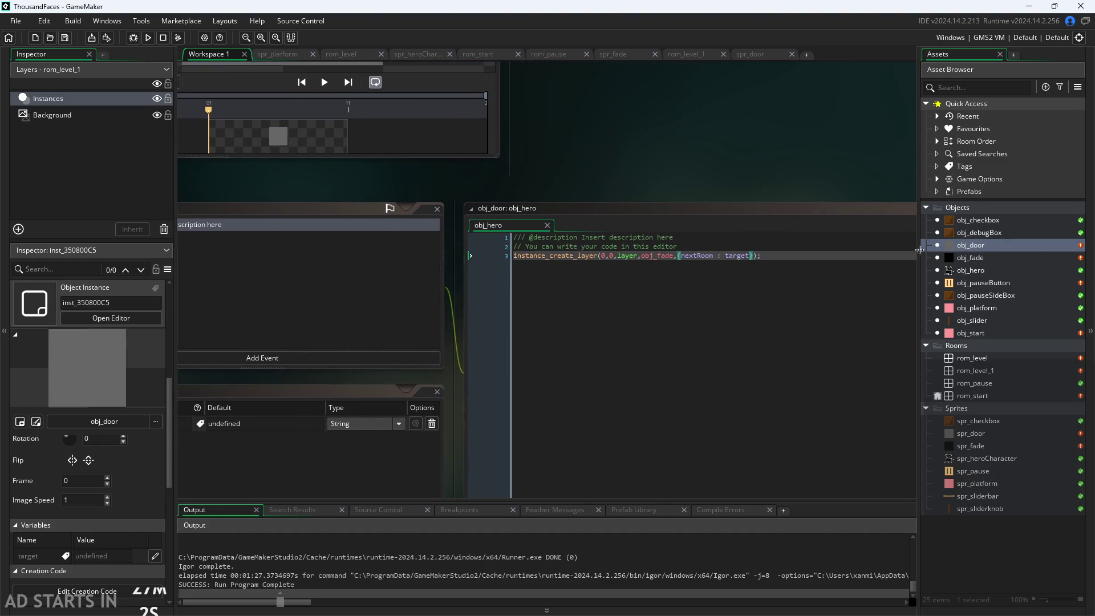
double_click(991, 366)
left_click(980, 361)
Open the rom_level room's creation code and start typing 'if('.
double_click(980, 361)
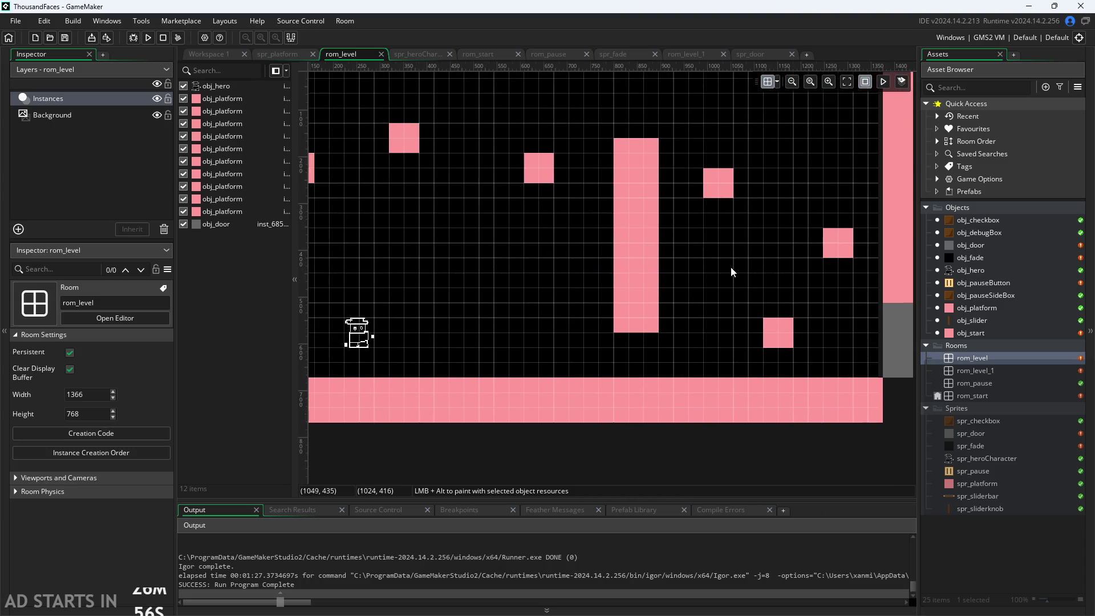
scroll(732, 272, "down", 3)
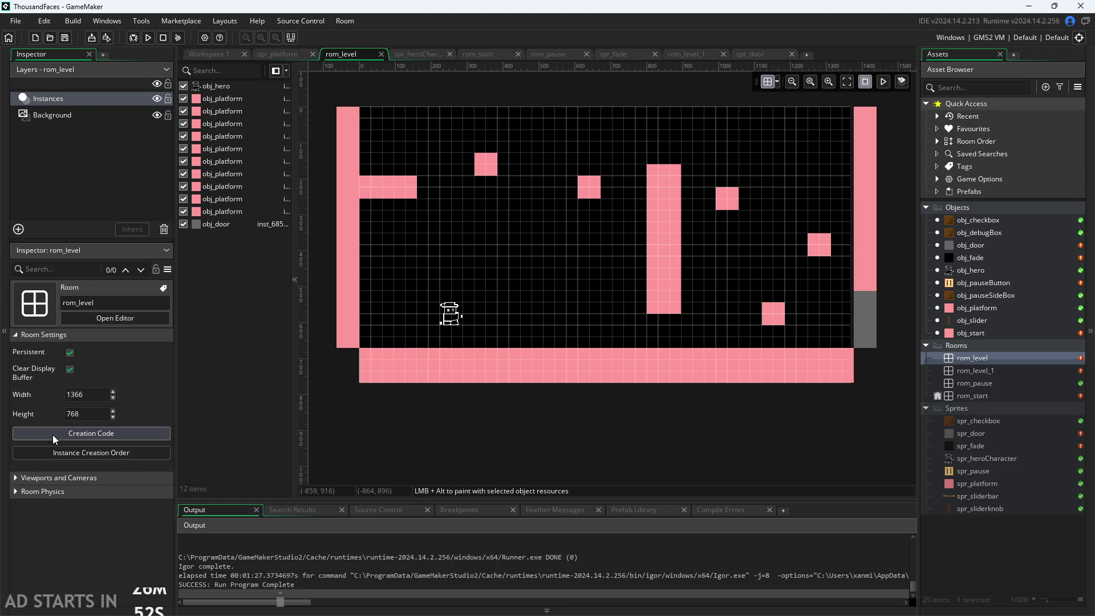
left_click(94, 437)
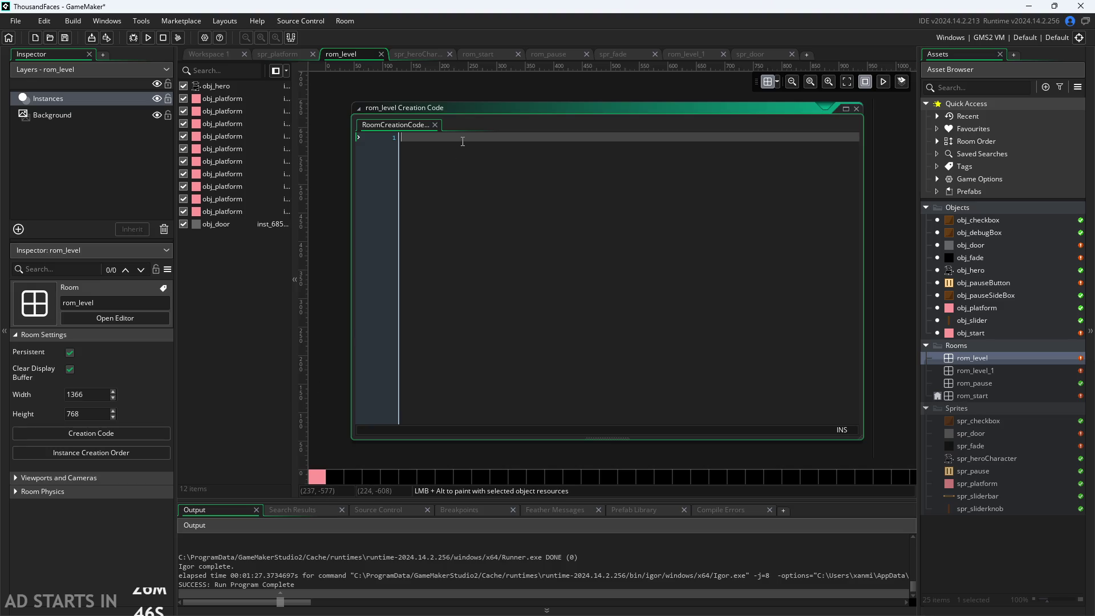
type("if(")
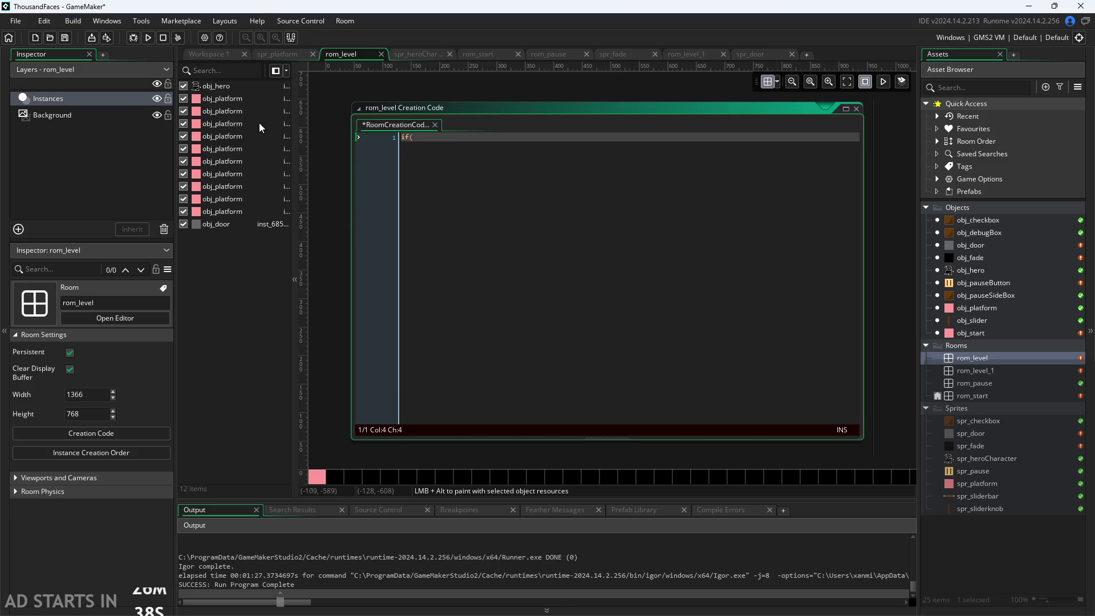
Check obj_hero's Create event variables, then return to rom_level's creation code.
double_click(983, 271)
left_click(608, 170)
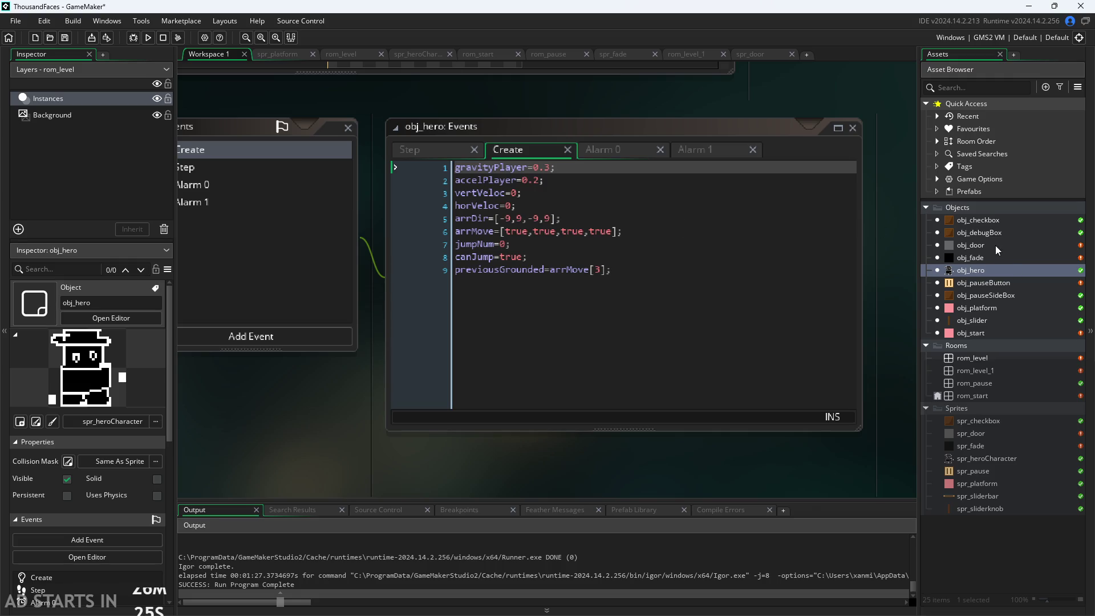
left_click(990, 360)
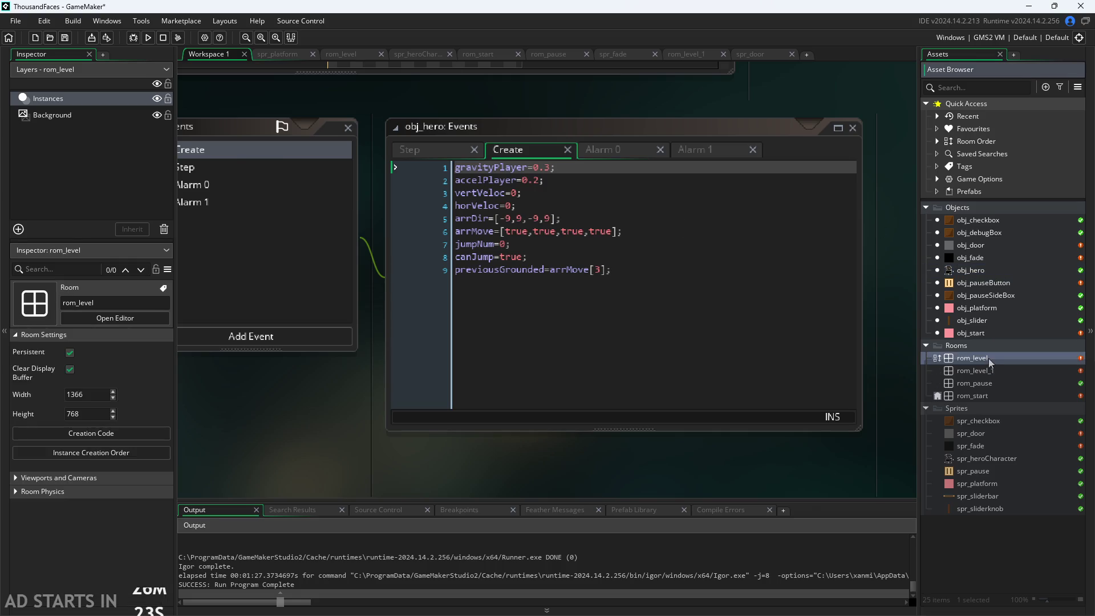
double_click(989, 360)
left_click(438, 140)
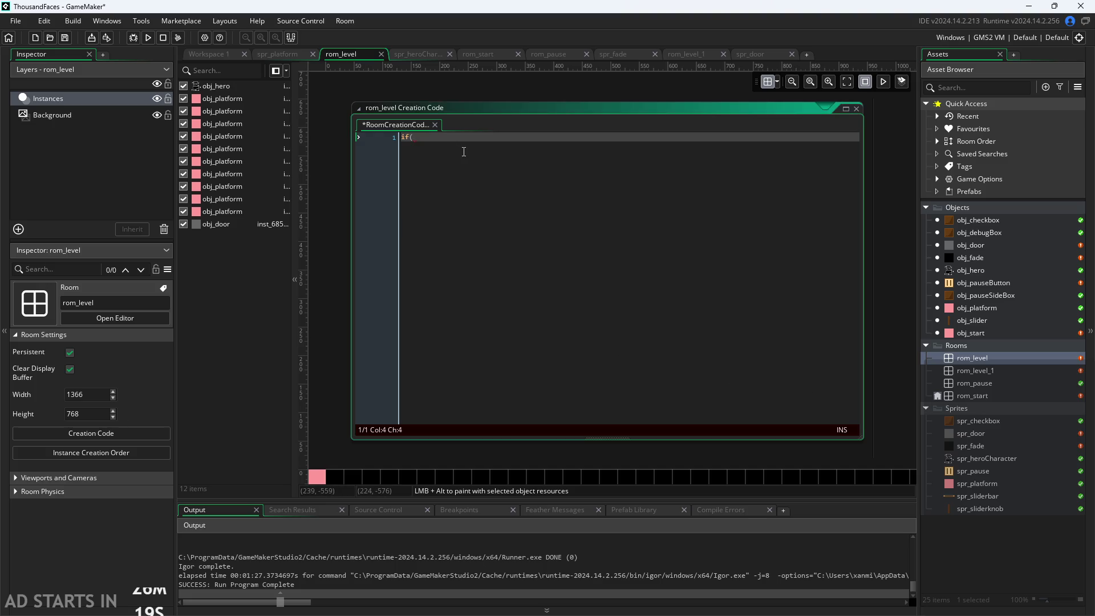
Write the condition 'if(global.previousRoom==rom_level_1){' using autocomplete.
type("global.pe")
key("Return")
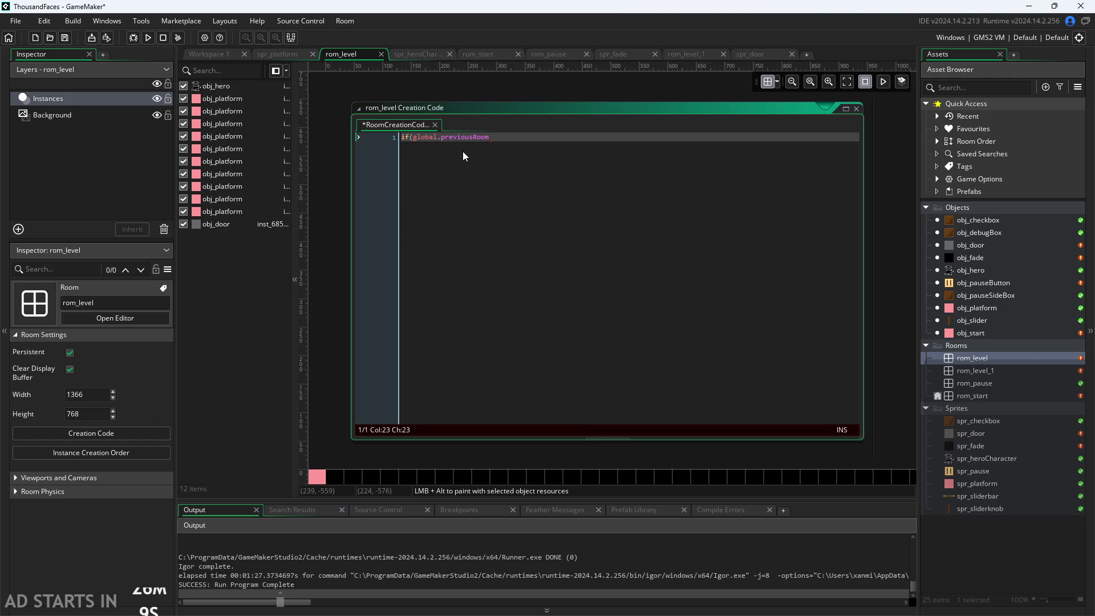
type("==l")
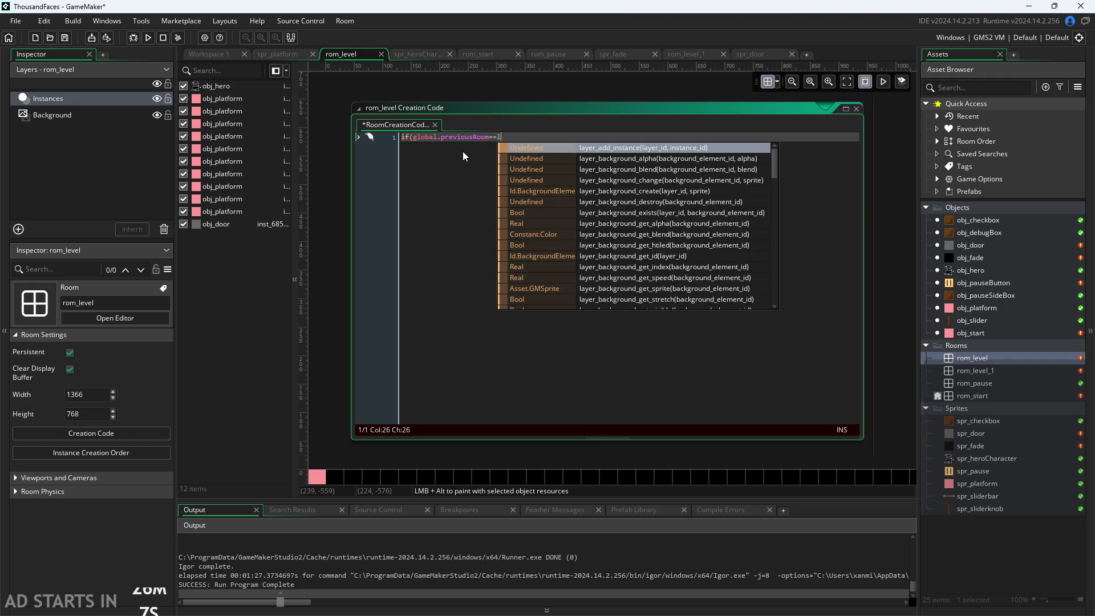
key("BackSpace")
type("r")
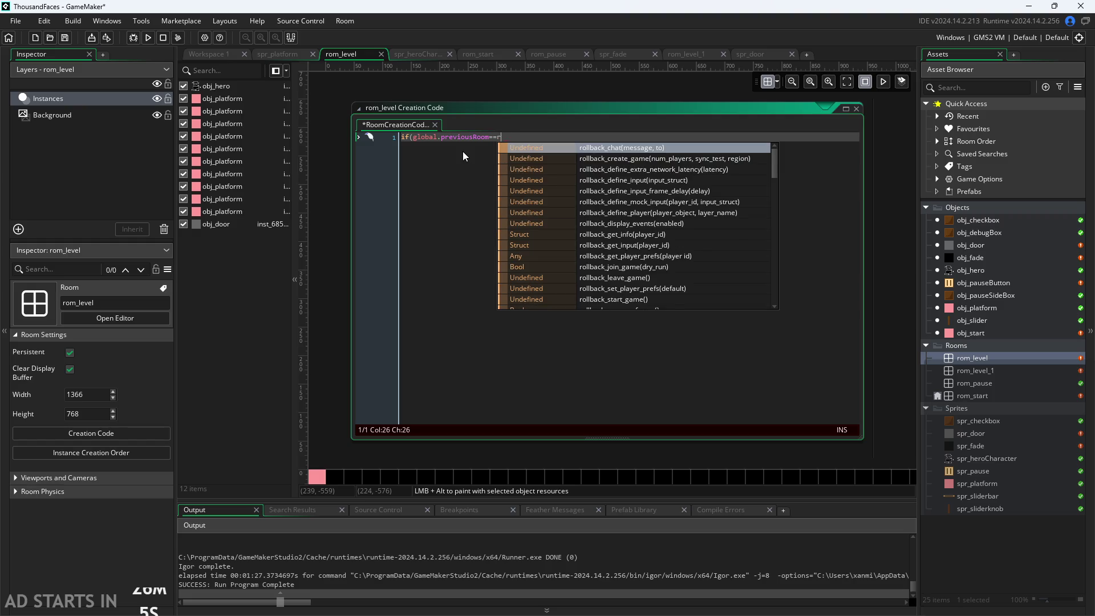
key("Escape")
type("om_")
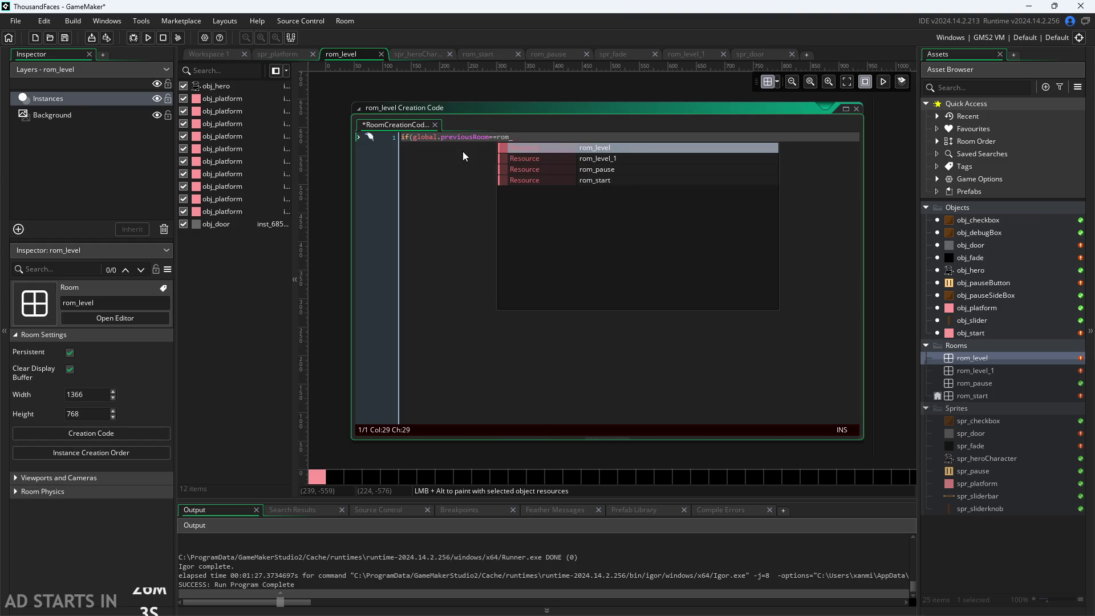
key("Down")
key("Return")
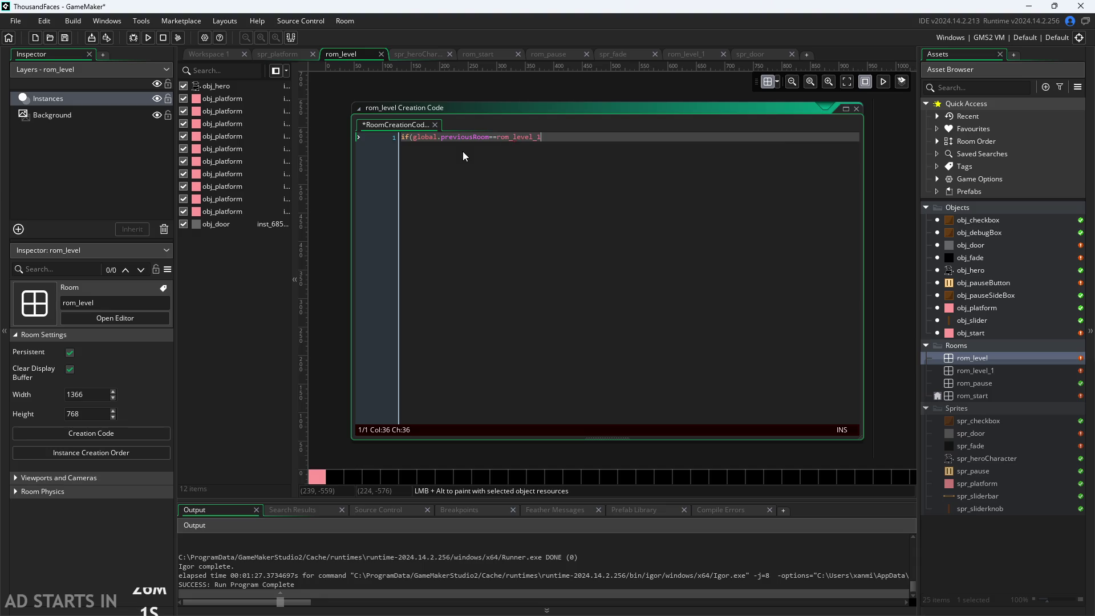
type("){")
key("Return")
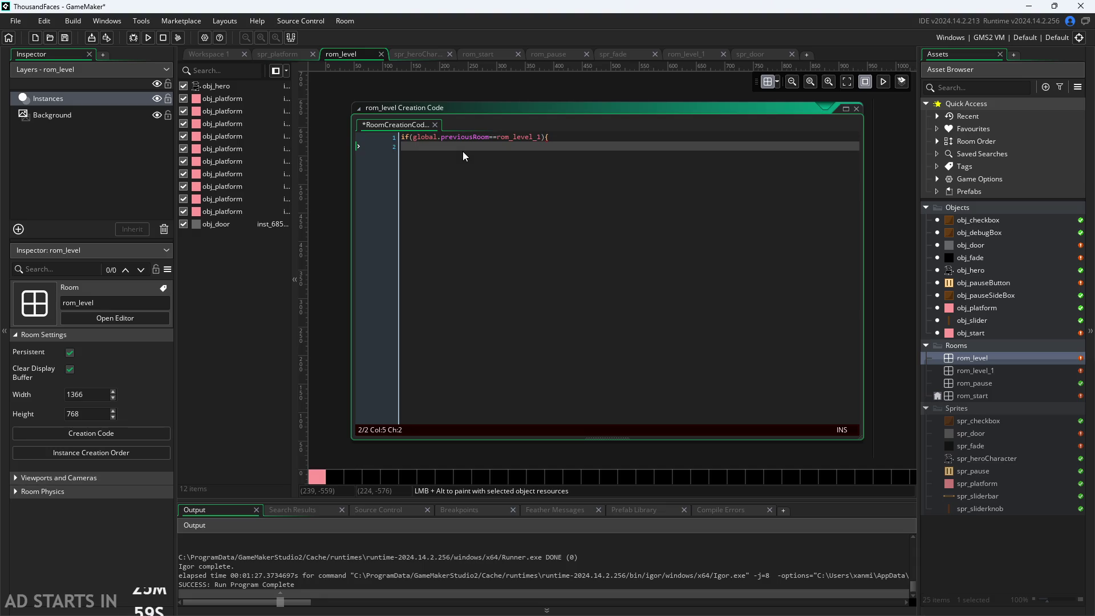
Add the line 'obj_hero.x=500;' inside the if block.
type("obj.")
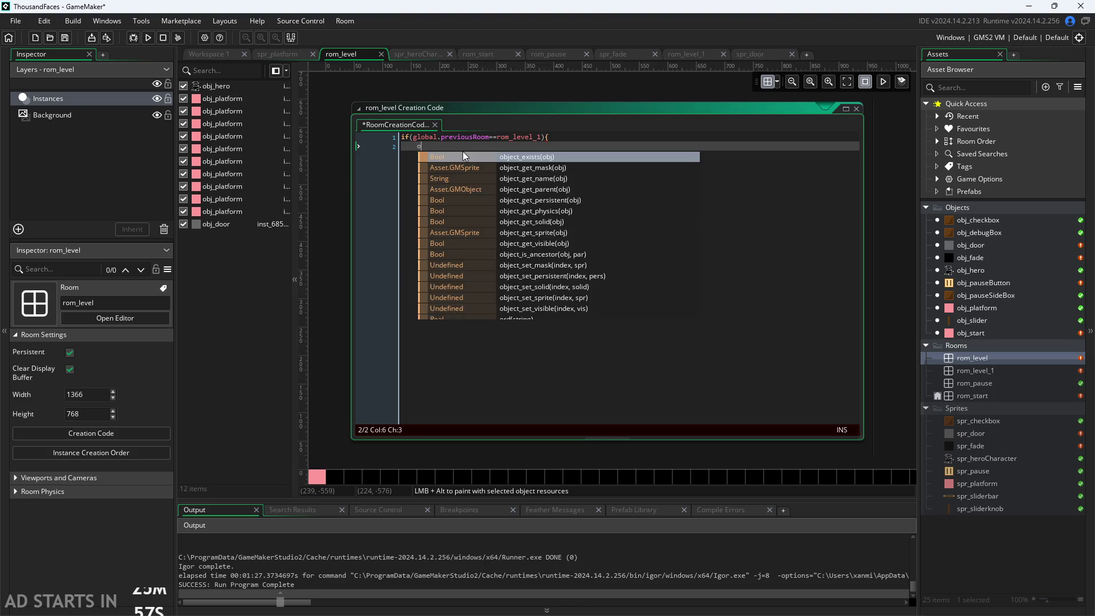
key("BackSpace")
type("_jer")
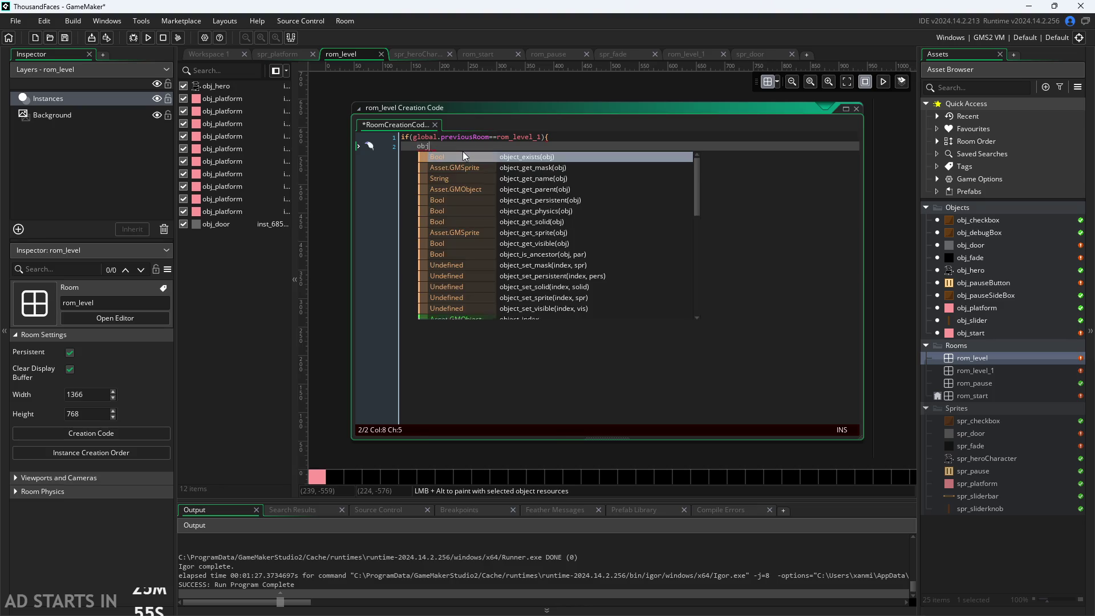
key("BackSpace")
key("BackSpace")
key("BackSpace")
type("hero.x=")
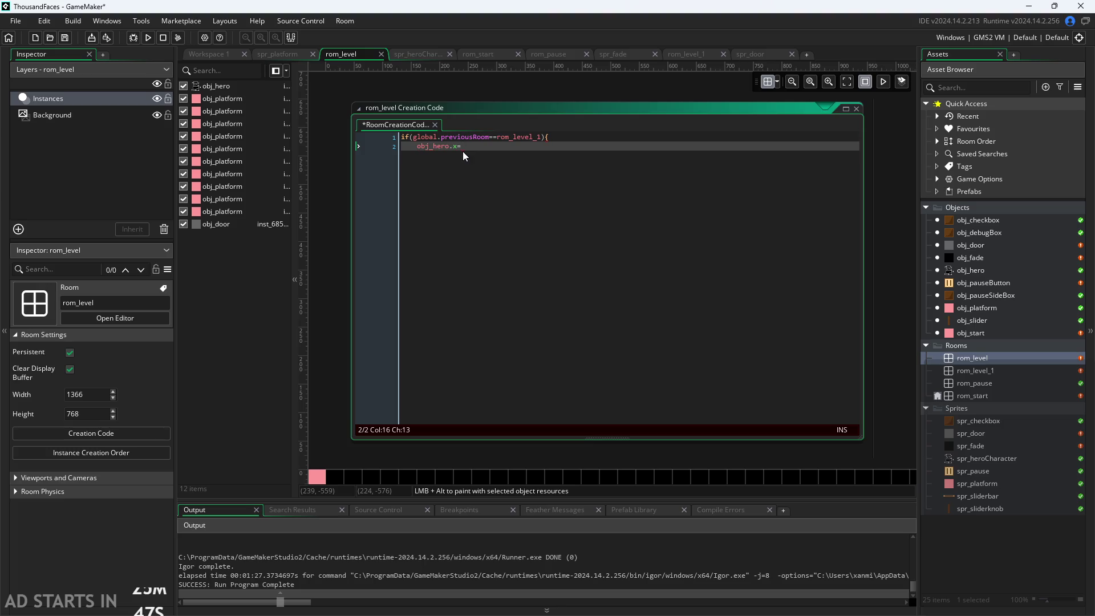
type("500;")
Duplicate the x line as line 3 for 'obj_hero.y=500;' and apply the edits.
key("shift+Left")
key("shift+Left")
key("shift+Left")
key("ctrl+c")
key("Right")
key("End")
key("Return")
key("ctrl+v")
key("Left")
key("Left")
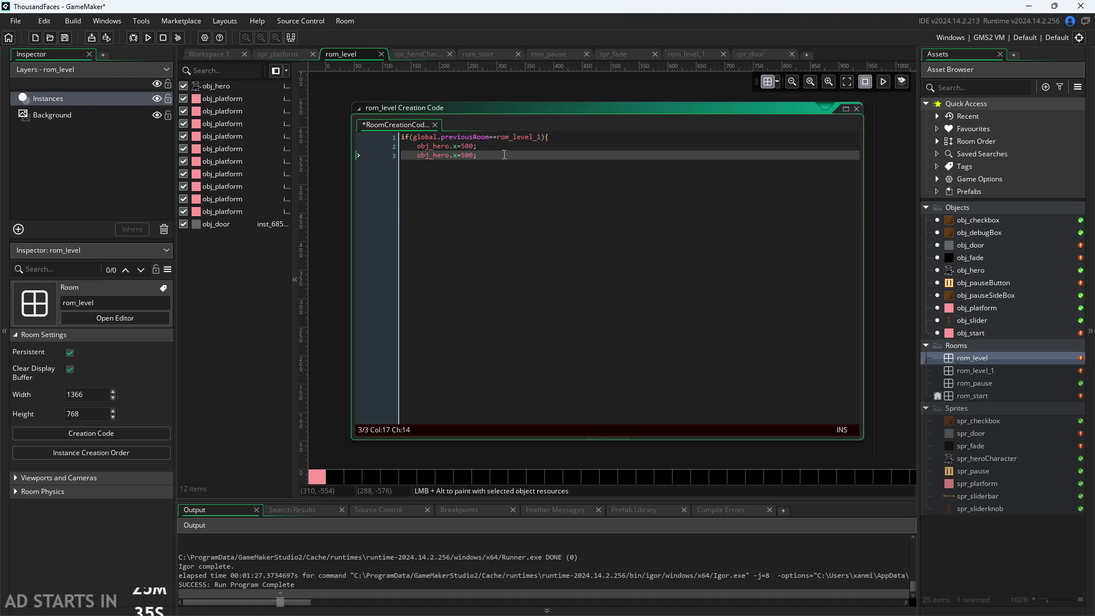
key("Right")
key("Right")
left_click(643, 88)
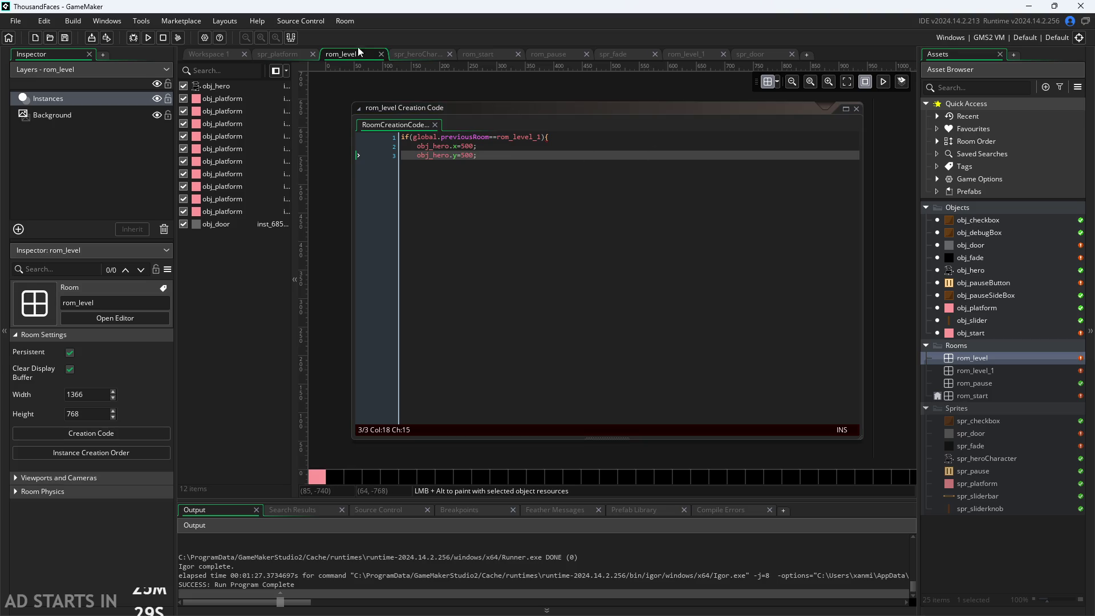
Reopen rom_level's creation code and close the if block with '}'.
left_click(205, 51)
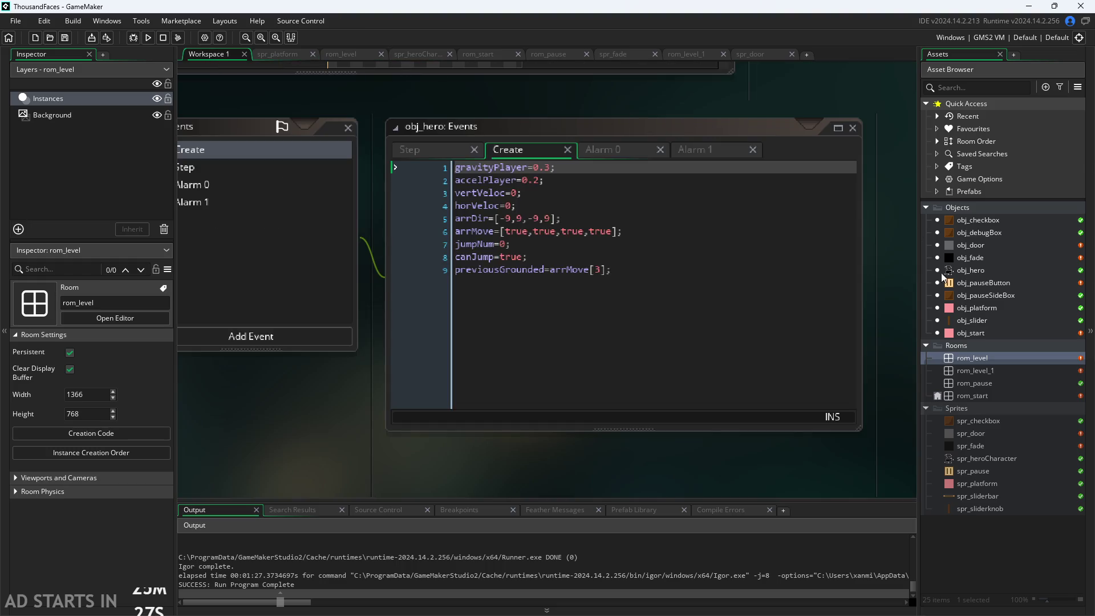
double_click(968, 358)
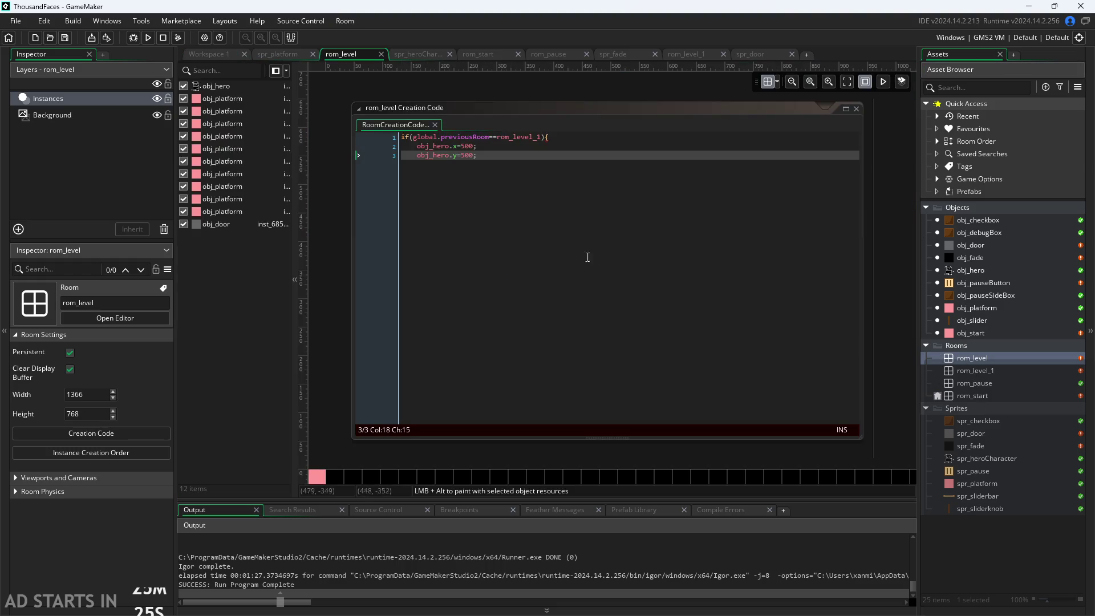
left_click(531, 164)
key("Return")
type("}")
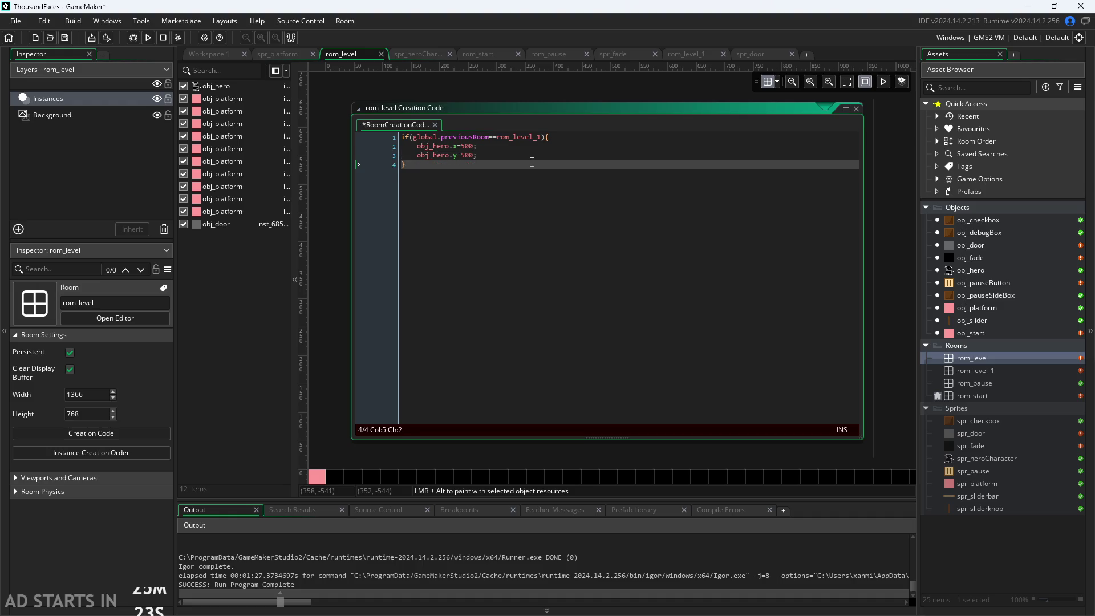
left_click(328, 194)
scroll(351, 220, "down", 1)
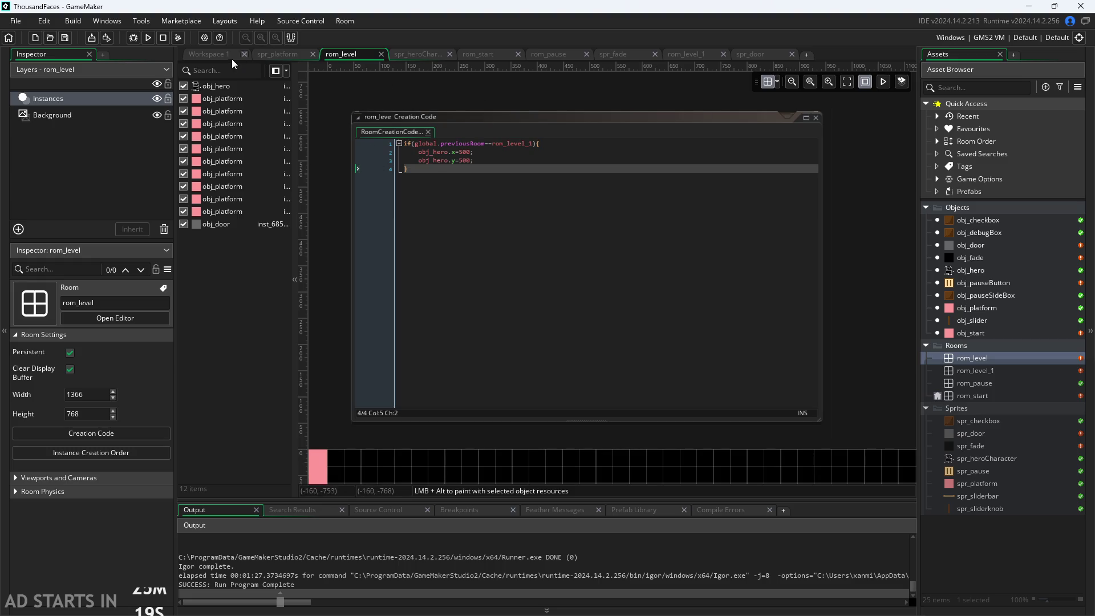
left_click(148, 38)
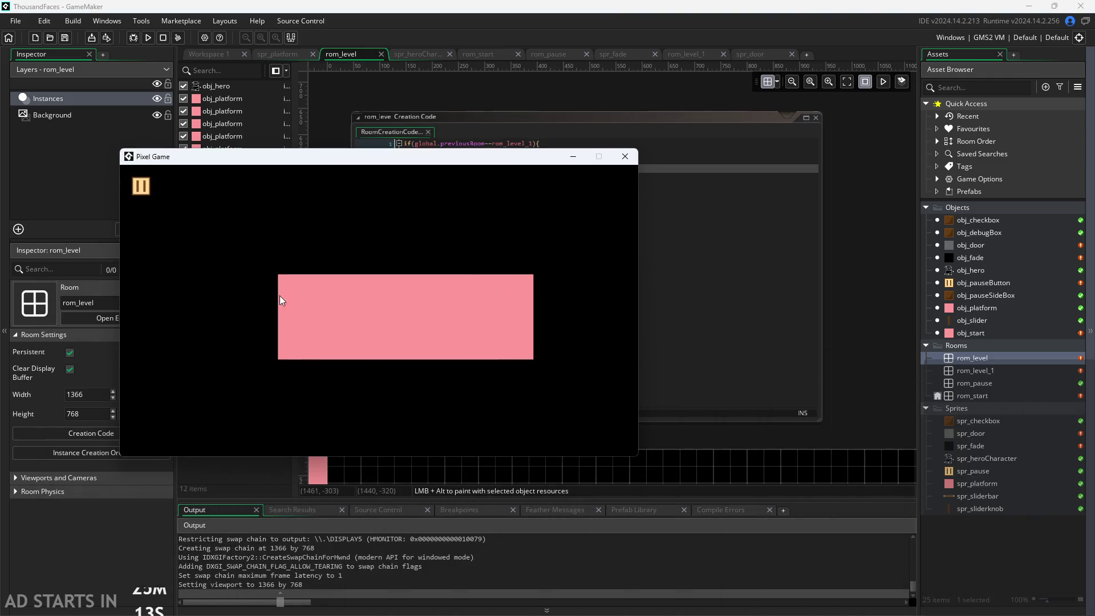
left_click(291, 302)
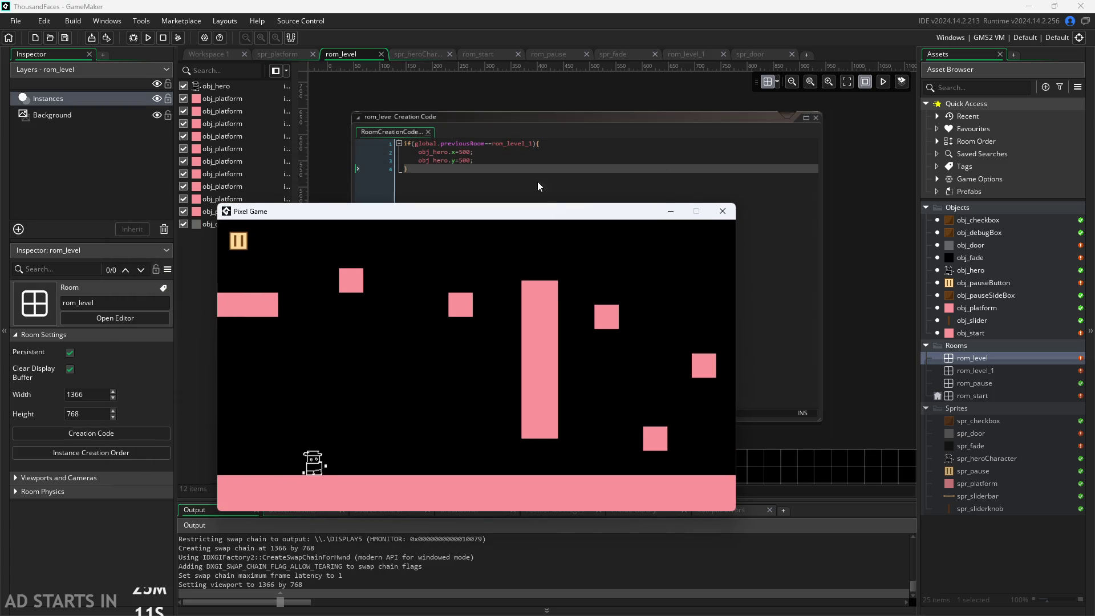
key("Right")
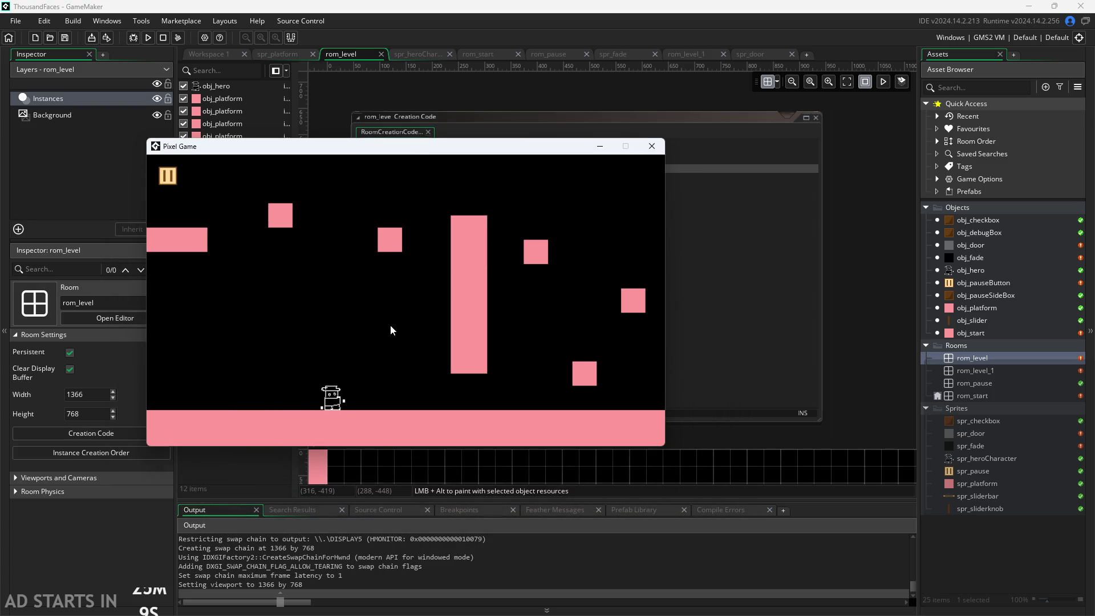
key("Right")
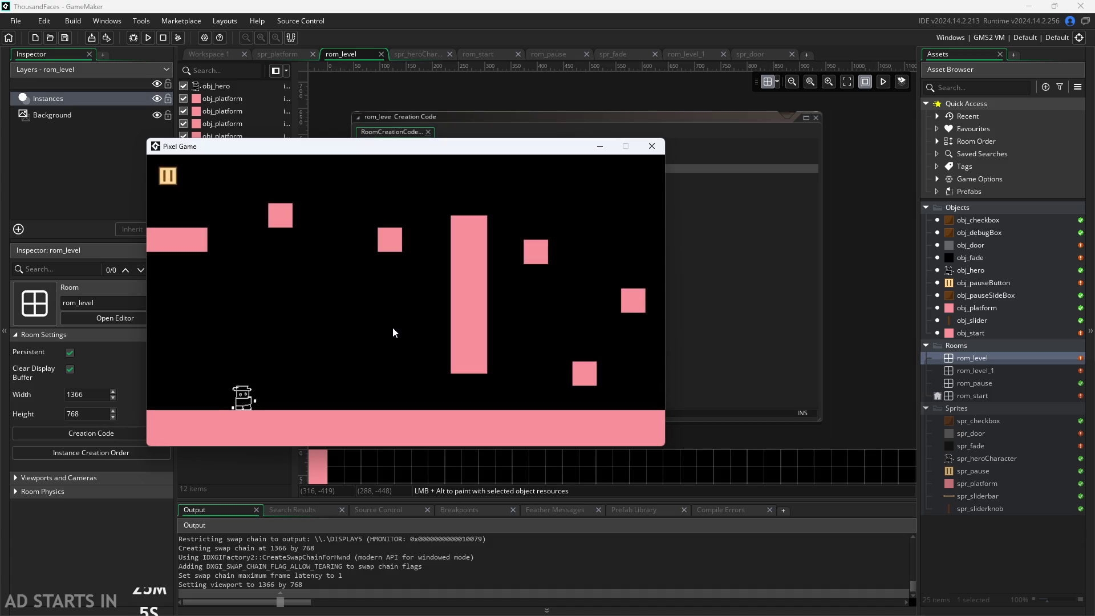
key("Left")
left_click(651, 146)
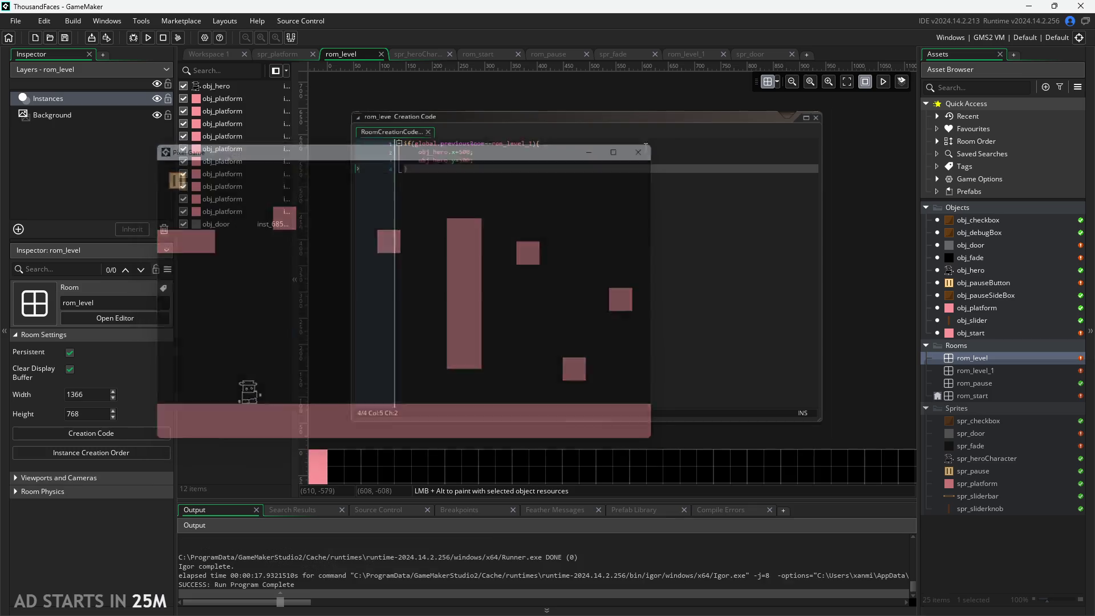